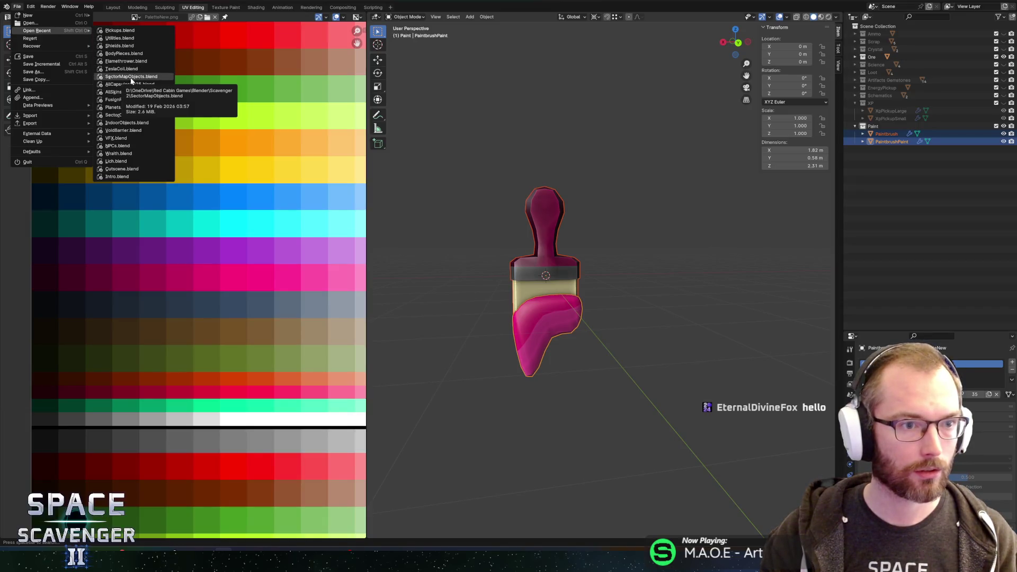
# - Open the SectorObjects.blend file
pyautogui.click(30, 23)
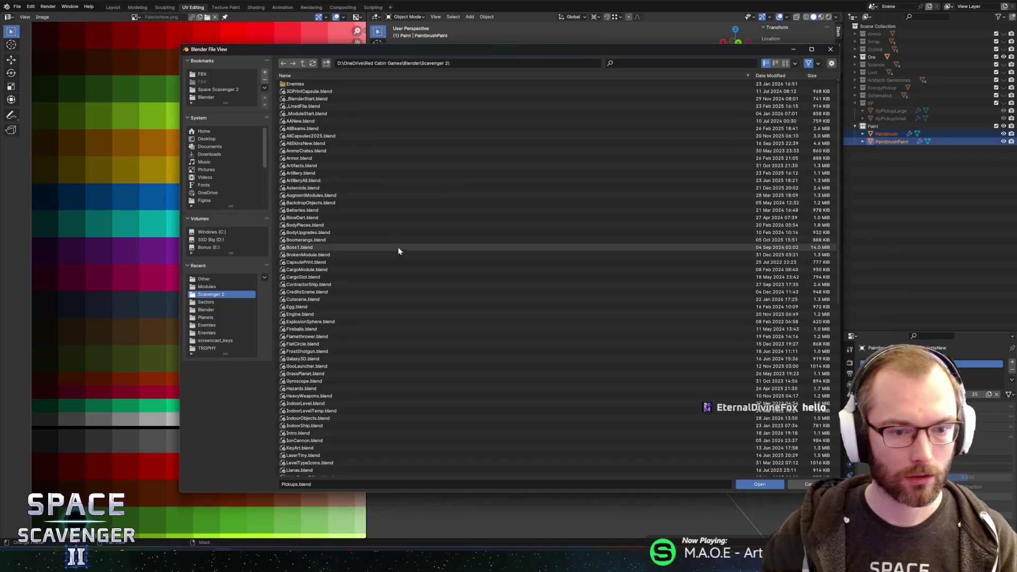
pyautogui.scroll(-15, 399, 249)
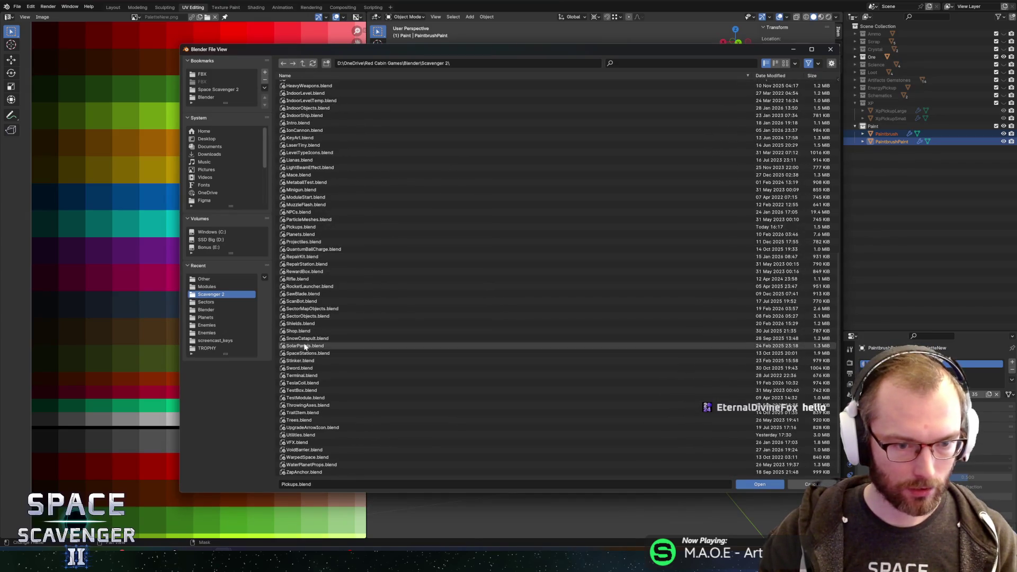
pyautogui.doubleClick(299, 316)
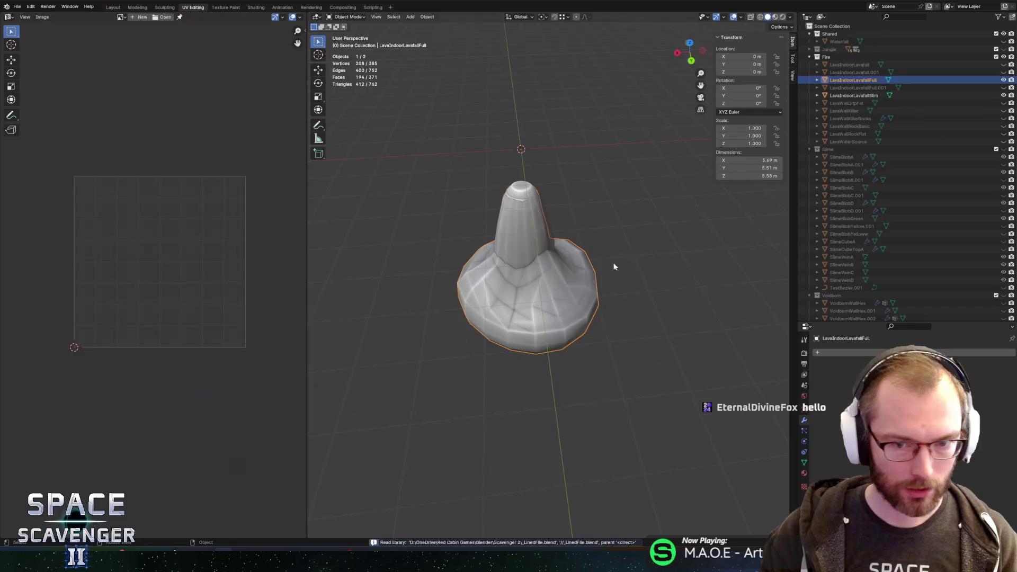
pyautogui.scroll(-4, 615, 266)
# - Orbit to inspect the LavaIndoorLavafallFull mesh in Edit Mode, then deselect it
pyautogui.moveTo(614, 266)
pyautogui.mouseDown()
pyautogui.moveTo(482, 194)
pyautogui.moveTo(465, 221)
pyautogui.moveTo(560, 152)
pyautogui.moveTo(630, 190)
pyautogui.moveTo(625, 218)
pyautogui.moveTo(611, 222)
pyautogui.moveTo(547, 218)
pyautogui.moveTo(667, 173)
pyautogui.mouseUp()
pyautogui.scroll(3, 547, 218)
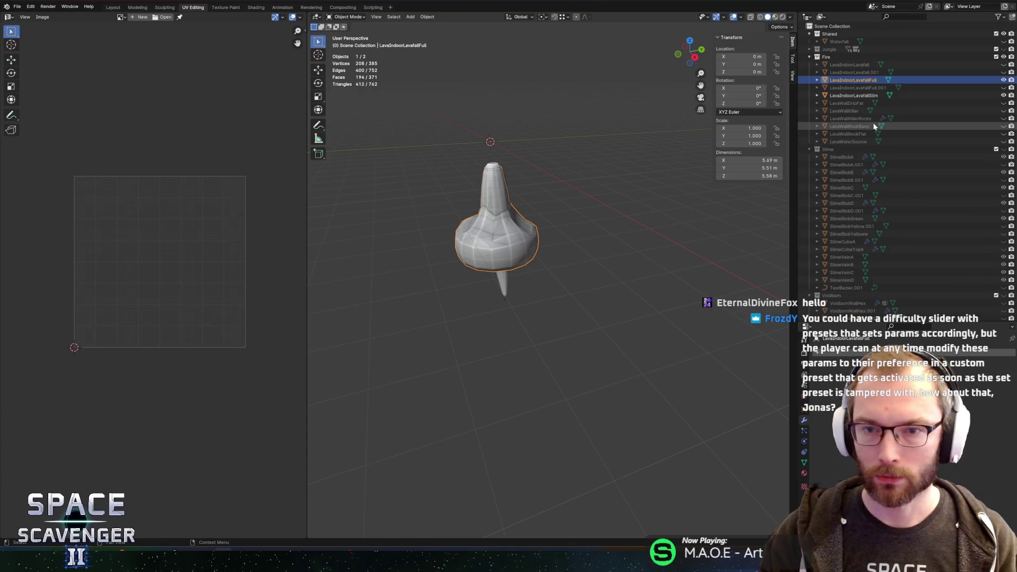
pyautogui.press('Tab')
pyautogui.press('Tab')
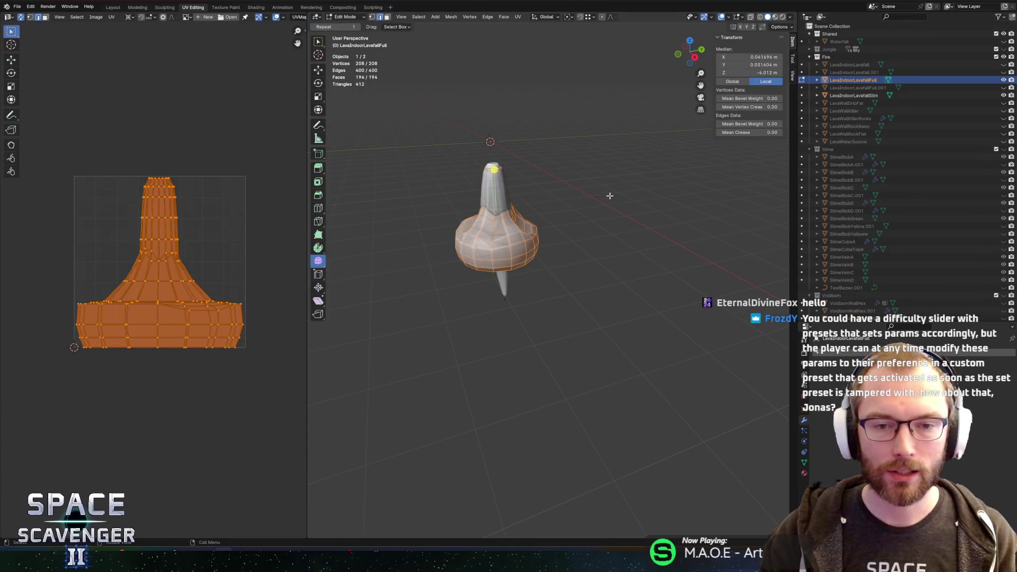
pyautogui.click(582, 161)
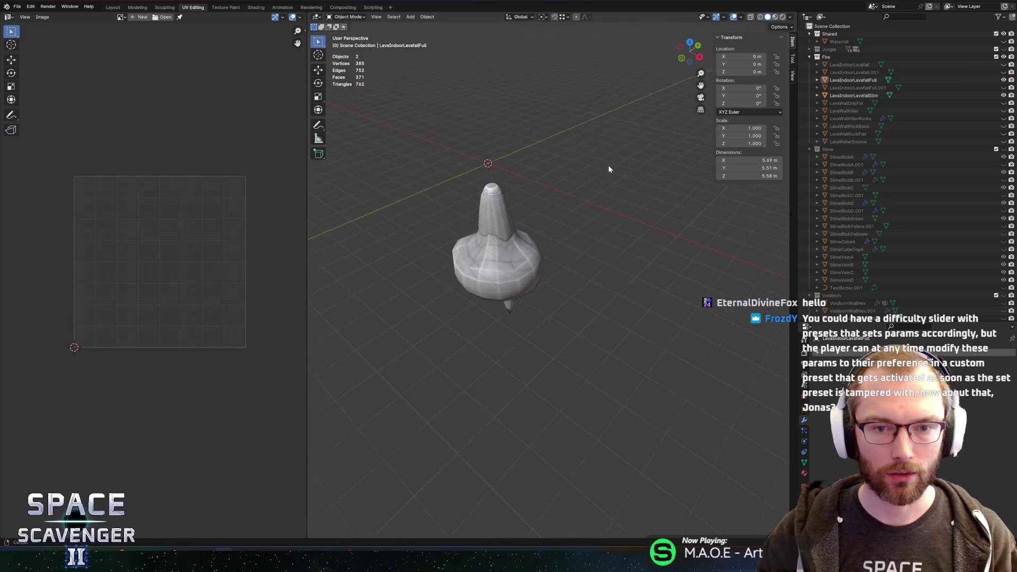
pyautogui.scroll(5, 620, 202)
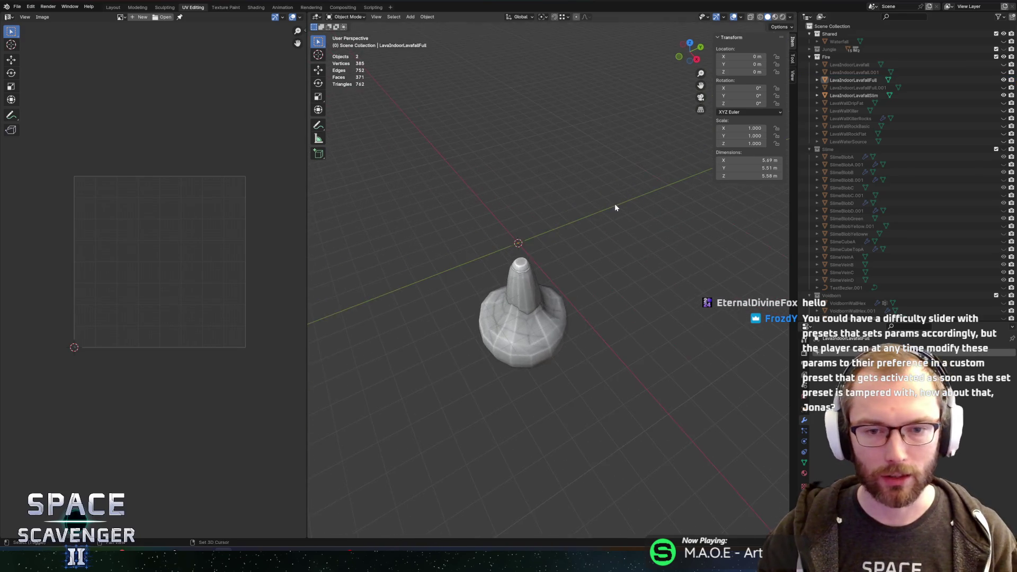
# - Toggle LavaIndoorLavafall's visibility, hide the Fire collection, and collapse Fire, Slime and Voidburn
pyautogui.click(1004, 64)
pyautogui.click(1003, 57)
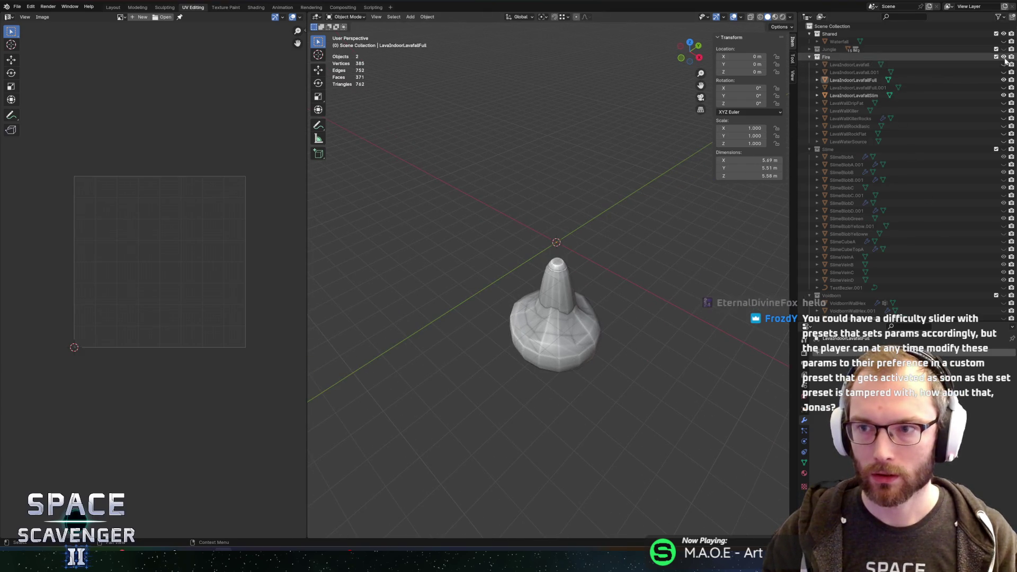
pyautogui.click(809, 57)
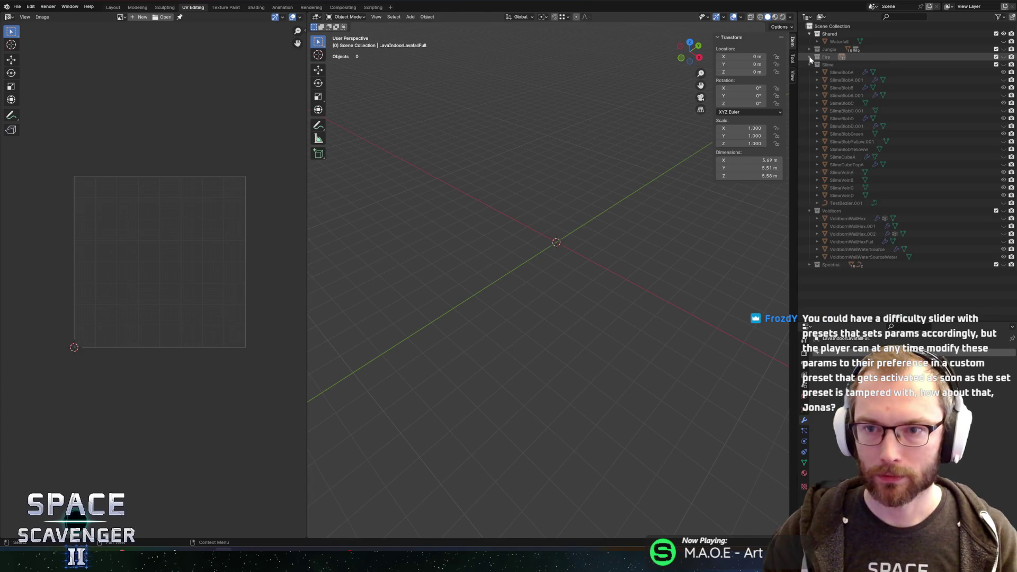
pyautogui.click(809, 64)
pyautogui.click(809, 73)
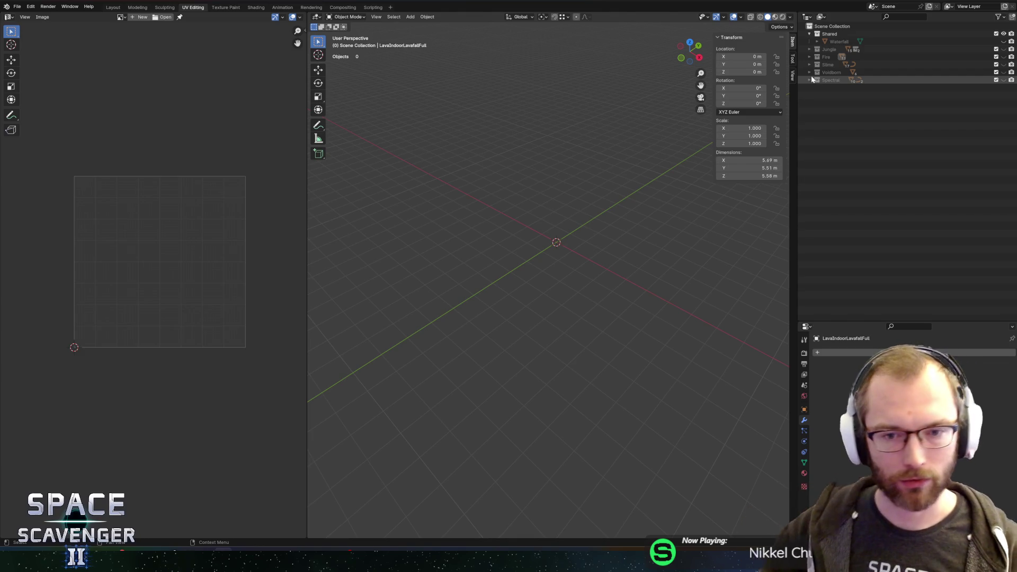
# - Add a new collection under Scene Collection named 'Glacier'
pyautogui.rightClick(838, 28)
pyautogui.click(794, 33)
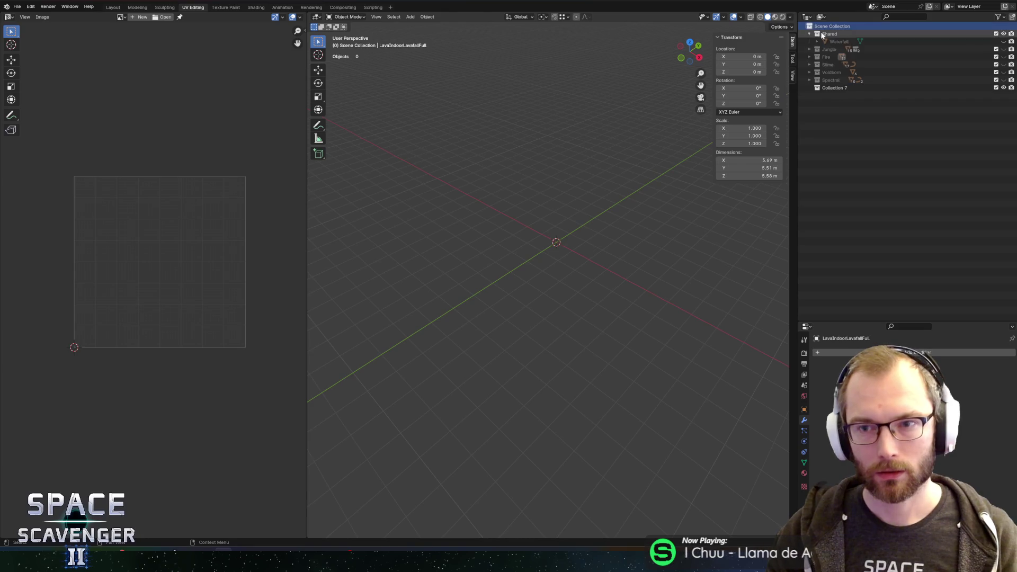
pyautogui.doubleClick(833, 88)
pyautogui.write('Glacier')
pyautogui.press('Return')
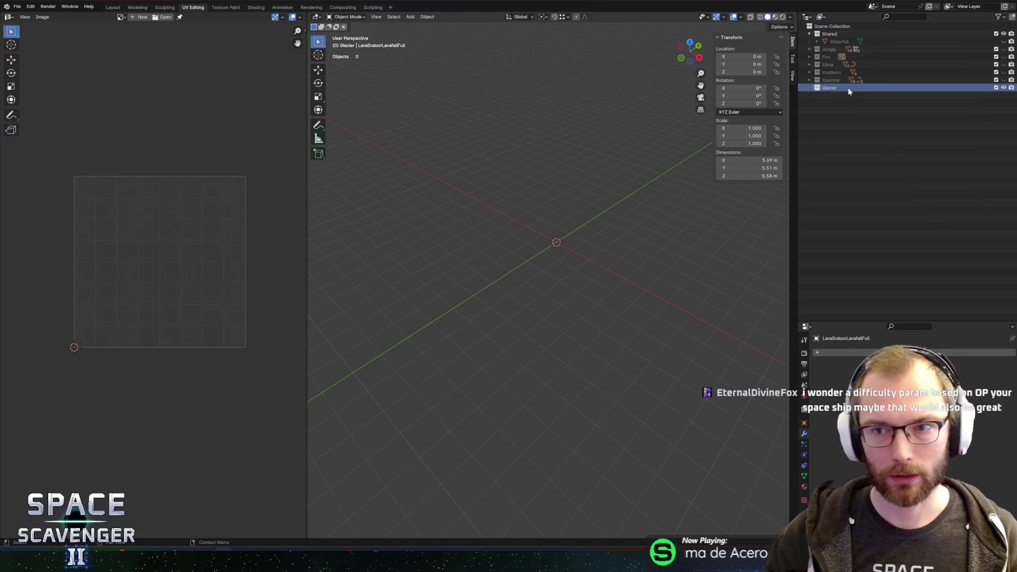
# - Unhide the Jungle collection and its Decorations collection, expanding Jungle to list its contents
pyautogui.click(809, 79)
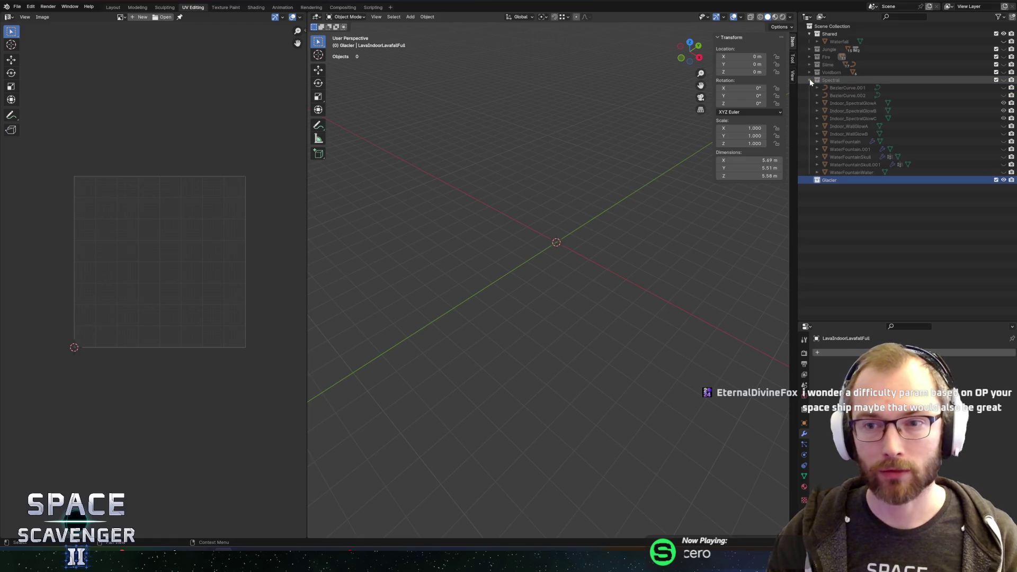
pyautogui.click(810, 80)
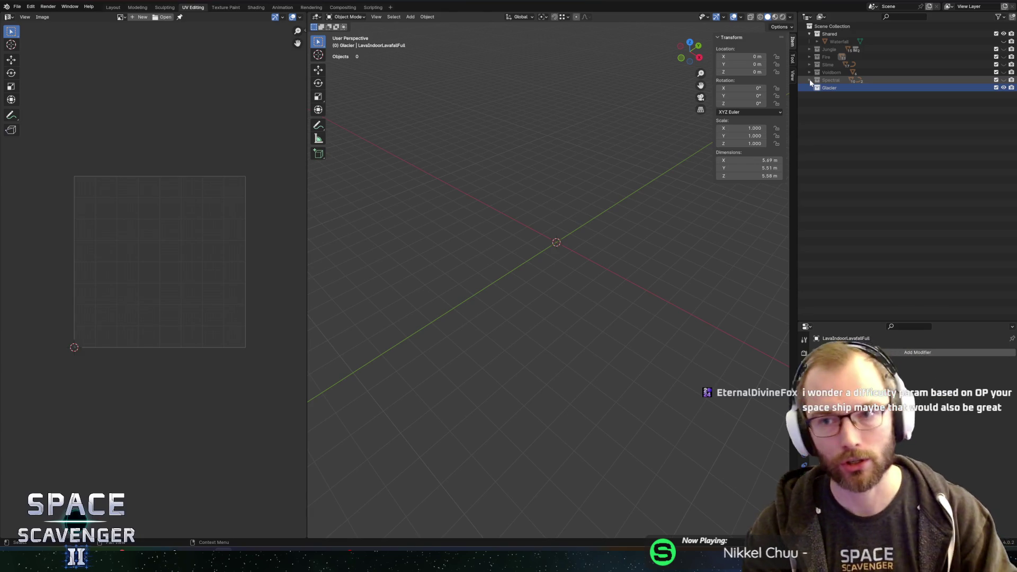
pyautogui.click(1003, 49)
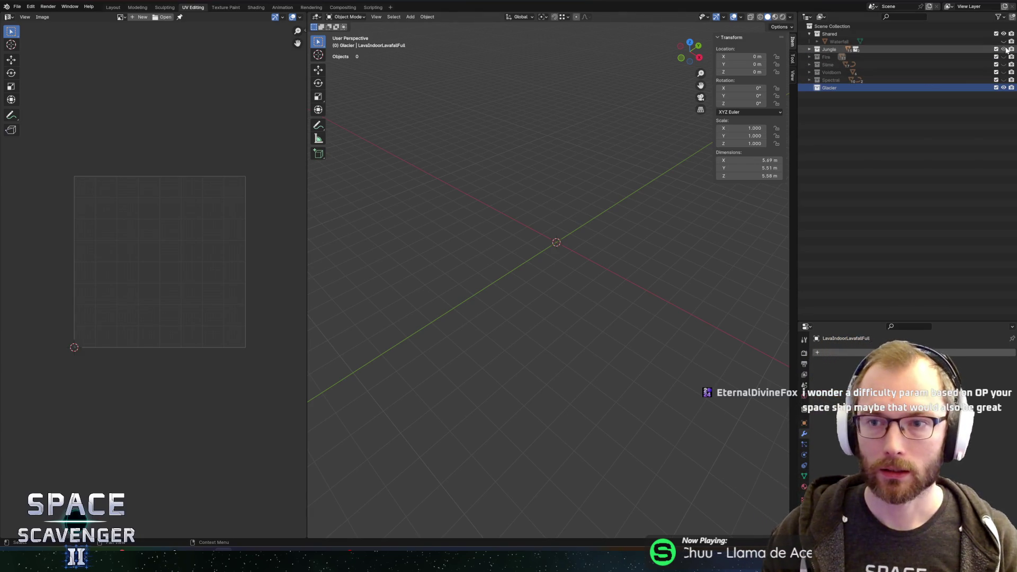
pyautogui.click(809, 48)
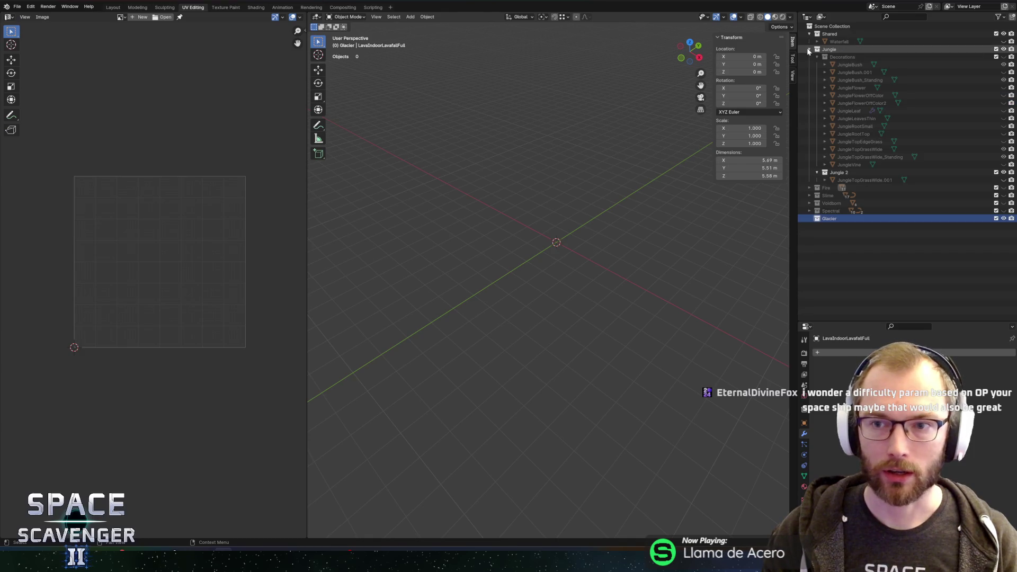
pyautogui.click(1004, 56)
pyautogui.scroll(6, 592, 288)
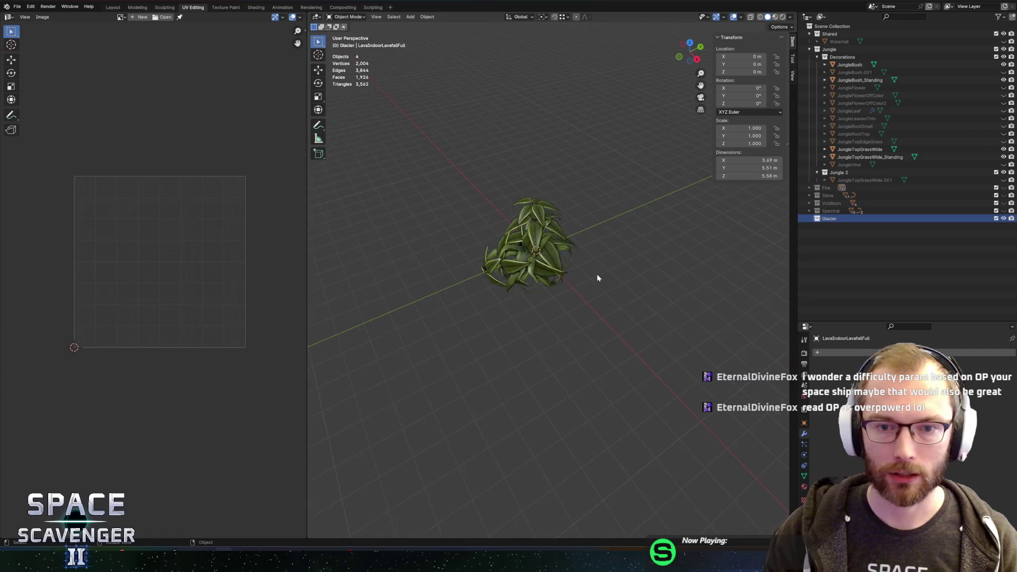
pyautogui.scroll(-3, 603, 291)
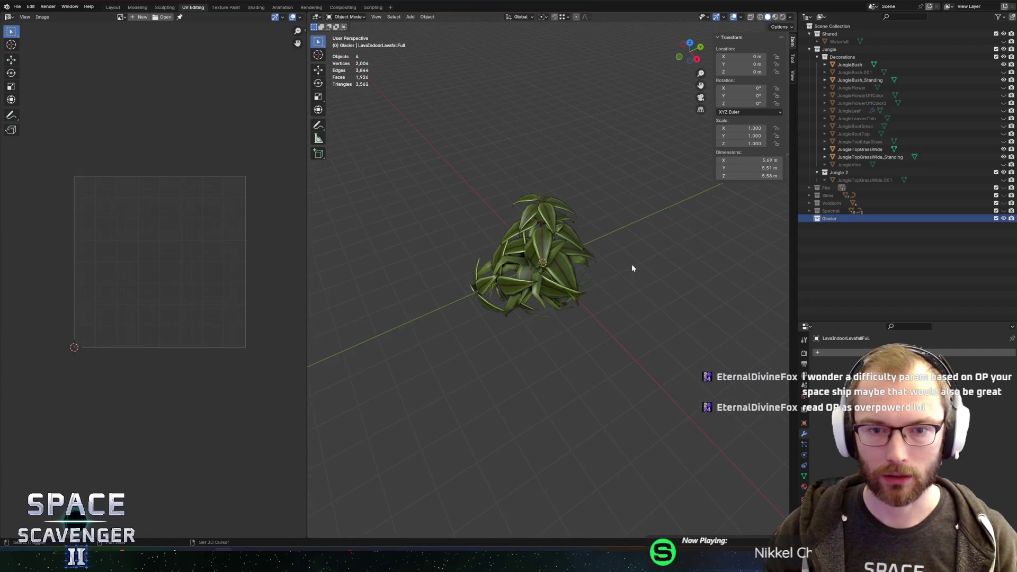
pyautogui.moveTo(631, 268)
pyautogui.mouseDown()
pyautogui.moveTo(574, 273)
pyautogui.moveTo(674, 268)
pyautogui.moveTo(570, 293)
pyautogui.moveTo(590, 279)
pyautogui.moveTo(572, 272)
pyautogui.moveTo(609, 249)
pyautogui.mouseUp()
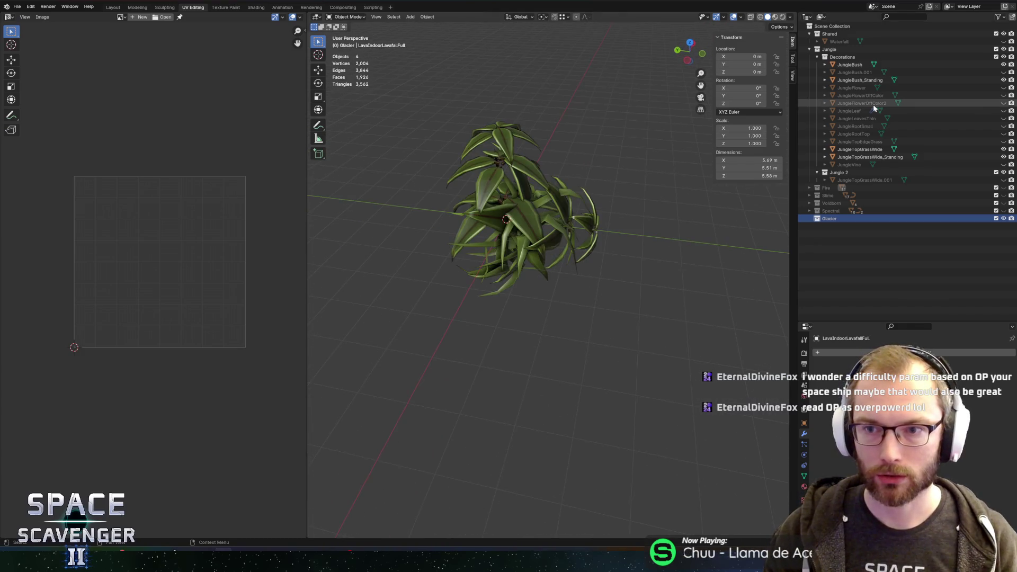
# - Hide JungleBush_Standing, JungleTopGrassWide and JungleTopGrassWide_Standing, leaving JungleLeaf visible
pyautogui.click(1004, 80)
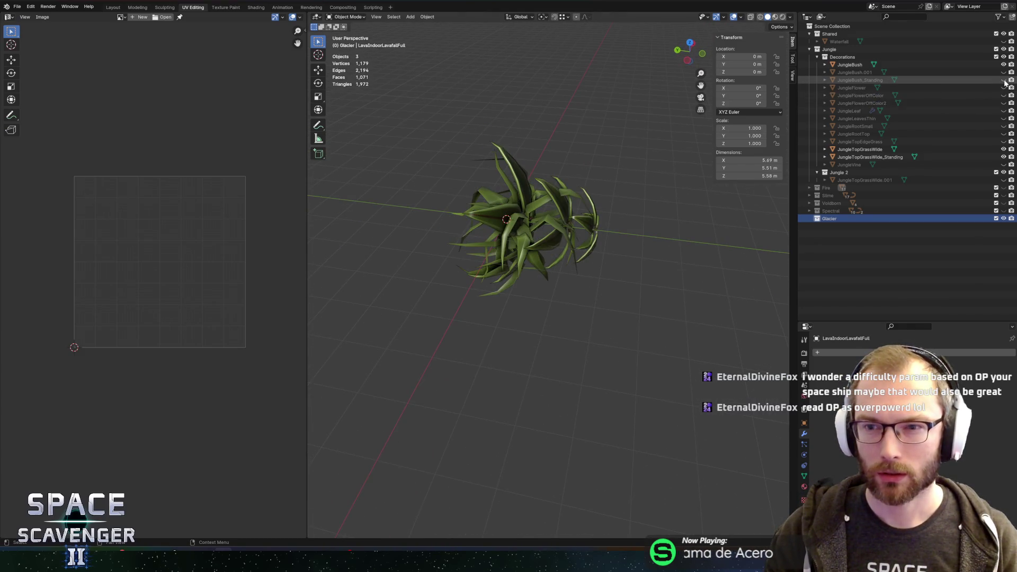
pyautogui.click(971, 149)
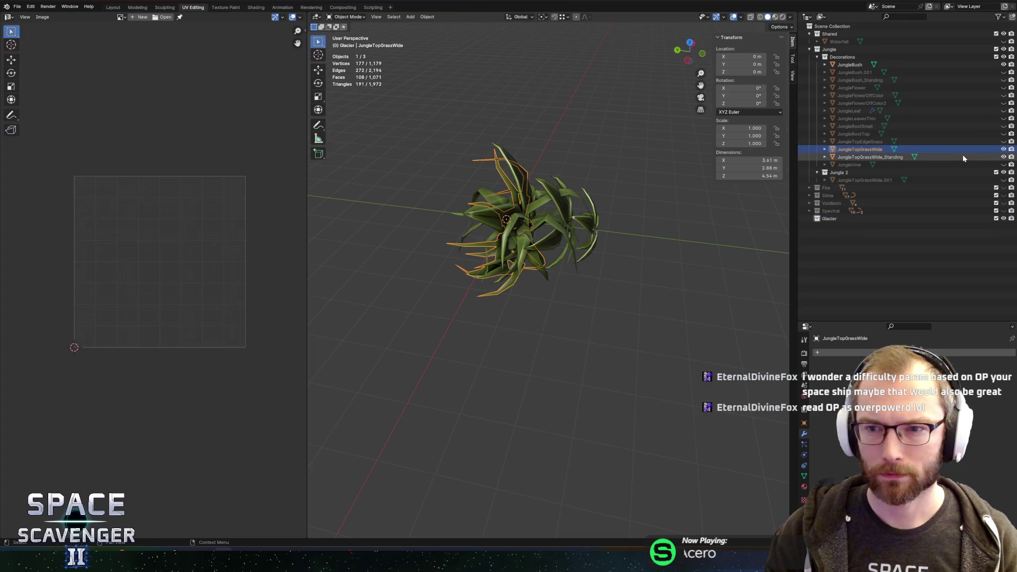
pyautogui.click(1003, 157)
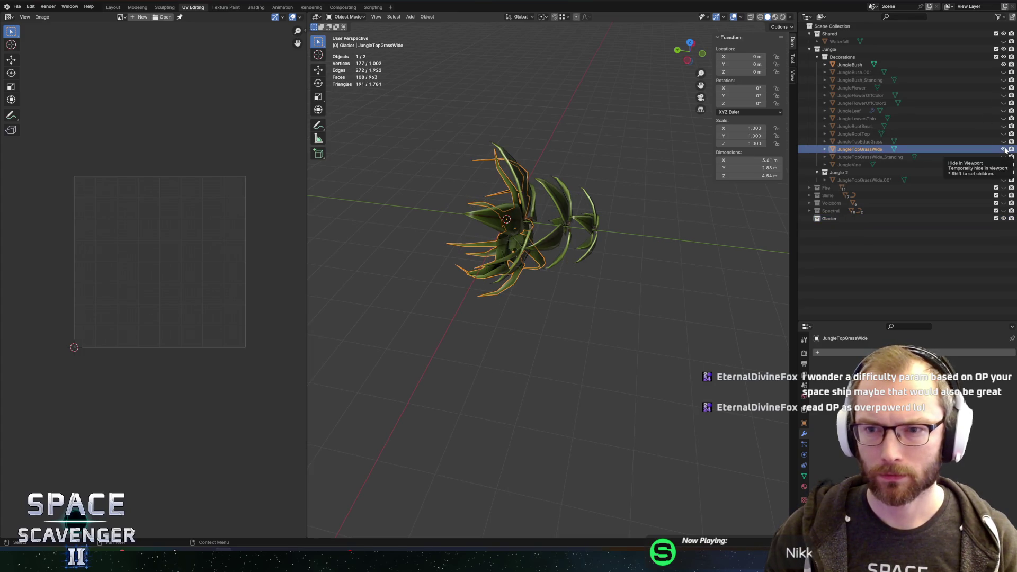
pyautogui.click(1004, 149)
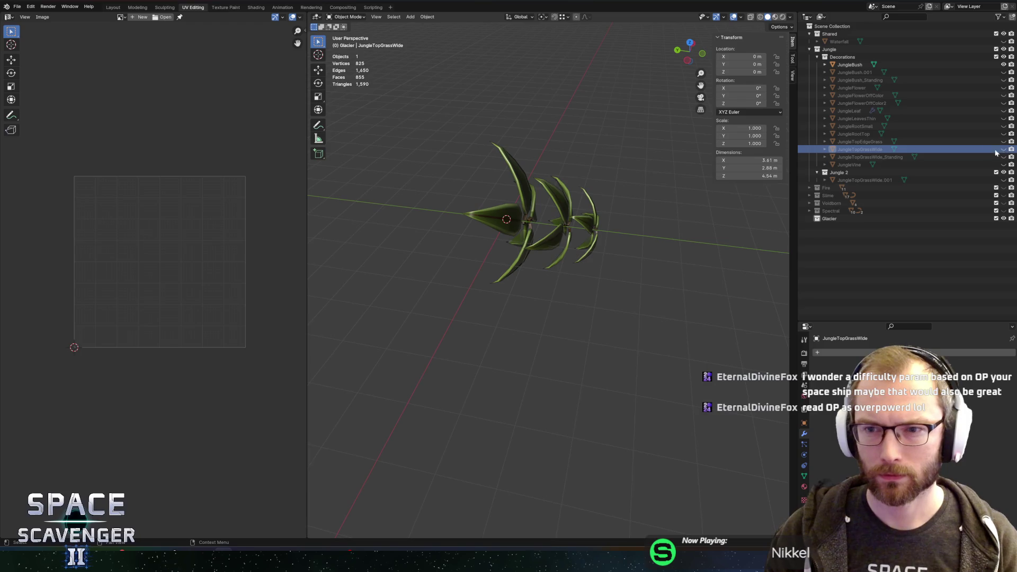
pyautogui.click(1003, 110)
# - Copy JungleLeaf into the Glacier collection, then hide the Decorations collection
pyautogui.click(536, 287)
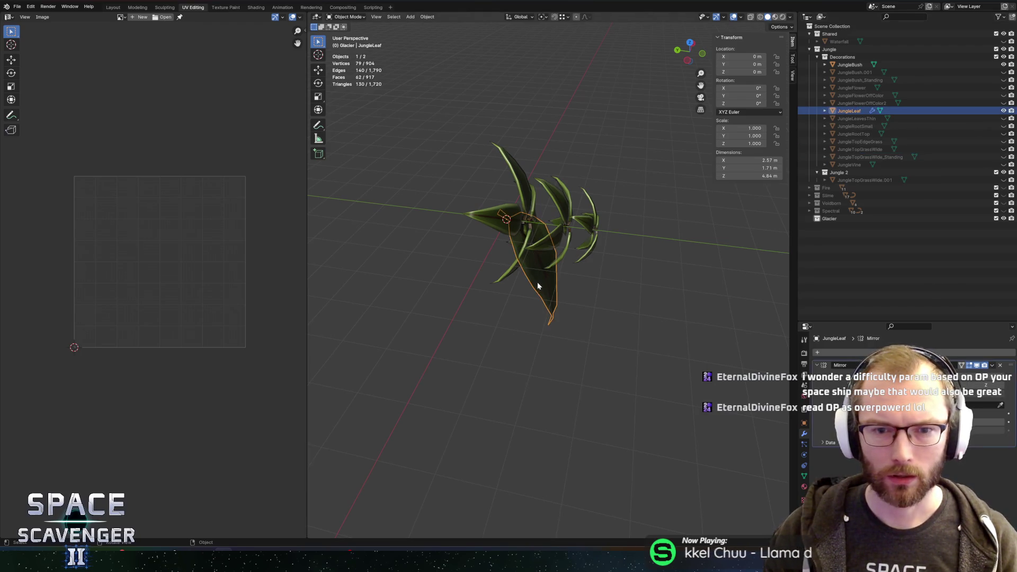
pyautogui.hotkey('ctrl', 'c')
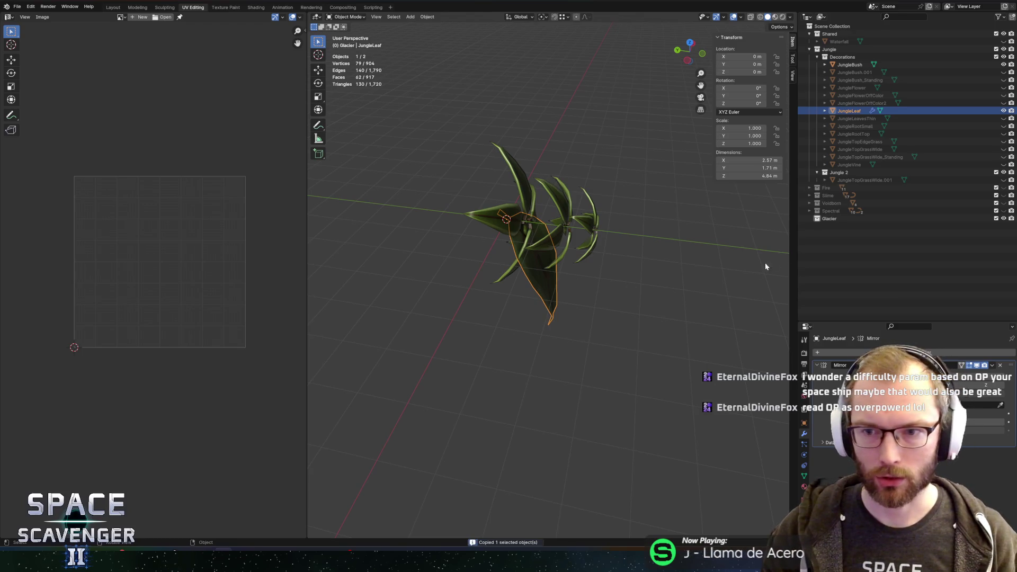
pyautogui.click(830, 218)
pyautogui.hotkey('ctrl', 'v')
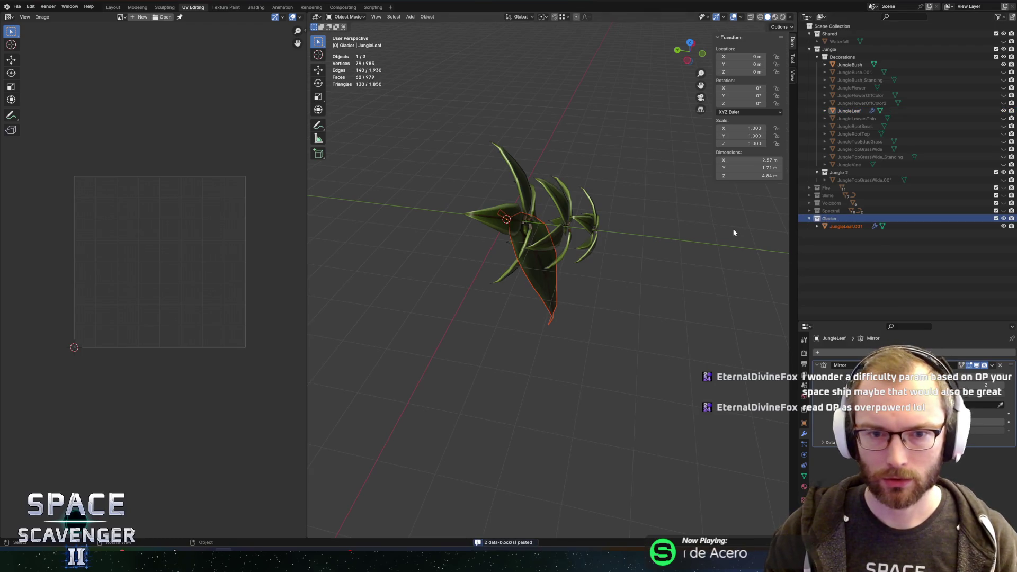
pyautogui.click(1004, 58)
pyautogui.moveTo(570, 264)
pyautogui.mouseDown()
pyautogui.moveTo(590, 266)
pyautogui.moveTo(528, 245)
pyautogui.mouseUp()
# - Inspect the JungleLeaf.001 copy's mesh in Edit Mode, then bring up the Shift+A Add menu
pyautogui.click(528, 245)
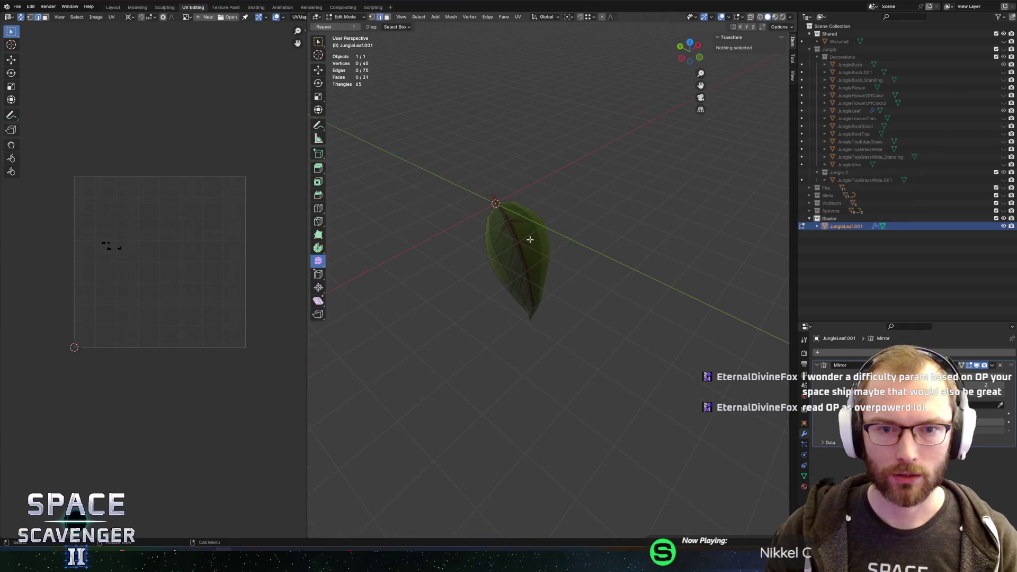
pyautogui.press('Tab')
pyautogui.moveTo(582, 223); pyautogui.dragTo(628, 243)
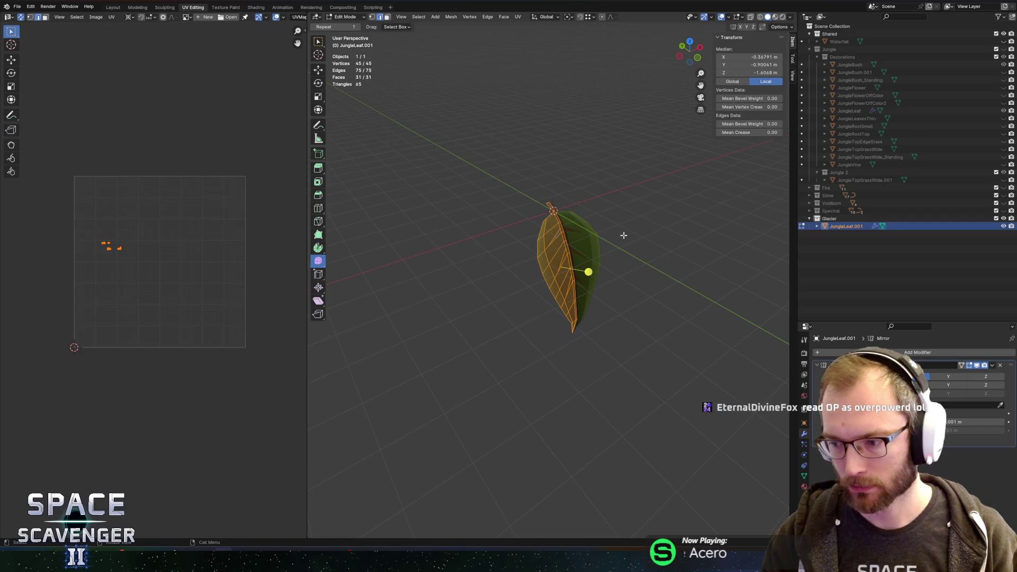
pyautogui.moveTo(623, 235)
pyautogui.mouseDown()
pyautogui.moveTo(590, 200)
pyautogui.moveTo(571, 211)
pyautogui.moveTo(572, 222)
pyautogui.moveTo(617, 216)
pyautogui.moveTo(583, 224)
pyautogui.moveTo(599, 223)
pyautogui.moveTo(602, 234)
pyautogui.mouseUp()
pyautogui.press('Tab')
pyautogui.hotkey('shift', 'a')
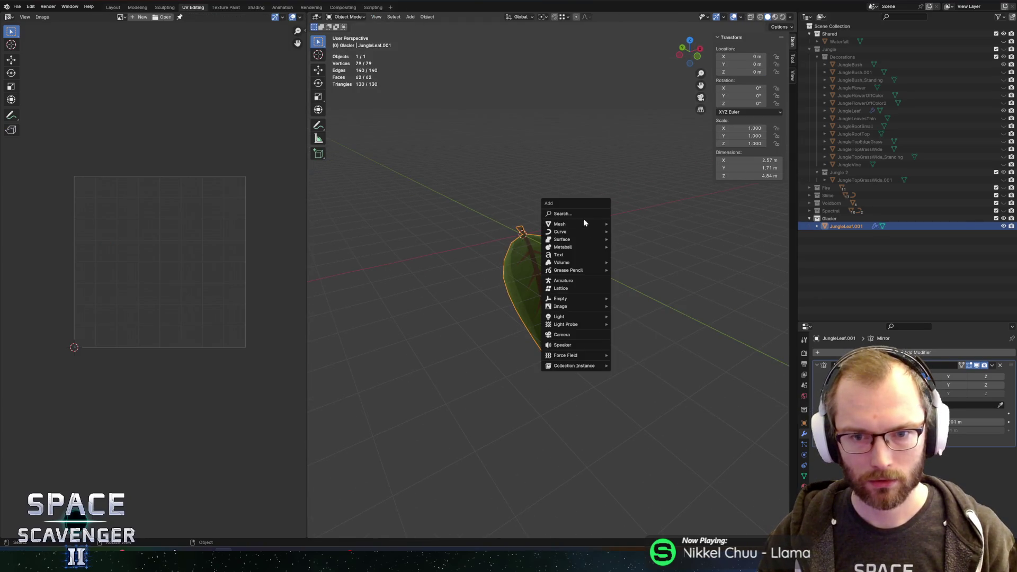
# - Add an Ico Sphere with 1 subdivision and enter Edit Mode on it
pyautogui.moveTo(585, 224)
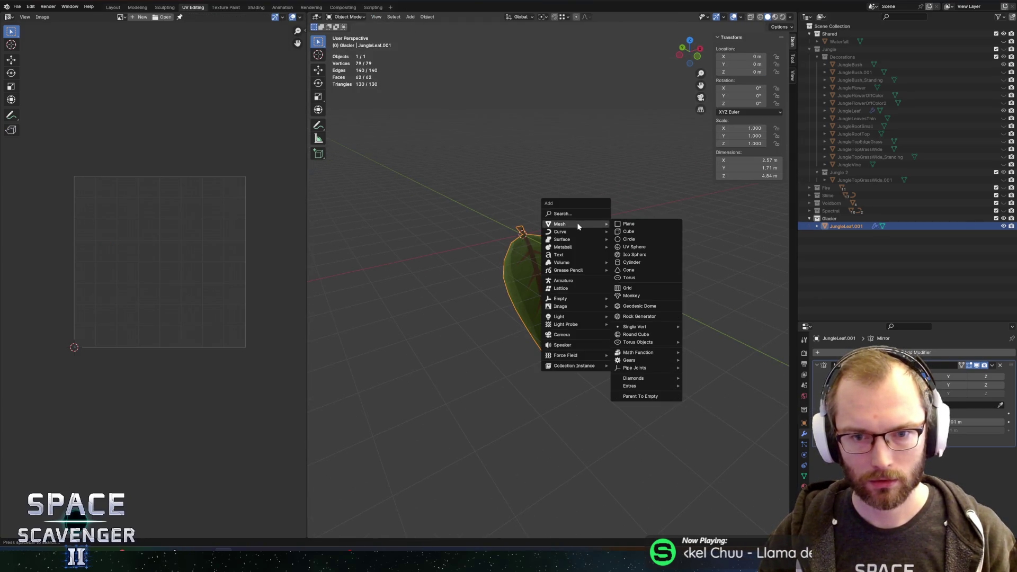
pyautogui.click(643, 256)
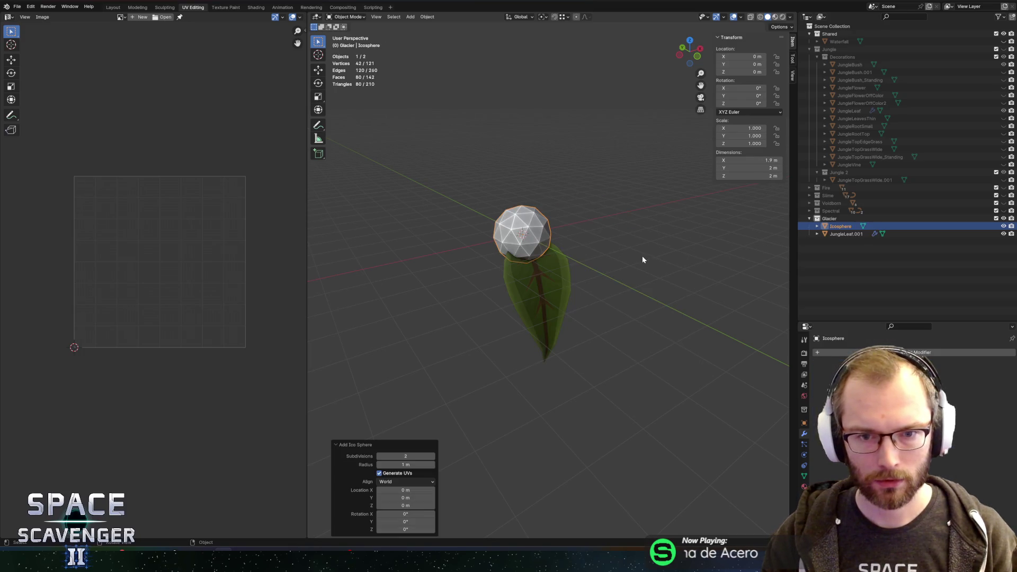
pyautogui.click(378, 456)
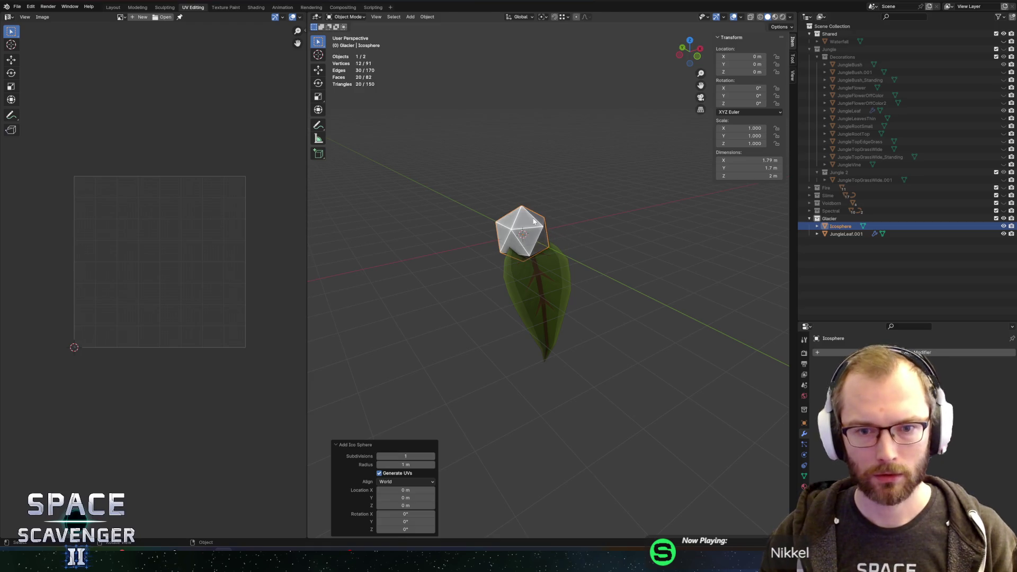
pyautogui.press('Tab')
pyautogui.moveTo(545, 224); pyautogui.dragTo(559, 215)
# - Move the whole icosphere mesh -1 m along Y
pyautogui.press('g')
pyautogui.press('y')
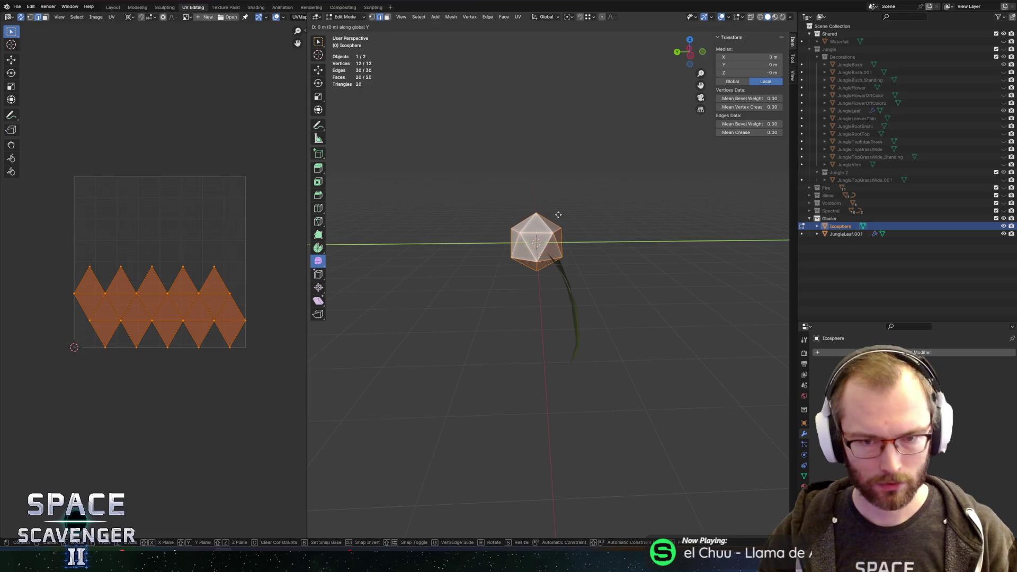
pyautogui.press('1')
pyautogui.press('-')
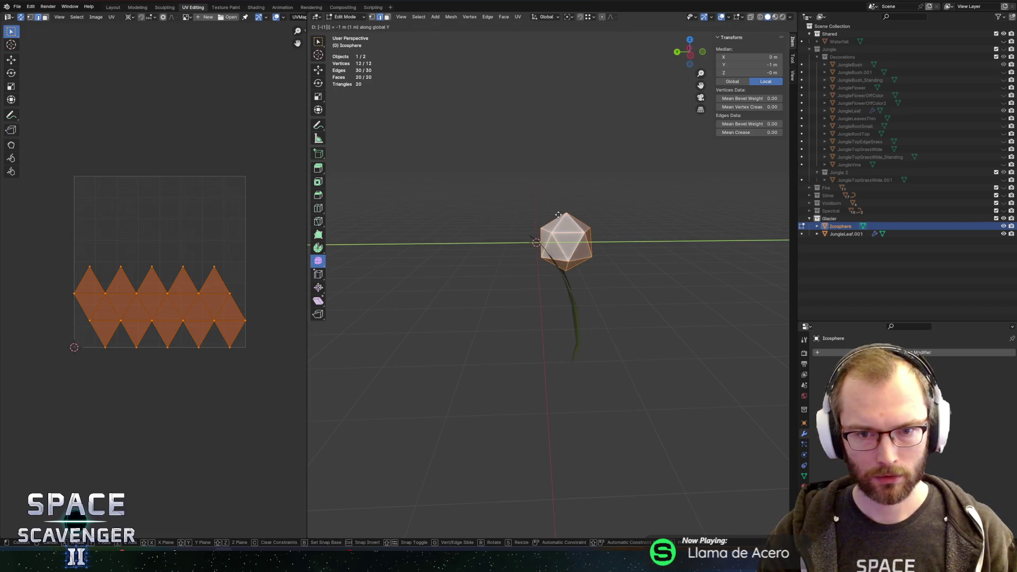
pyautogui.press('Return')
pyautogui.scroll(4, 621, 213)
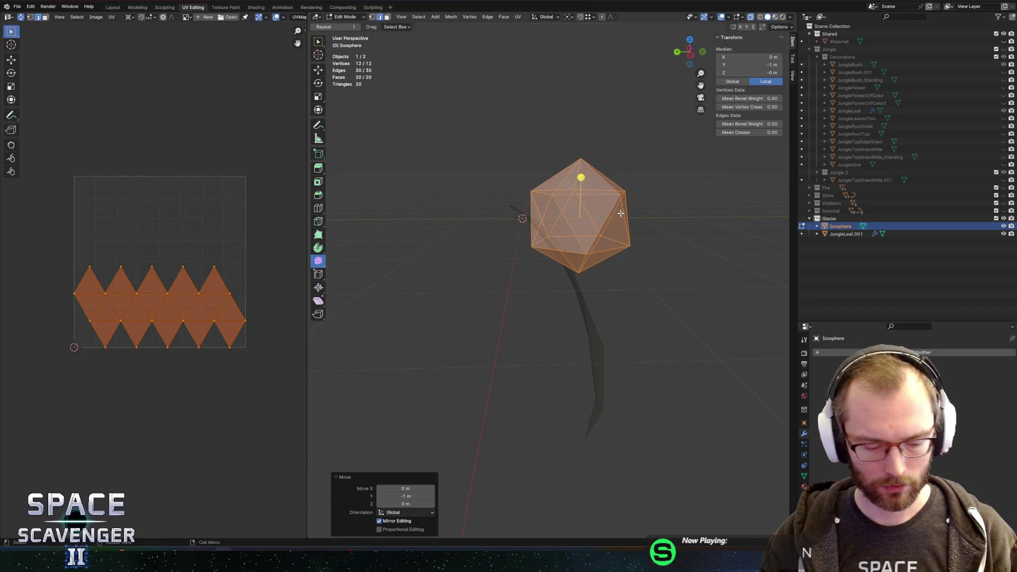
# - Rotate the mesh 90 degrees about X around the bounding box center
pyautogui.press('r')
pyautogui.press('x')
pyautogui.press('9')
pyautogui.press('0')
pyautogui.press('Escape')
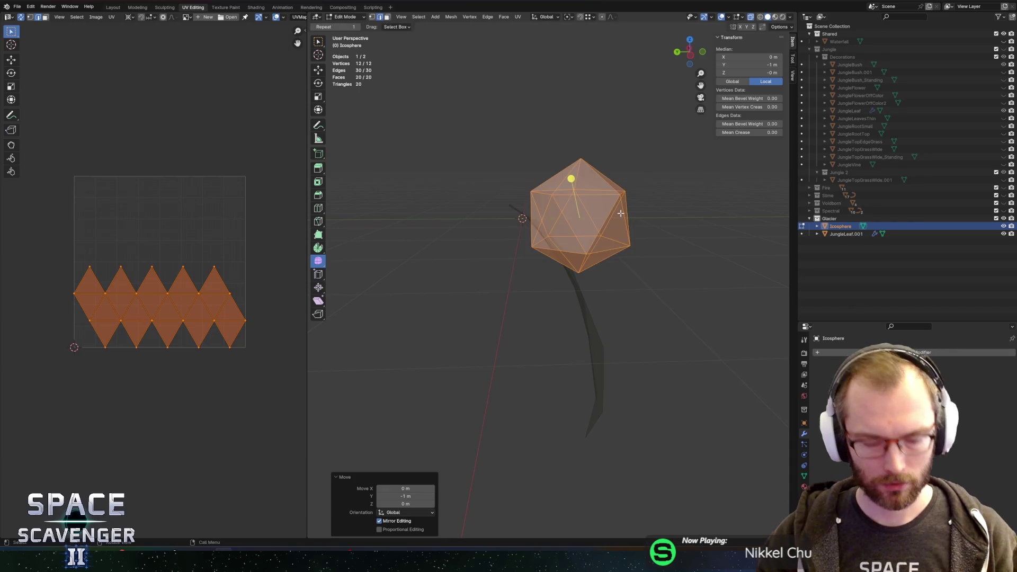
pyautogui.press('.')
pyautogui.press('.')
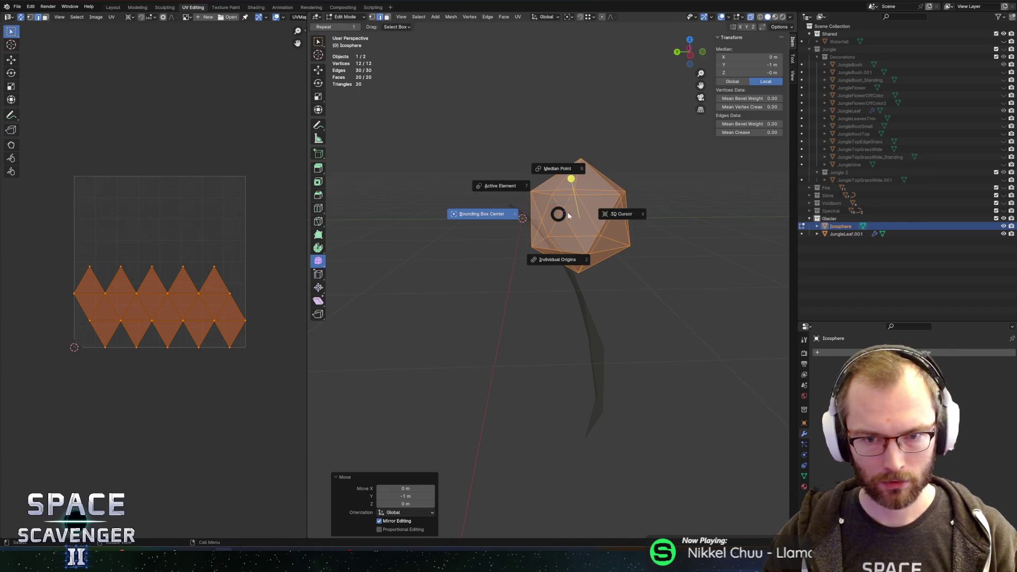
pyautogui.click(494, 214)
pyautogui.press('r')
pyautogui.press('x')
pyautogui.press('9')
pyautogui.press('0')
pyautogui.press('Return')
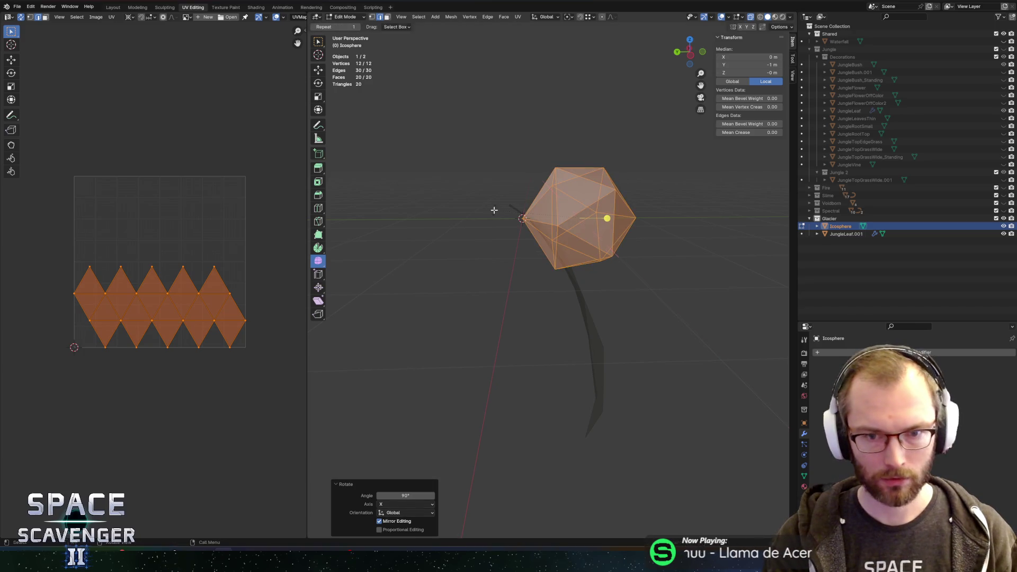
pyautogui.scroll(-4, 487, 213)
# - Select the icosphere's middle edge loop and move it along Y
pyautogui.hotkey('alt', 'a')
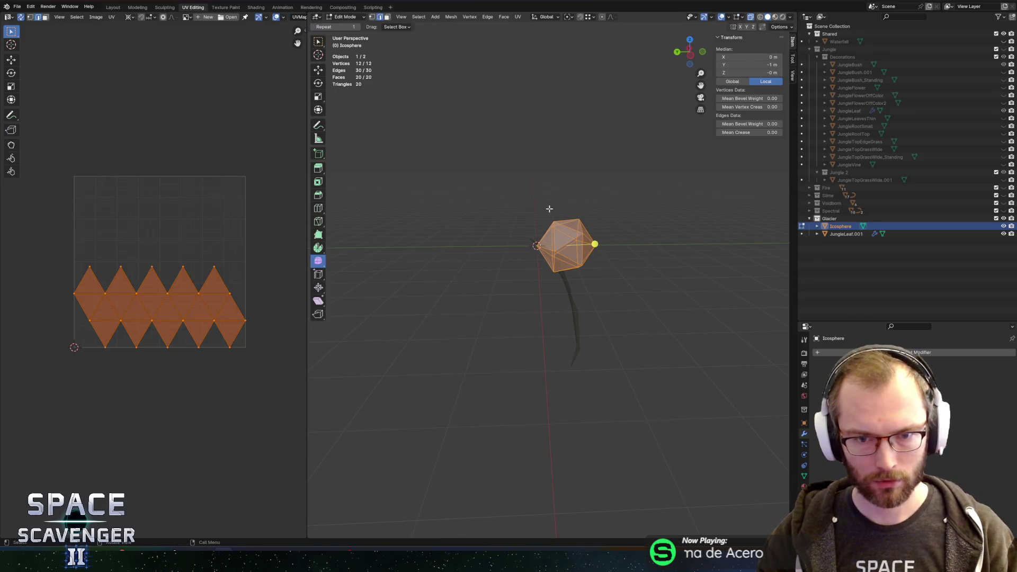
pyautogui.press('a')
pyautogui.click(555, 236)
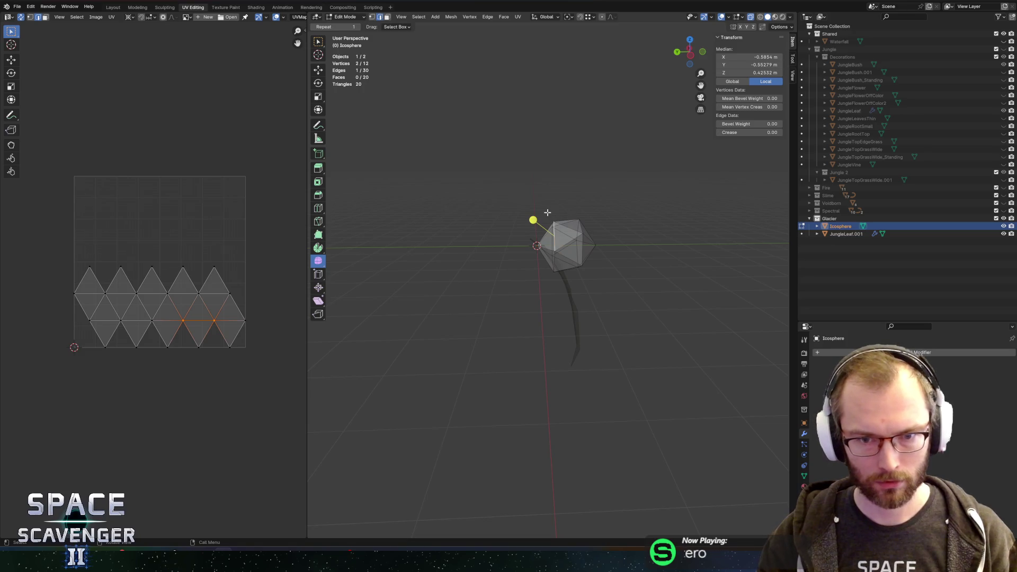
pyautogui.keyDown('alt'); pyautogui.click(554, 262); pyautogui.keyUp('alt')
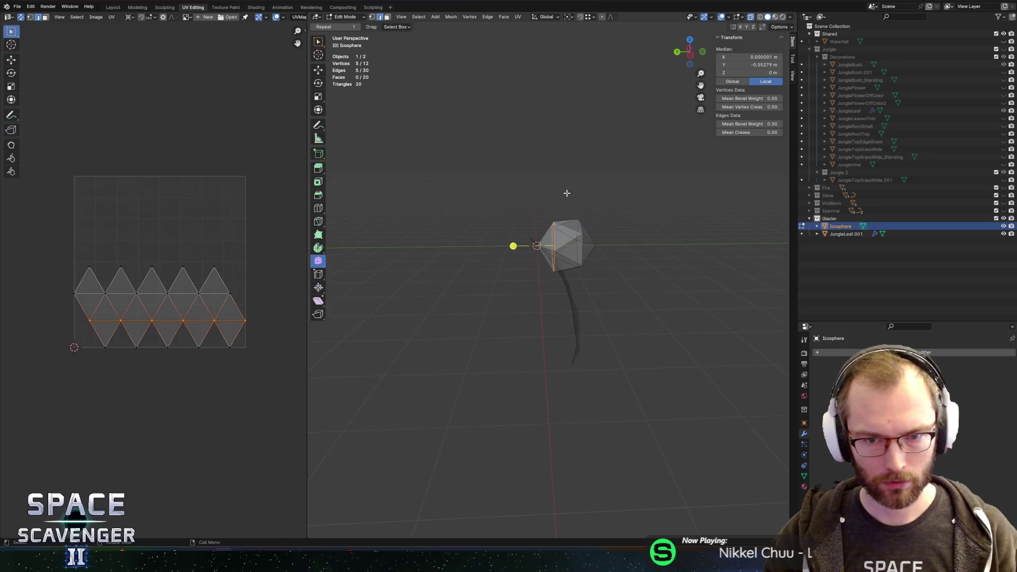
pyautogui.scroll(3, 576, 212)
pyautogui.press('g')
pyautogui.press('y')
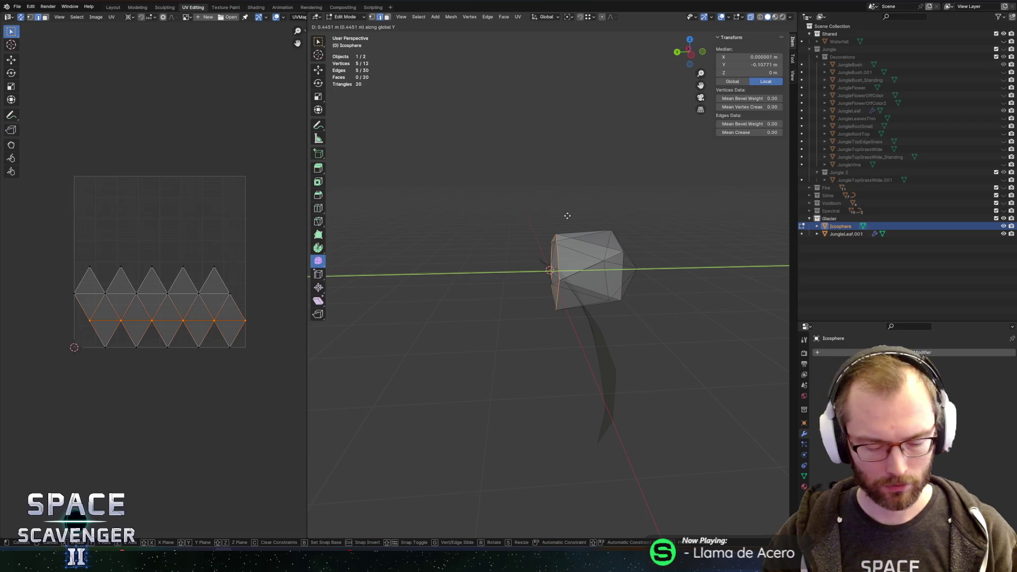
pyautogui.click(575, 193)
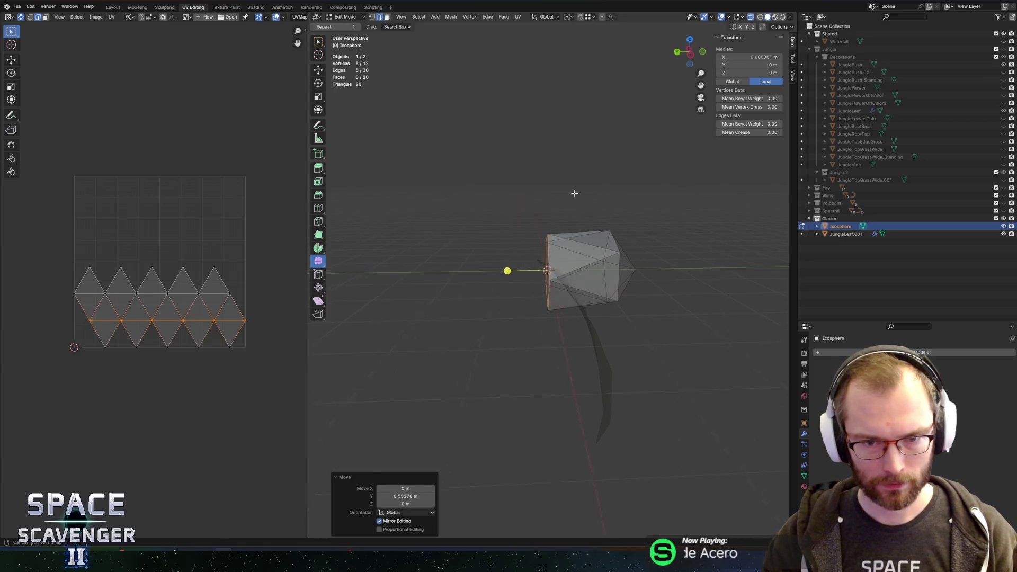
# - Flatten the lower faces to zero width in X, pivoting on the 3D cursor
pyautogui.moveTo(502, 189); pyautogui.dragTo(546, 340)
pyautogui.moveTo(484, 156); pyautogui.dragTo(548, 355)
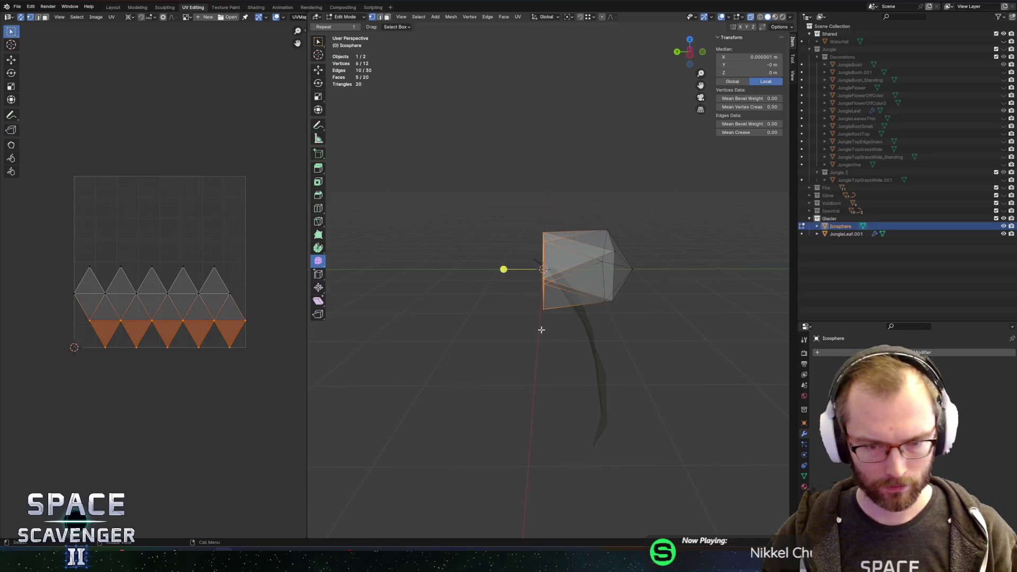
pyautogui.press('.')
pyautogui.click(600, 335)
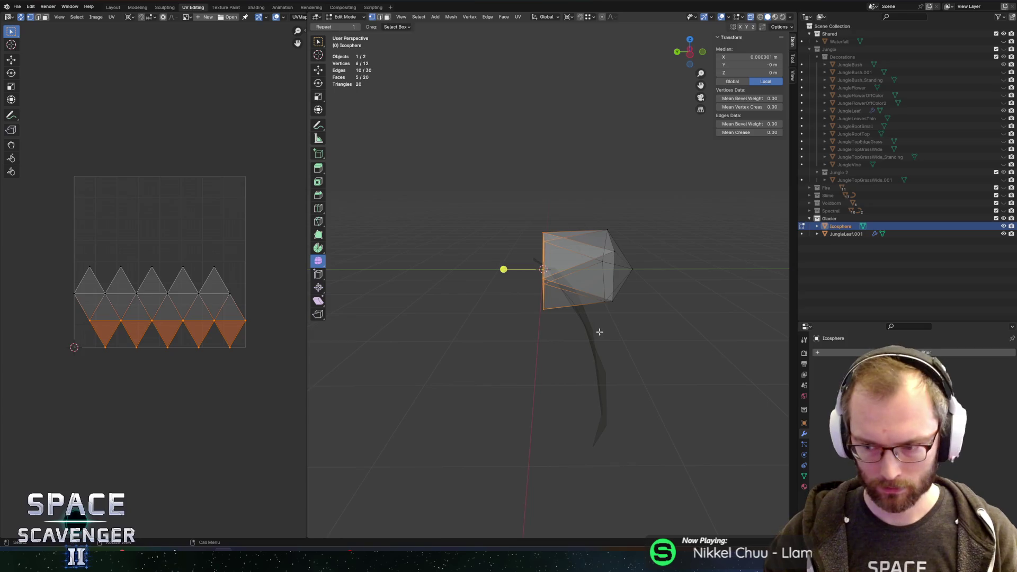
pyautogui.write('sx0')
pyautogui.press('Escape')
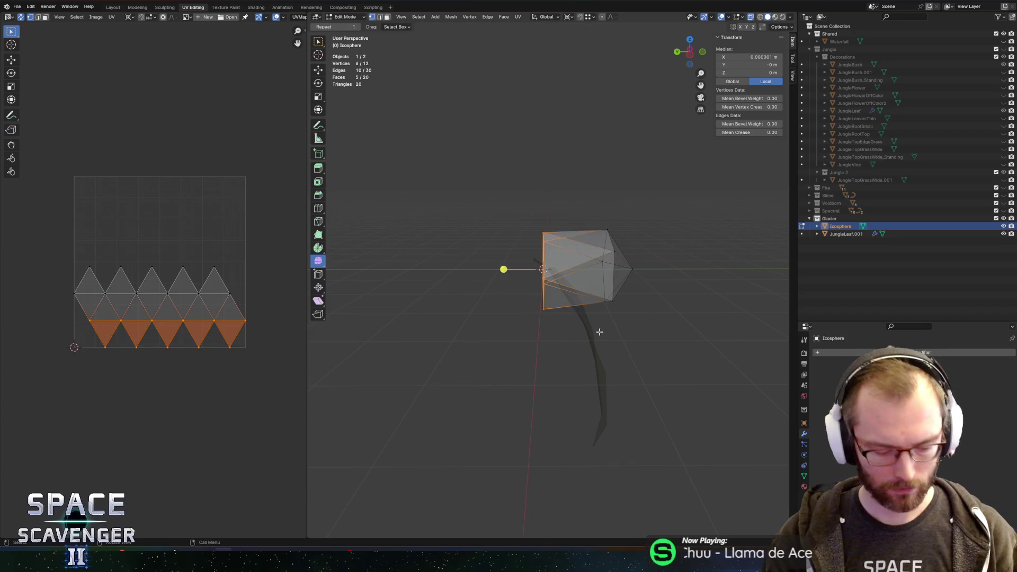
pyautogui.write('sx0')
pyautogui.press('Return')
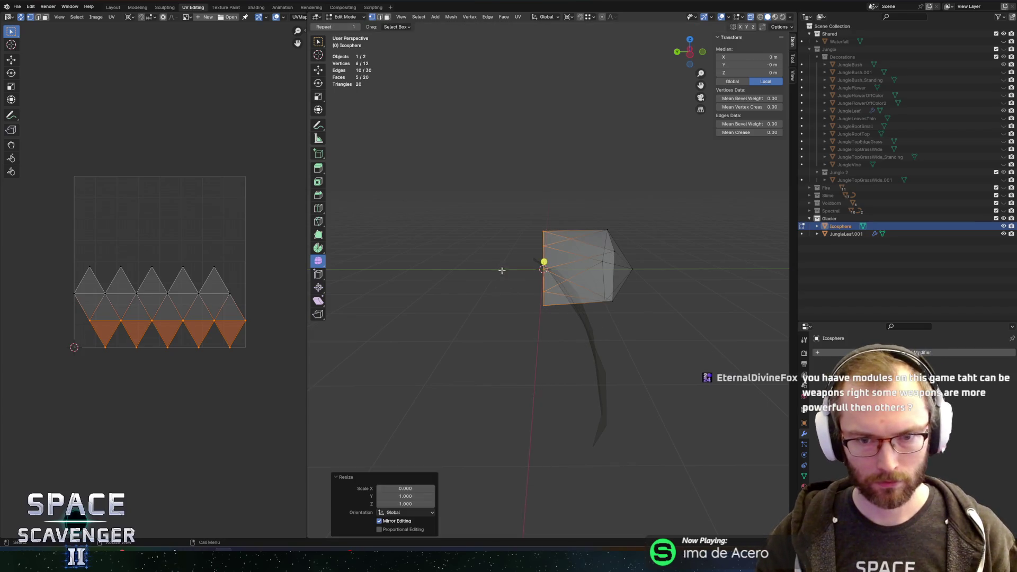
# - Flatten the lower faces to zero depth in Y, then select the right-side vertices
pyautogui.hscroll(10, 502, 270)
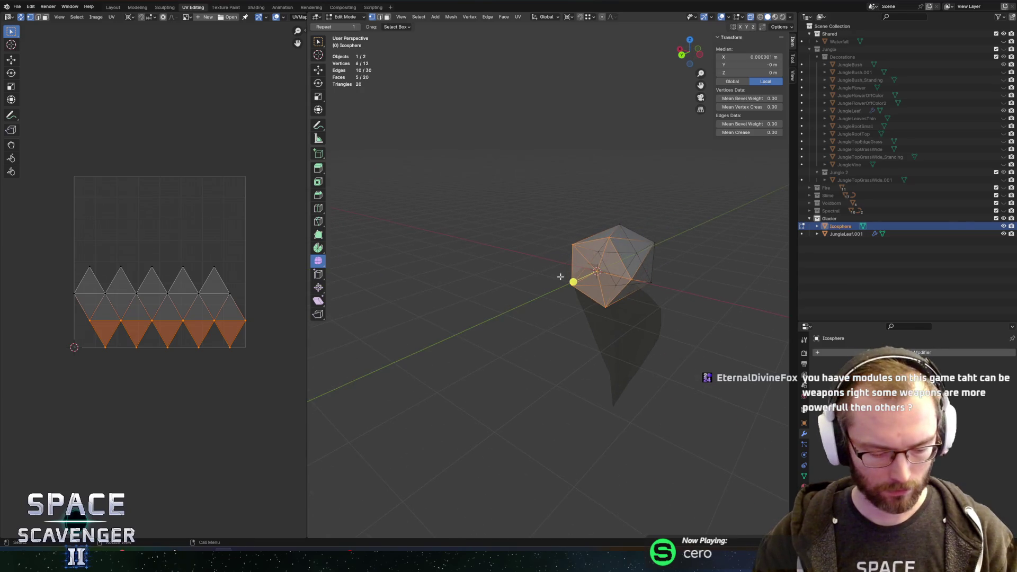
pyautogui.write('sy0')
pyautogui.press('Return')
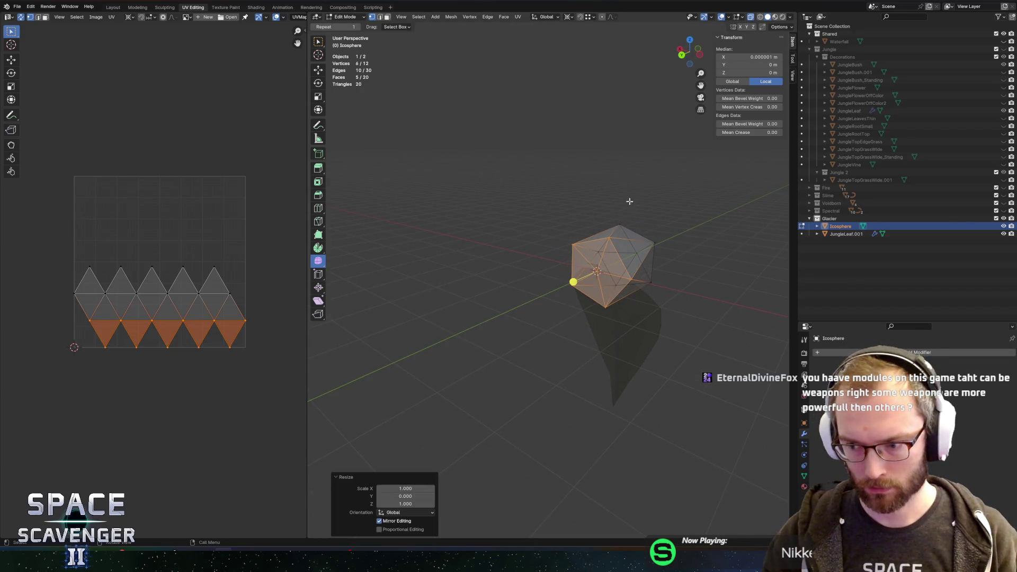
pyautogui.hscroll(10, 583, 198)
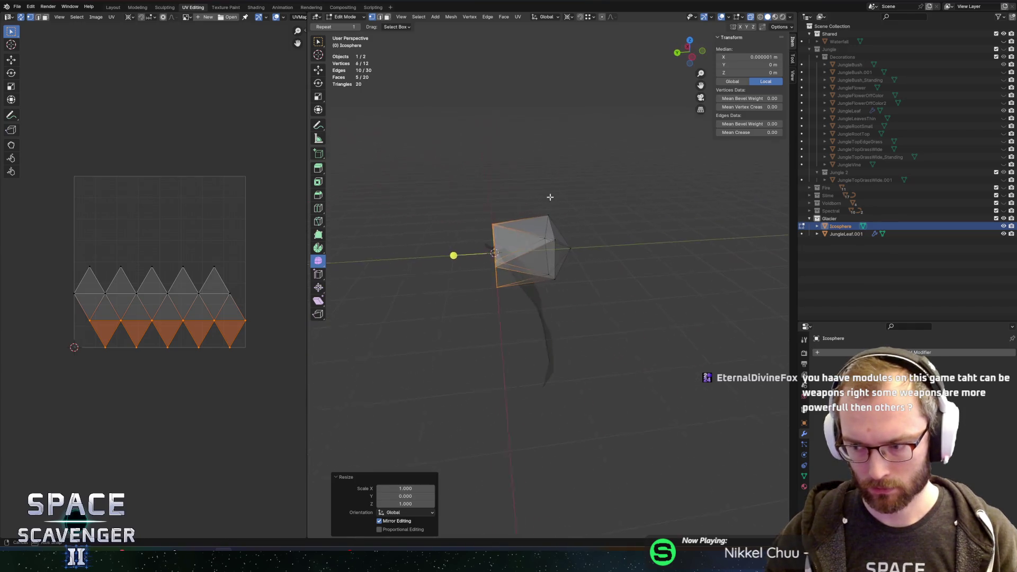
pyautogui.hscroll(10, 550, 197)
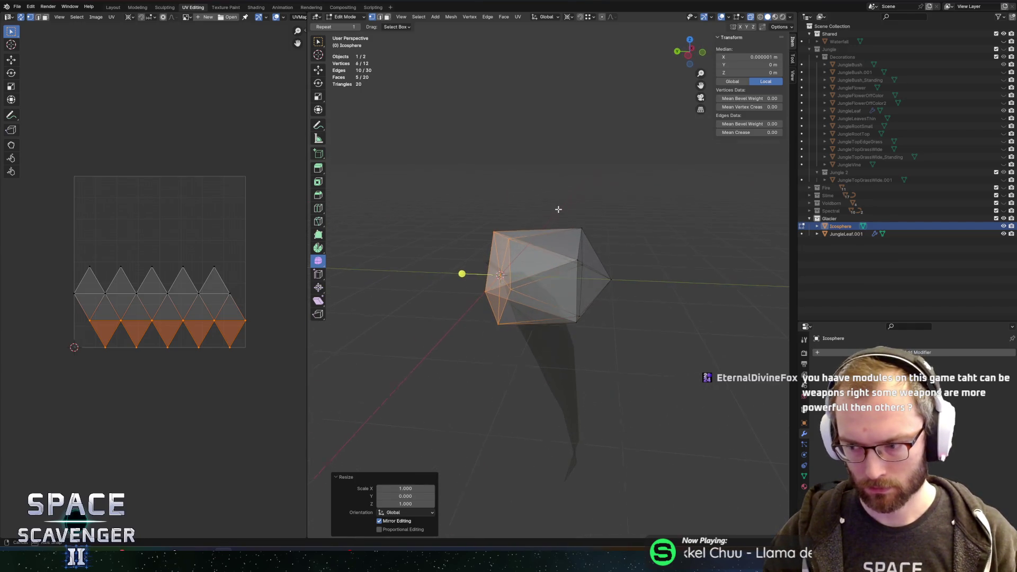
pyautogui.hscroll(2, 558, 209)
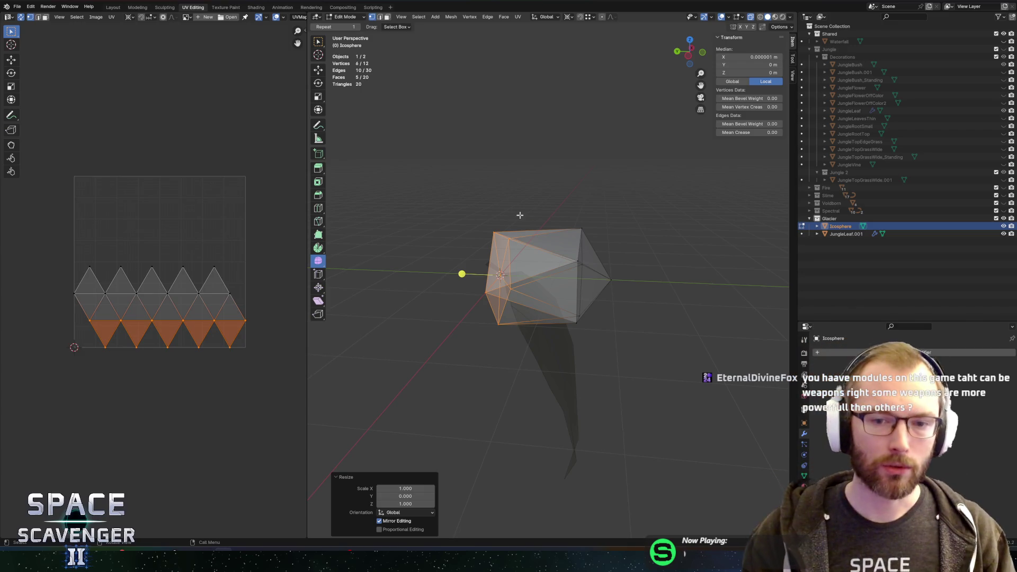
pyautogui.moveTo(552, 179); pyautogui.dragTo(586, 359)
# - Move the selected vertices along Y and shrink them to about 0.81
pyautogui.press('g')
pyautogui.press('y')
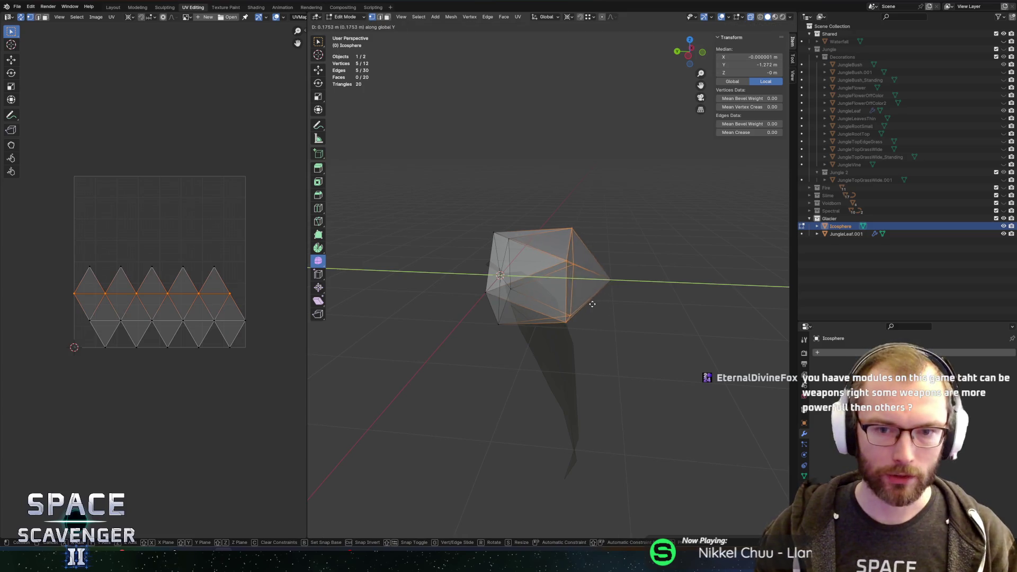
pyautogui.click(578, 305)
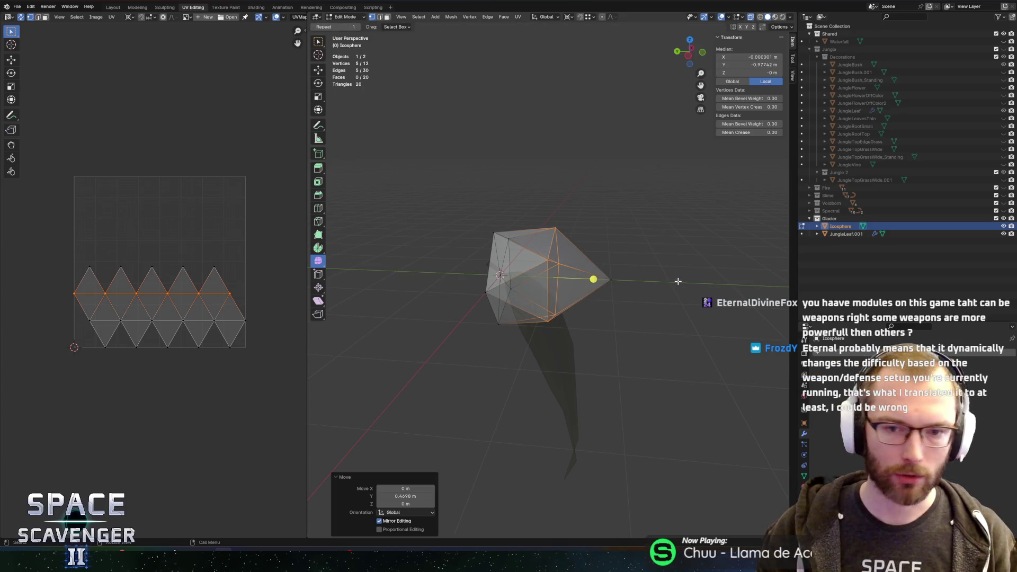
pyautogui.moveTo(678, 282); pyautogui.dragTo(617, 285)
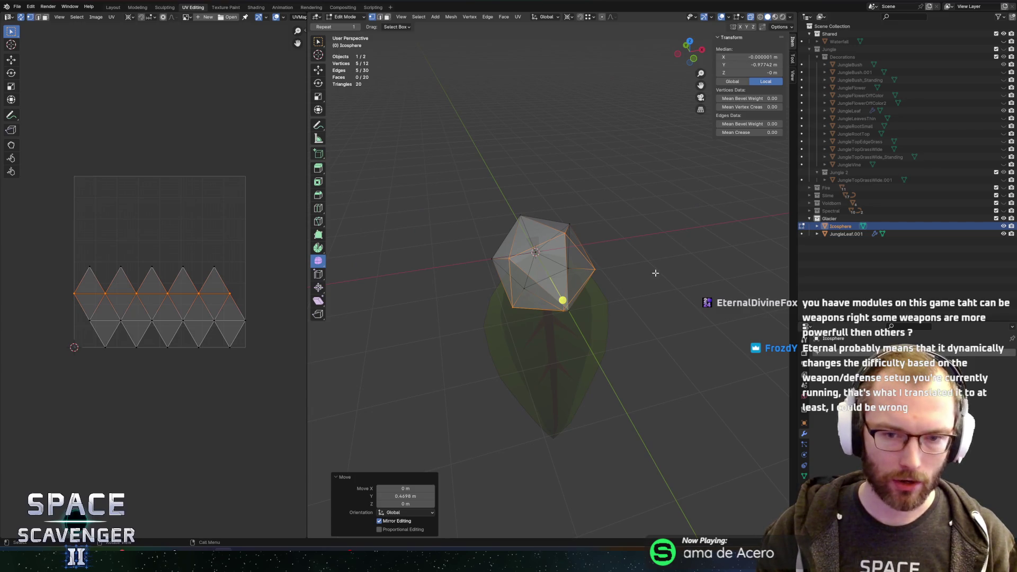
pyautogui.press('s')
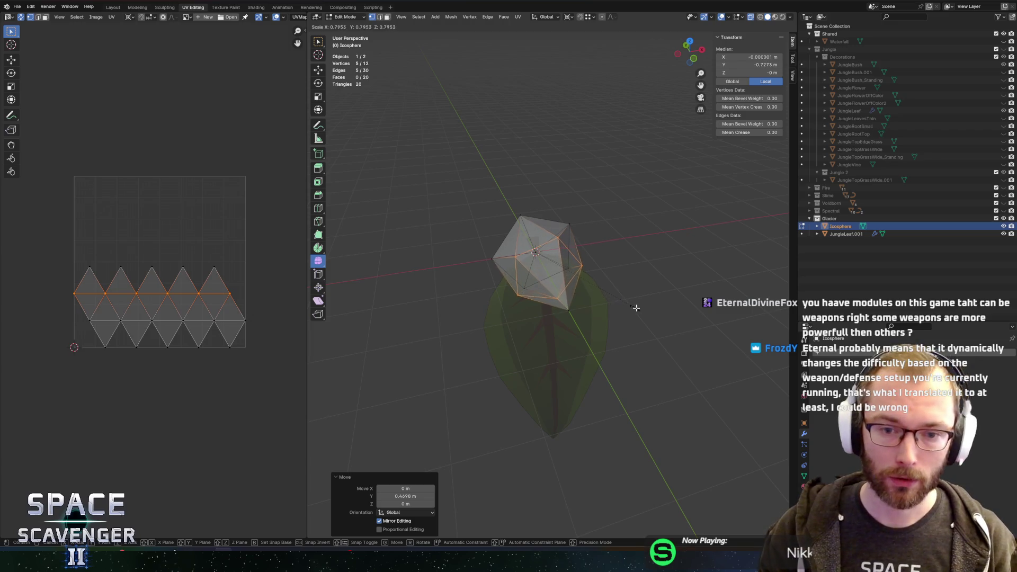
pyautogui.click(637, 304)
pyautogui.moveTo(638, 304)
pyautogui.mouseDown()
pyautogui.moveTo(577, 293)
pyautogui.moveTo(644, 286)
pyautogui.moveTo(538, 276)
pyautogui.moveTo(465, 283)
pyautogui.moveTo(471, 306)
pyautogui.moveTo(635, 316)
pyautogui.moveTo(535, 290)
pyautogui.mouseUp()
# - Move a single vertex along Y, then raise it along Z
pyautogui.click(645, 286)
pyautogui.press('g')
pyautogui.press('y')
pyautogui.click(650, 326)
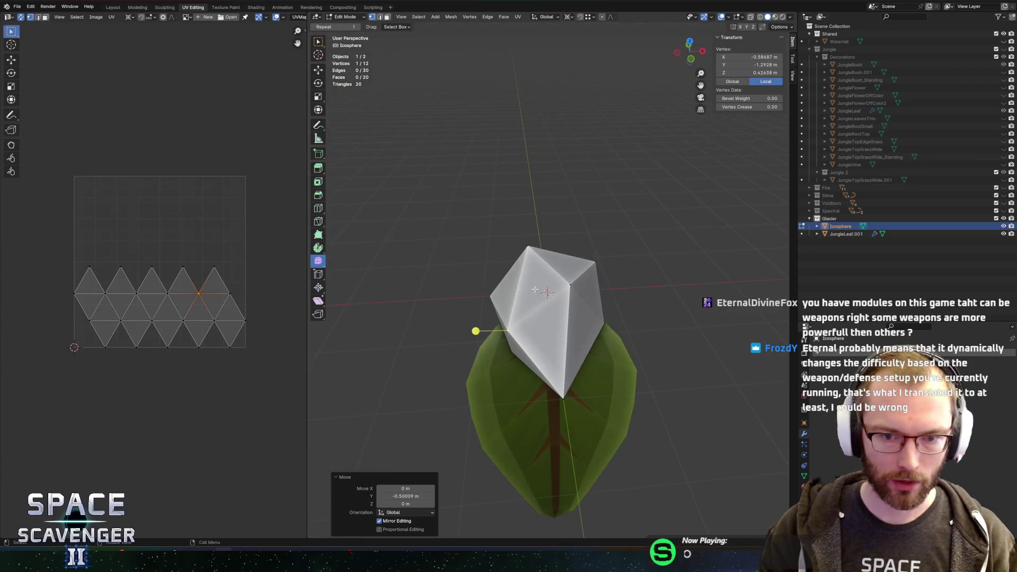
pyautogui.press('g')
pyautogui.press('z')
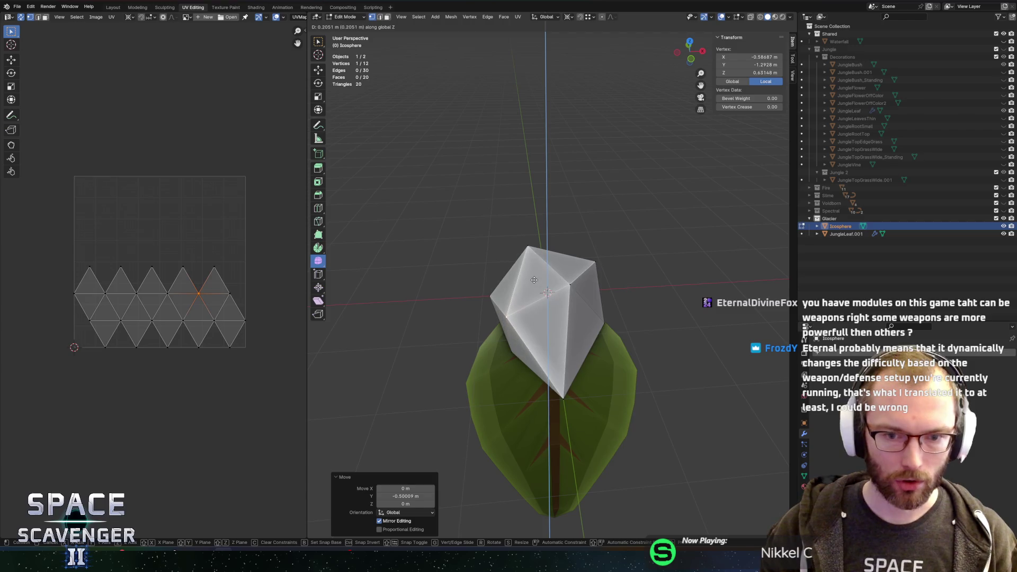
pyautogui.click(562, 283)
# - Raise two more vertices vertically along Z, with X-ray turned on
pyautogui.click(604, 323)
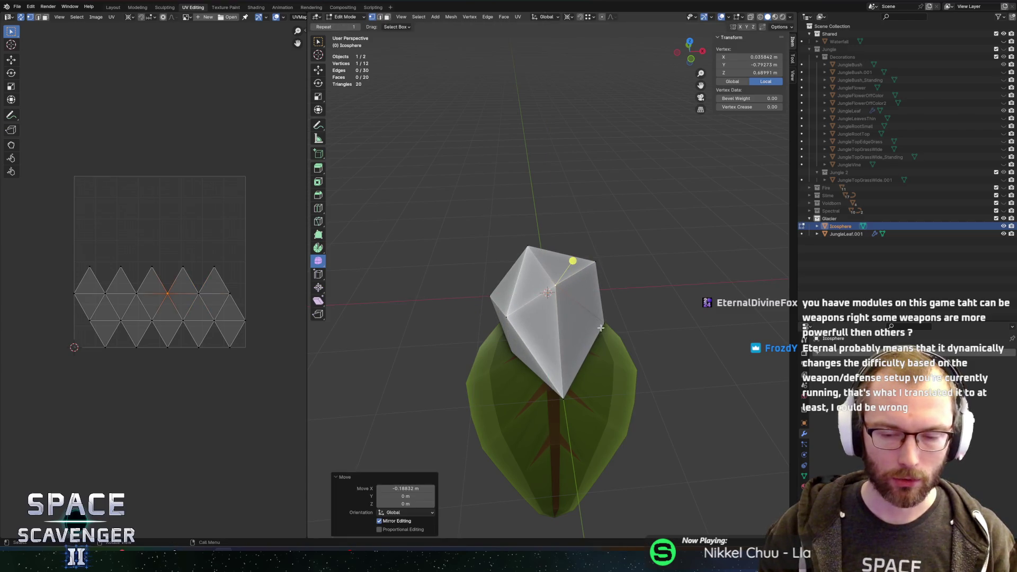
pyautogui.press('s')
pyautogui.press('g')
pyautogui.press('z')
pyautogui.click(647, 311)
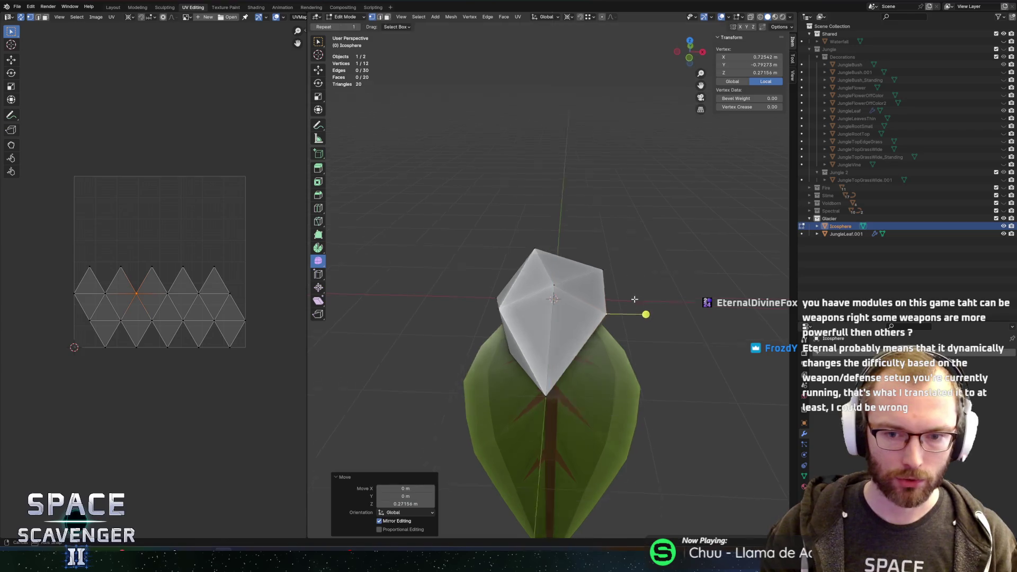
pyautogui.hotkey('alt', 'a')
pyautogui.hotkey('alt', 'z')
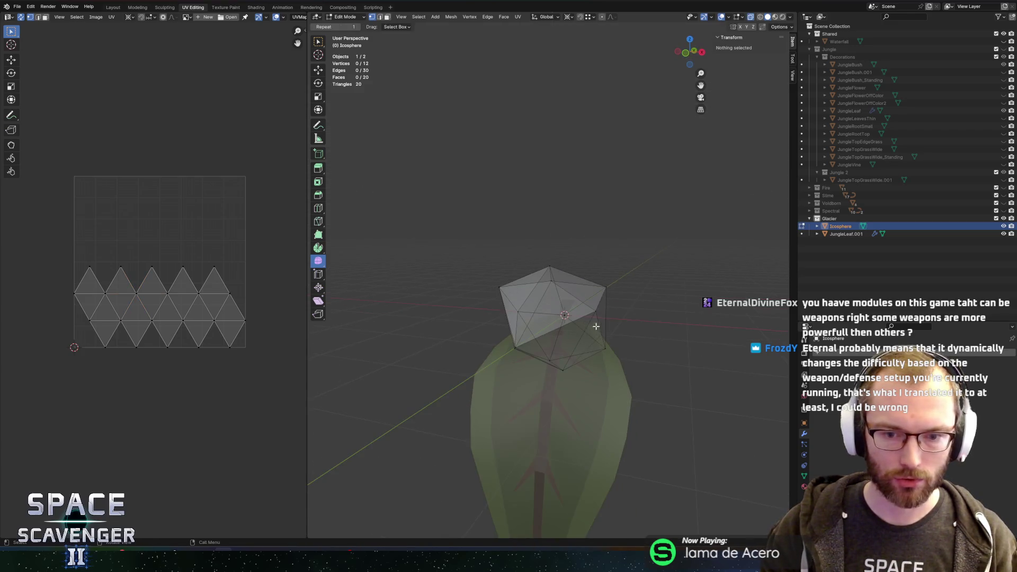
pyautogui.click(633, 350)
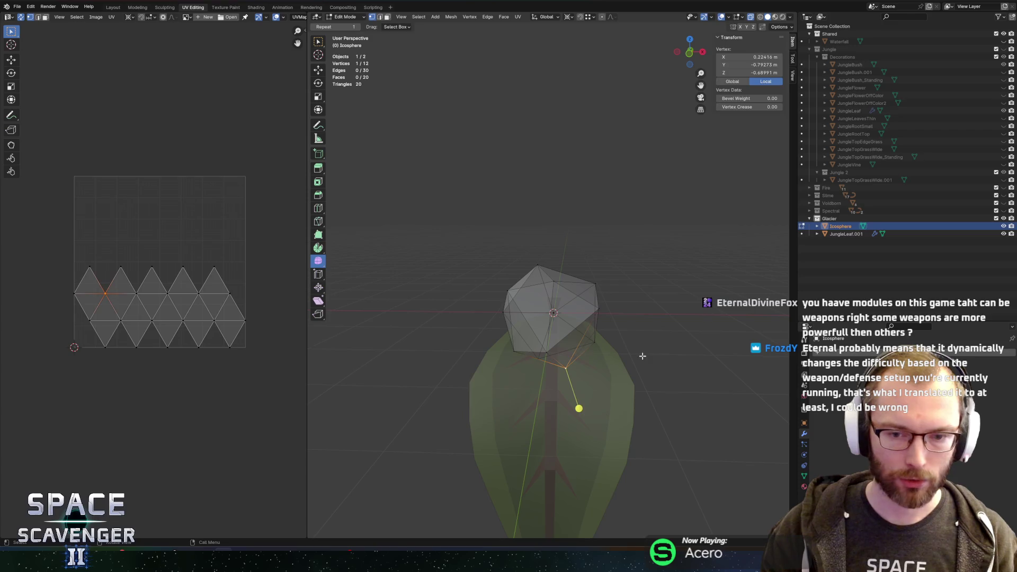
pyautogui.press('g')
pyautogui.press('z')
pyautogui.click(631, 351)
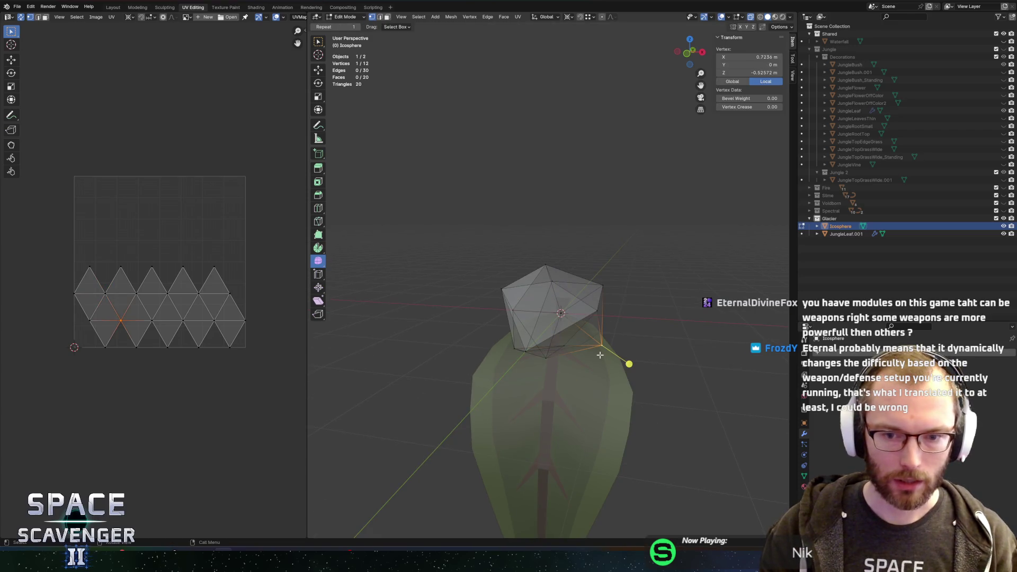
# - Spread two lower vertices outward by scaling about 1.25, then return to Object Mode
pyautogui.click(629, 360)
pyautogui.keyDown('shift'); pyautogui.click(543, 368); pyautogui.keyUp('shift')
pyautogui.scroll(3, 608, 362)
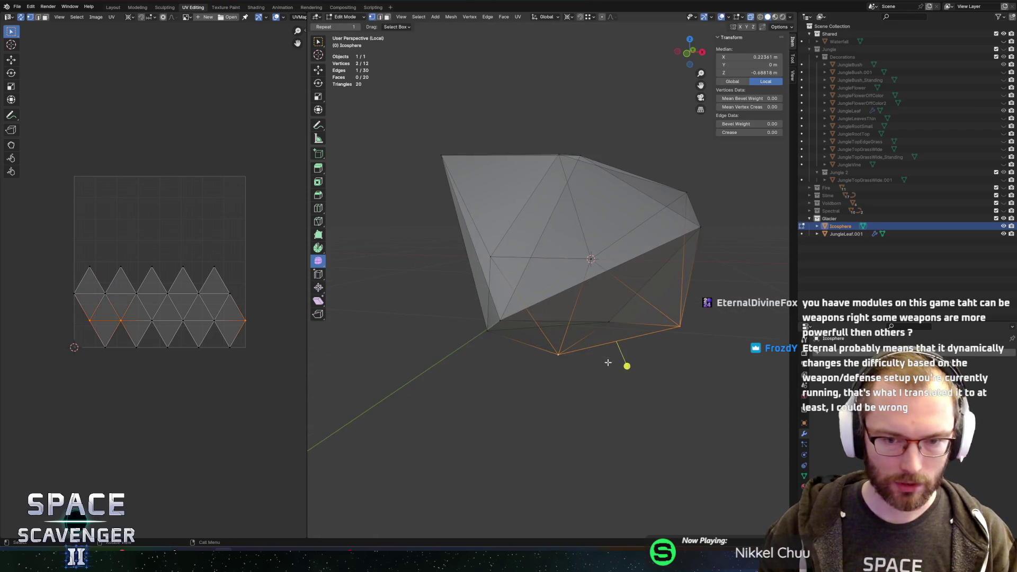
pyautogui.scroll(-3, 607, 362)
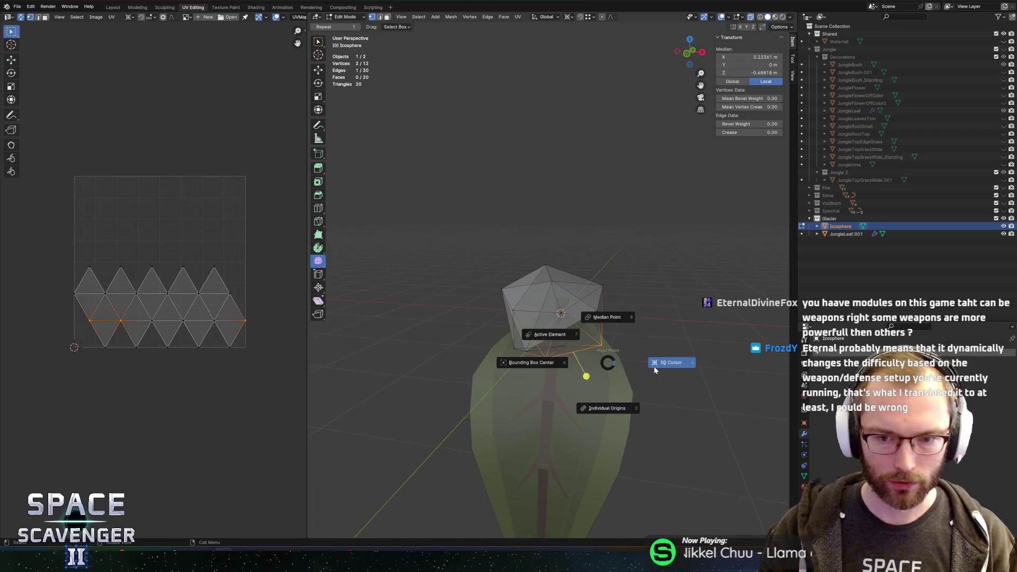
pyautogui.press('s')
pyautogui.click(685, 363)
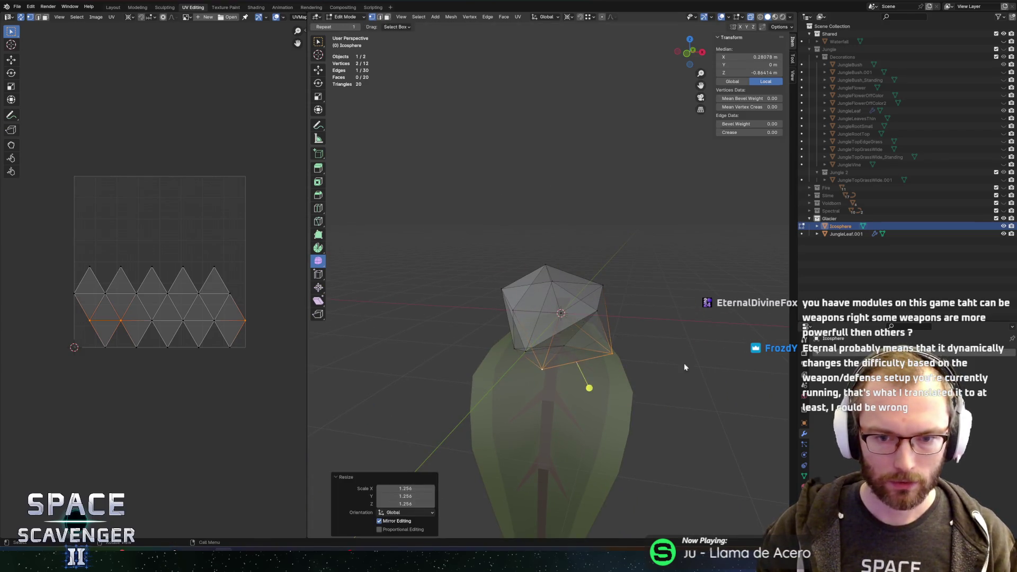
pyautogui.press('Tab')
pyautogui.moveTo(633, 324)
pyautogui.mouseDown()
pyautogui.moveTo(593, 300)
pyautogui.moveTo(548, 305)
pyautogui.moveTo(595, 308)
pyautogui.mouseUp()
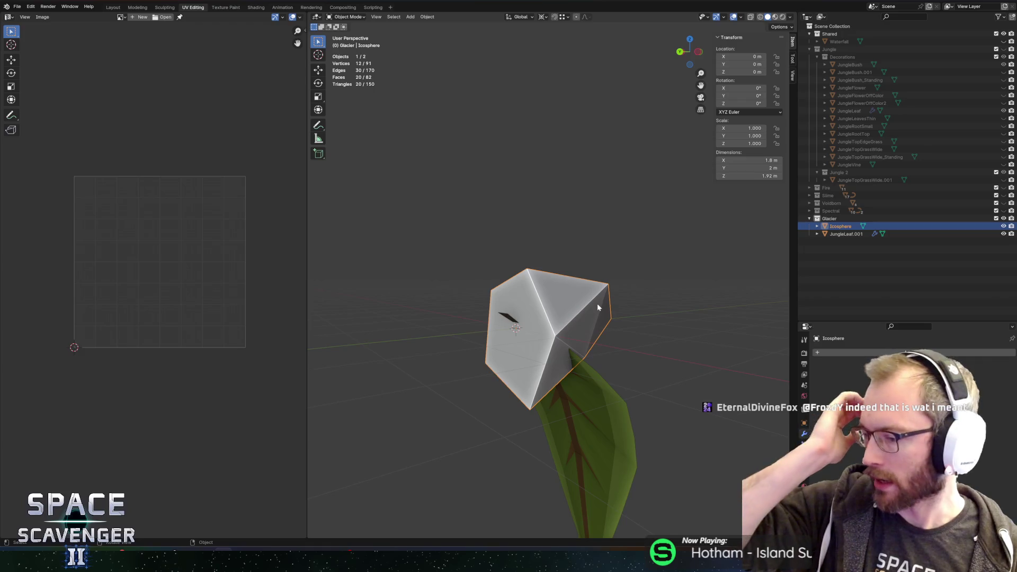
# - In face select mode, circle-select the five faces surrounding the icosphere's pole
pyautogui.press('Tab')
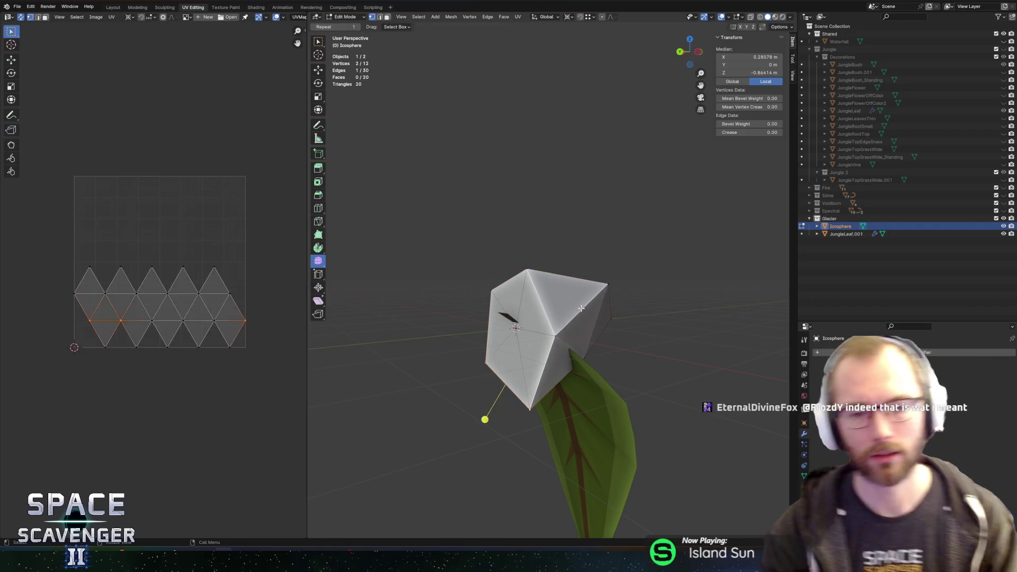
pyautogui.press('3')
pyautogui.press('c')
pyautogui.click(513, 329)
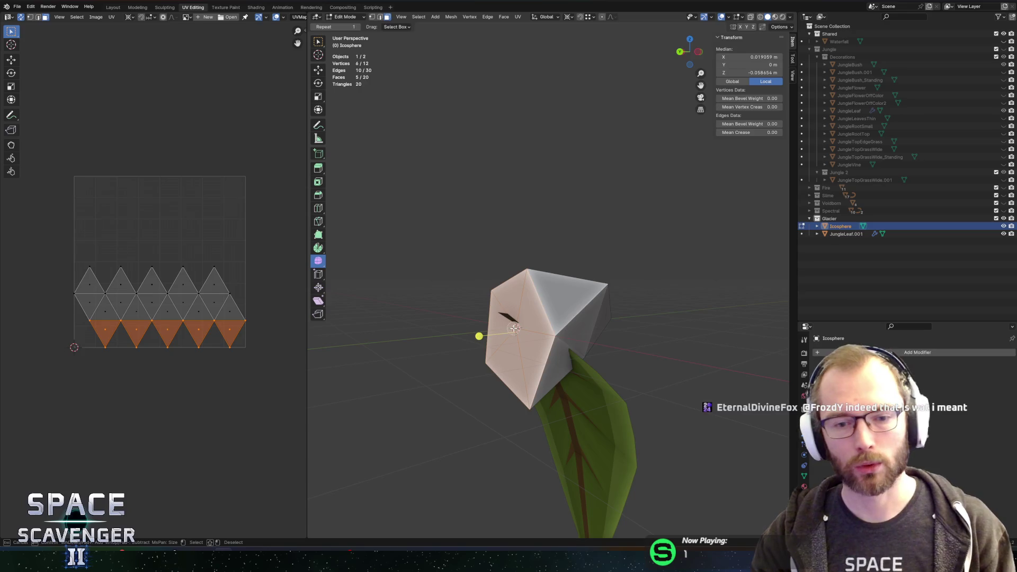
pyautogui.moveTo(422, 200); pyautogui.dragTo(442, 207)
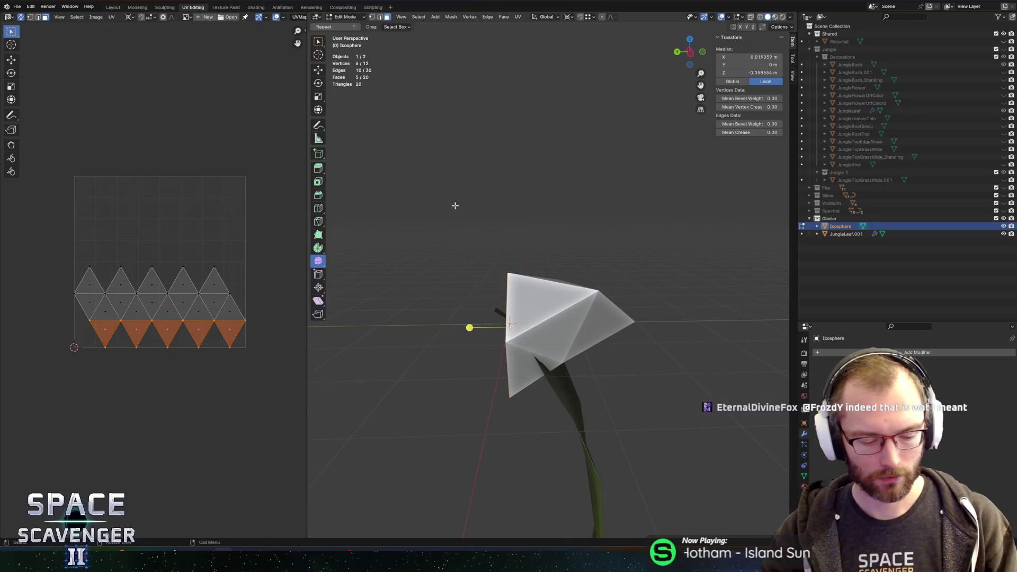
# - Extrude the five pole faces along their normals and scale them wider
pyautogui.press('e')
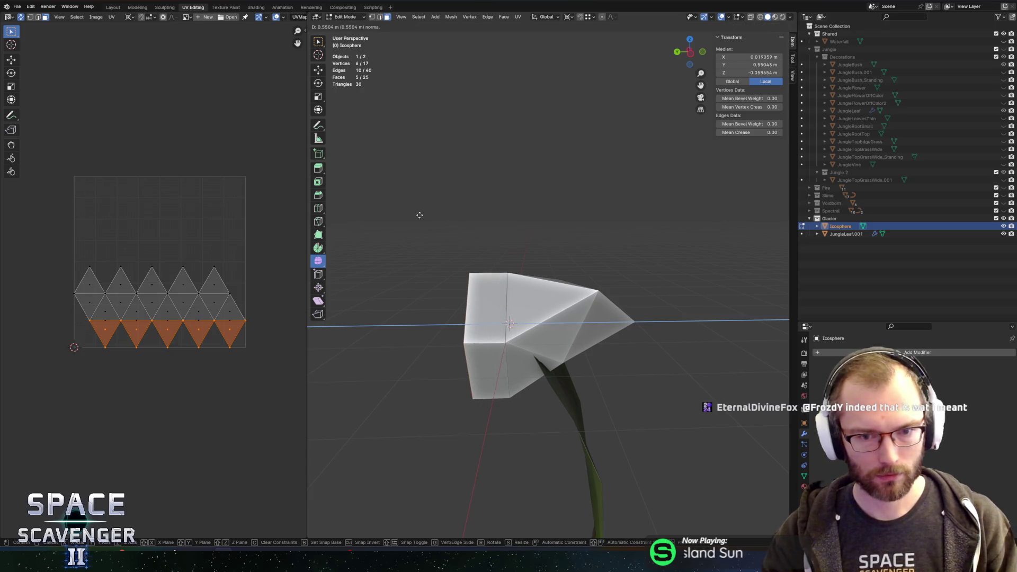
pyautogui.click(420, 215)
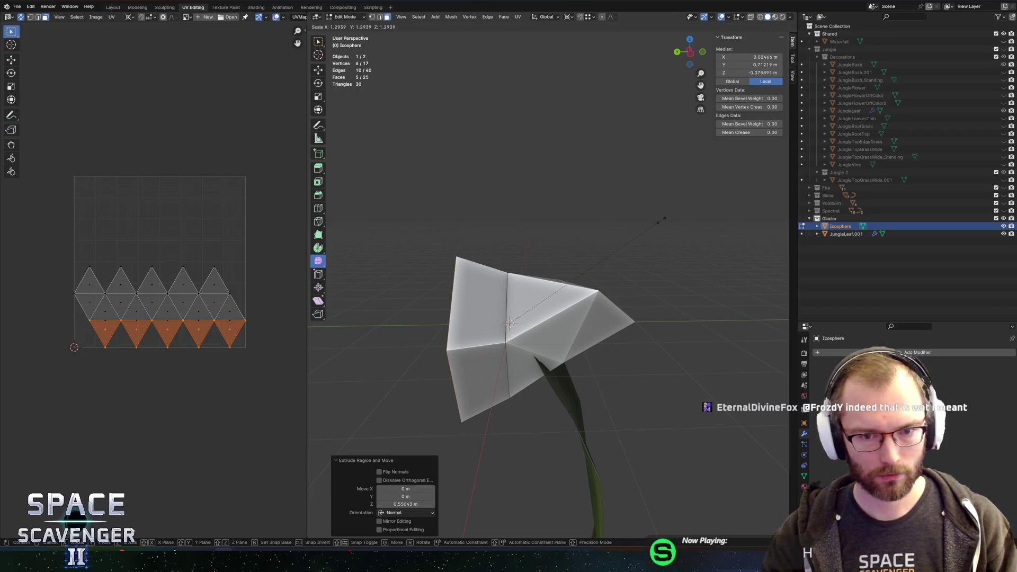
pyautogui.press('.')
pyautogui.press('s')
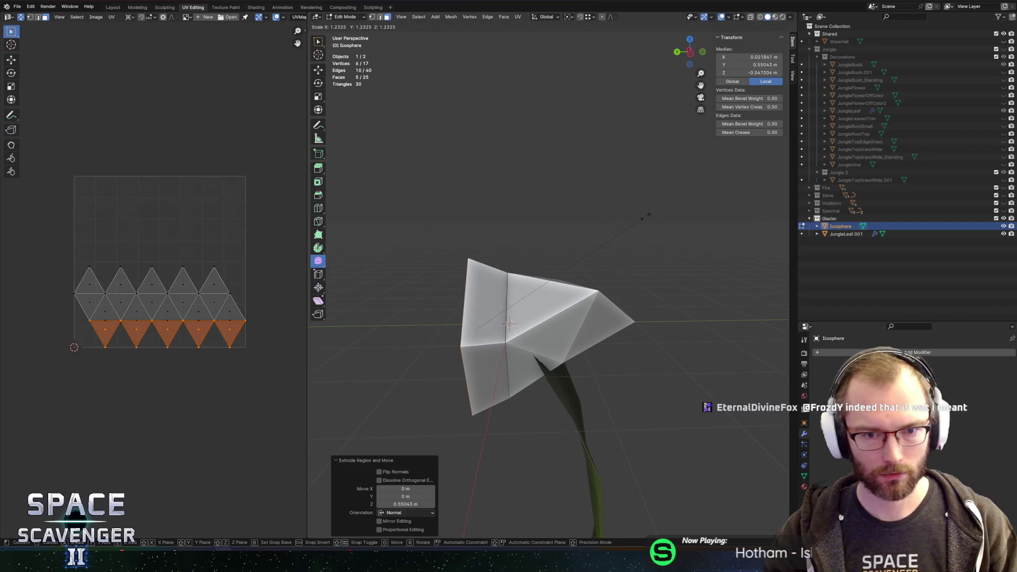
pyautogui.click(651, 216)
pyautogui.press('Tab')
pyautogui.moveTo(634, 251)
pyautogui.mouseDown()
pyautogui.moveTo(480, 268)
pyautogui.moveTo(805, 376)
pyautogui.mouseUp()
# - Assign the PaletteNew material to all of the icosphere's faces
pyautogui.press('Tab')
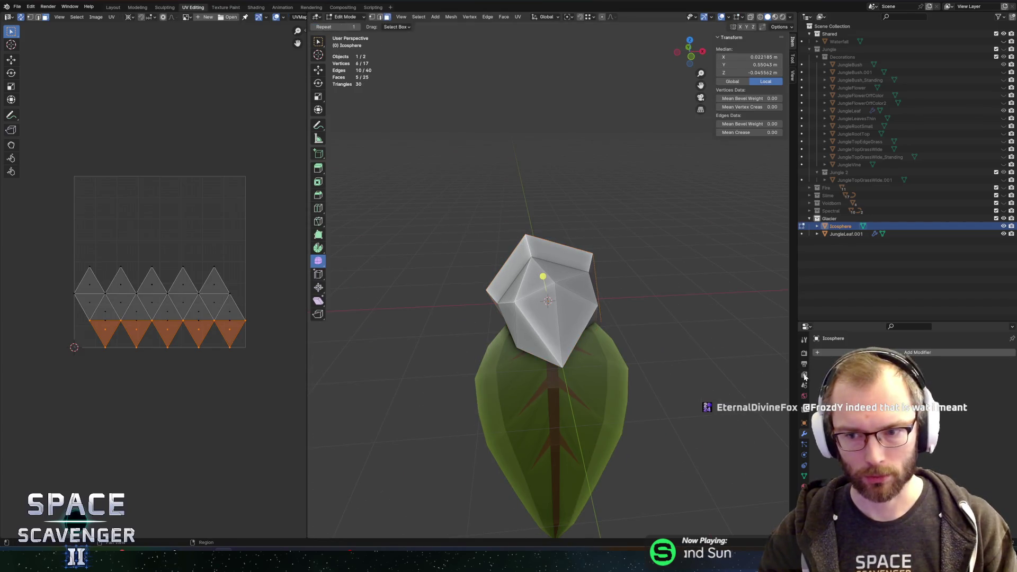
pyautogui.click(804, 485)
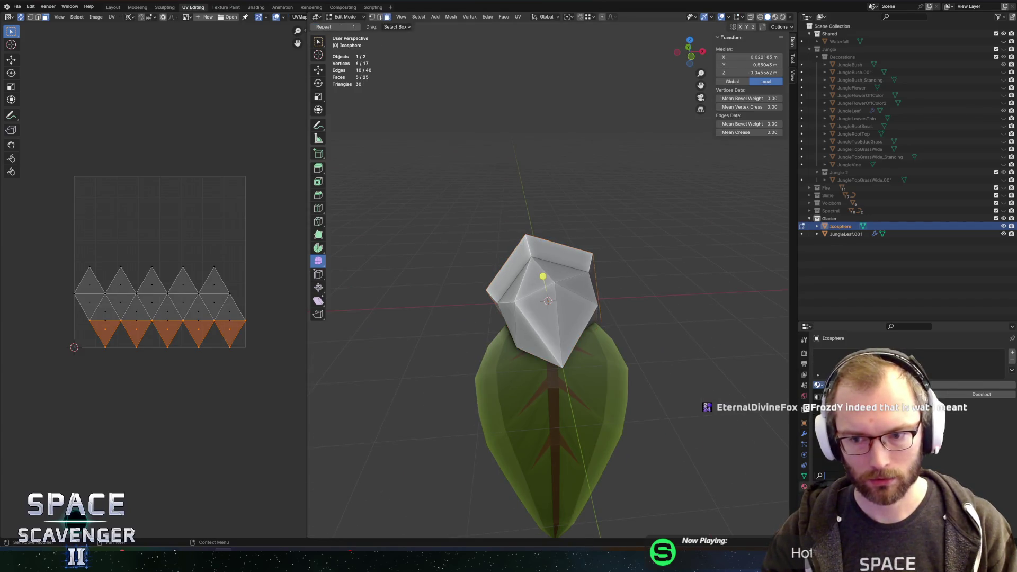
pyautogui.press('Return')
# - Shrink all the icicle's UVs to a tiny cluster and load PaletteNew.png behind them
pyautogui.press('a')
pyautogui.press('s')
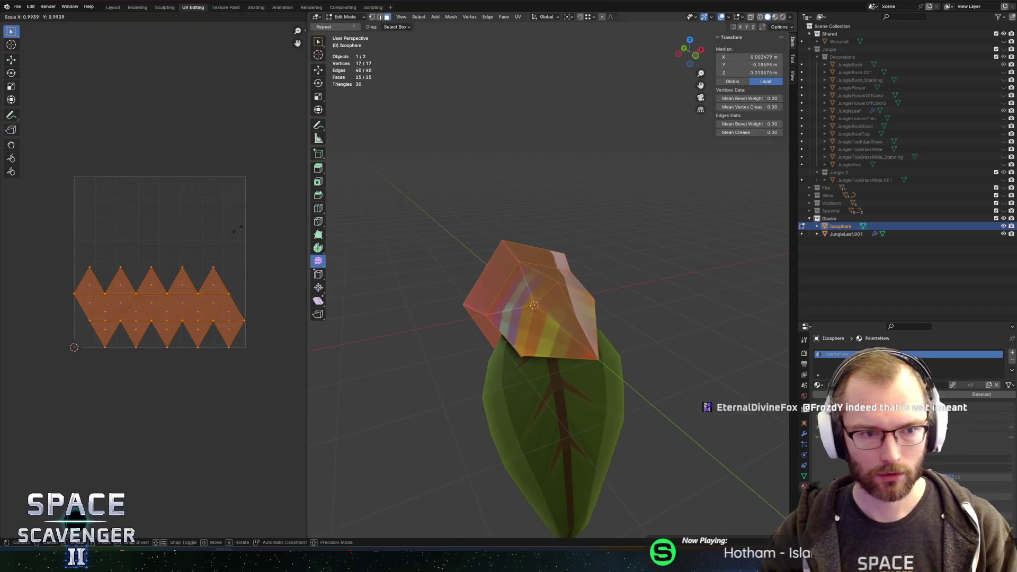
pyautogui.click(95, 339)
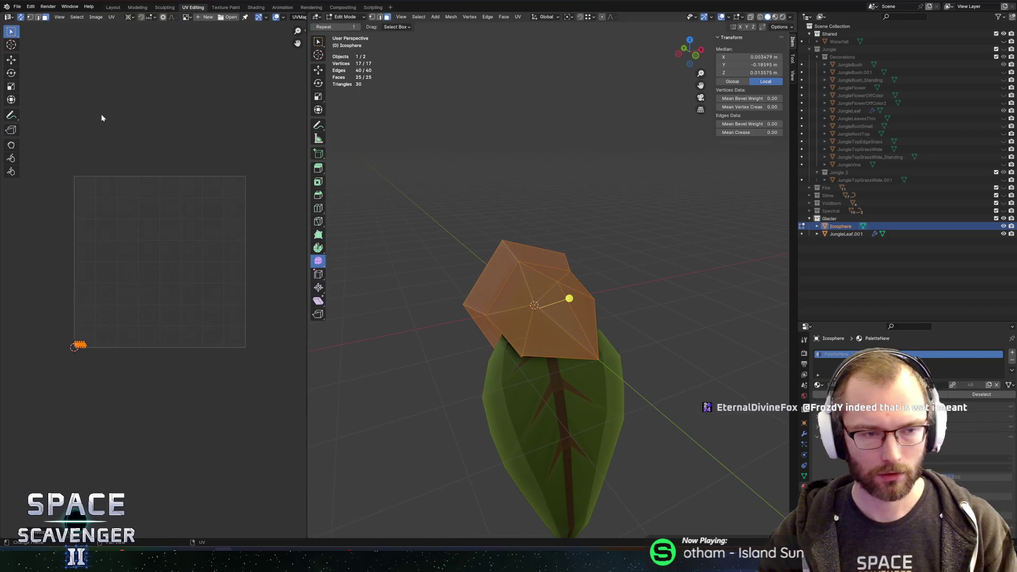
pyautogui.click(156, 20)
pyautogui.click(188, 20)
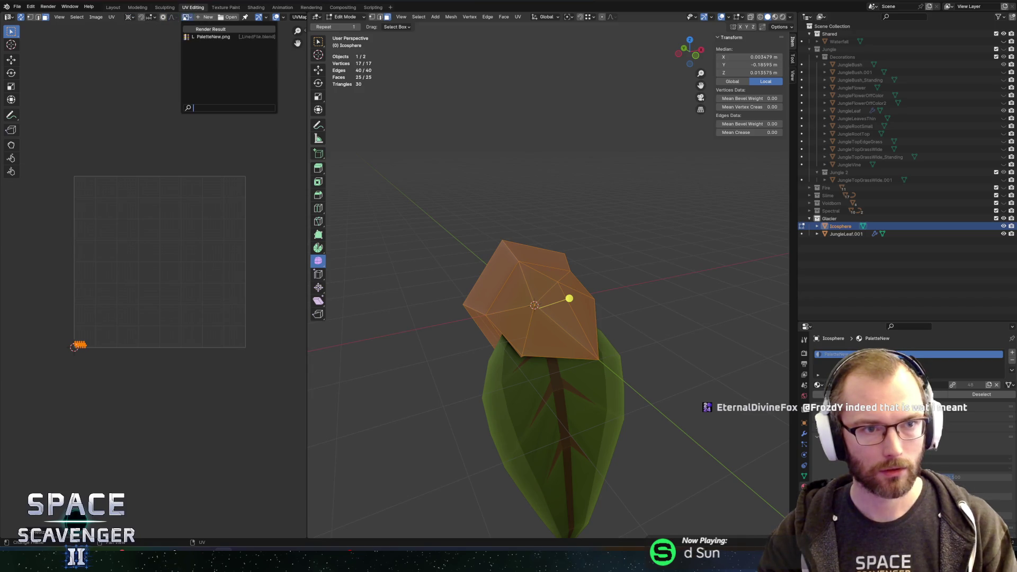
pyautogui.click(212, 33)
pyautogui.scroll(5, 203, 219)
pyautogui.scroll(-3, 203, 220)
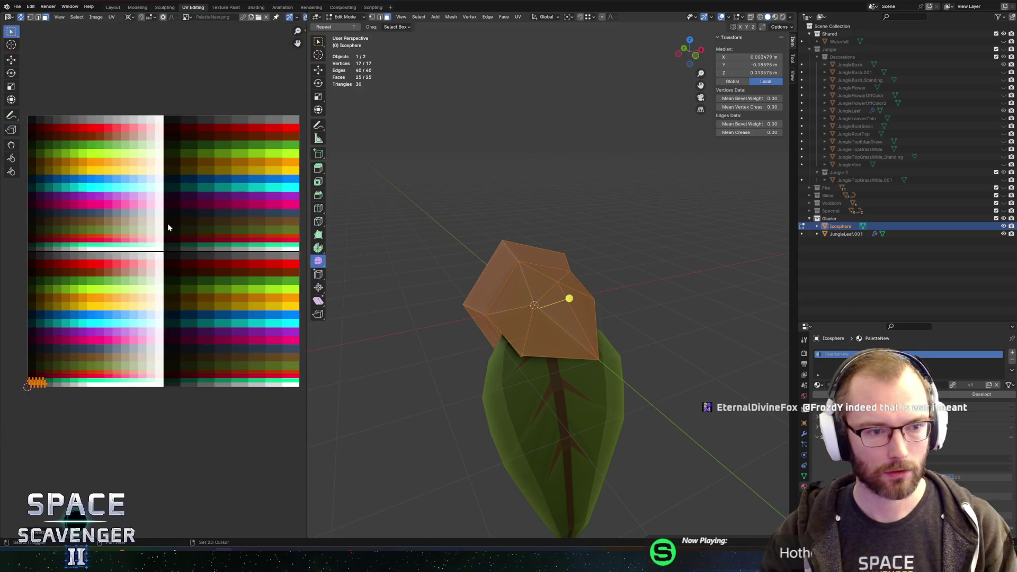
# - Move the UV cluster onto a pale cyan swatch of the palette, then leave Edit Mode
pyautogui.press('g')
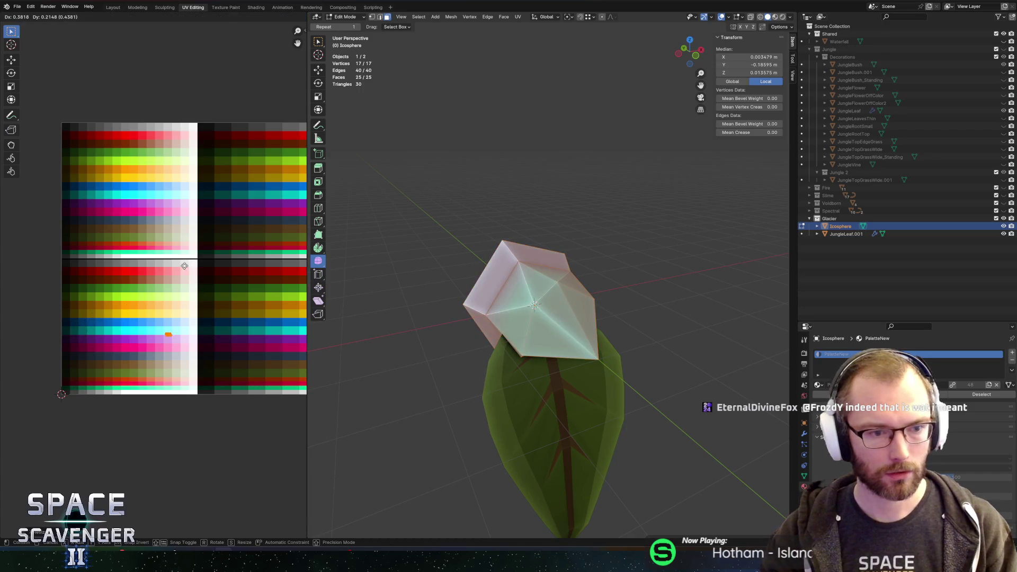
pyautogui.click(188, 260)
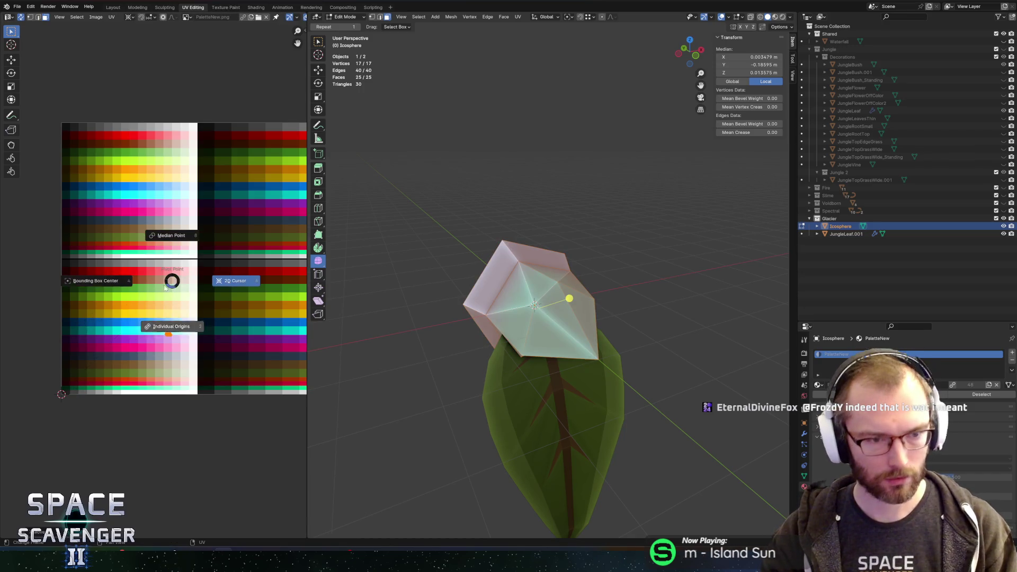
pyautogui.press('g')
pyautogui.click(190, 284)
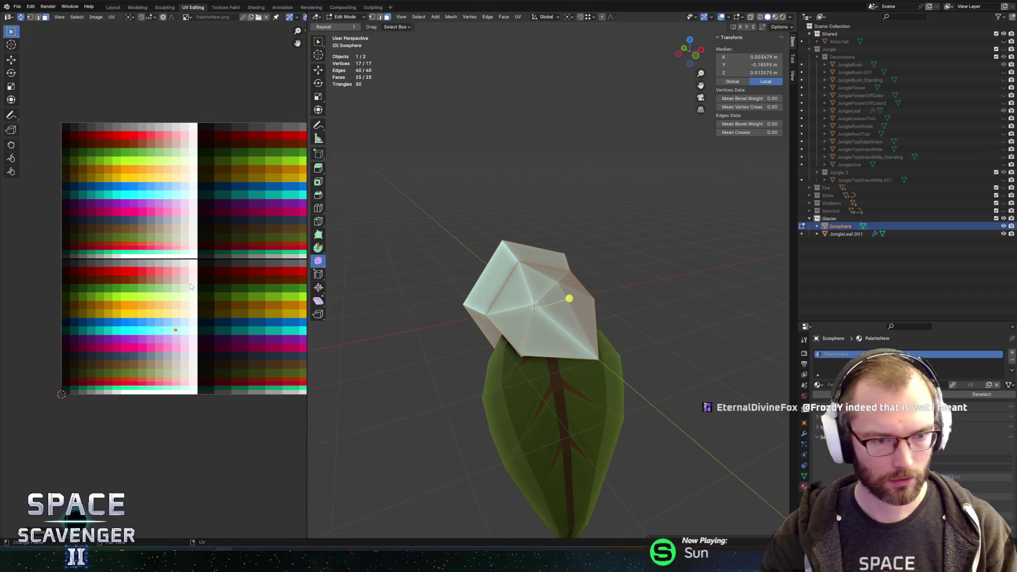
pyautogui.scroll(3, 206, 285)
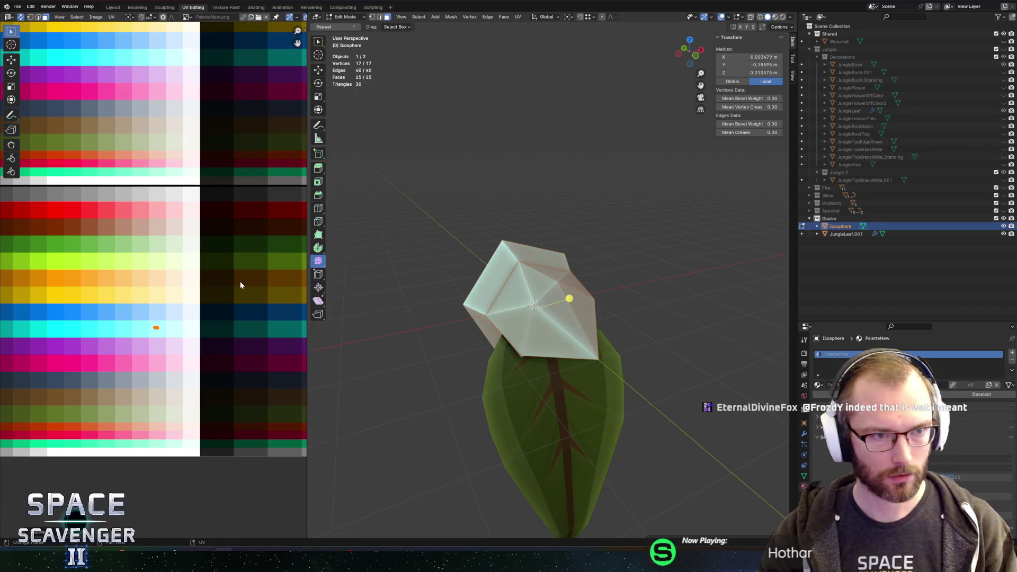
pyautogui.press('g')
pyautogui.click(243, 294)
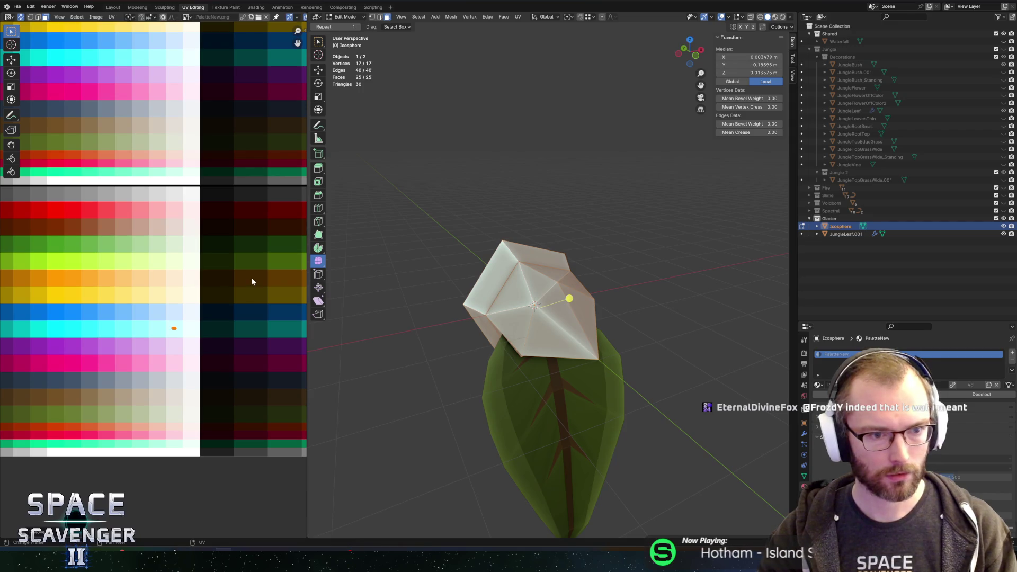
pyautogui.press('Tab')
pyautogui.scroll(-5, 449, 225)
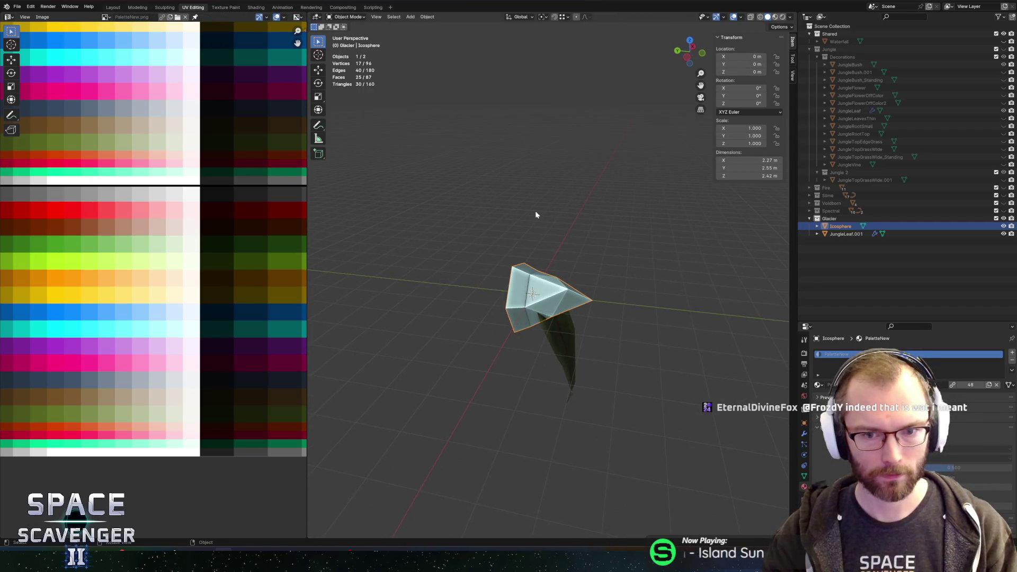
# - Rename the Icosphere object to IcicleSmall and save the blend file
pyautogui.moveTo(523, 216); pyautogui.dragTo(504, 256)
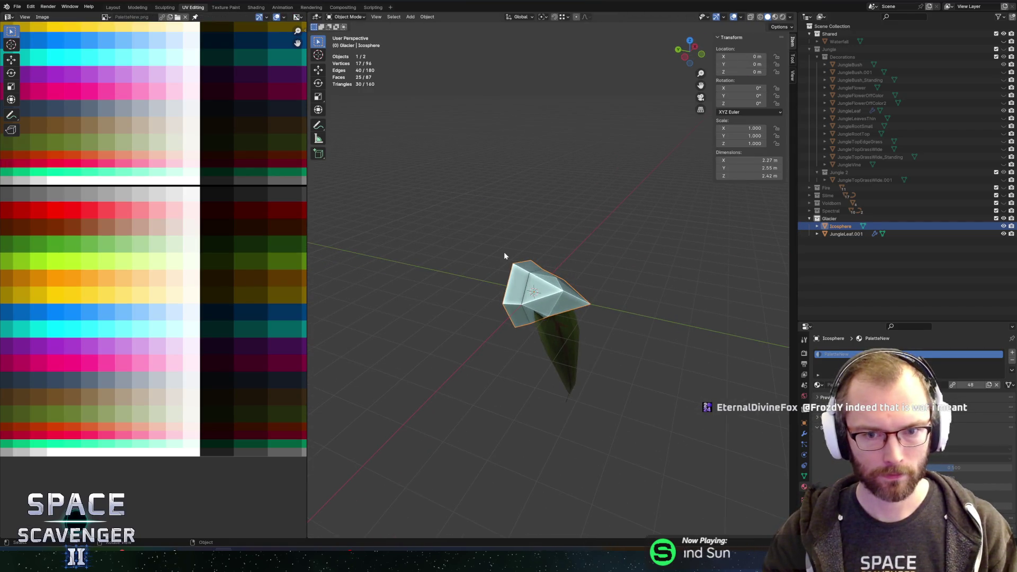
pyautogui.doubleClick(841, 226)
pyautogui.write('Icicle')
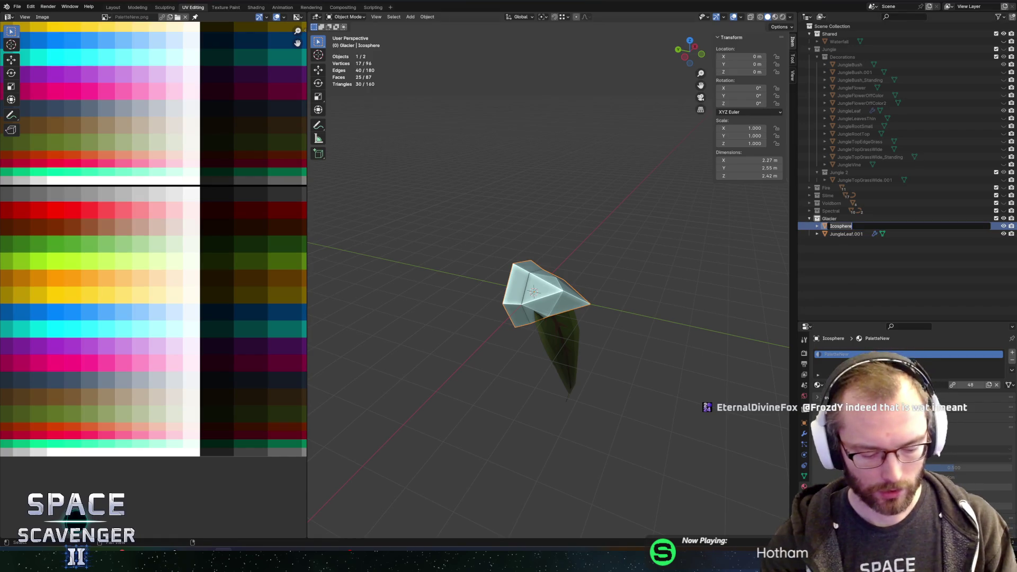
pyautogui.write('Small')
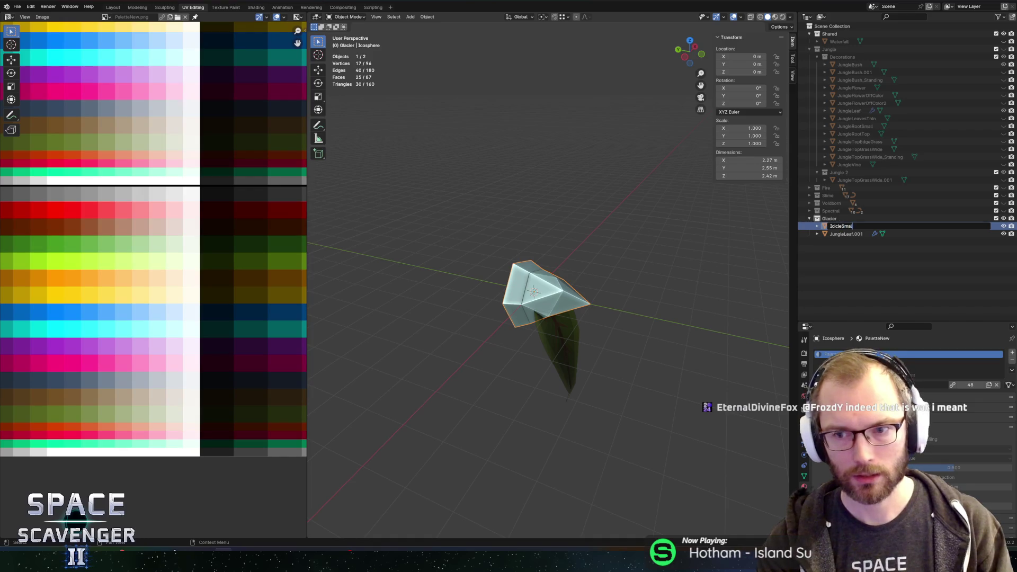
pyautogui.press('Return')
pyautogui.hotkey('ctrl', 's')
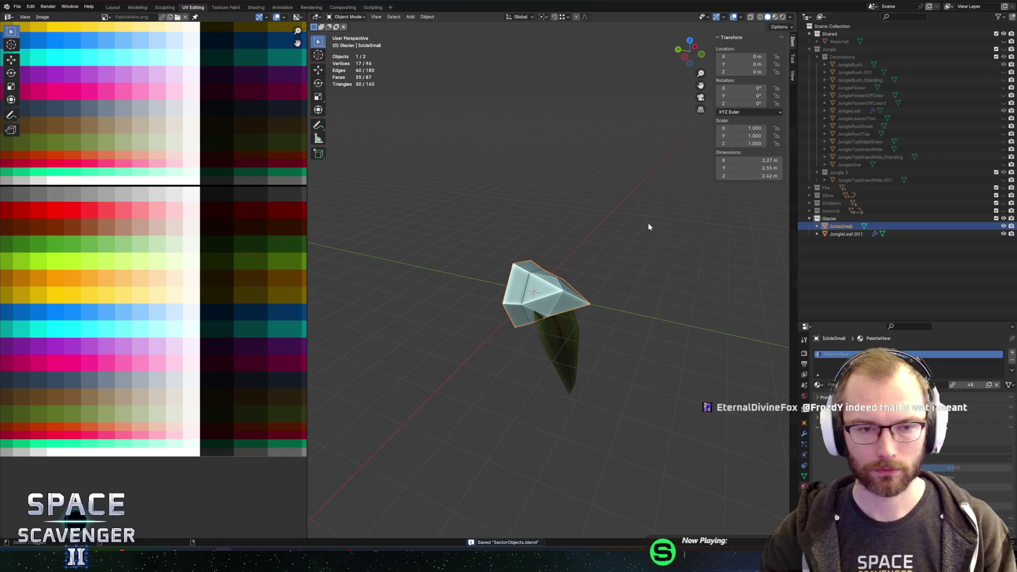
# - Export the objects to SectorObjects.fbx in the Sectors folder using the Unity preset
pyautogui.hotkey('ctrl', 'shift', 'e')
pyautogui.click(203, 74)
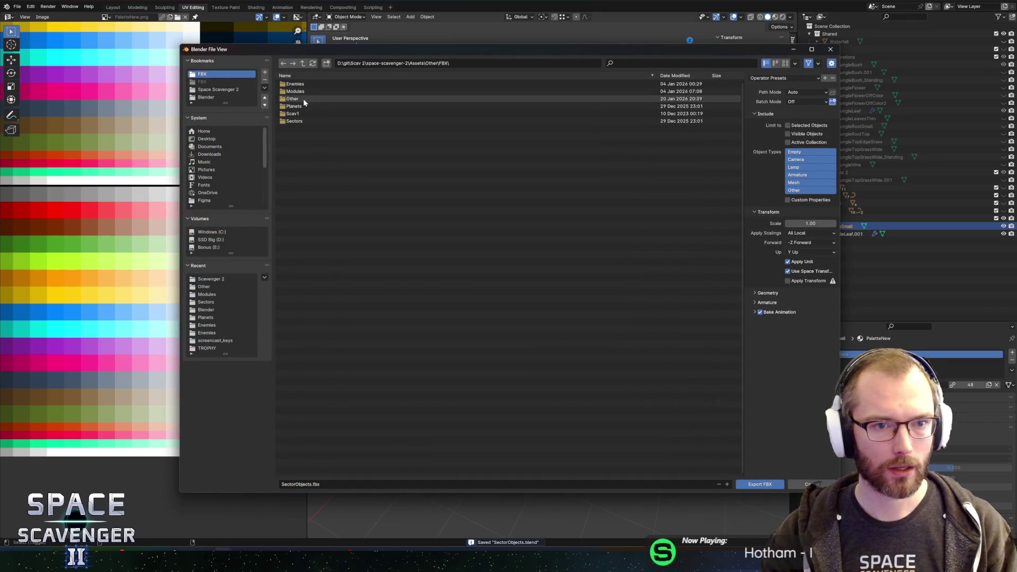
pyautogui.click(300, 122)
pyautogui.doubleClick(301, 121)
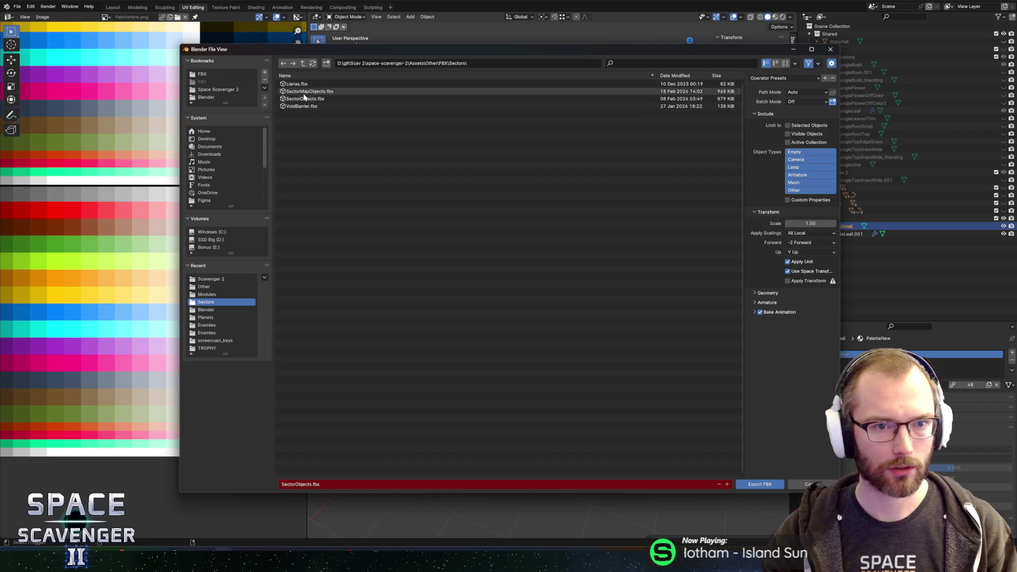
pyautogui.click(786, 79)
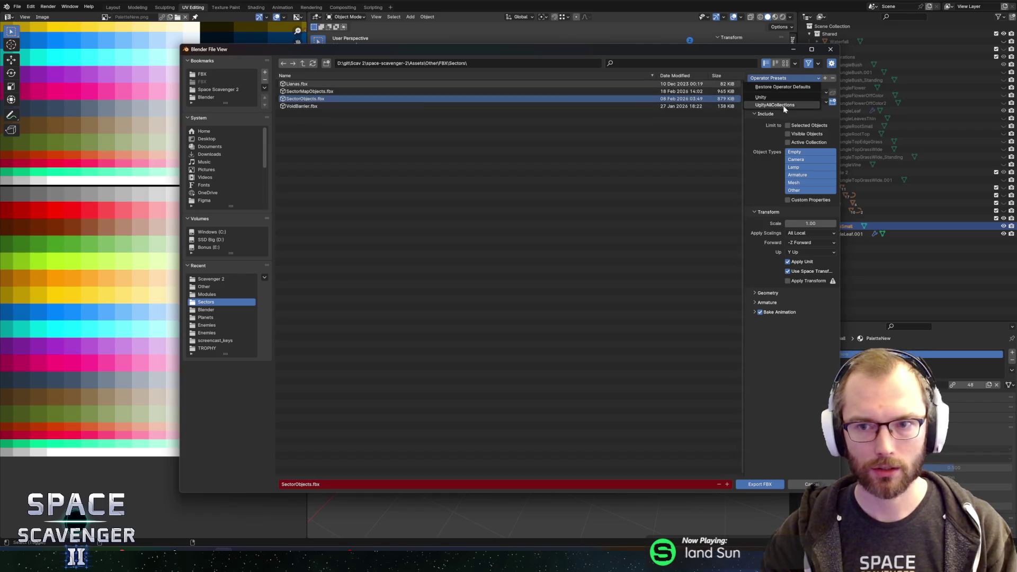
pyautogui.click(768, 107)
pyautogui.click(758, 484)
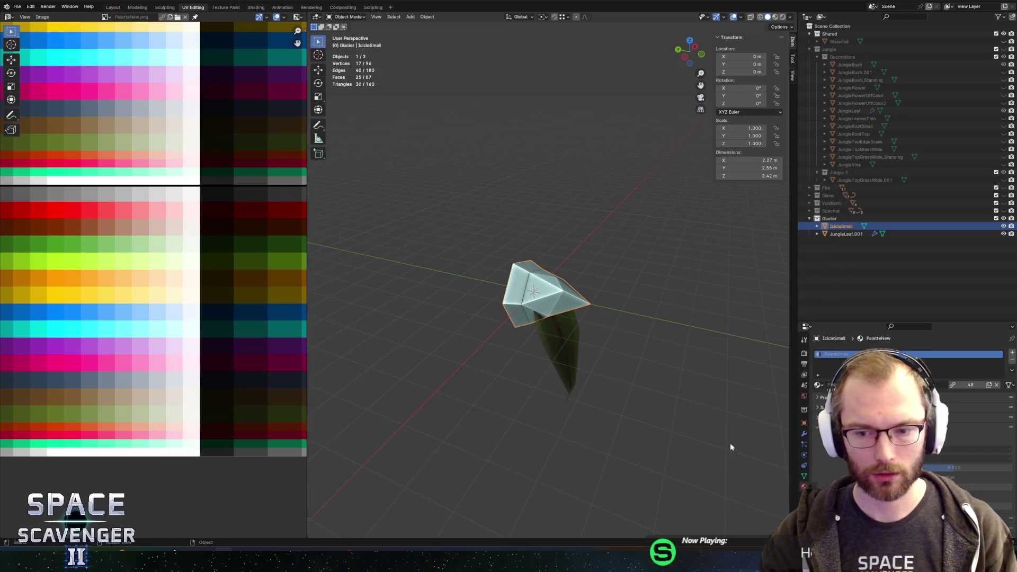
pyautogui.hotkey('alt', 'Tab')
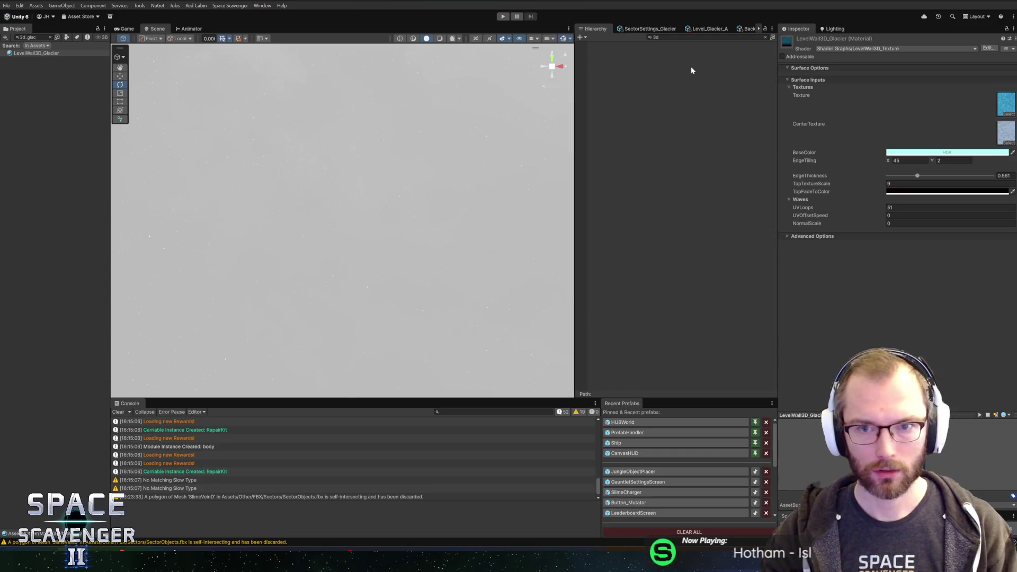
# - From SectorSettings_Glacier, locate the GlacierDecoration wall decorations asset in the project
pyautogui.click(710, 28)
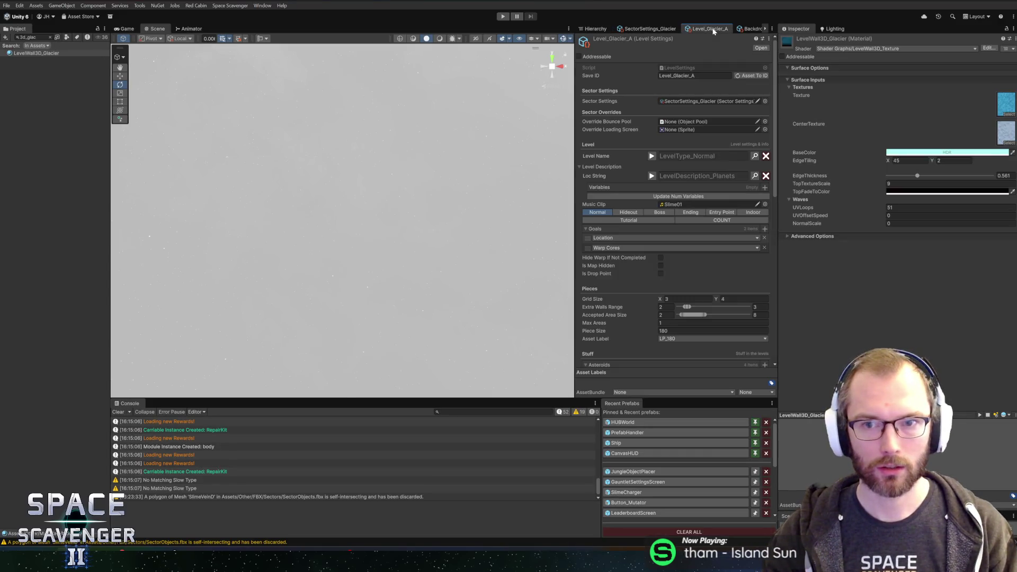
pyautogui.click(751, 29)
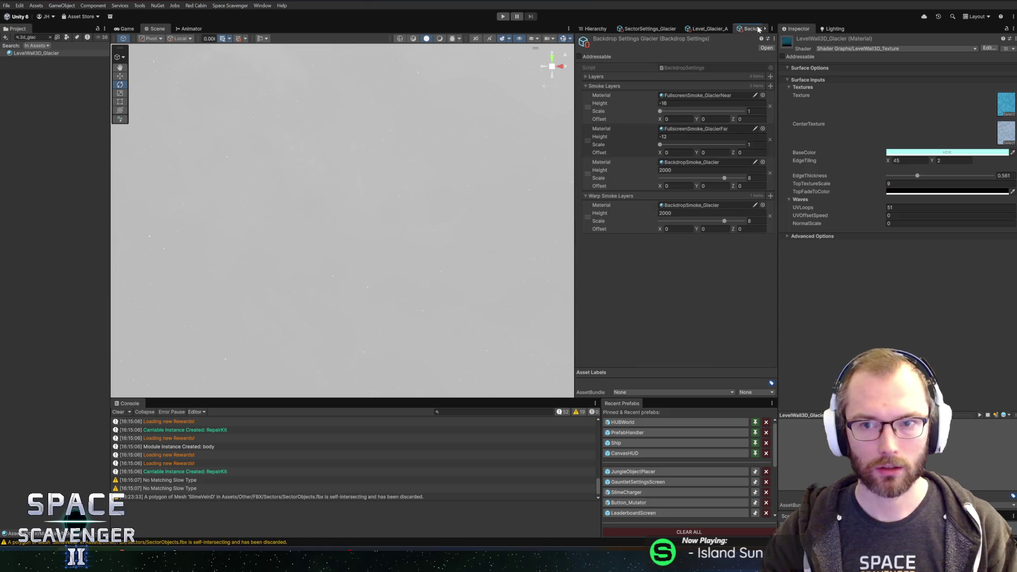
pyautogui.click(655, 28)
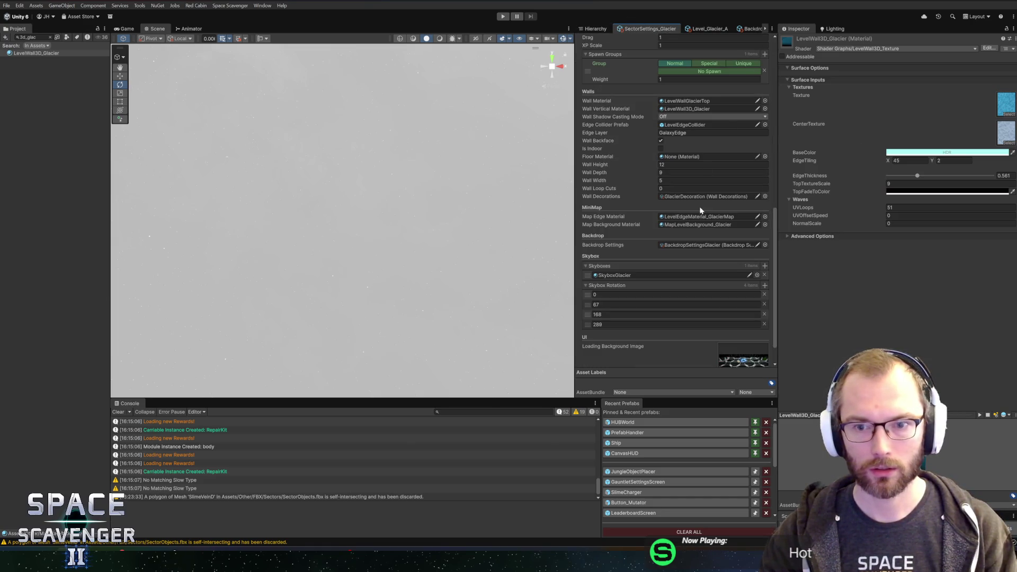
pyautogui.scroll(-2, 693, 254)
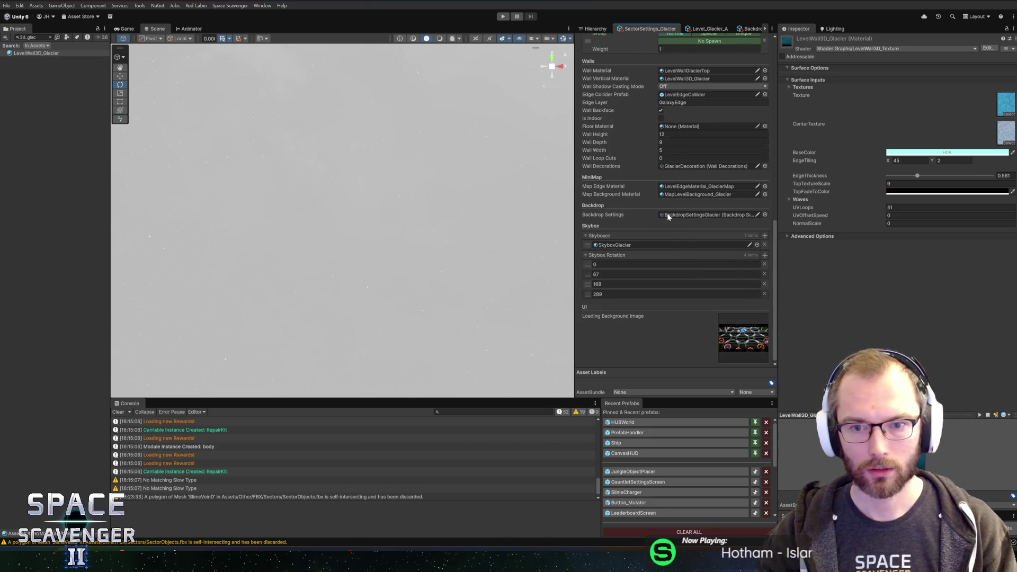
pyautogui.scroll(8, 678, 233)
pyautogui.click(688, 295)
pyautogui.scroll(3, 79, 159)
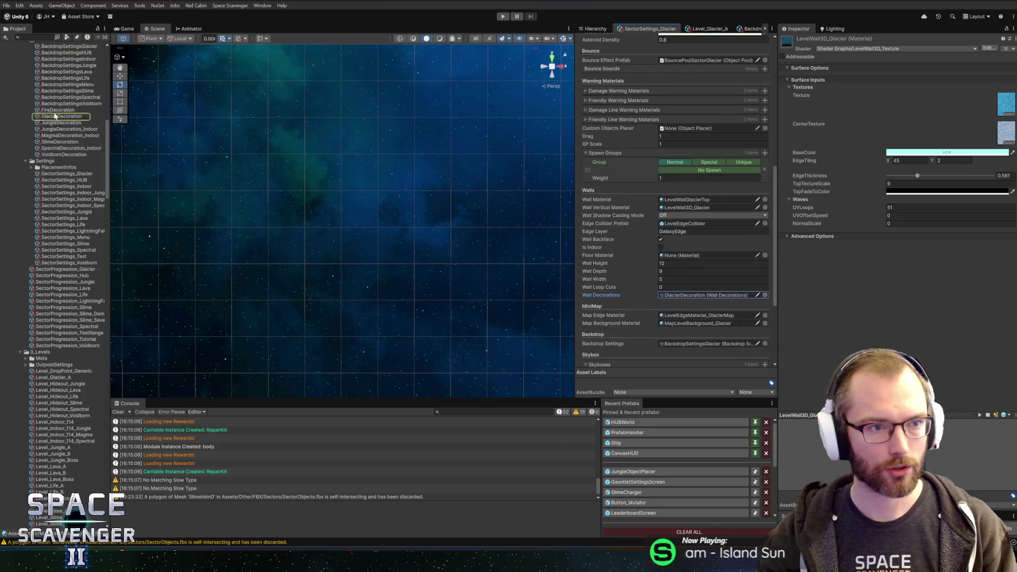
# - Open GlacierDecoration in a Properties window and dock it beside the sector settings tab
pyautogui.rightClick(59, 116)
pyautogui.click(75, 363)
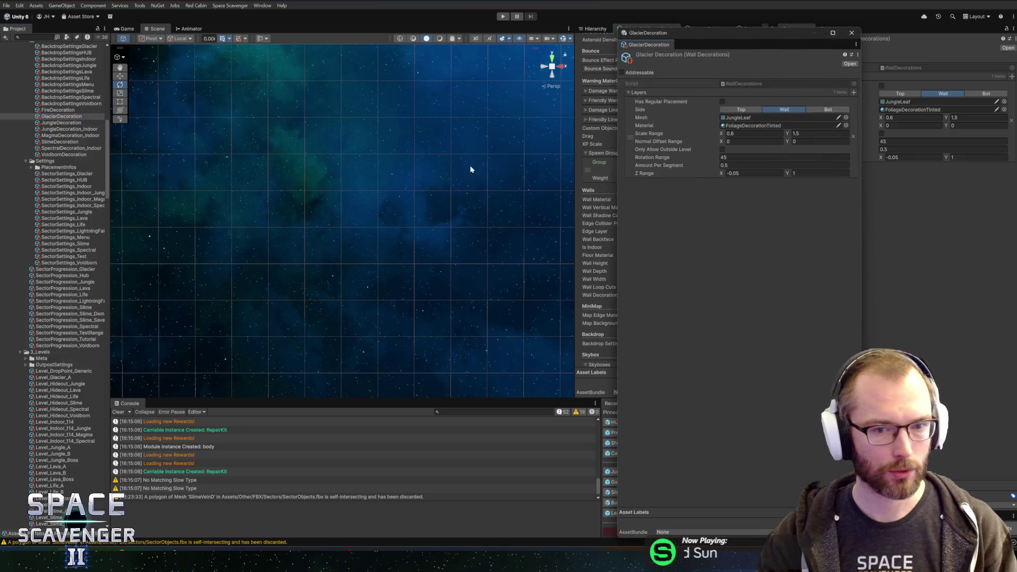
pyautogui.moveTo(653, 45)
pyautogui.mouseDown()
pyautogui.moveTo(617, 21)
pyautogui.moveTo(277, 36)
pyautogui.moveTo(175, 272)
pyautogui.moveTo(193, 37)
pyautogui.moveTo(243, 27)
pyautogui.moveTo(262, 51)
pyautogui.mouseUp()
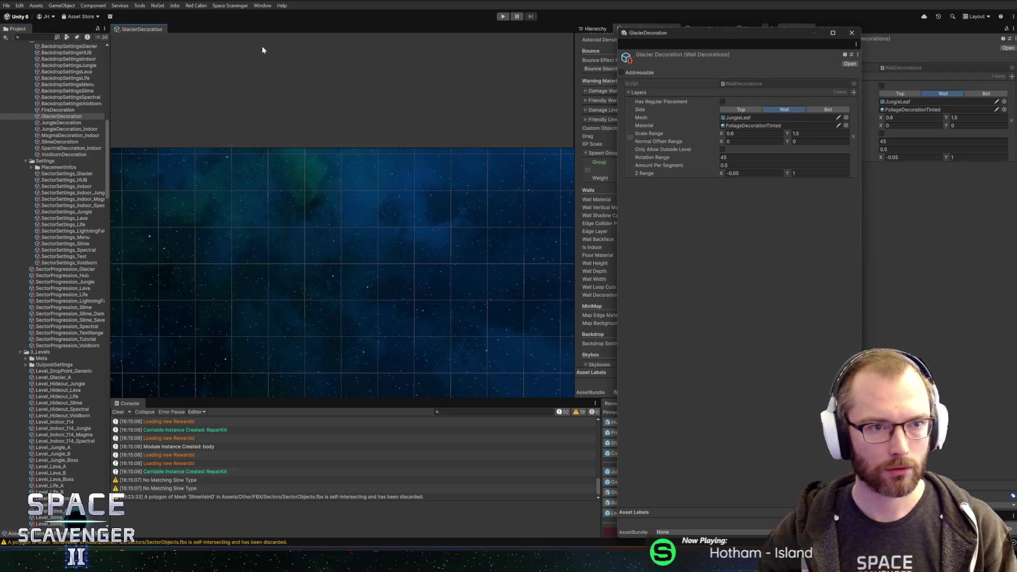
pyautogui.moveTo(197, 62); pyautogui.dragTo(197, 62)
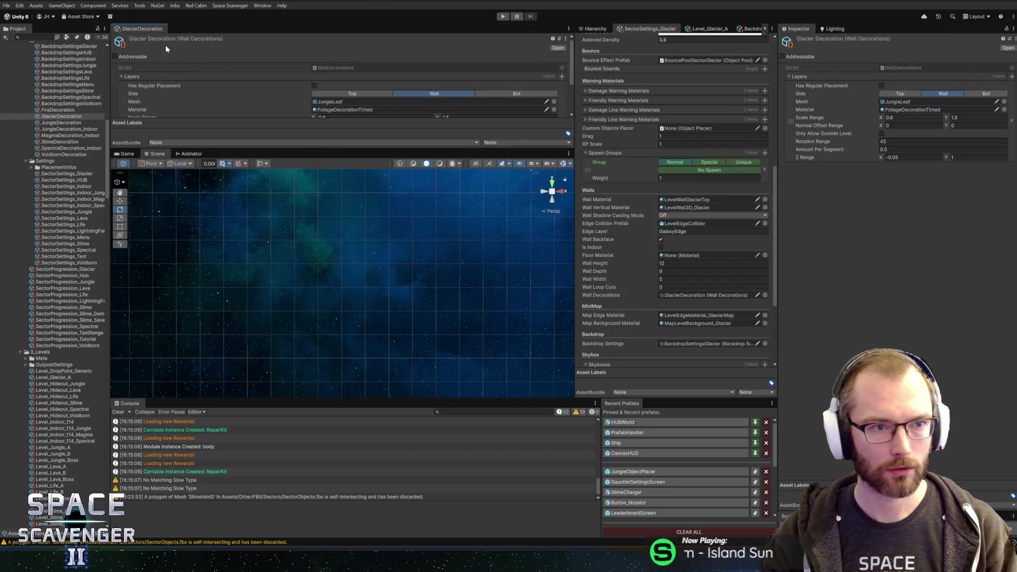
pyautogui.moveTo(110, 94); pyautogui.dragTo(98, 94)
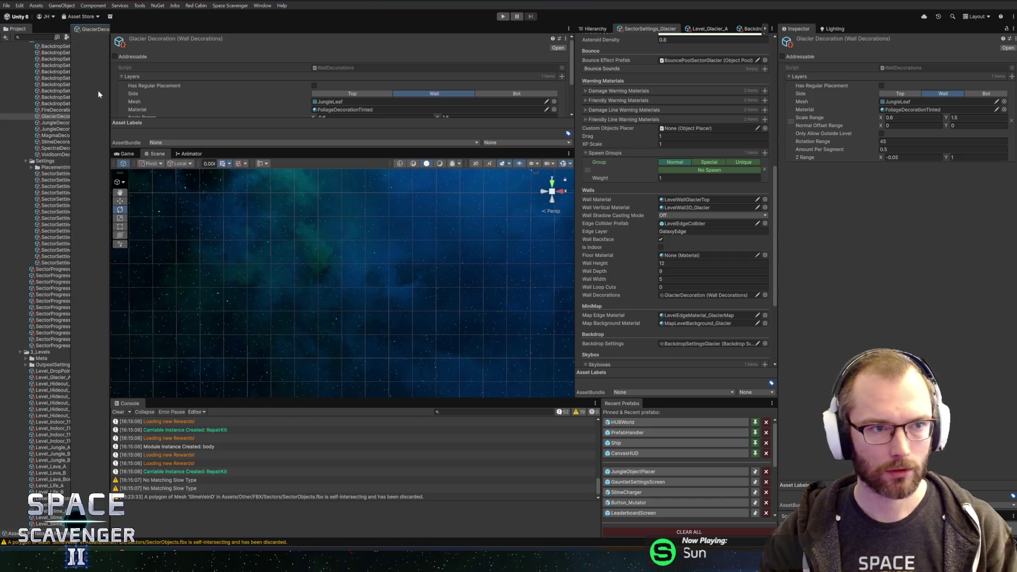
pyautogui.moveTo(90, 29)
pyautogui.mouseDown()
pyautogui.moveTo(126, 39)
pyautogui.moveTo(689, 38)
pyautogui.moveTo(723, 48)
pyautogui.moveTo(710, 33)
pyautogui.mouseUp()
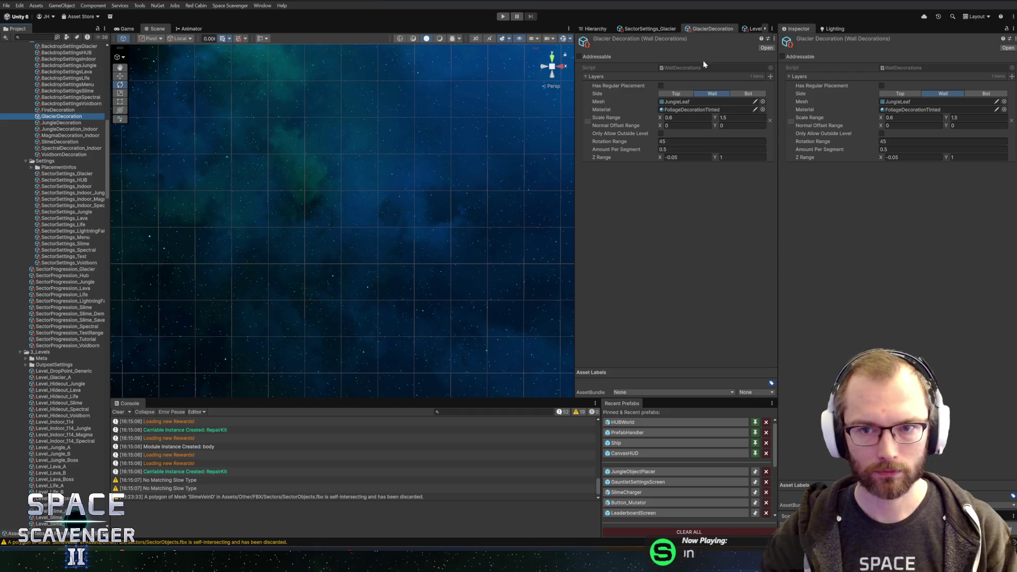
# - Set the Wall layer mesh to IcicleSmall at 2 per segment and start Play mode
pyautogui.click(762, 102)
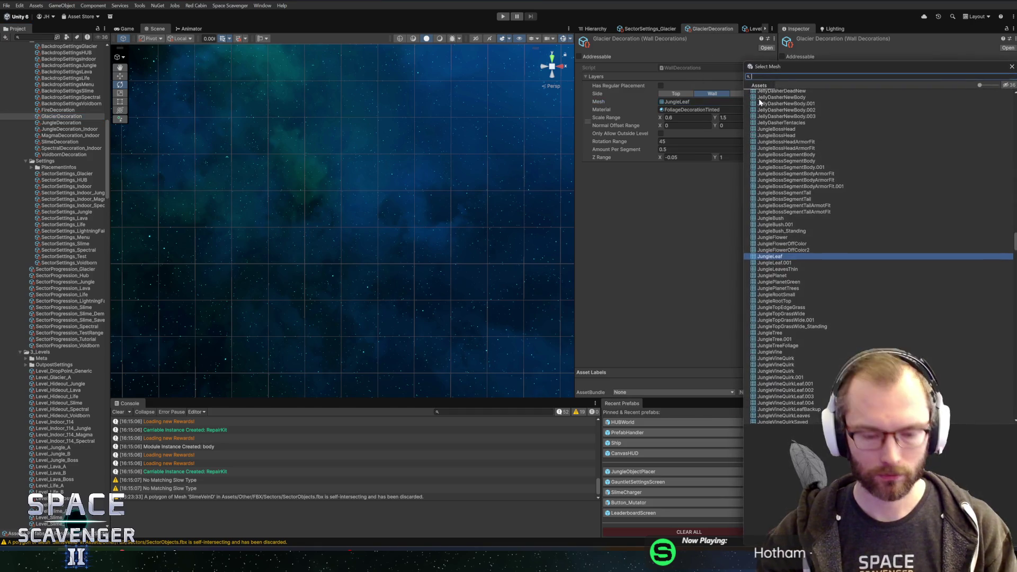
pyautogui.write('icic')
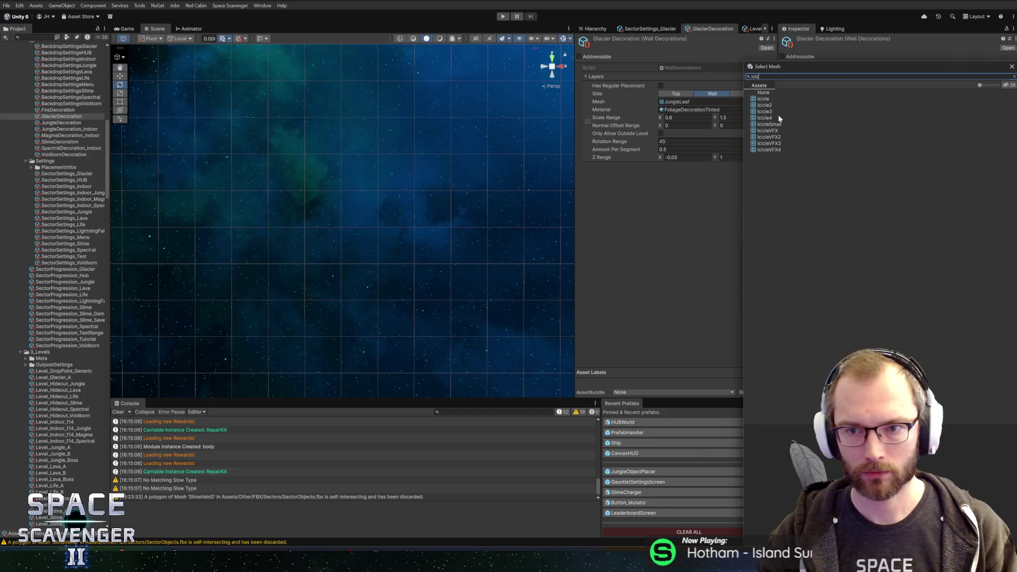
pyautogui.click(771, 100)
pyautogui.click(772, 106)
pyautogui.click(772, 111)
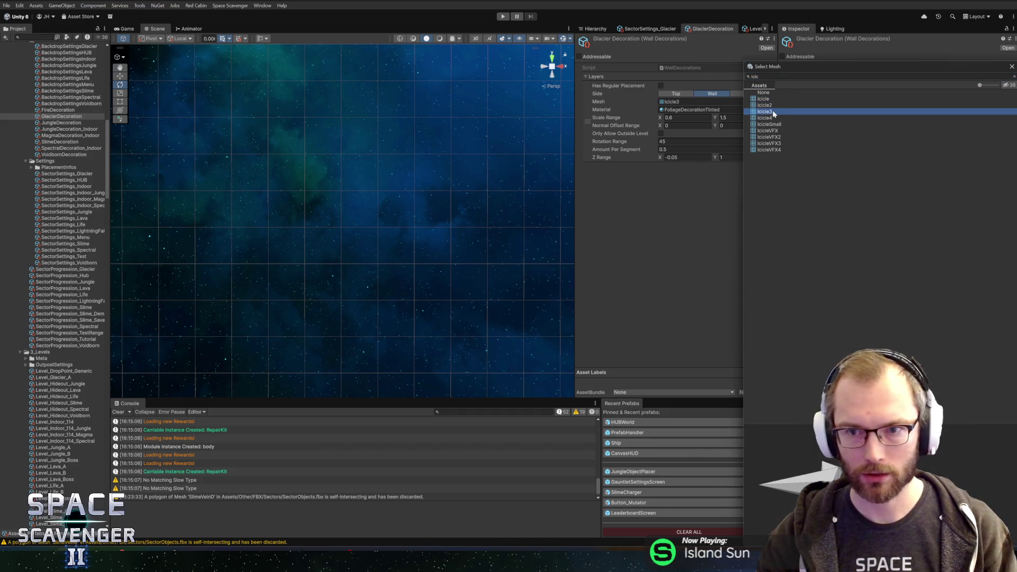
pyautogui.click(776, 118)
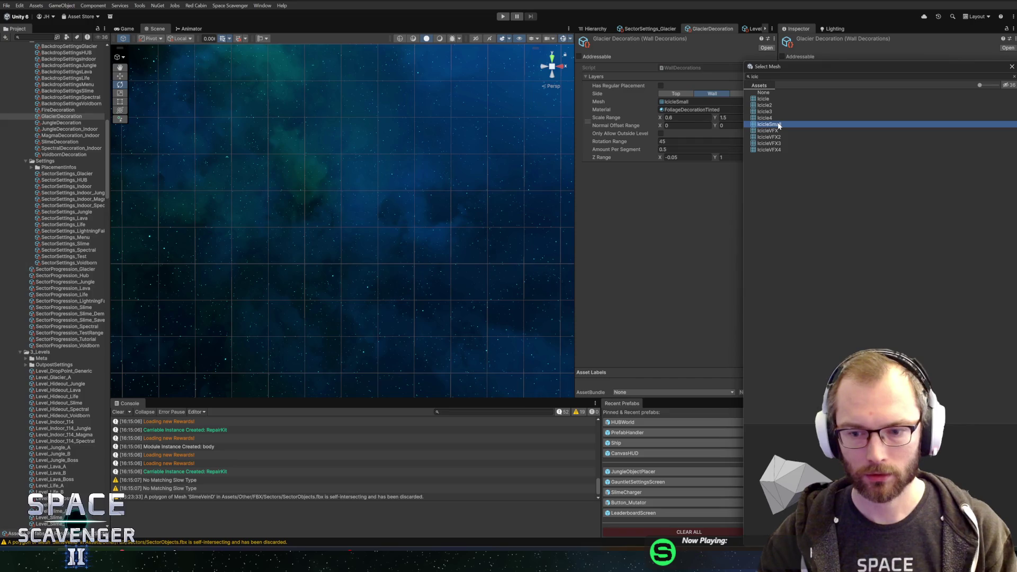
pyautogui.doubleClick(779, 125)
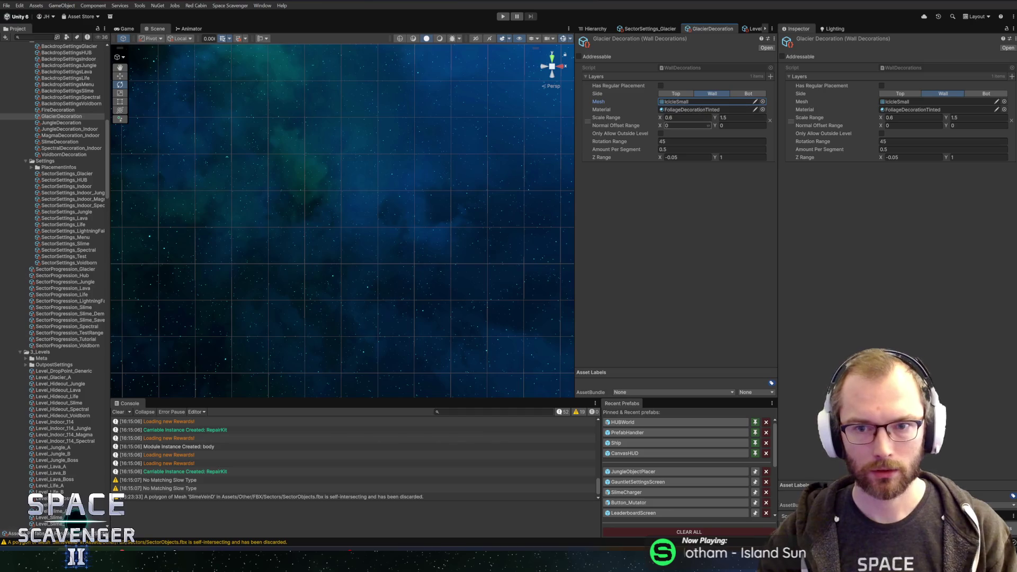
pyautogui.write('2')
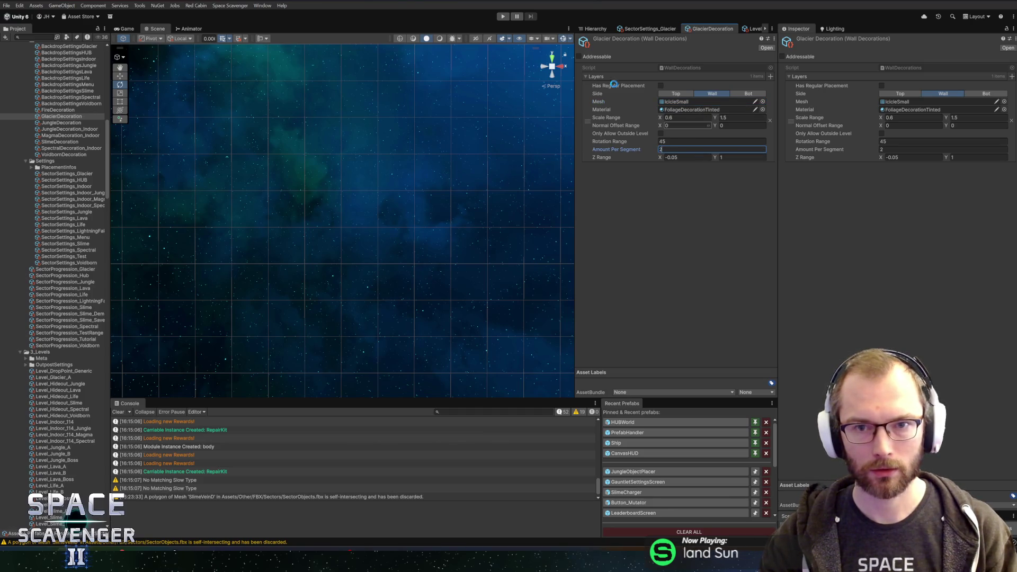
pyautogui.click(503, 16)
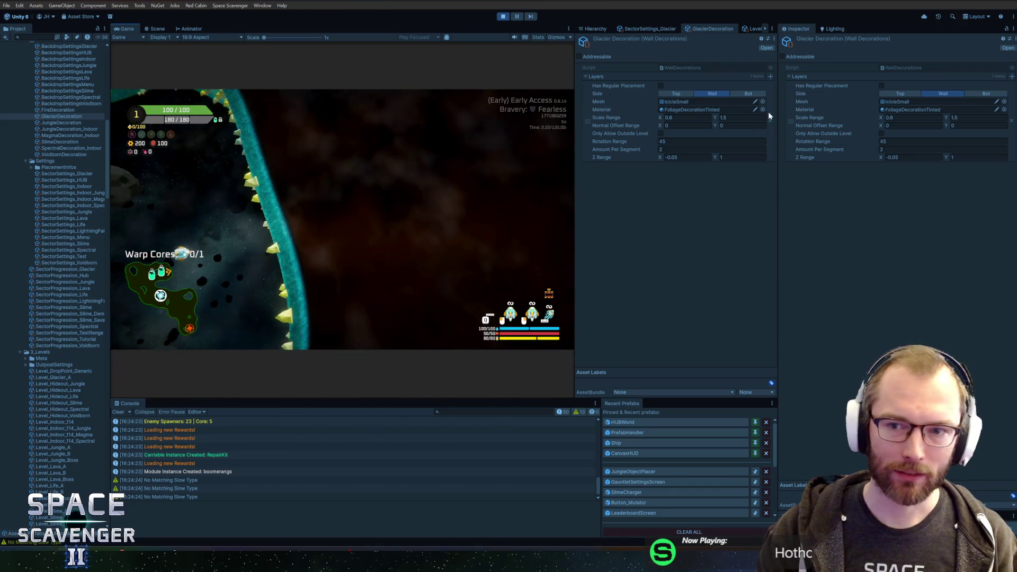
# - Set the icicle decoration's material to _Basic
pyautogui.click(763, 109)
pyautogui.write('bas')
pyautogui.doubleClick(765, 108)
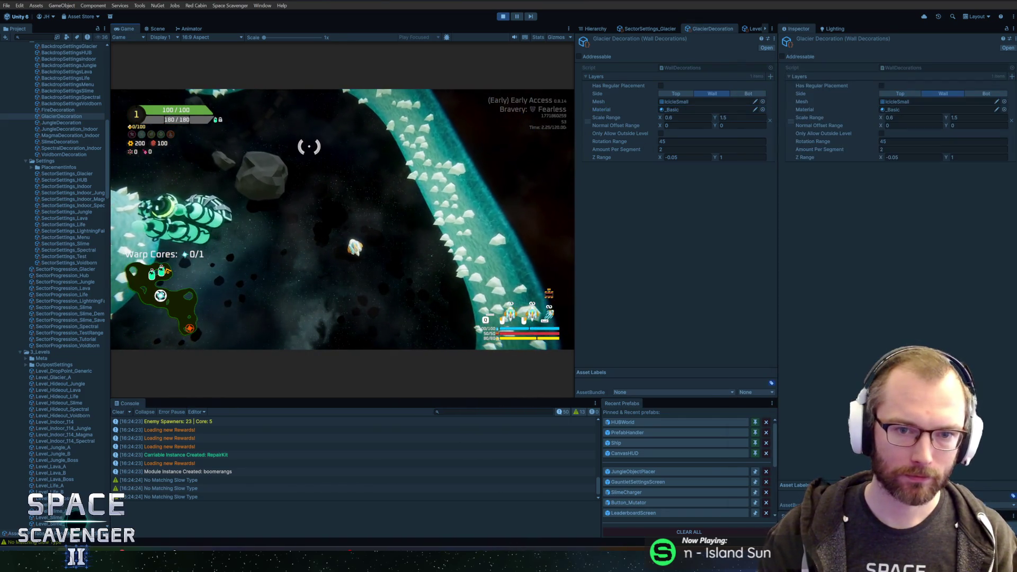
# - Re-export the icicle FBX from Blender, then maximize Unity's Game view
pyautogui.hotkey('alt', 'Tab')
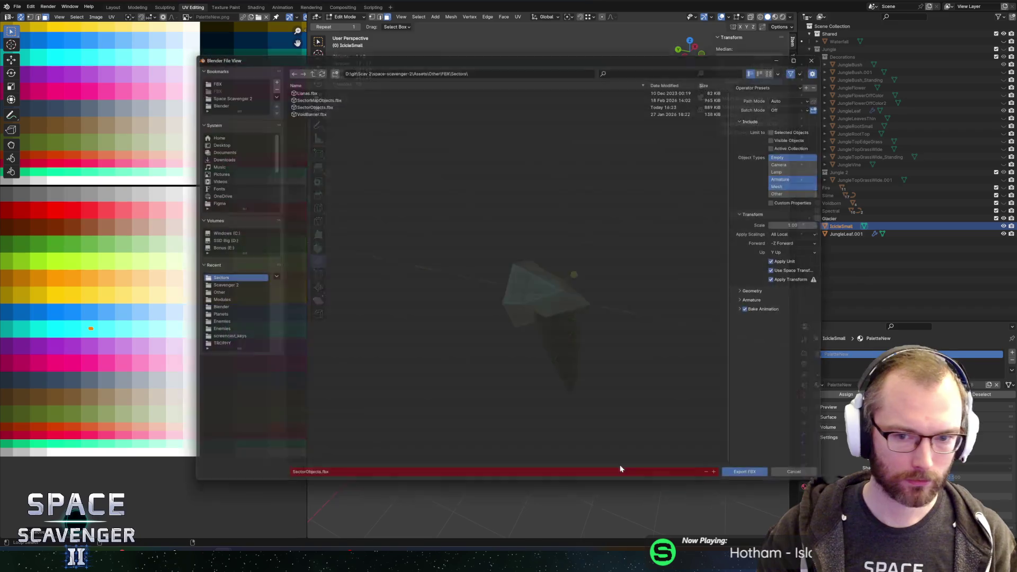
pyautogui.press('F3')
pyautogui.click(750, 489)
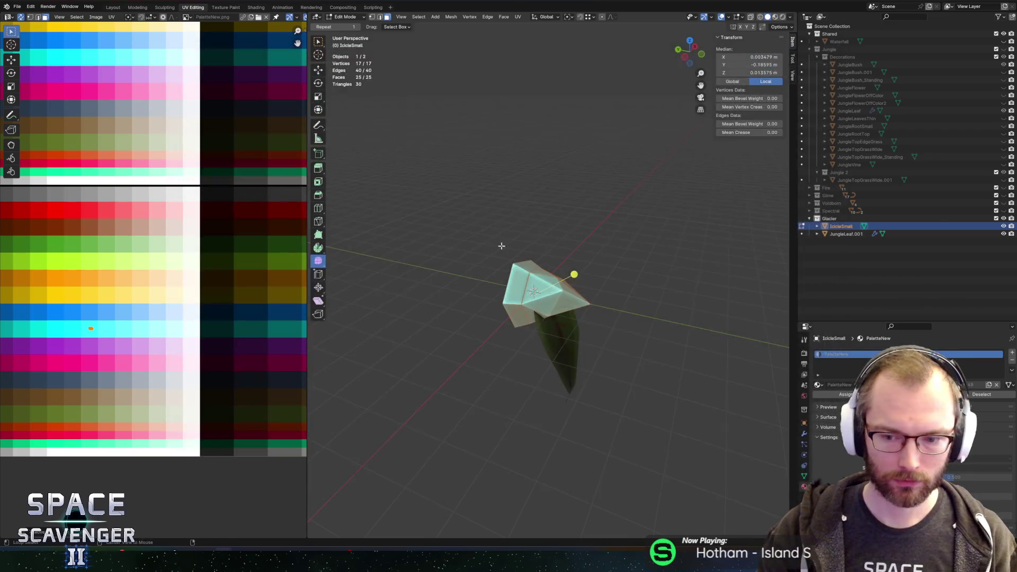
pyautogui.hotkey('alt', 'Tab')
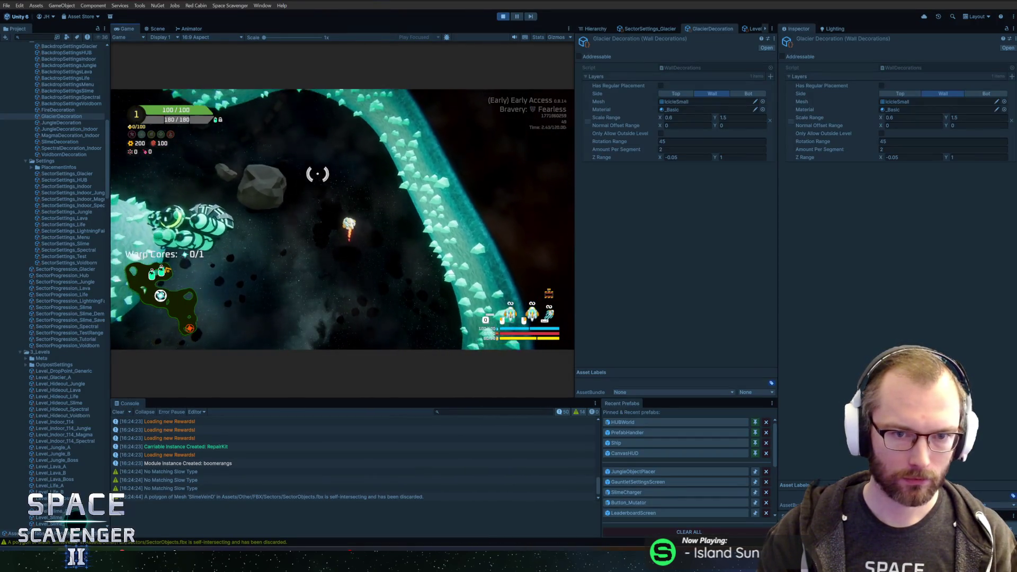
pyautogui.hotkey('shift', 'space')
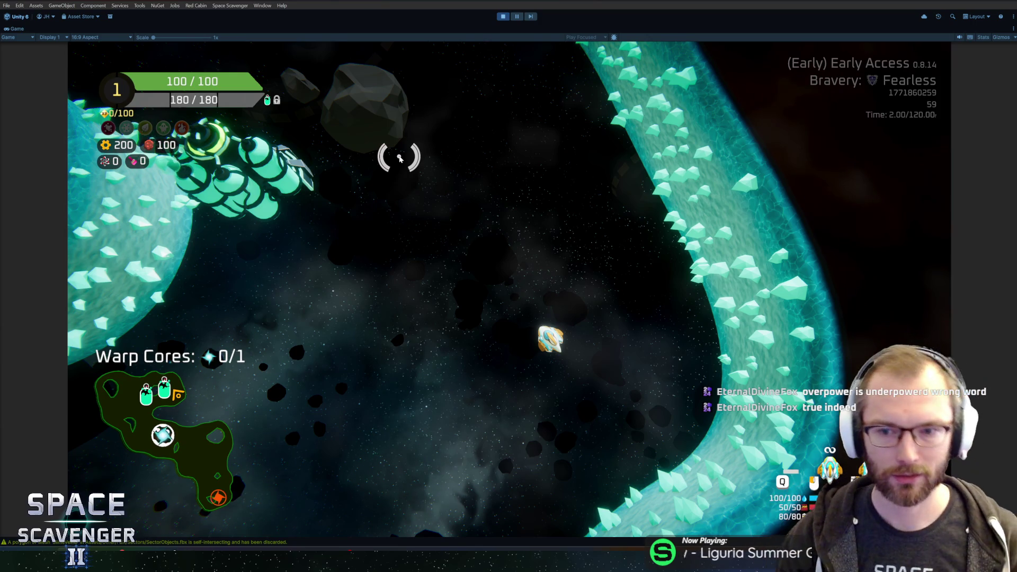
# - Fly to the Oxygen Station and claim its 110-gear reward, raising gears to 310
pyautogui.press('w')
pyautogui.click(489, 170)
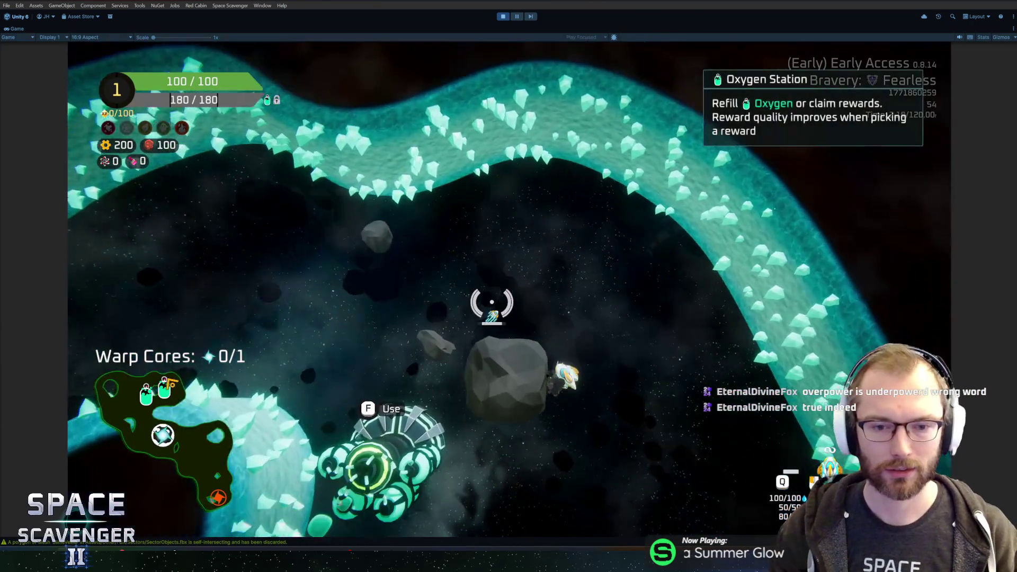
pyautogui.press('f')
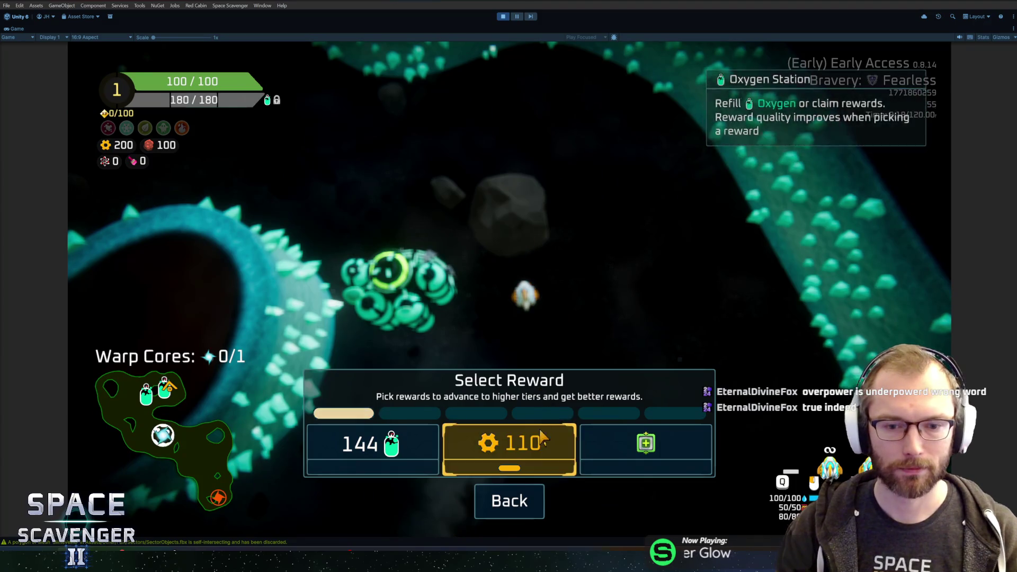
pyautogui.click(509, 445)
pyautogui.press('s')
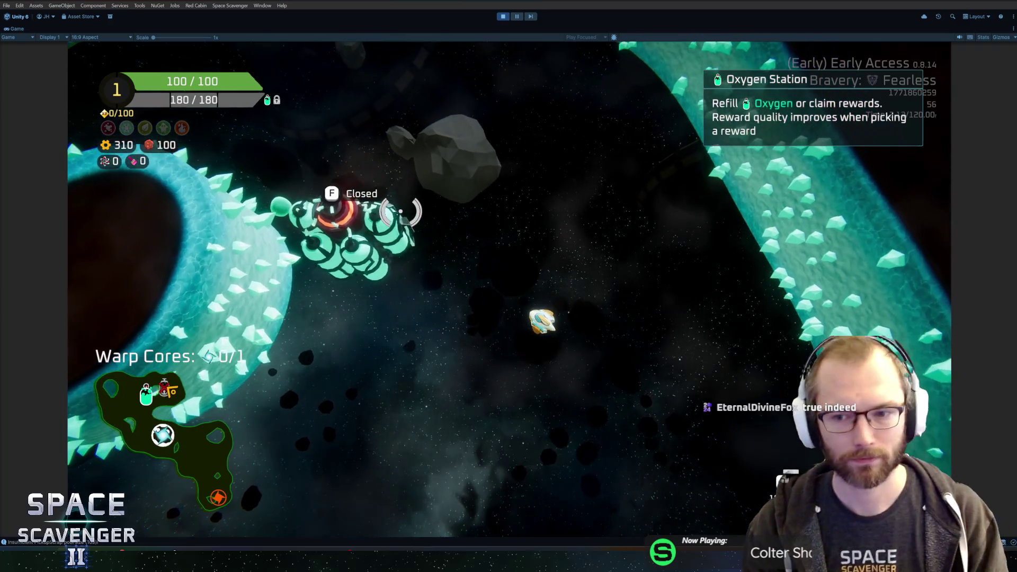
pyautogui.hotkey('alt', 'Tab')
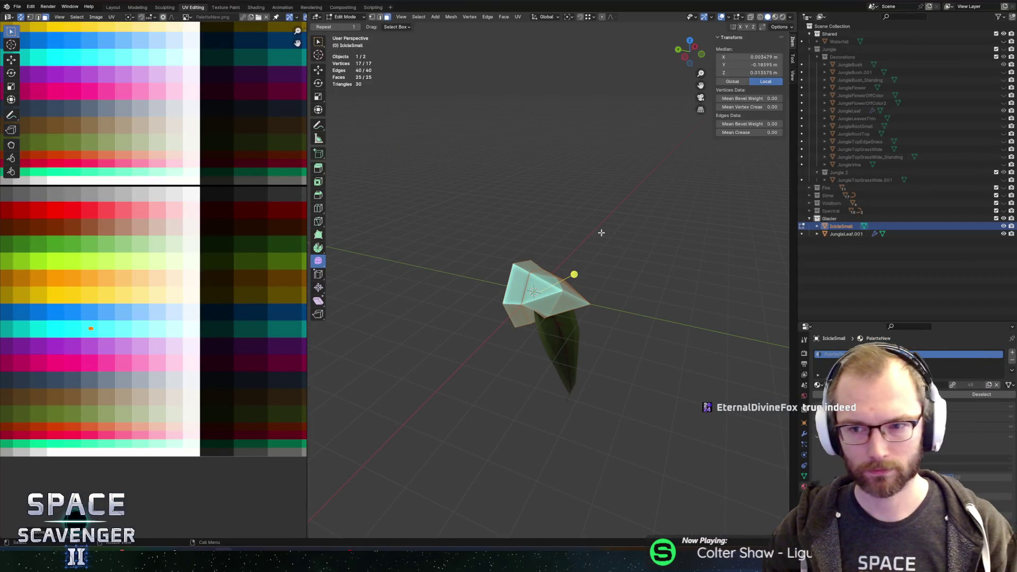
# - Duplicate IcicleSmall in place and rename the copy IcicleMedium
pyautogui.press('Tab')
pyautogui.hotkey('shift', 'd')
pyautogui.press('Escape')
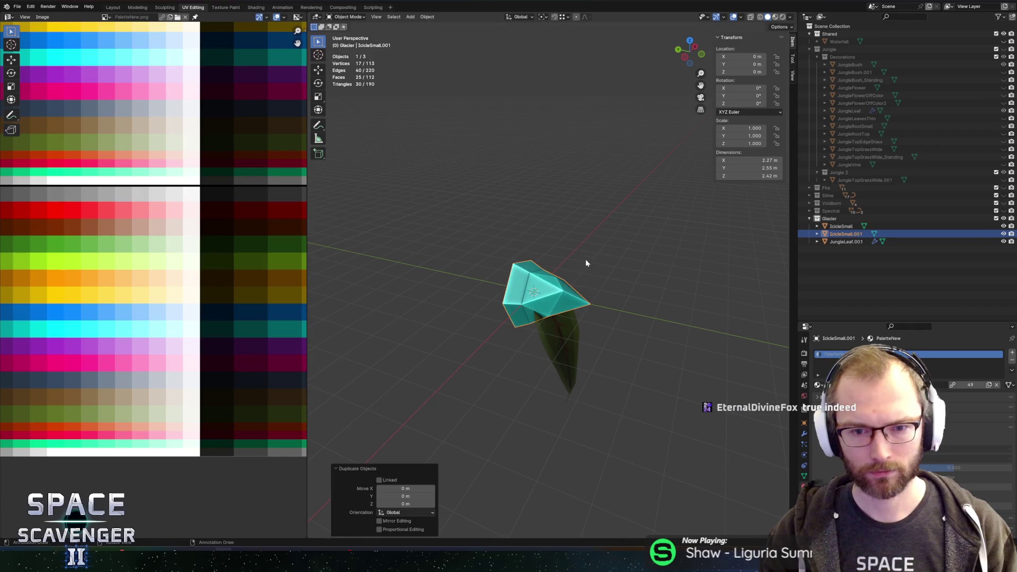
pyautogui.doubleClick(841, 235)
pyautogui.press('BackSpace')
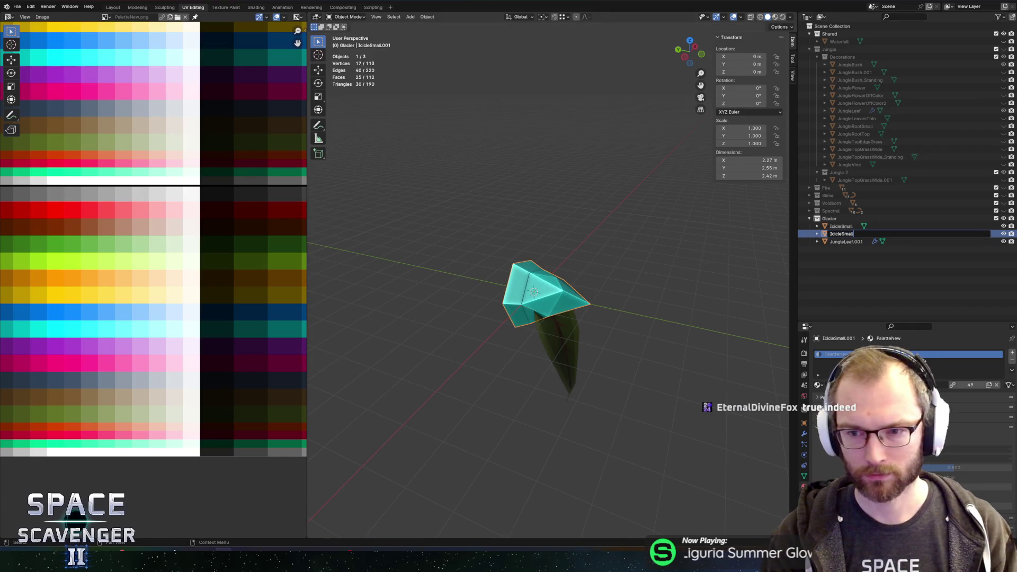
pyautogui.press('BackSpace')
pyautogui.press('BackSpace')
pyautogui.press('BackSpace')
pyautogui.write('Med')
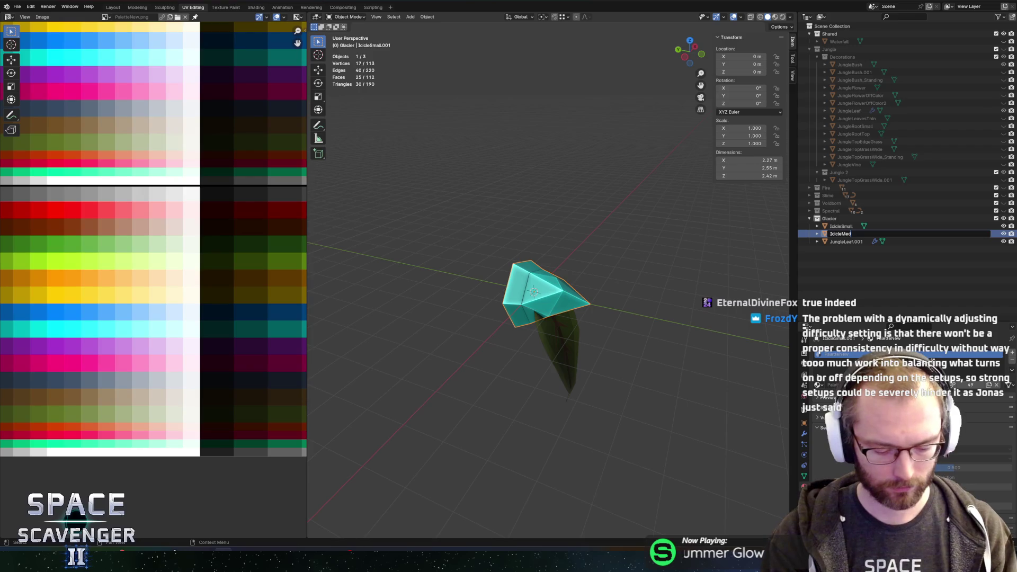
pyautogui.write('ium')
pyautogui.press('Return')
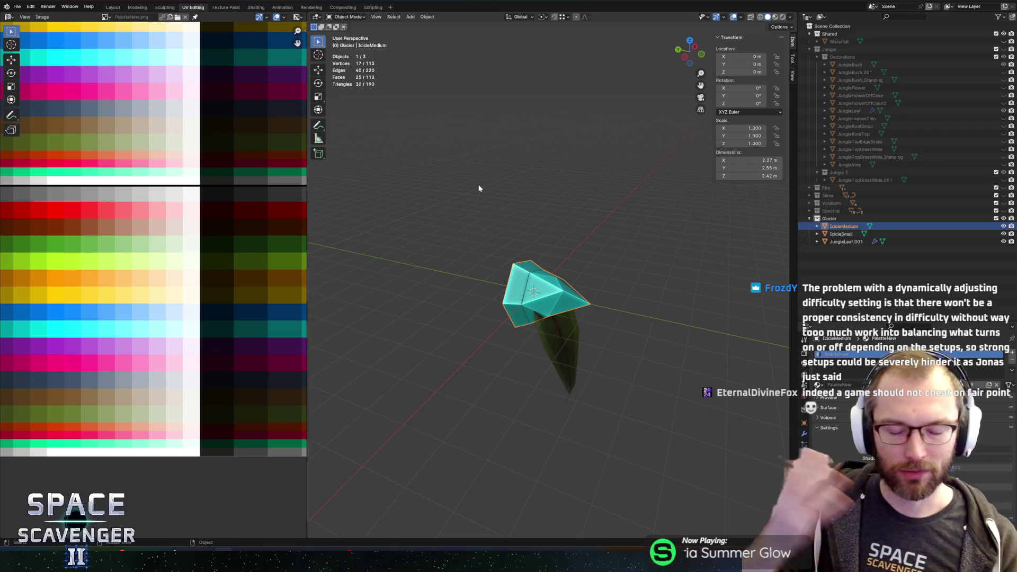
pyautogui.press('Tab')
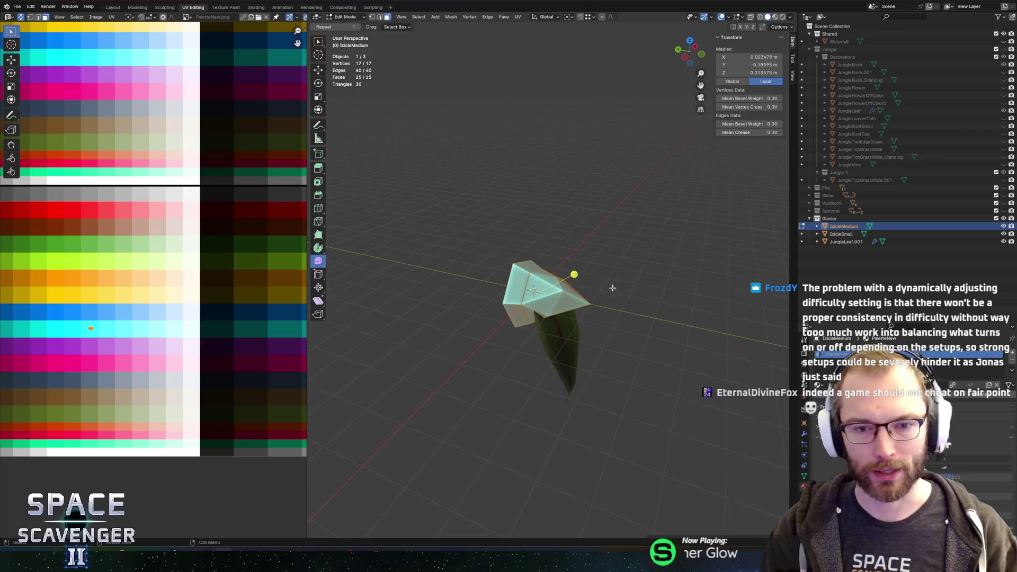
# - Stretch the icicle mesh along Y and shift it along the Y axis
pyautogui.moveTo(610, 261)
pyautogui.mouseDown()
pyautogui.moveTo(612, 277)
pyautogui.moveTo(606, 273)
pyautogui.mouseUp()
pyautogui.press('s')
pyautogui.press('y')
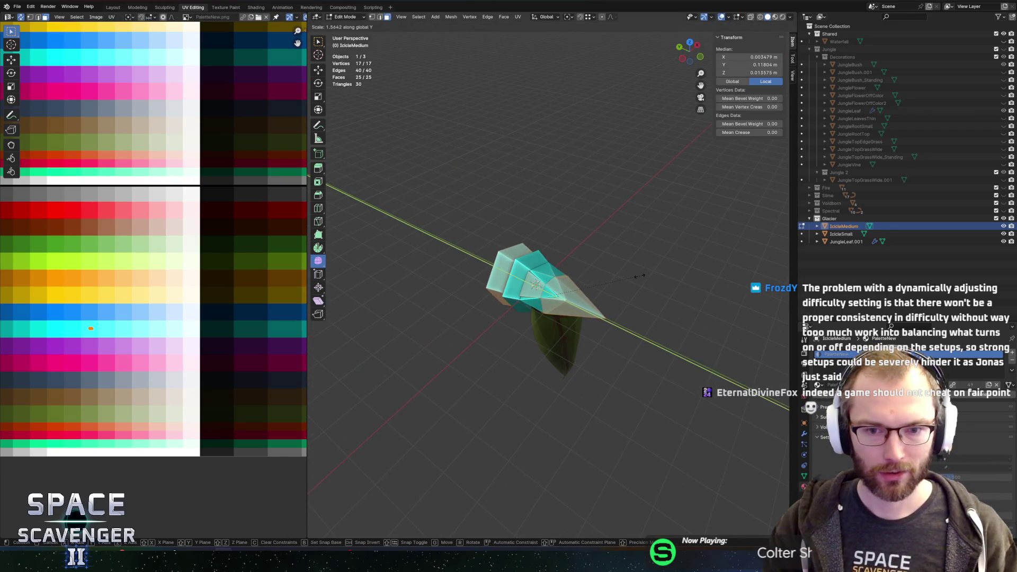
pyautogui.click(649, 276)
pyautogui.moveTo(649, 275)
pyautogui.mouseDown()
pyautogui.moveTo(597, 259)
pyautogui.moveTo(652, 249)
pyautogui.mouseUp()
pyautogui.press('g')
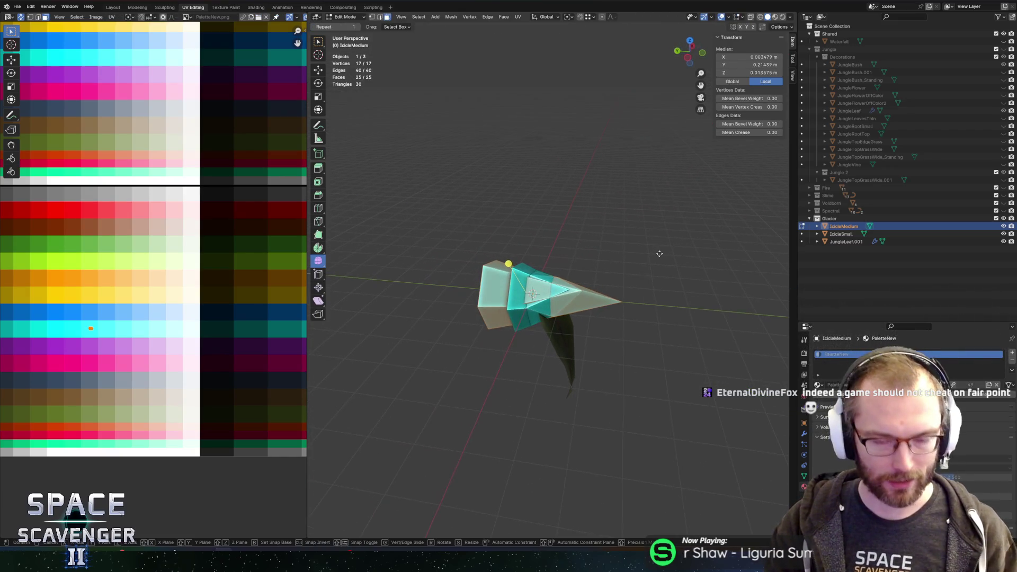
pyautogui.press('y')
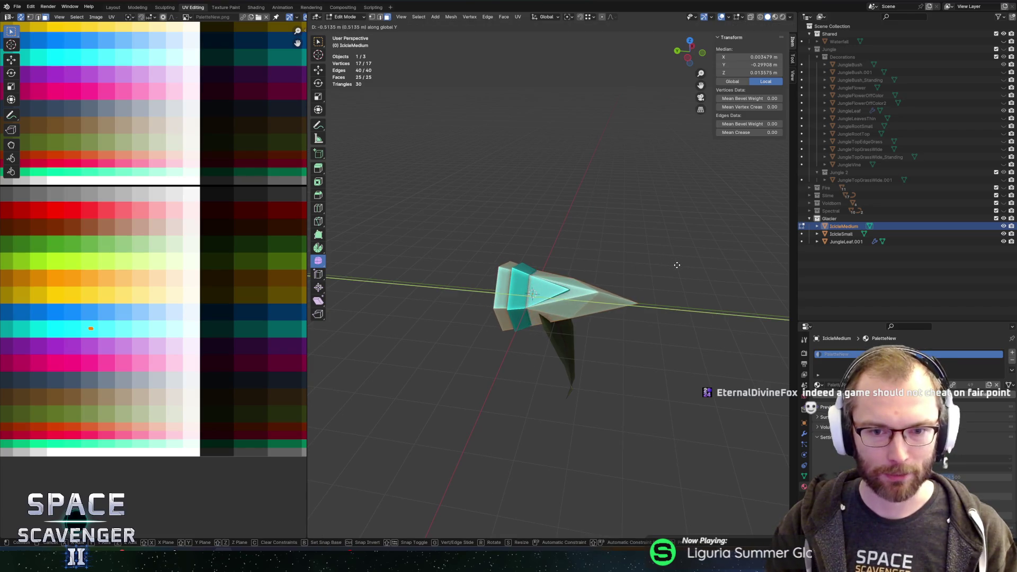
pyautogui.click(677, 265)
# - In X-ray, select the icicle's tip vertices and bend them sideways along X
pyautogui.hotkey('alt', 'z')
pyautogui.moveTo(581, 230); pyautogui.dragTo(672, 359)
pyautogui.moveTo(564, 228); pyautogui.dragTo(671, 374)
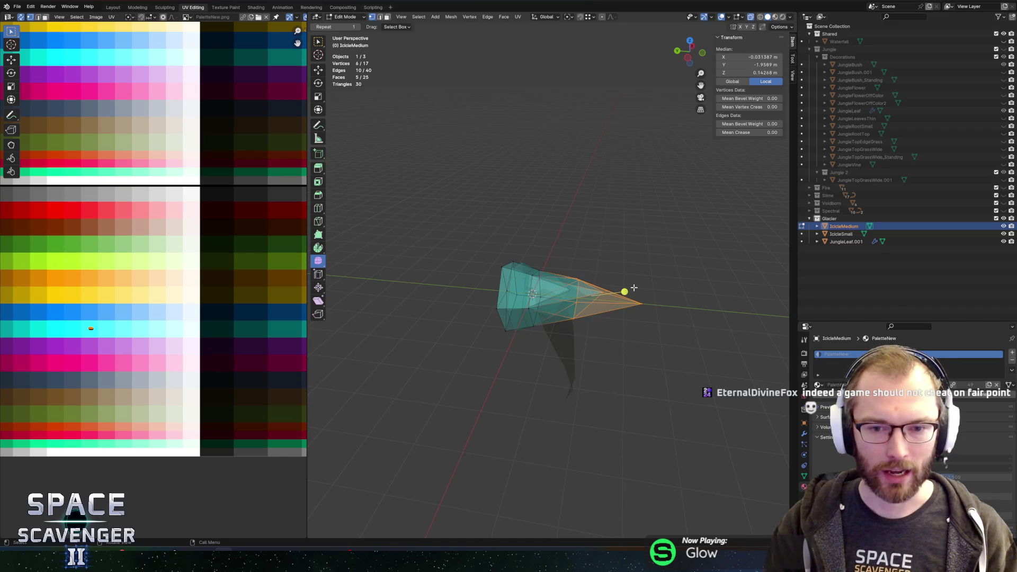
pyautogui.press('g')
pyautogui.press('x')
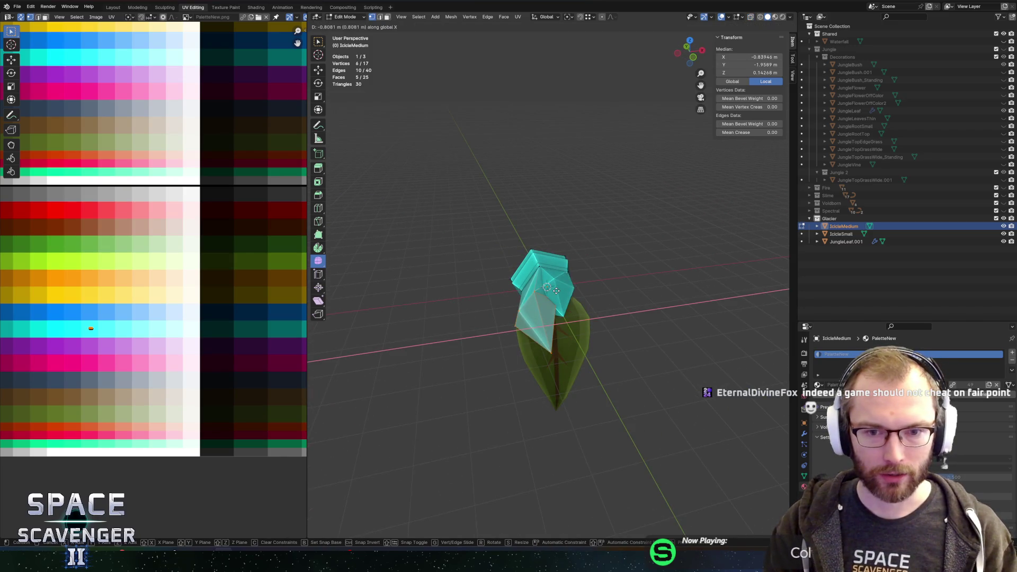
pyautogui.press('Escape')
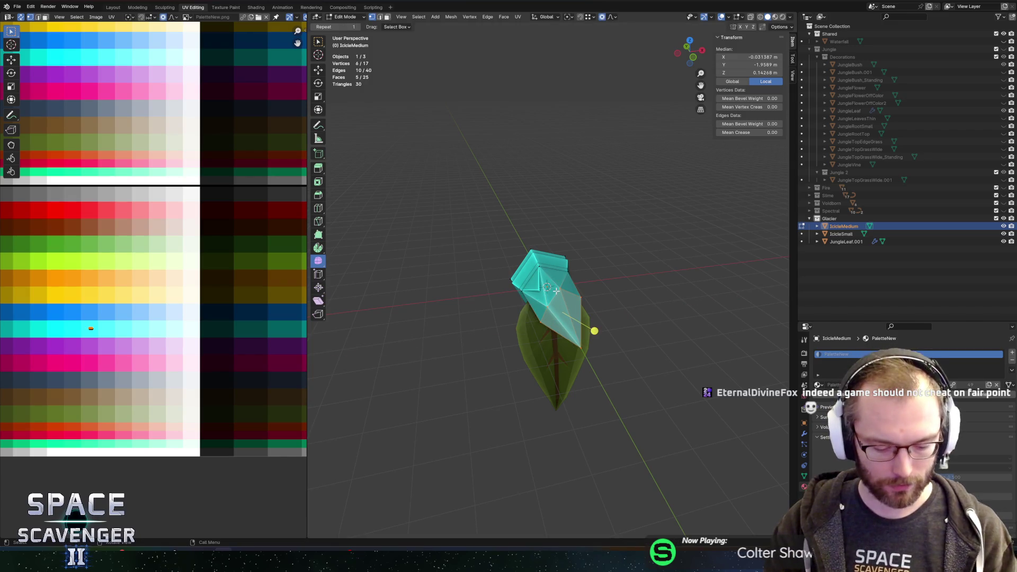
pyautogui.press('g')
pyautogui.press('x')
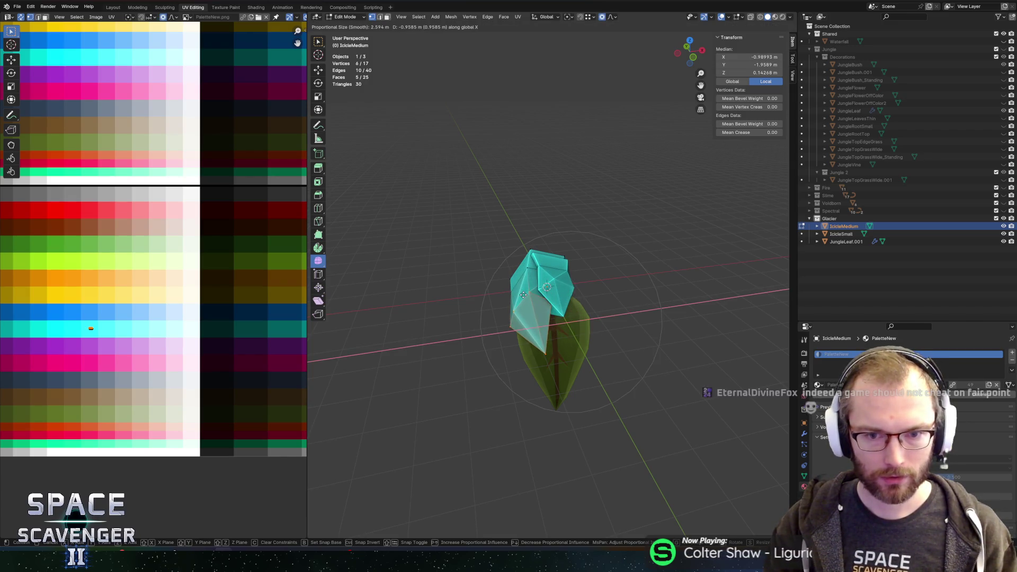
pyautogui.click(528, 295)
# - Hide IcicleSmall, extrude some icicle faces outward and slide a vertex along its edge
pyautogui.click(1004, 233)
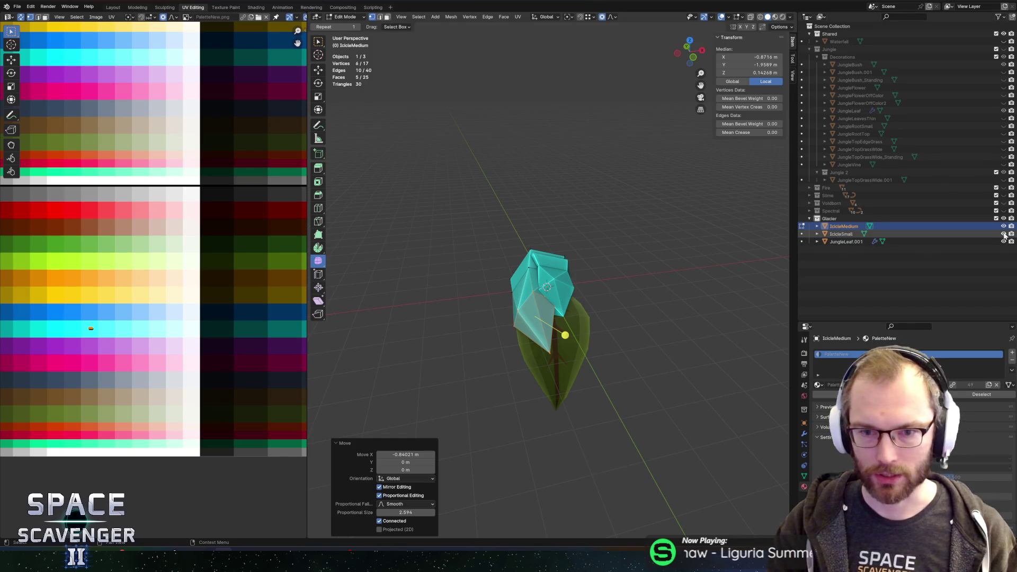
pyautogui.click(500, 325)
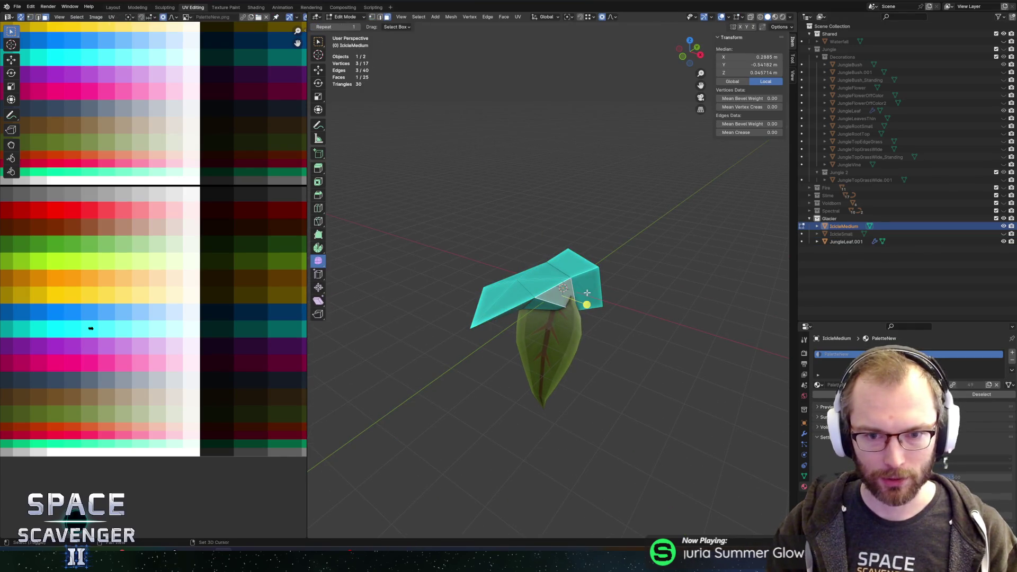
pyautogui.keyDown('shift'); pyautogui.click(607, 283); pyautogui.keyUp('shift')
pyautogui.press('e')
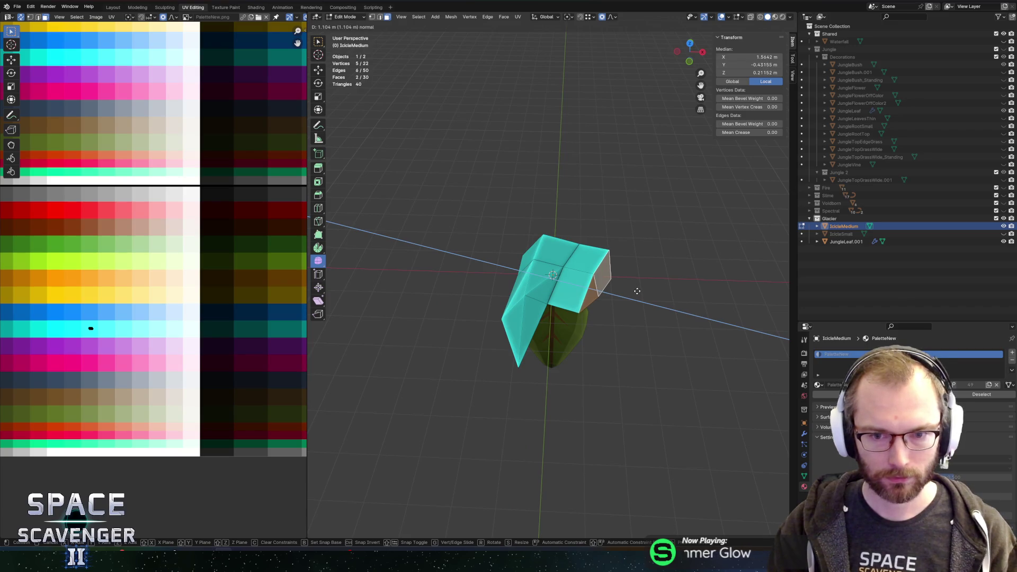
pyautogui.click(637, 291)
pyautogui.click(586, 333)
pyautogui.press('g')
pyautogui.press('g')
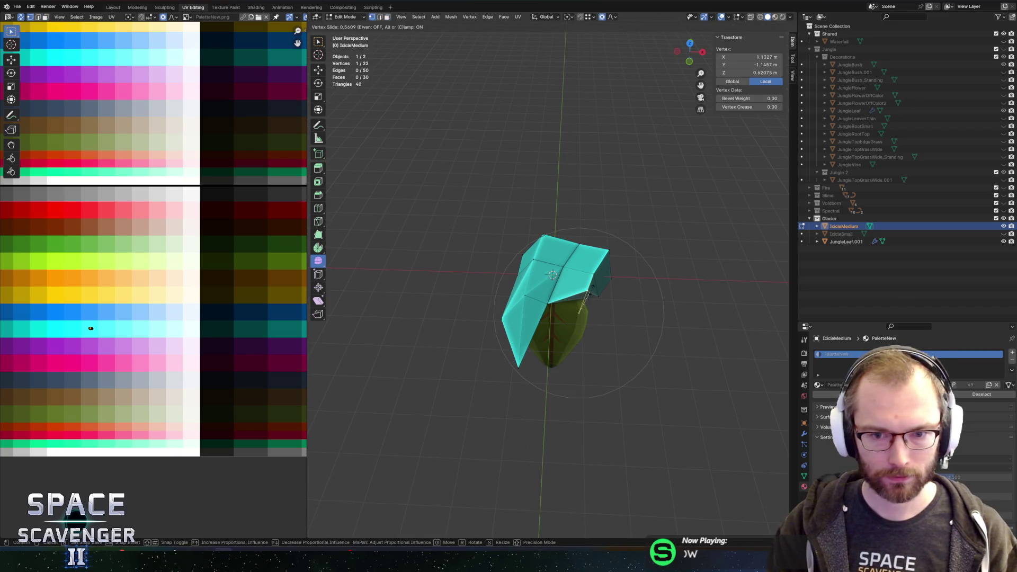
pyautogui.click(588, 300)
# - Extrude a face downward and shrink it toward a point, ending at scale 0.291
pyautogui.click(607, 277)
pyautogui.press('e')
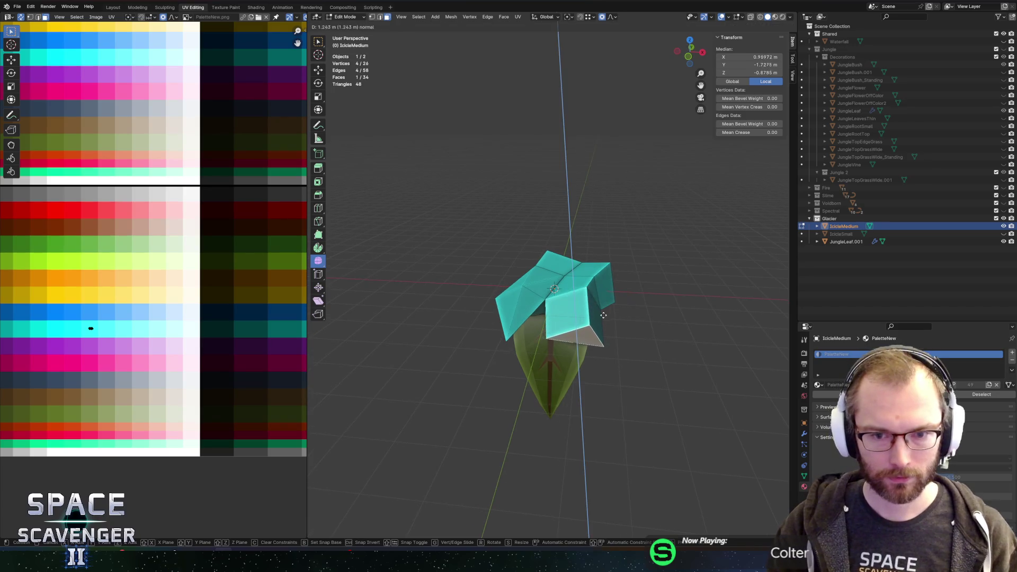
pyautogui.click(622, 318)
pyautogui.press('s')
pyautogui.click(611, 315)
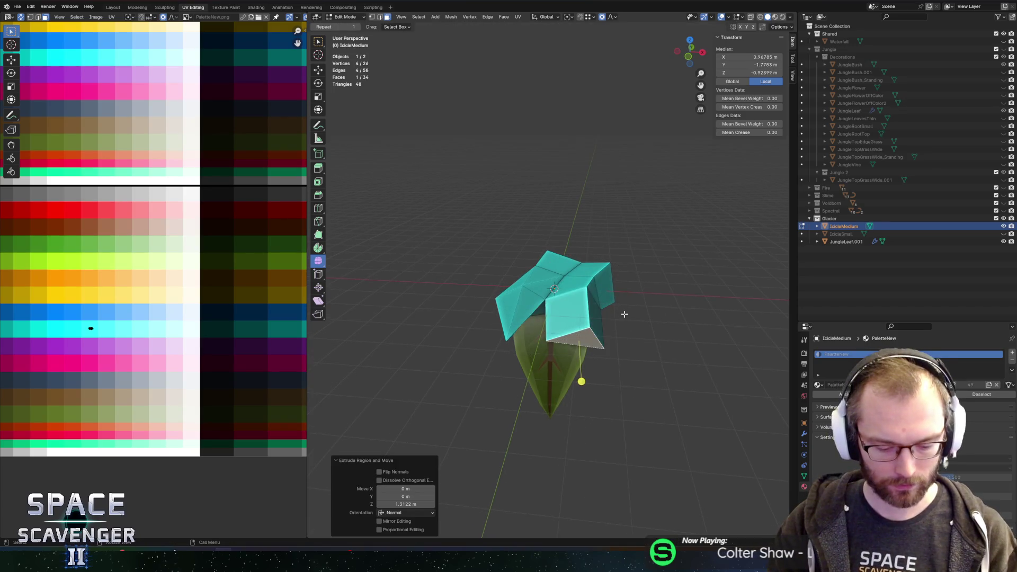
pyautogui.press('s')
pyautogui.click(575, 306)
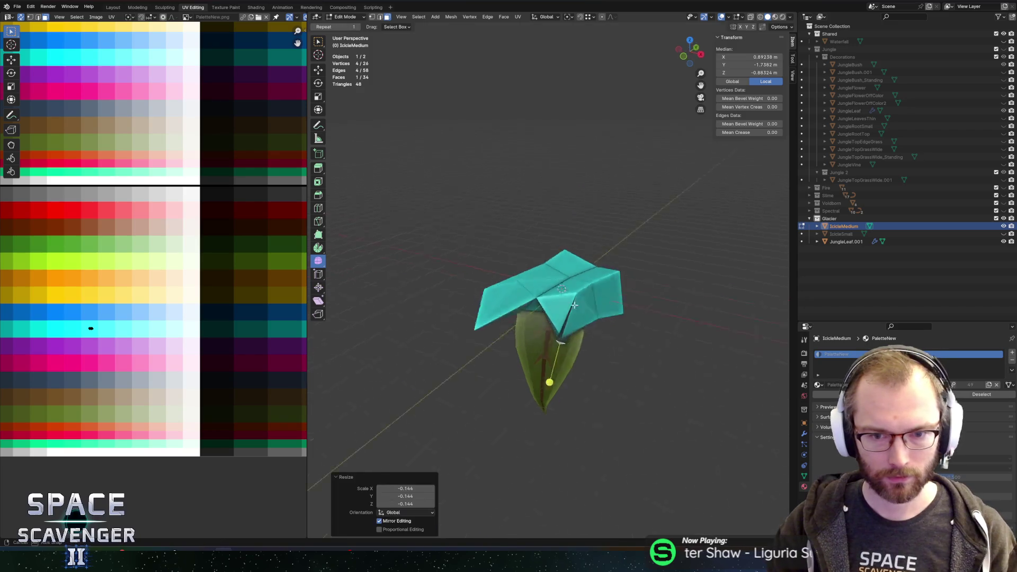
pyautogui.press('s')
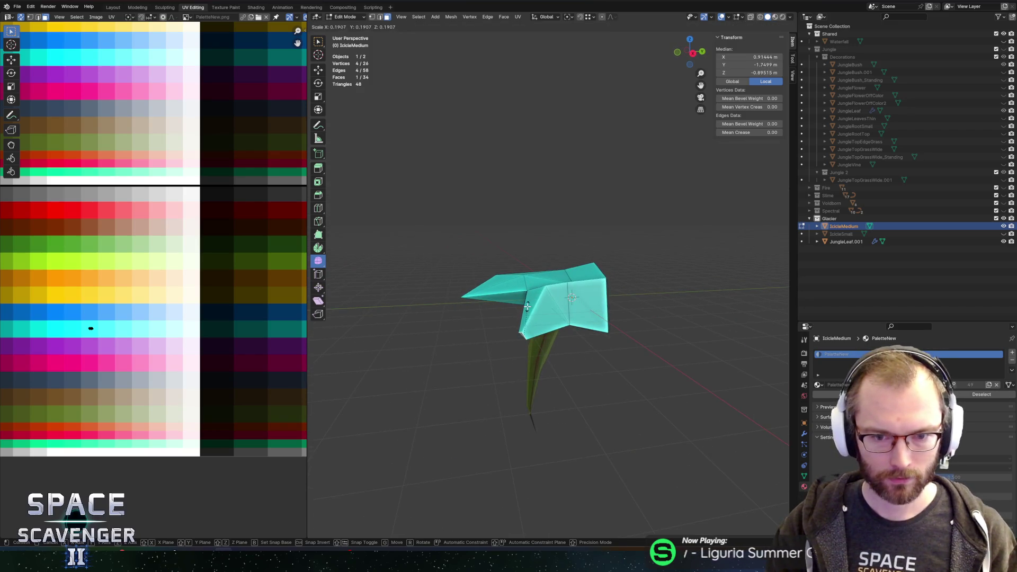
pyautogui.click(528, 306)
pyautogui.press('g')
pyautogui.press('g')
pyautogui.click(517, 341)
pyautogui.press('s')
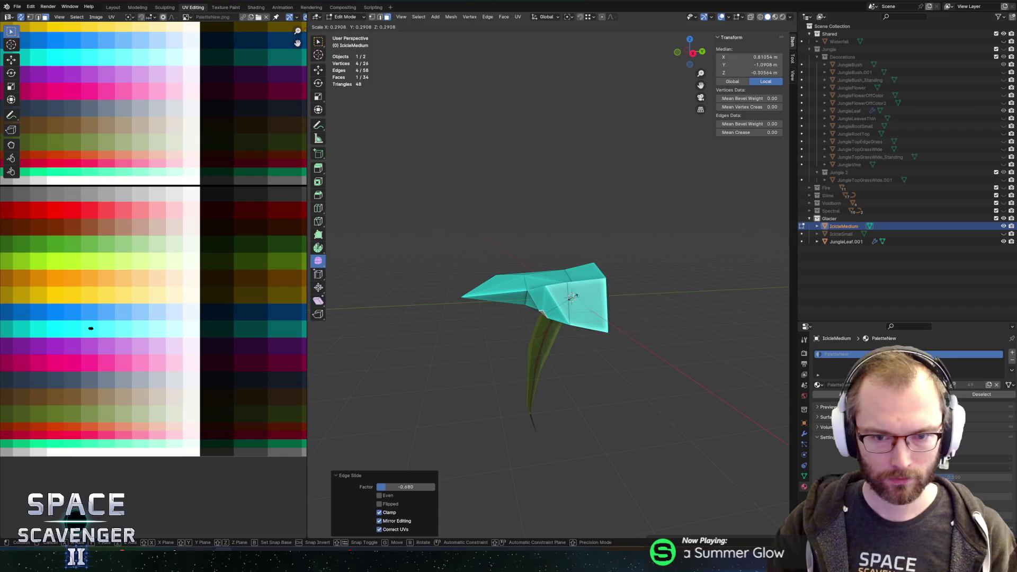
pyautogui.click(573, 297)
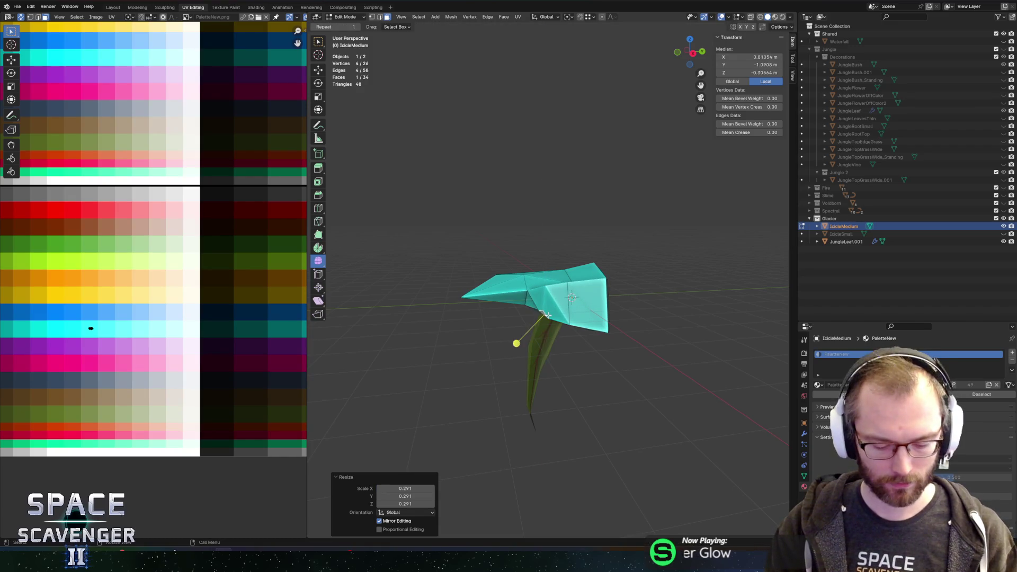
# - With Normal orientation, push the face down along its normal and collapse it
pyautogui.press(',')
pyautogui.press(',')
pyautogui.click(563, 367)
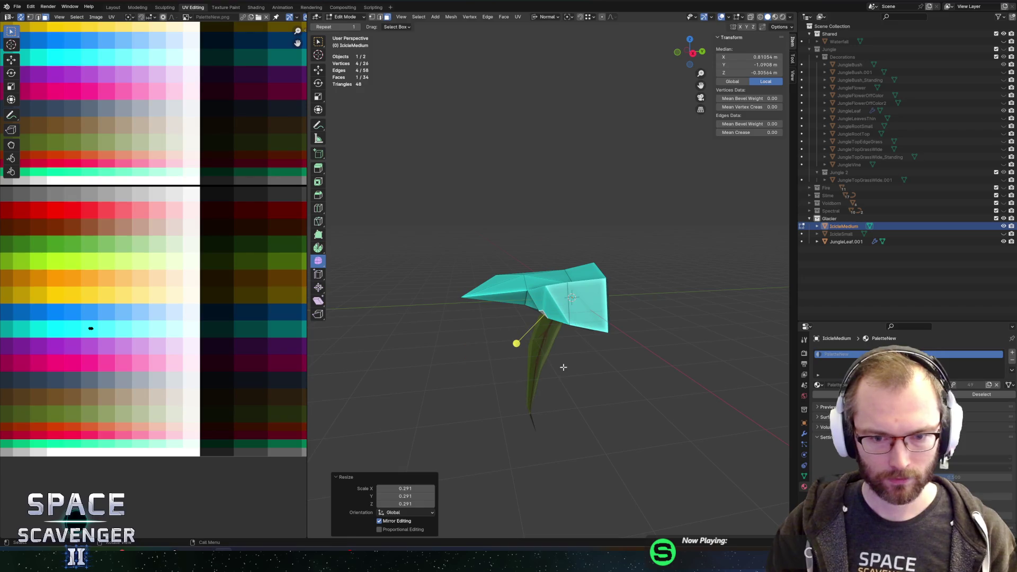
pyautogui.press('g')
pyautogui.press('z')
pyautogui.press('z')
pyautogui.click(652, 358)
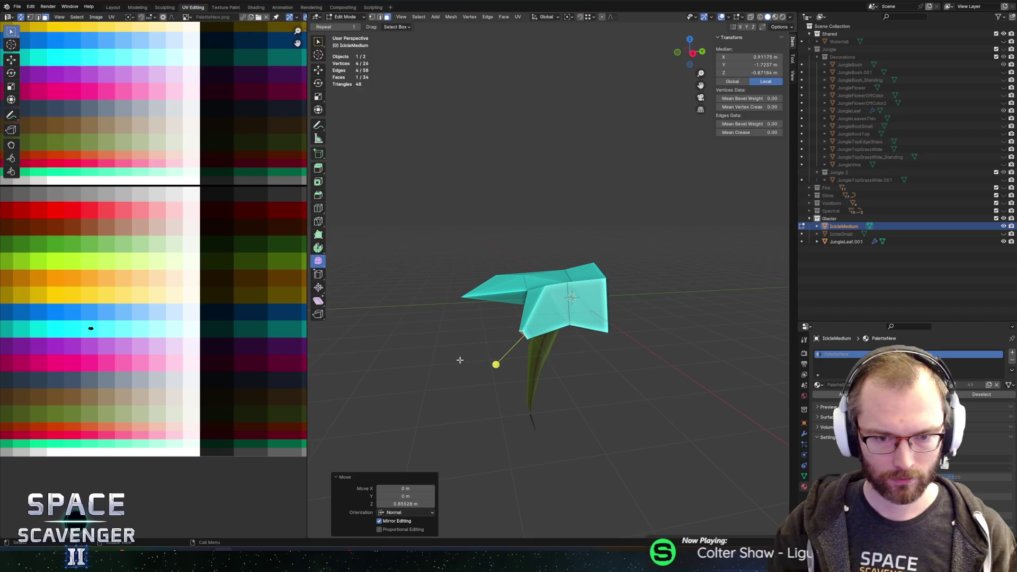
pyautogui.press('Tab')
pyautogui.moveTo(592, 296)
pyautogui.mouseDown()
pyautogui.moveTo(633, 300)
pyautogui.moveTo(464, 322)
pyautogui.moveTo(661, 300)
pyautogui.mouseUp()
pyautogui.press('Tab')
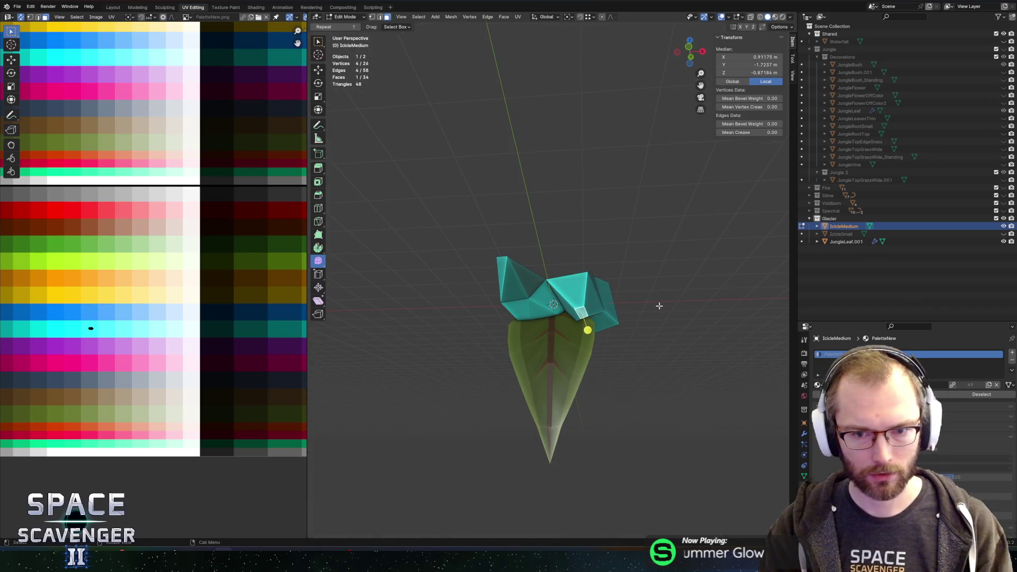
pyautogui.press('s')
pyautogui.click(663, 306)
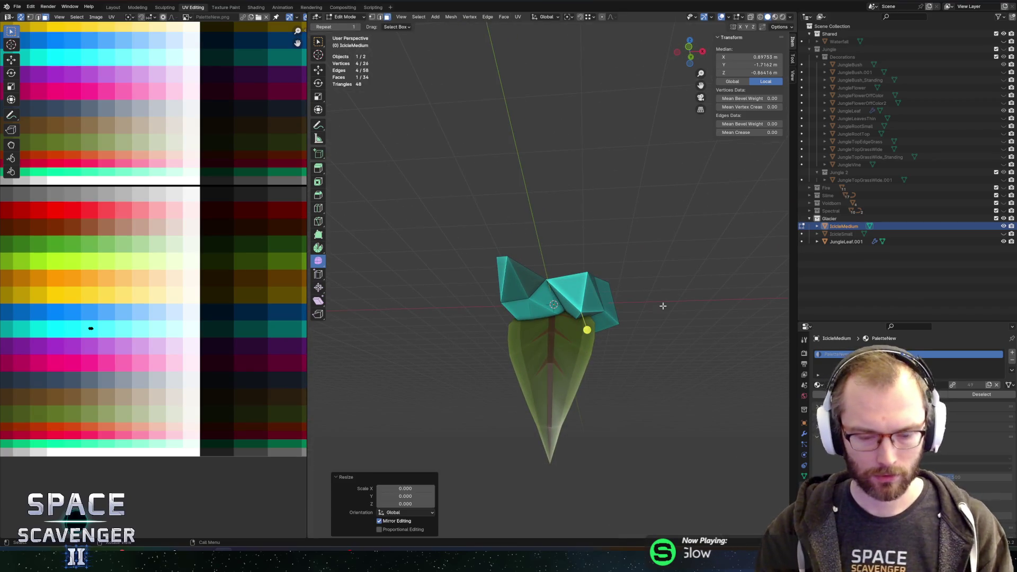
# - Merge overlapping vertices by distance, then isolate the icicle in object mode
pyautogui.press('a')
pyautogui.press('m')
pyautogui.click(663, 306)
pyautogui.press('Tab')
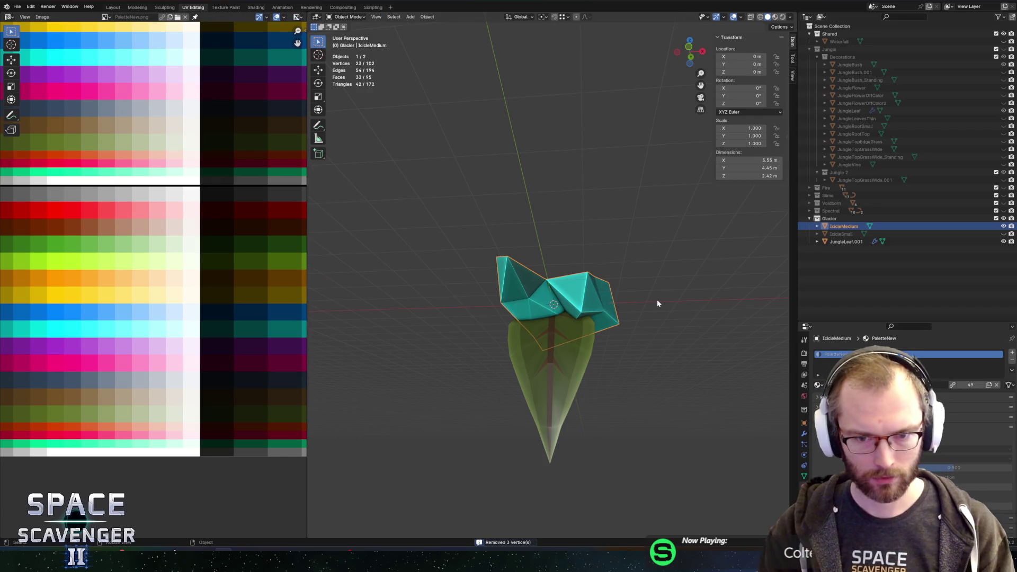
pyautogui.press('1')
pyautogui.press('9')
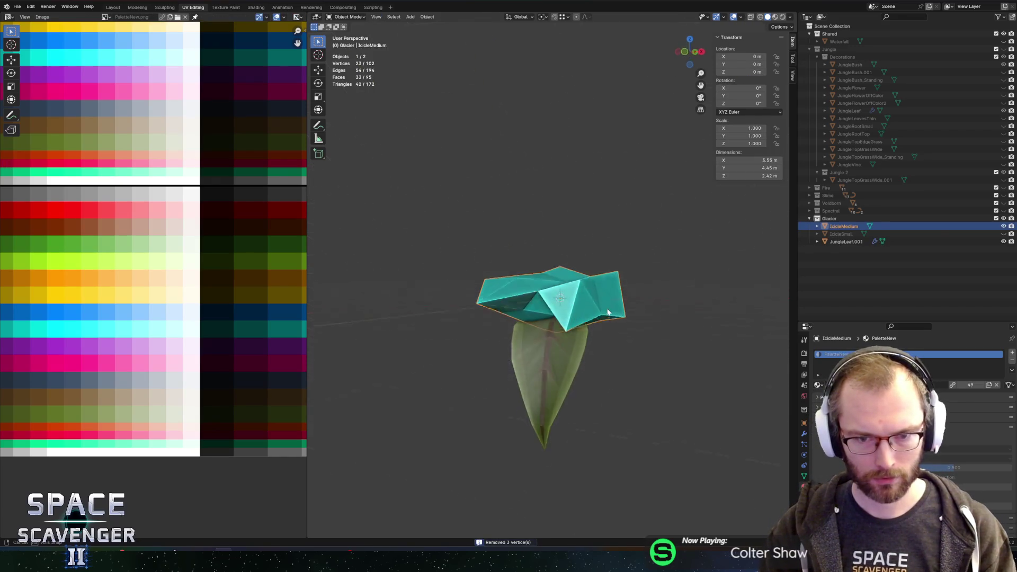
pyautogui.press('5')
pyautogui.press('9')
# - Extrude the top face, shrink it, raise it along Z and collapse it to a sharp tip
pyautogui.press('Tab')
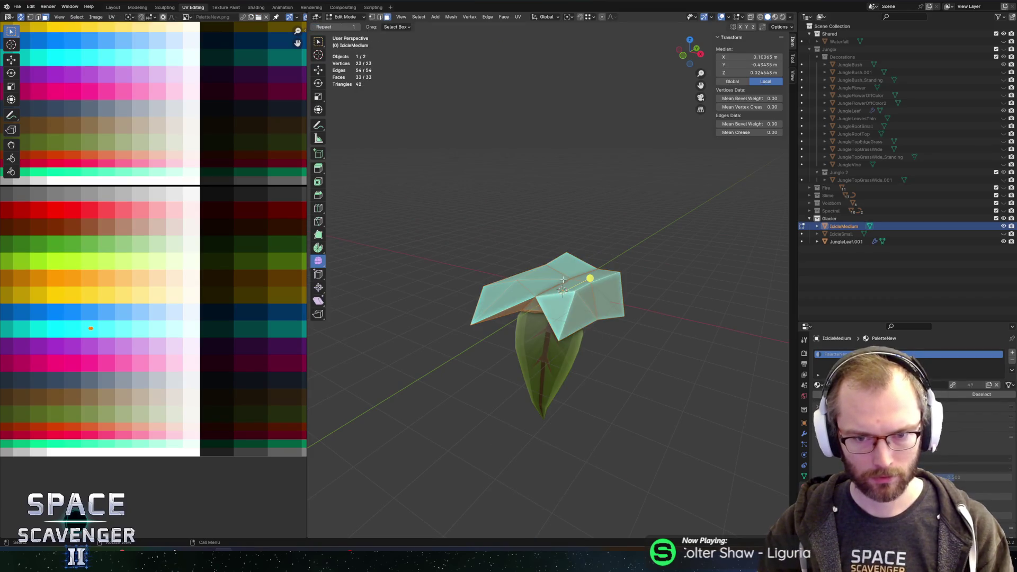
pyautogui.click(563, 279)
pyautogui.press('e')
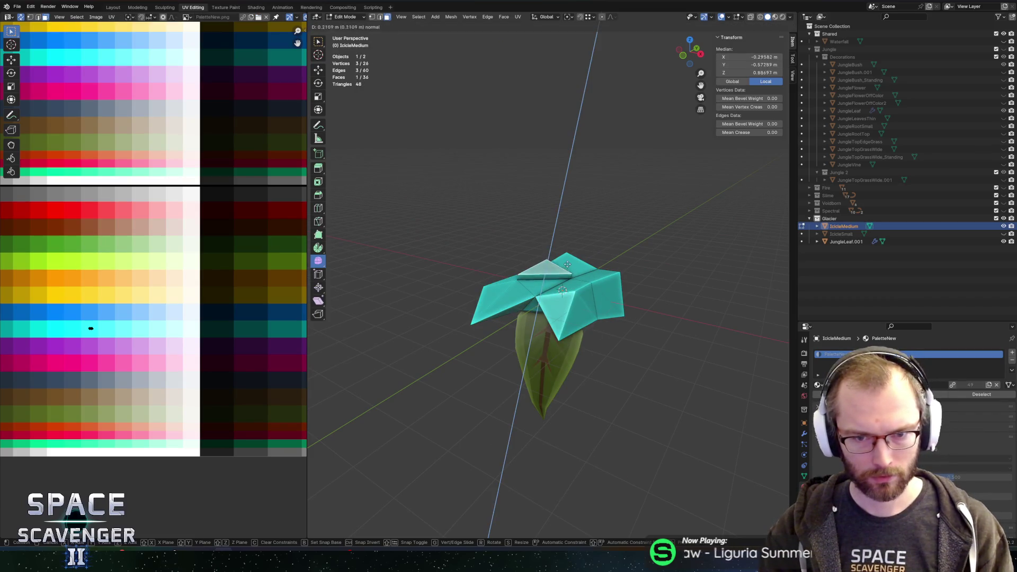
pyautogui.click(567, 263)
pyautogui.press('s')
pyautogui.click(566, 258)
pyautogui.press('g')
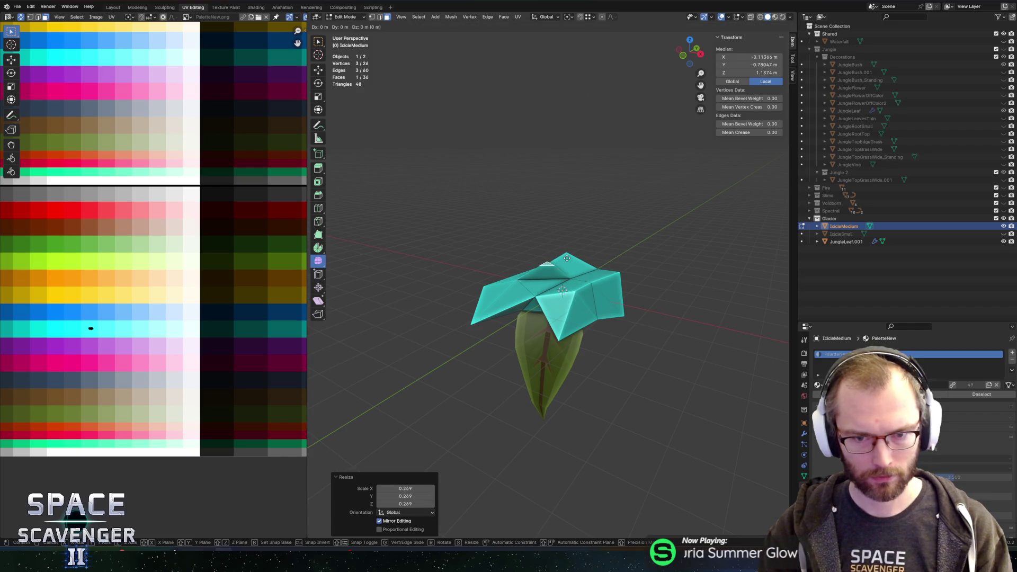
pyautogui.press('z')
pyautogui.click(570, 234)
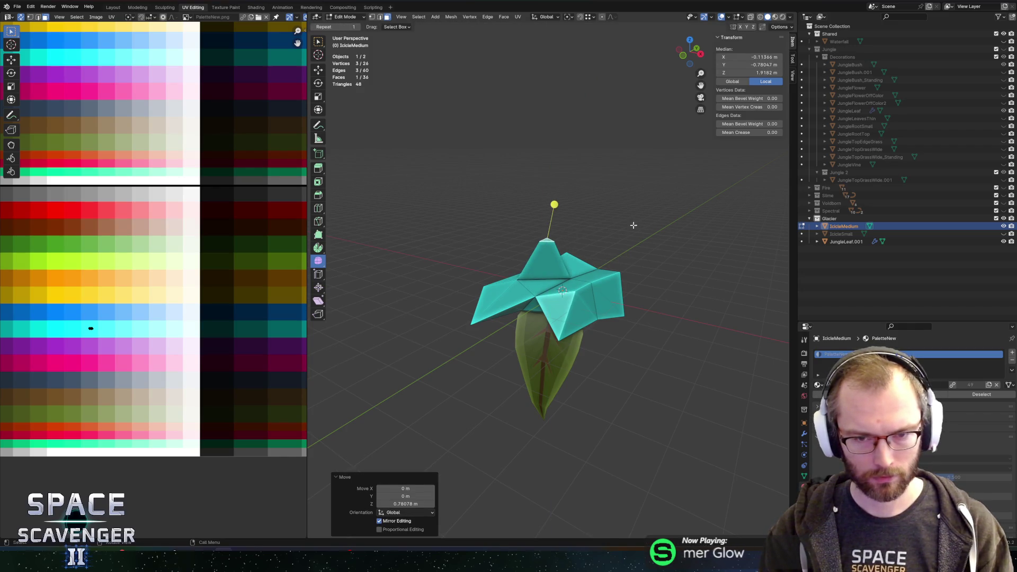
pyautogui.press('s')
pyautogui.press('0')
pyautogui.press('Return')
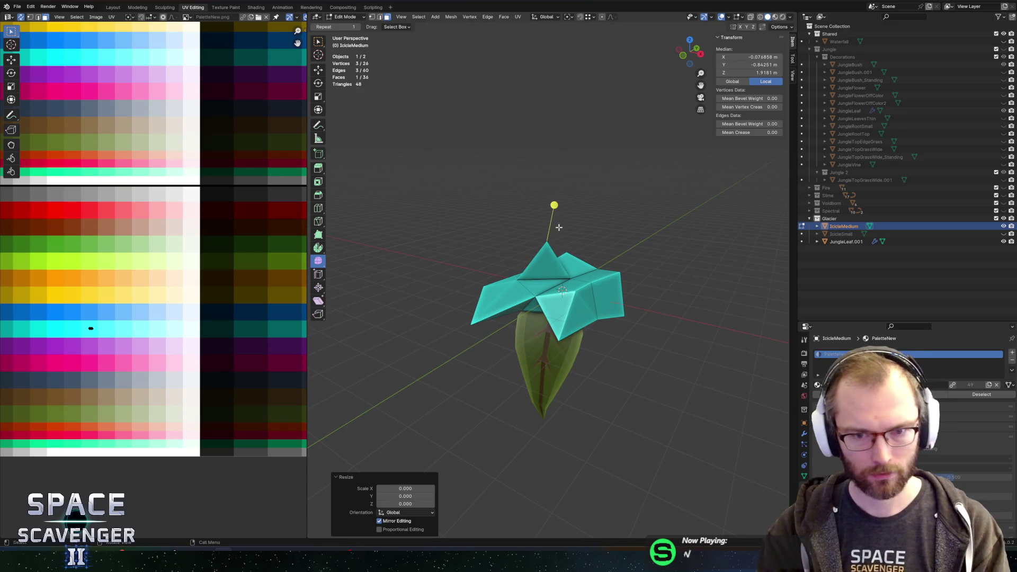
# - Merge duplicate vertices by distance and export the IcicleMedium mesh as FBX
pyautogui.press('a')
pyautogui.press('m')
pyautogui.click(568, 234)
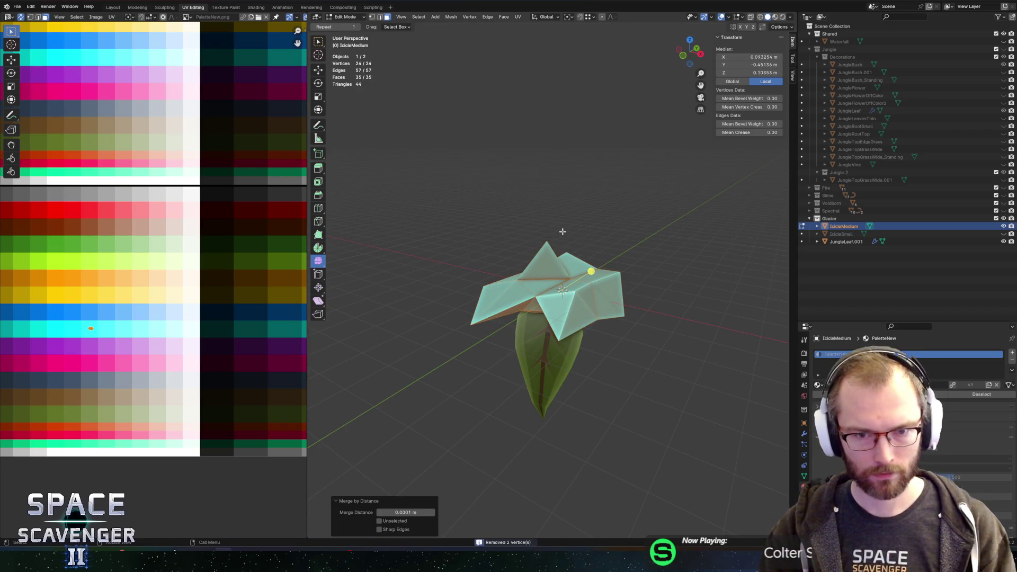
pyautogui.hotkey('ctrl', 'shift', 'e')
pyautogui.click(752, 490)
pyautogui.hotkey('alt', 'Tab')
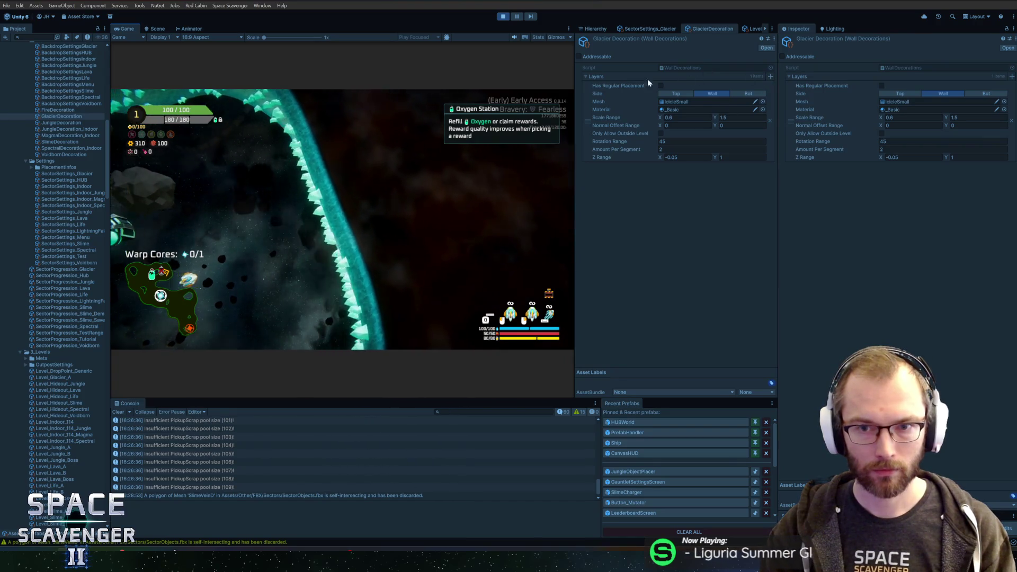
# - Duplicate the decoration layer and set the new layer's Mesh to IcicleMedium
pyautogui.rightClick(587, 98)
pyautogui.click(609, 131)
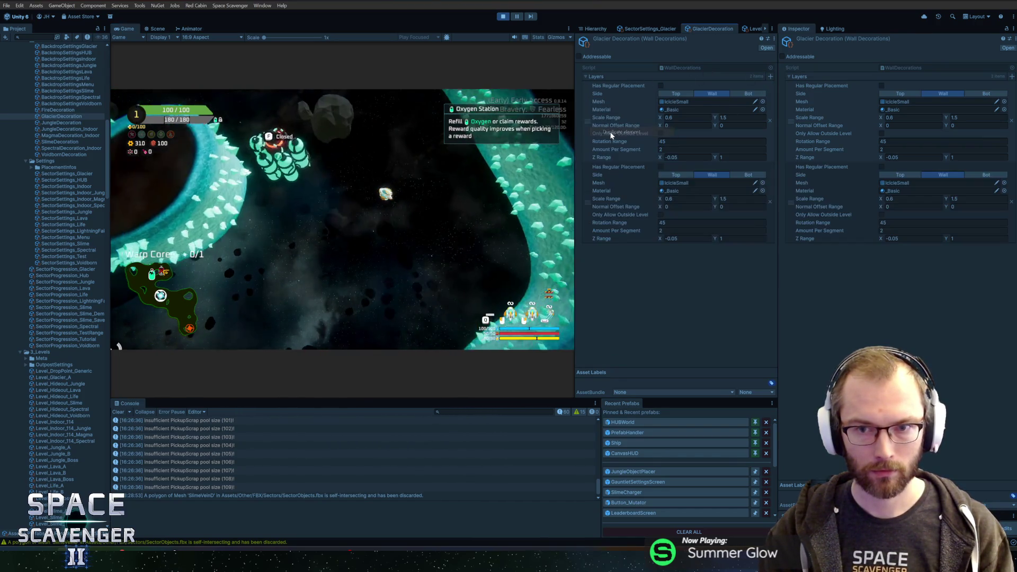
pyautogui.click(762, 183)
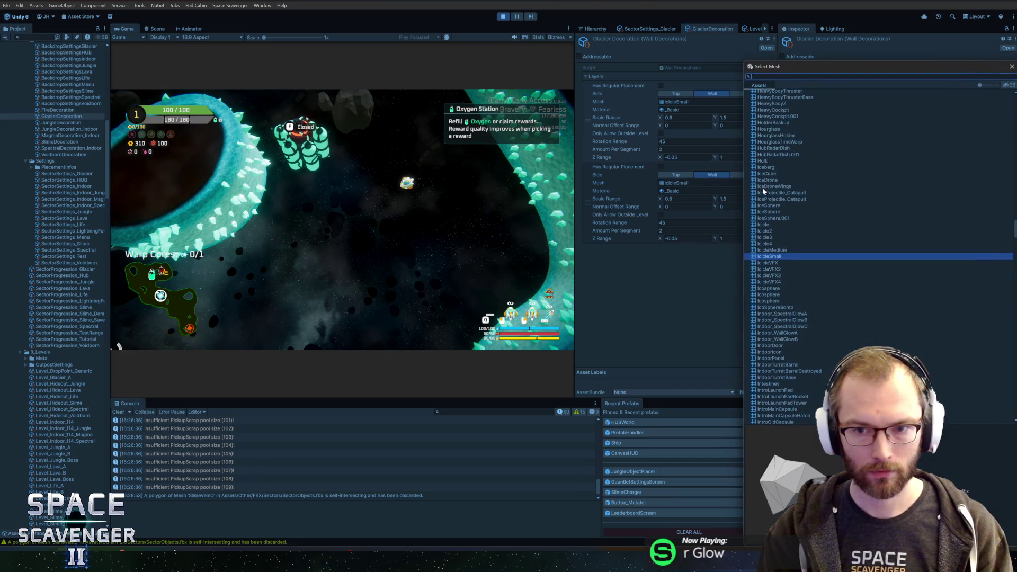
pyautogui.click(778, 261)
pyautogui.doubleClick(778, 260)
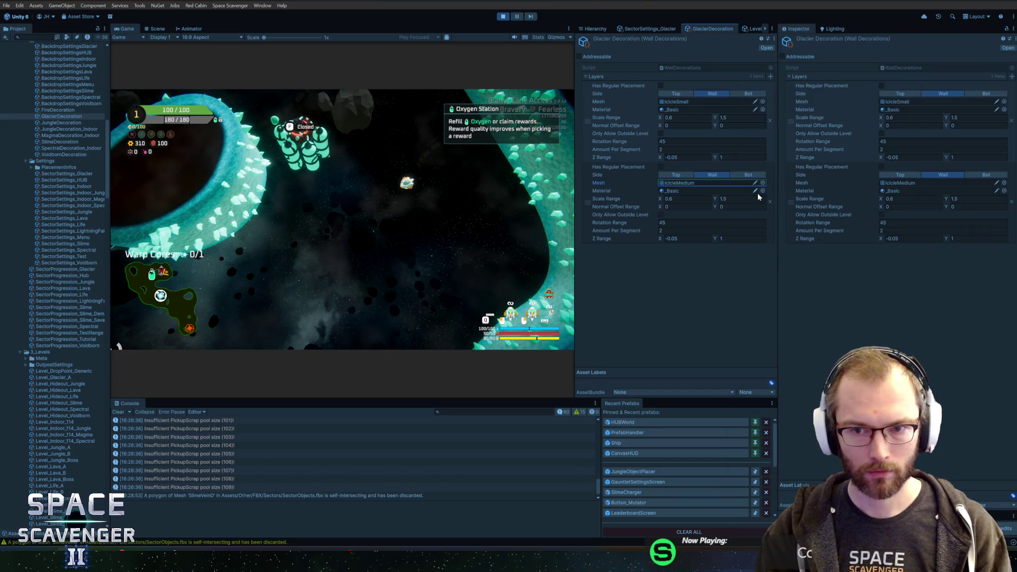
# - Run 'level regenerate decorations' in the in-game debug console
pyautogui.click(472, 186)
pyautogui.press('`')
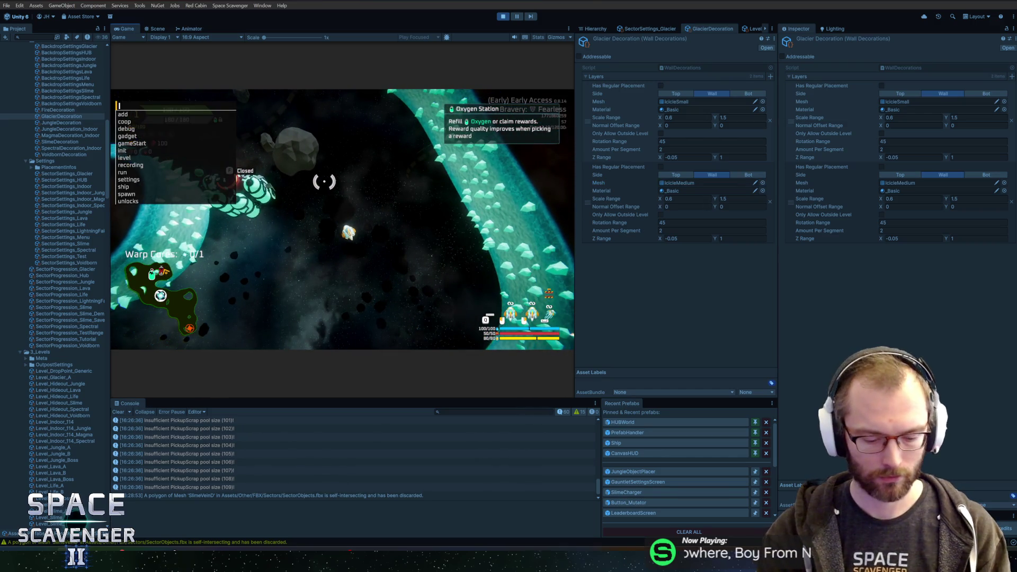
pyautogui.write('level d')
pyautogui.press('BackSpace')
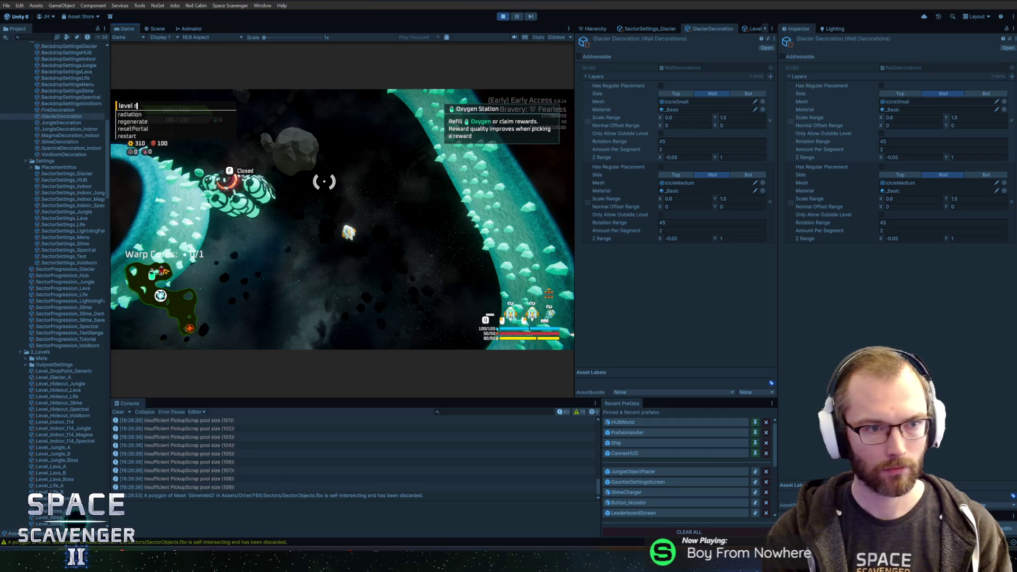
pyautogui.write('regenerate dec')
pyautogui.press('Tab')
pyautogui.press('Return')
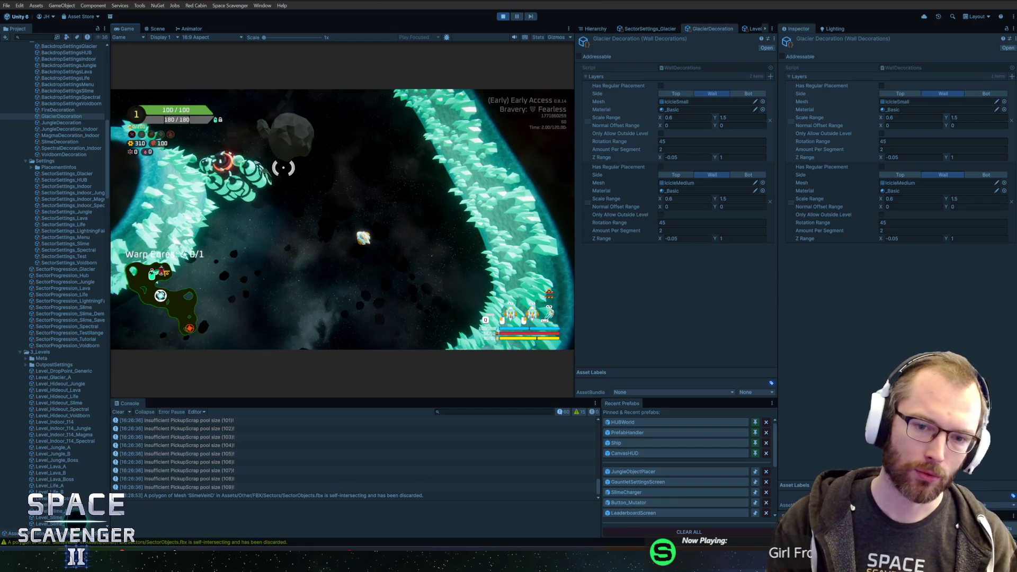
pyautogui.hotkey('alt', 'Tab')
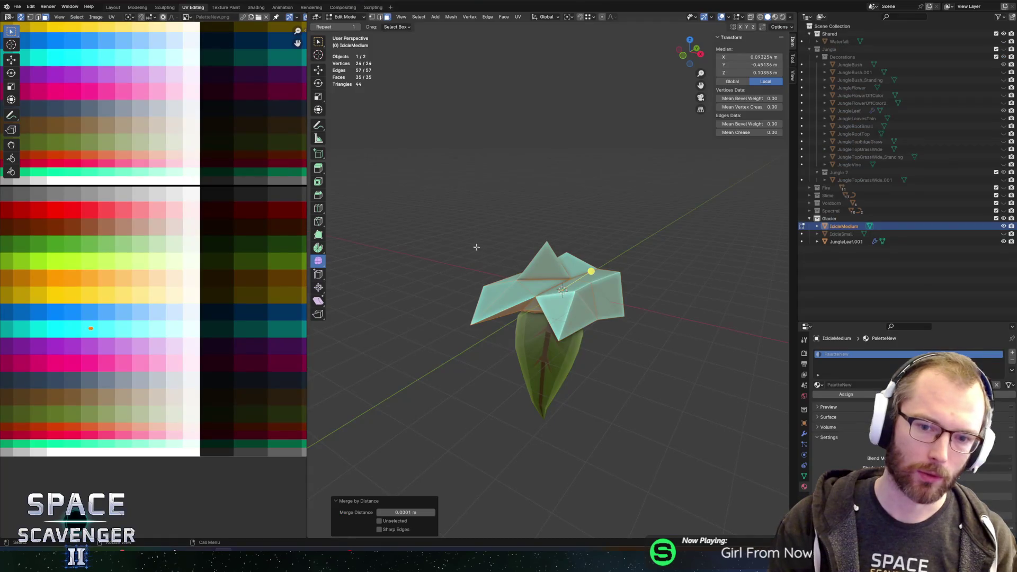
# - Raise the IcicleMedium apex vertex higher along Z and re-export it as FBX
pyautogui.moveTo(509, 258)
pyautogui.mouseDown()
pyautogui.moveTo(500, 261)
pyautogui.moveTo(563, 264)
pyautogui.mouseUp()
pyautogui.click(556, 251)
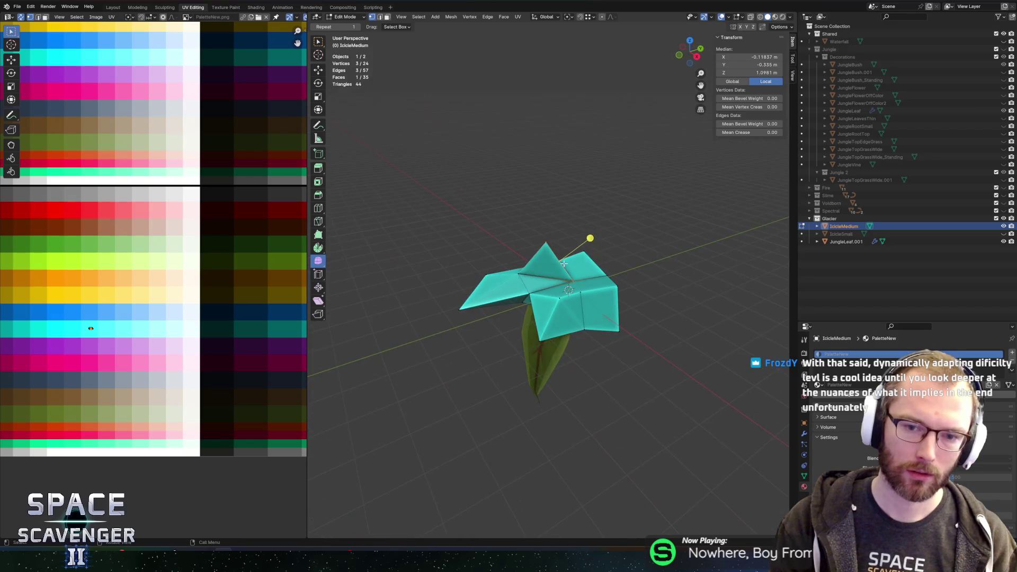
pyautogui.keyDown('shift'); pyautogui.click(546, 243); pyautogui.keyUp('shift')
pyautogui.press('g')
pyautogui.press('z')
pyautogui.click(612, 252)
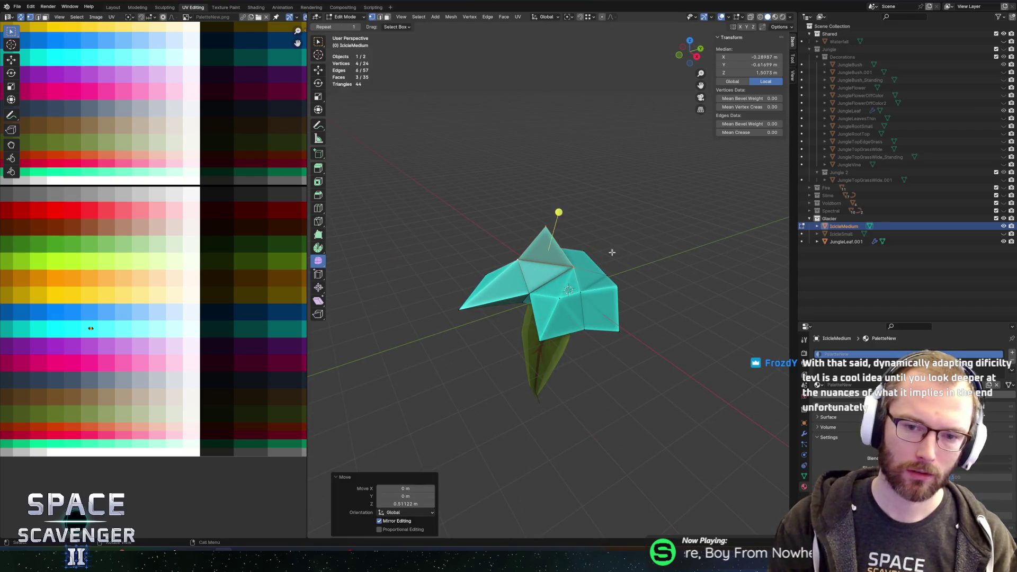
pyautogui.press('Tab')
pyautogui.hotkey('ctrl', 'shift', 'e')
pyautogui.press('Return')
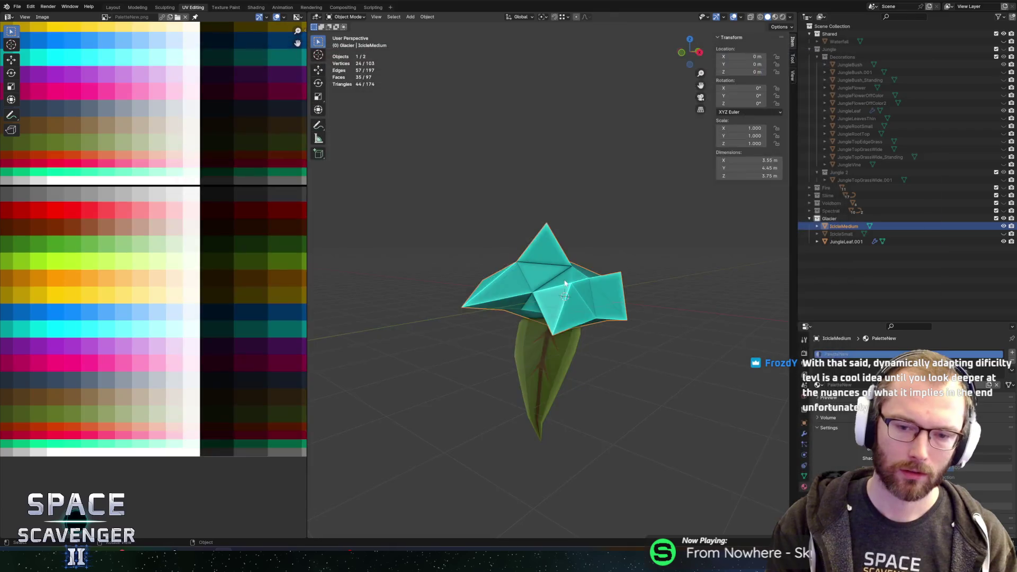
pyautogui.hotkey('alt', 'Tab')
pyautogui.hotkey('alt', 'Tab')
pyautogui.press('Tab')
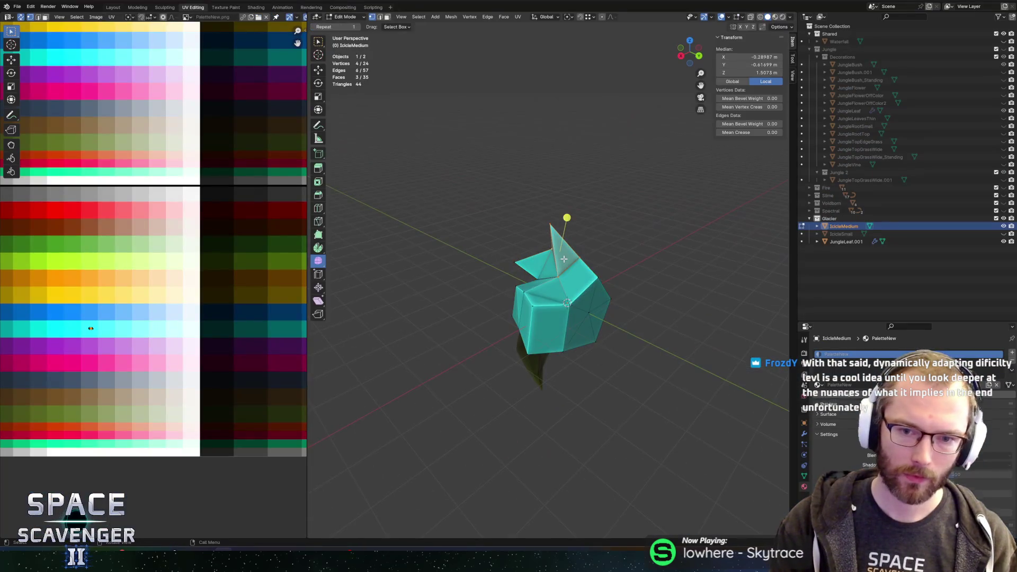
# - Move a band of faces' UVs onto a different palette colour and export the FBX again
pyautogui.keyDown('alt'); pyautogui.click(570, 291); pyautogui.keyUp('alt')
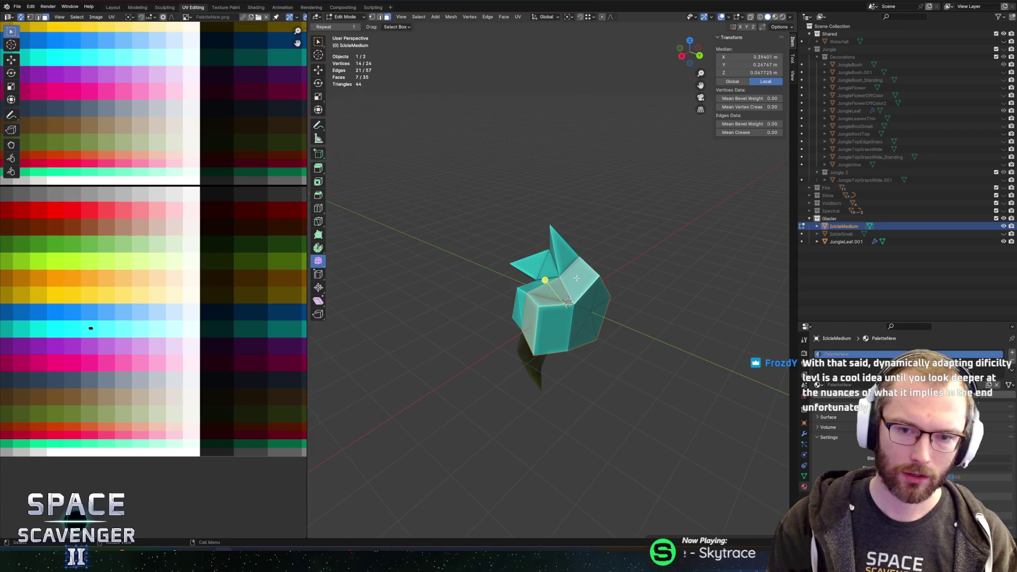
pyautogui.press('c')
pyautogui.moveTo(576, 312); pyautogui.dragTo(588, 308)
pyautogui.moveTo(551, 280)
pyautogui.mouseDown()
pyautogui.moveTo(586, 245)
pyautogui.moveTo(567, 232)
pyautogui.mouseUp()
pyautogui.scroll(2, 220, 314)
pyautogui.press('g')
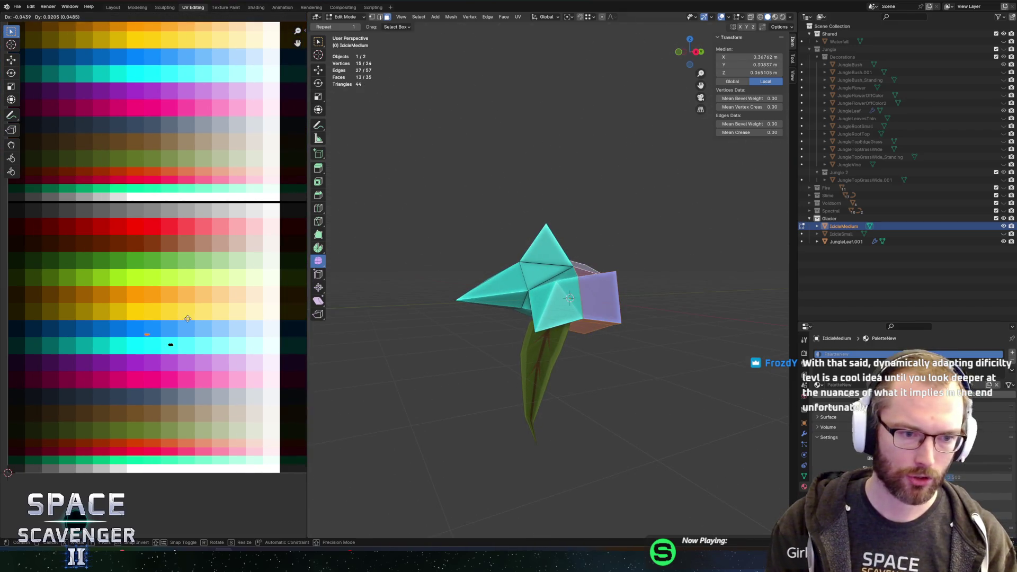
pyautogui.click(124, 333)
pyautogui.press('Tab')
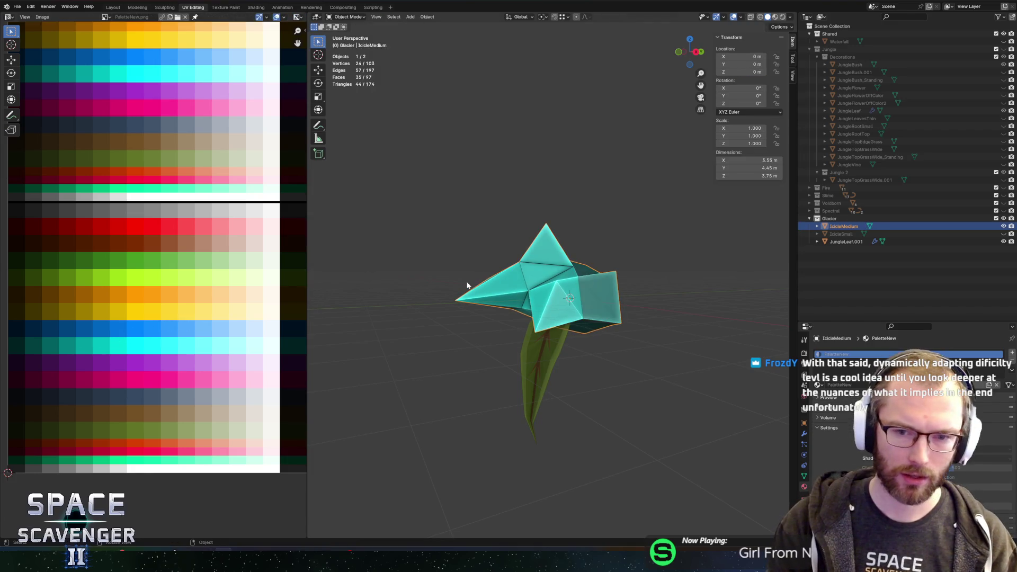
pyautogui.hotkey('ctrl', 'shift', 's')
pyautogui.click(742, 487)
pyautogui.hotkey('alt', 'Tab')
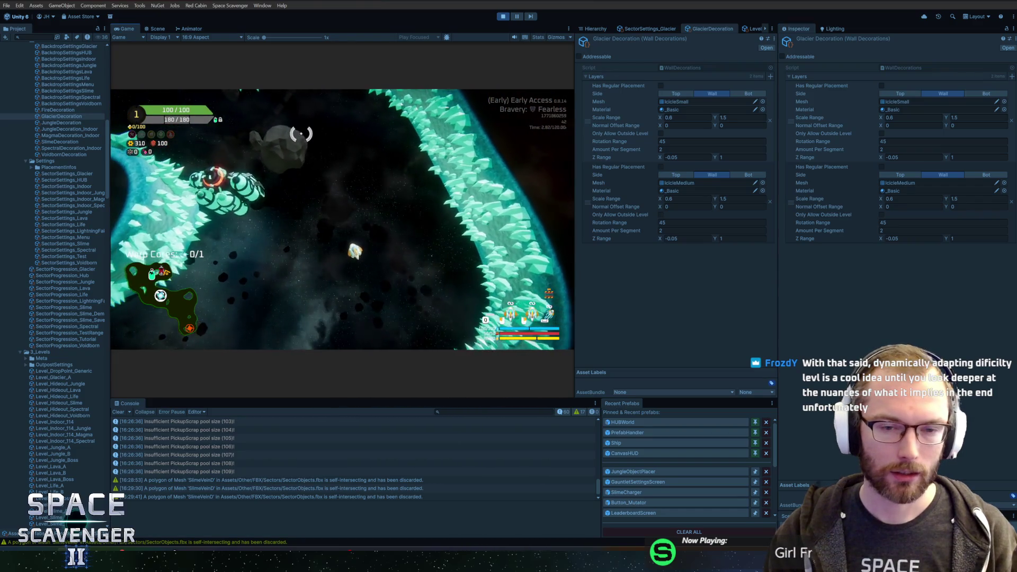
# - Enable the free camera with 'debug frCam' in the debug console to inspect the icicle walls
pyautogui.press('`')
pyautogui.write('d')
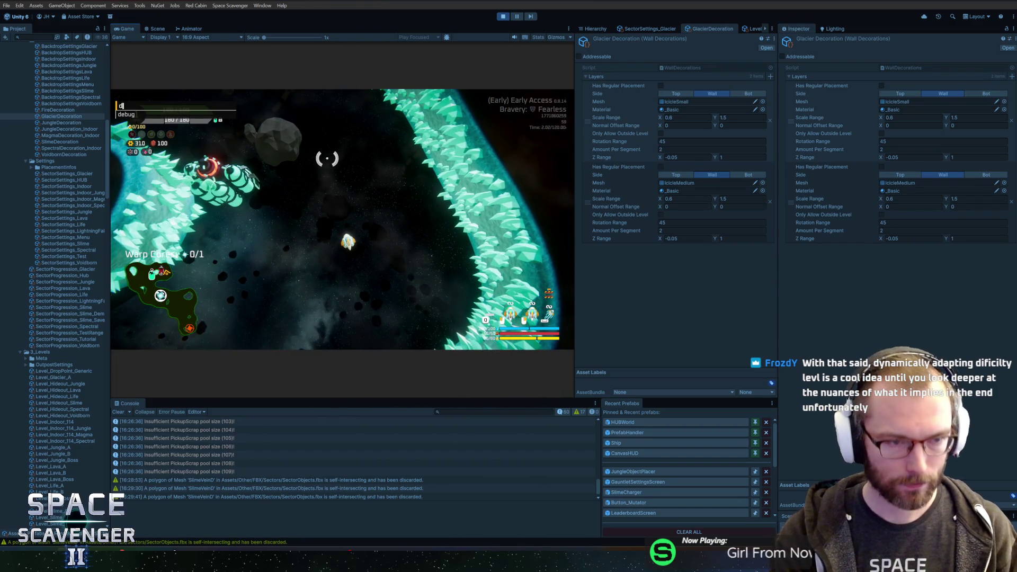
pyautogui.write('ebug freeCam')
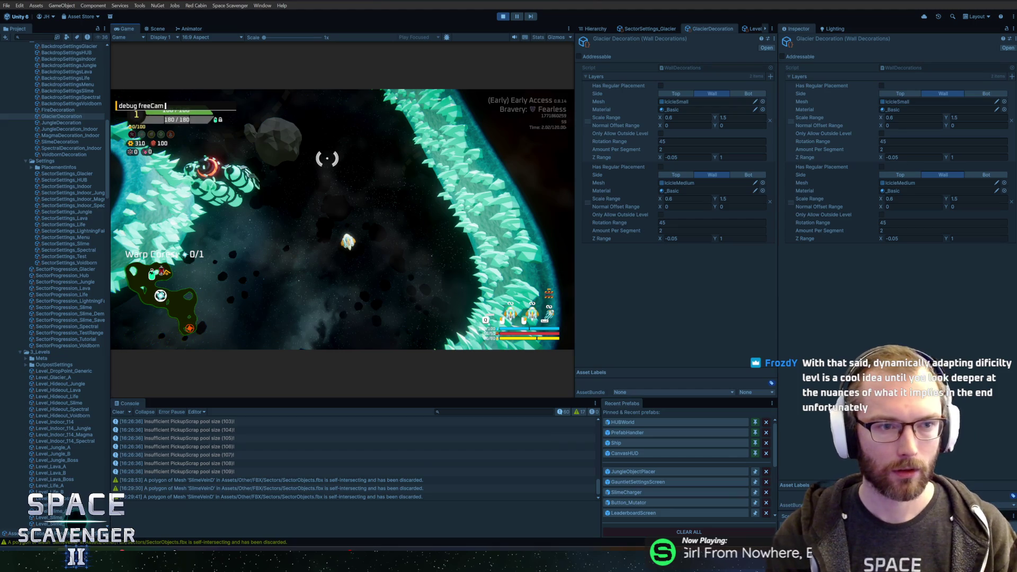
pyautogui.press('Return')
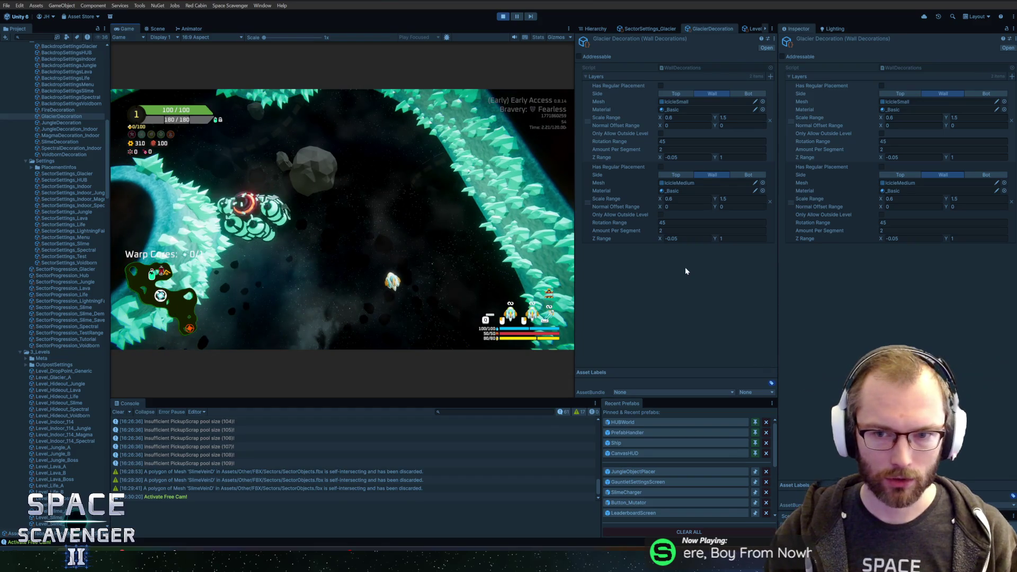
pyautogui.hotkey('alt', 'Tab')
pyautogui.hotkey('alt', 'a')
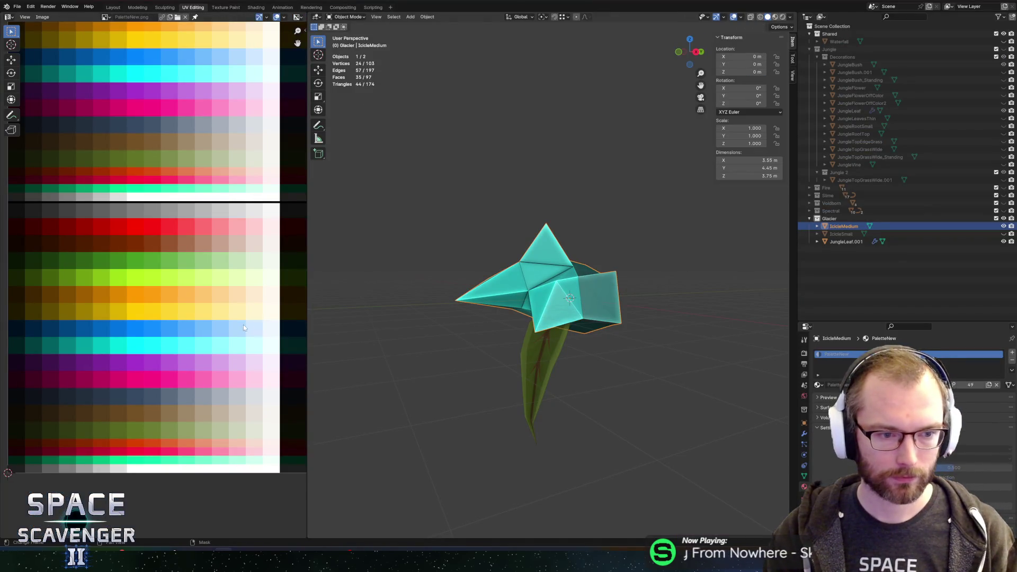
# - Slide all of the icicle's UVs horizontally onto a new palette colour and save
pyautogui.press('a')
pyautogui.press('g')
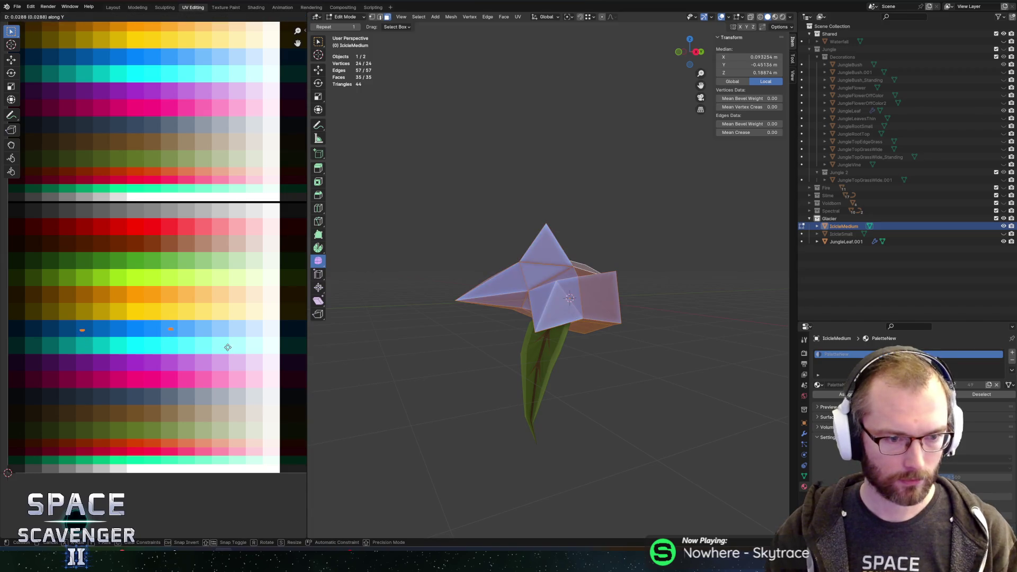
pyautogui.press('x')
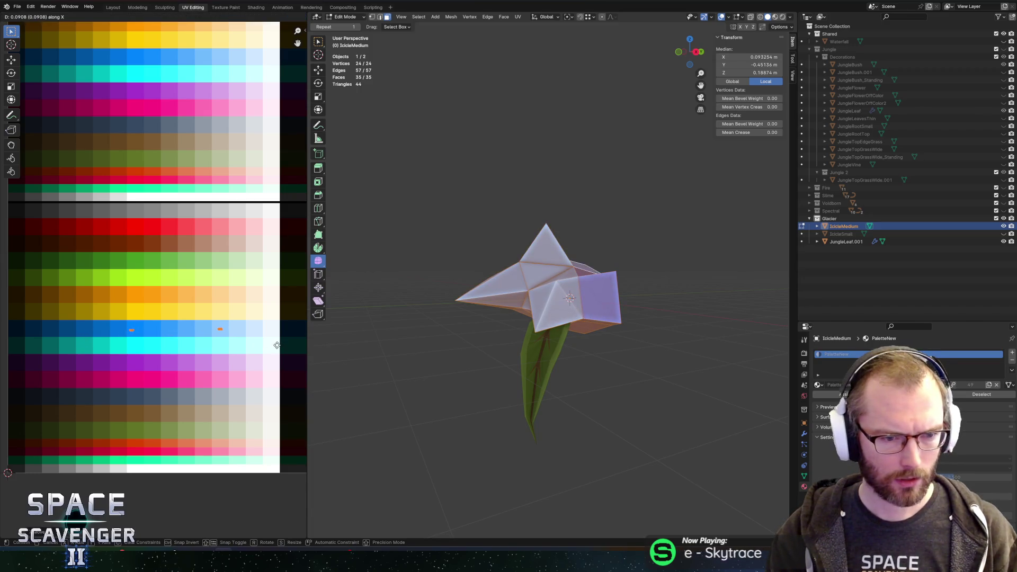
pyautogui.click(276, 345)
pyautogui.hotkey('shift', 'alt', 's')
pyautogui.press('Return')
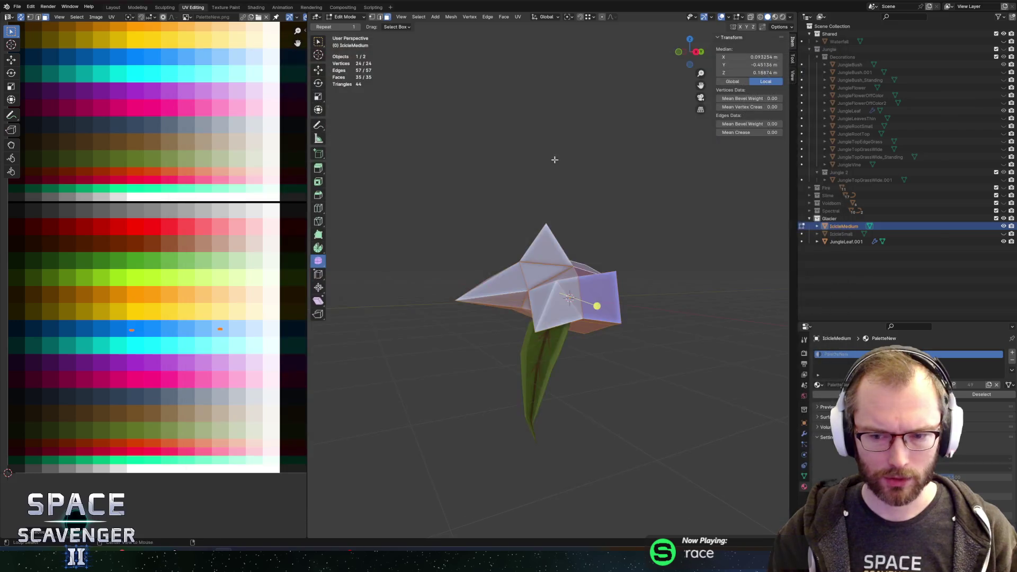
# - Unhide and select IcicleSmall, then re-export SectorObjects.fbx
pyautogui.hotkey('alt', 'Tab')
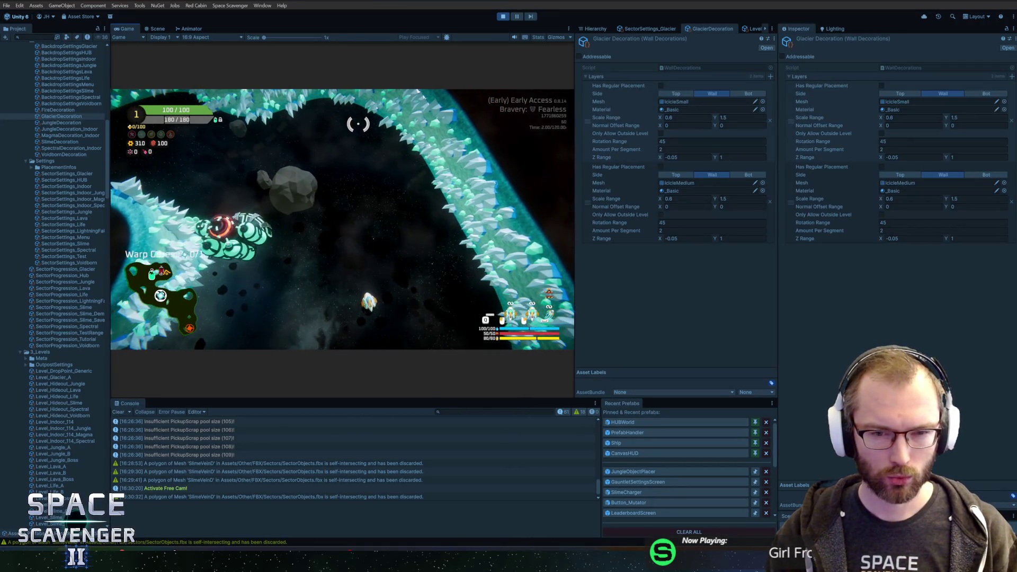
pyautogui.hotkey('alt', 'Tab')
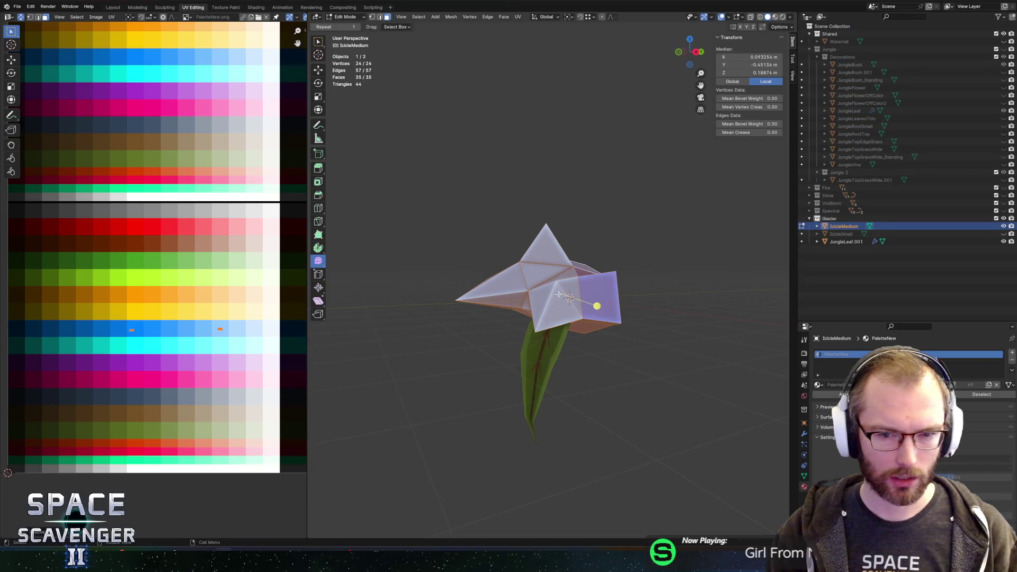
pyautogui.press('Tab')
pyautogui.click(1002, 234)
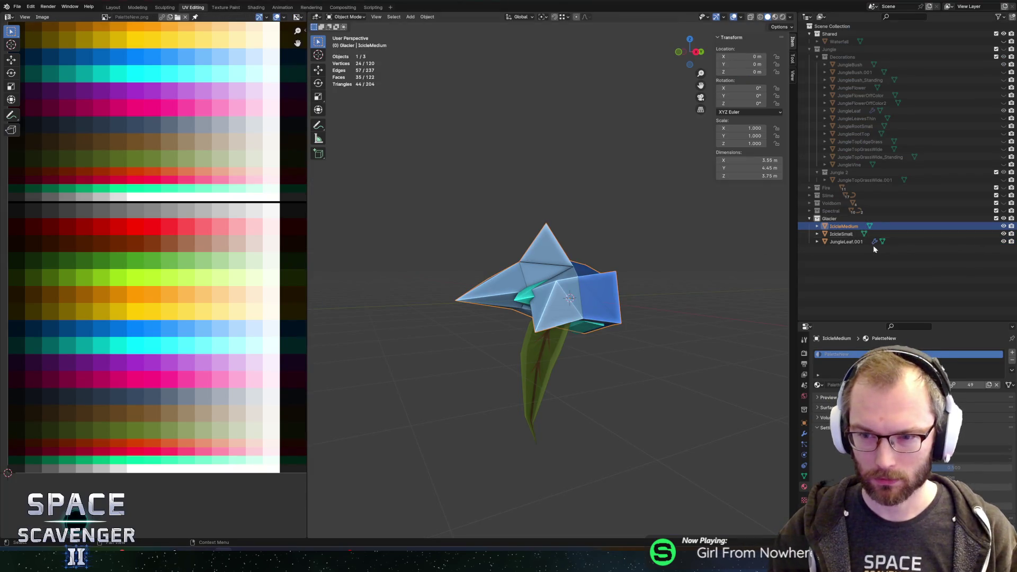
pyautogui.click(985, 233)
pyautogui.press('Tab')
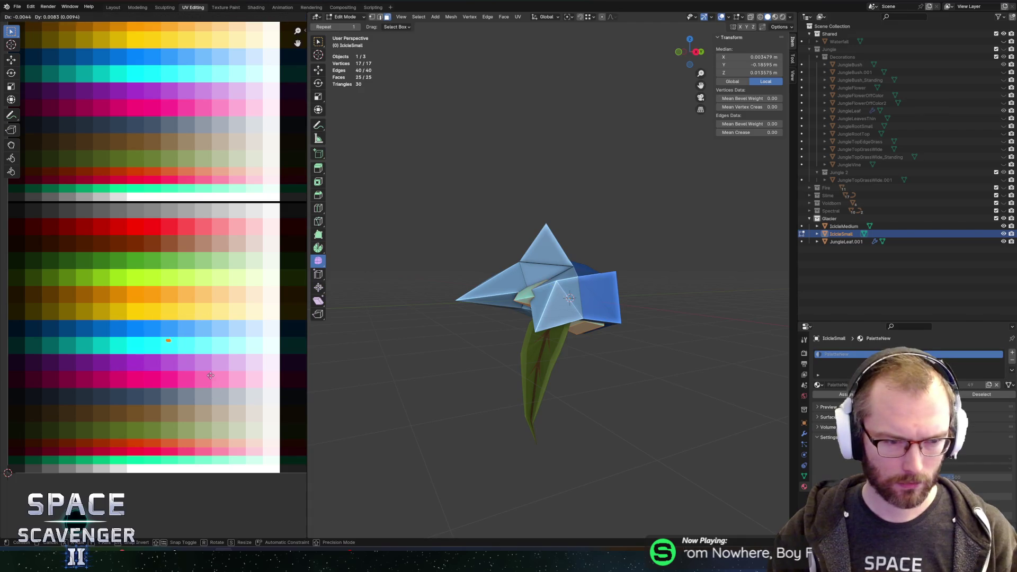
pyautogui.press('Tab')
pyautogui.hotkey('ctrl', 'shift', 'e')
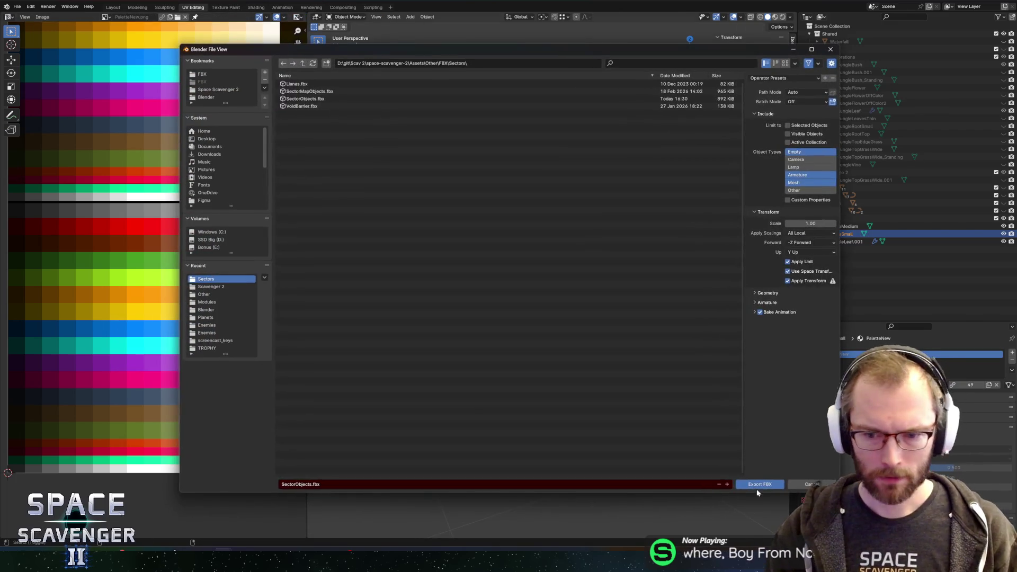
pyautogui.click(756, 487)
# - After checking Unity, select IcicleMedium and export SectorObjects.fbx again
pyautogui.hotkey('alt', 'Tab')
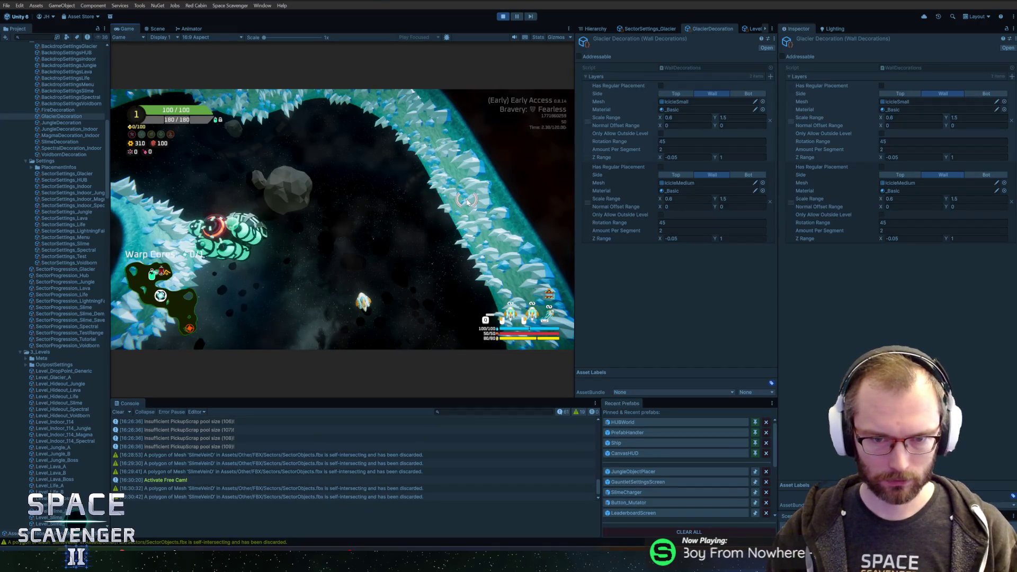
pyautogui.hotkey('alt', 'Tab')
pyautogui.press('Tab')
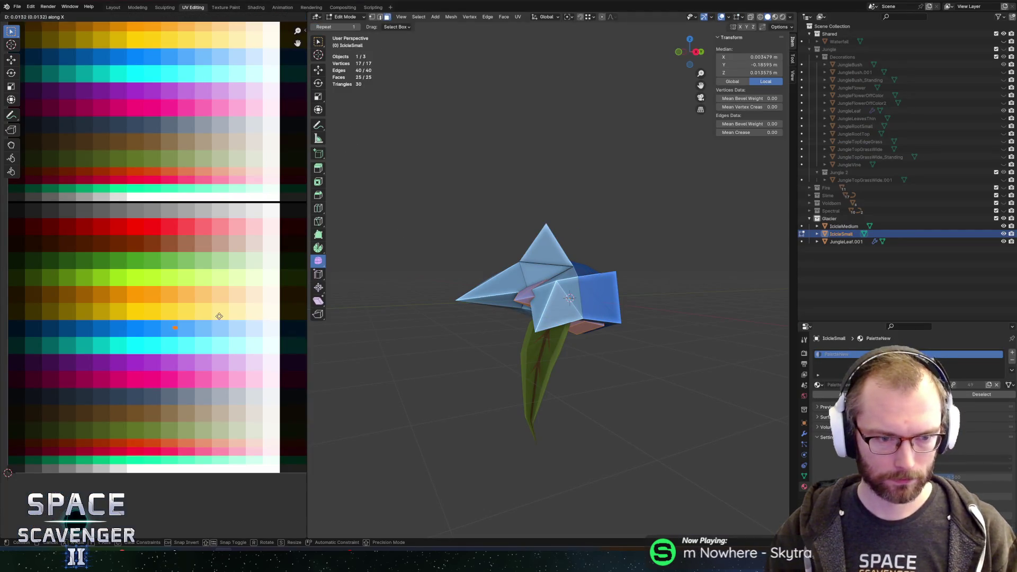
pyautogui.press('Tab')
pyautogui.click(524, 265)
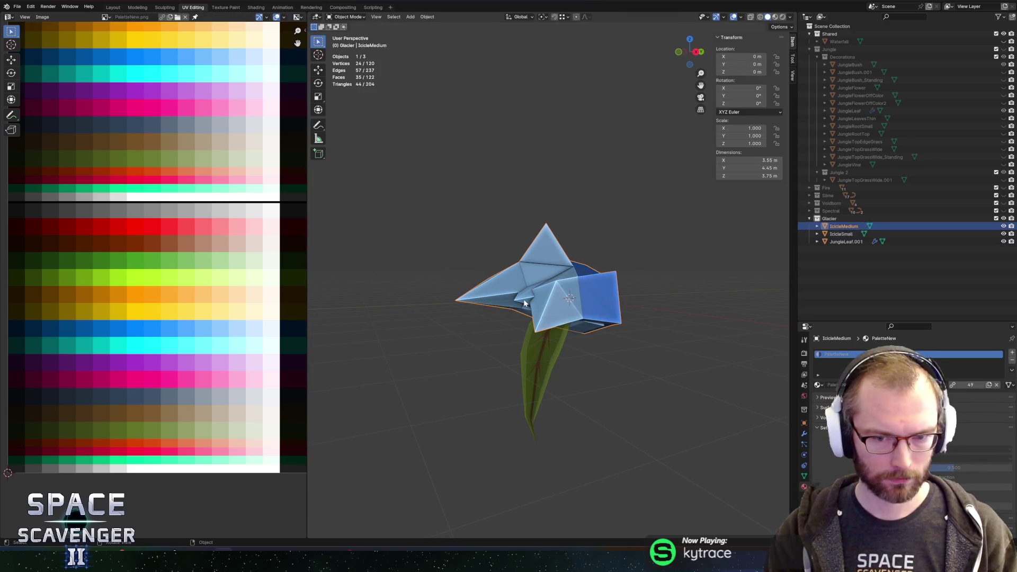
pyautogui.press('Tab')
pyautogui.press('Tab')
pyautogui.press('Tab')
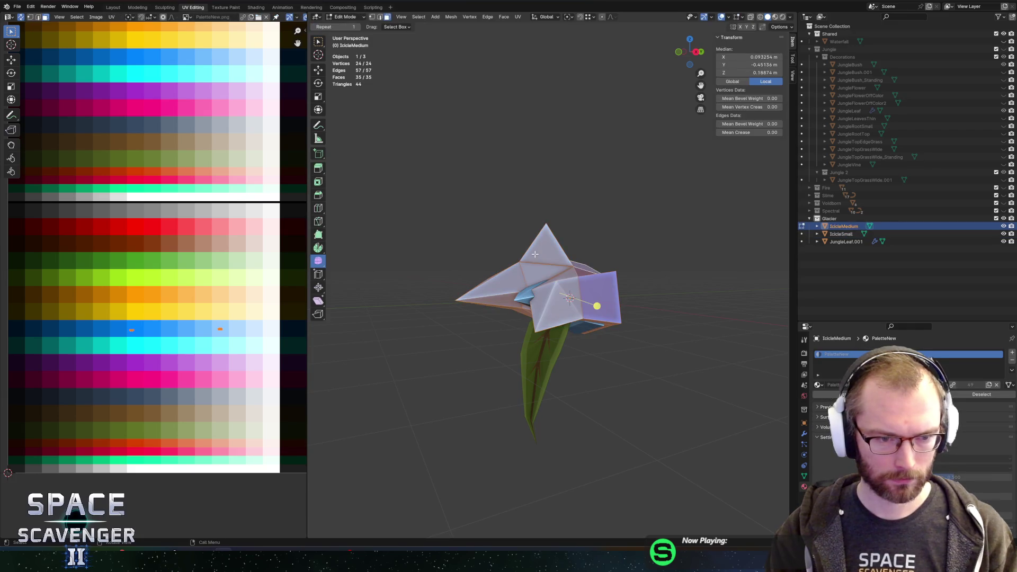
pyautogui.press('Tab')
pyautogui.hotkey('ctrl', 'e')
pyautogui.click(748, 478)
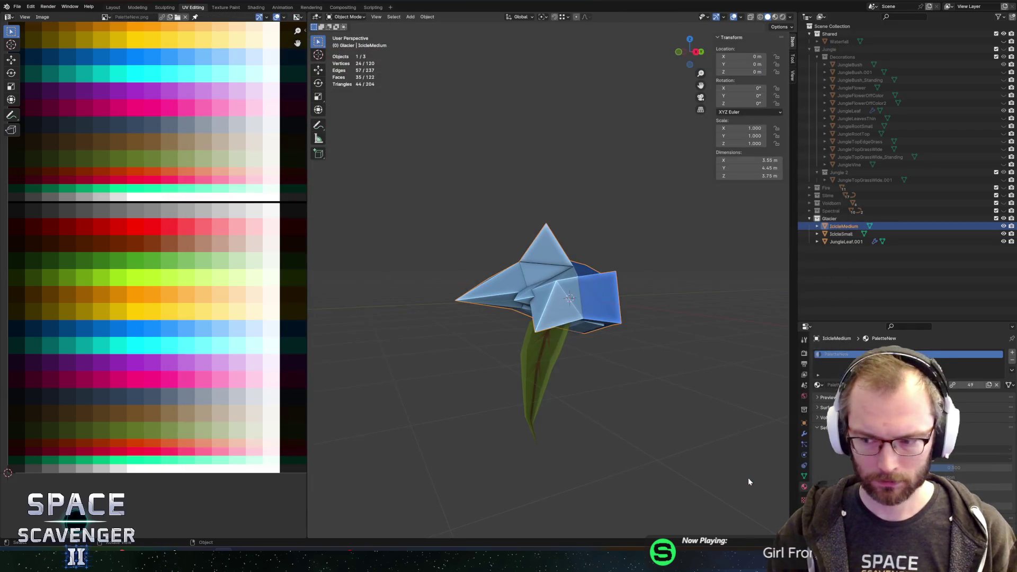
# - Move one IcicleMedium UV island along X onto another palette colour and re-export SectorObjects.fbx
pyautogui.hotkey('alt', 'Tab')
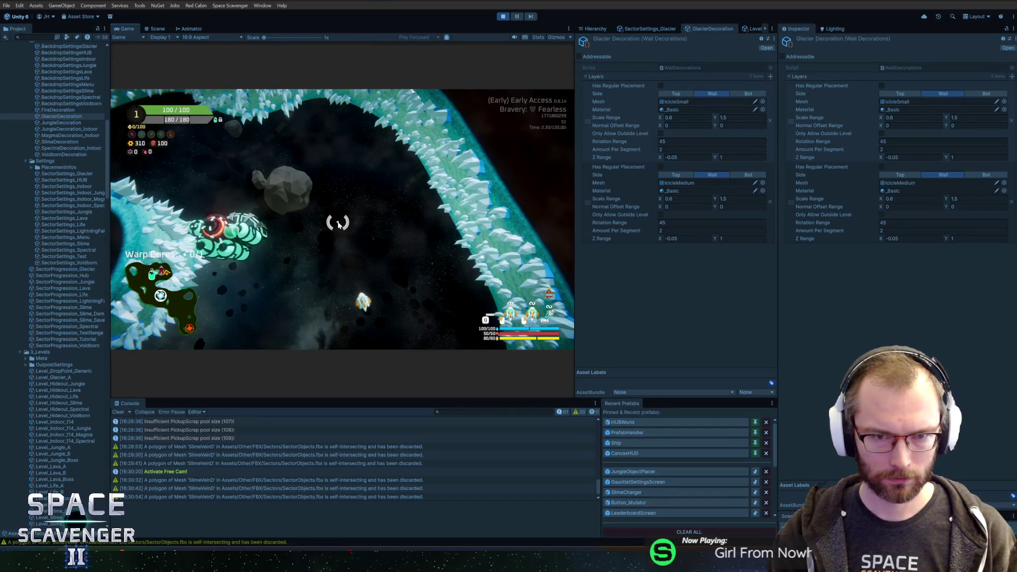
pyautogui.hotkey('alt', 'Tab')
pyautogui.press('Tab')
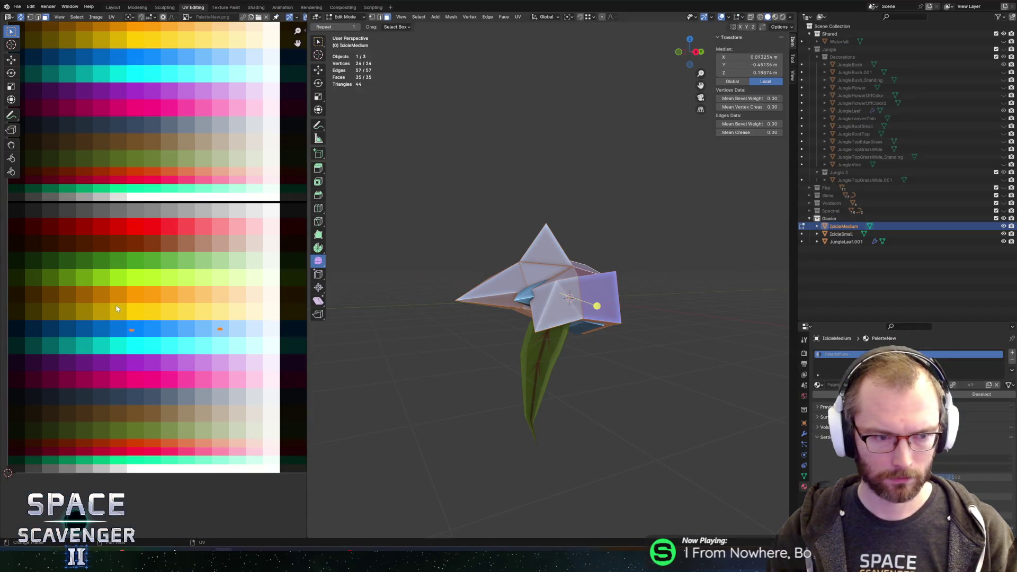
pyautogui.click(116, 308)
pyautogui.press('g')
pyautogui.press('x')
pyautogui.click(213, 354)
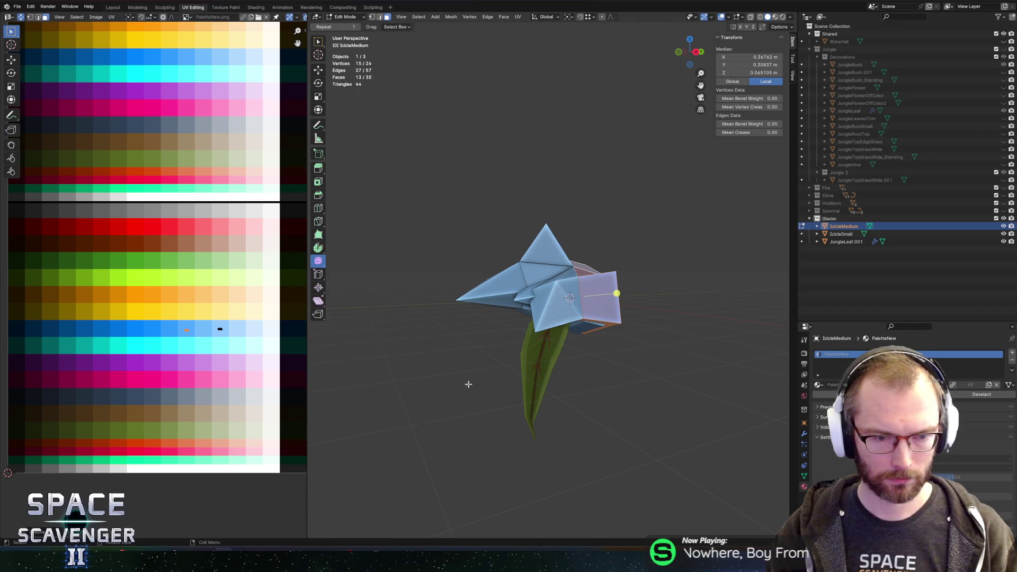
pyautogui.hotkey('ctrl', 'e')
pyautogui.click(755, 483)
pyautogui.hotkey('alt', 'Tab')
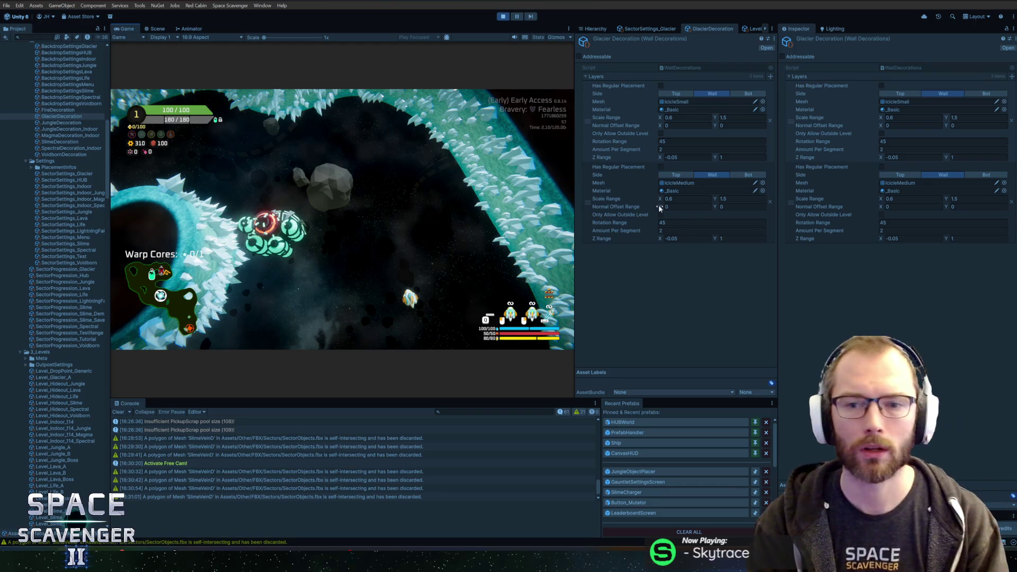
pyautogui.click(763, 109)
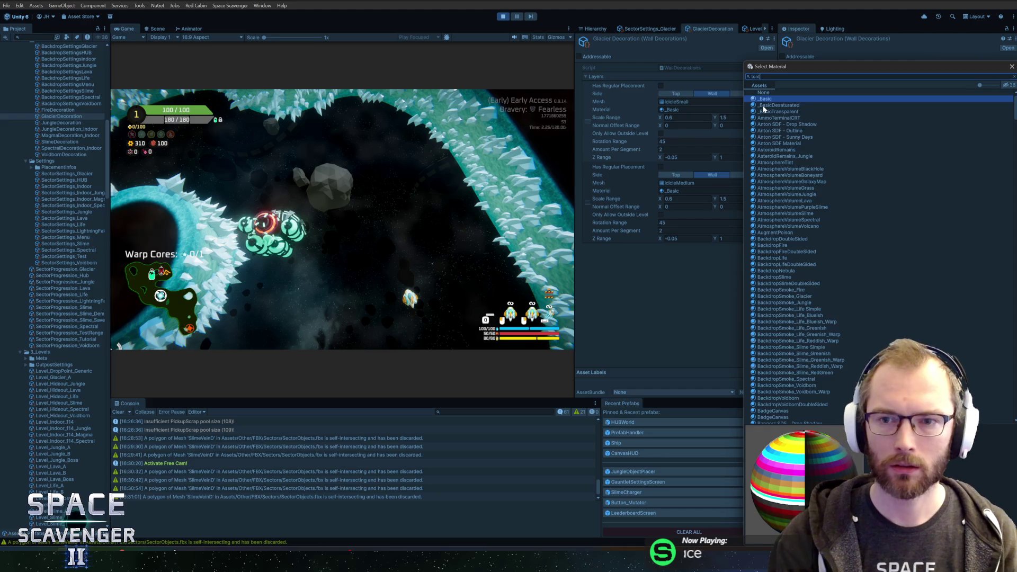
pyautogui.write('tont')
pyautogui.press('BackSpace')
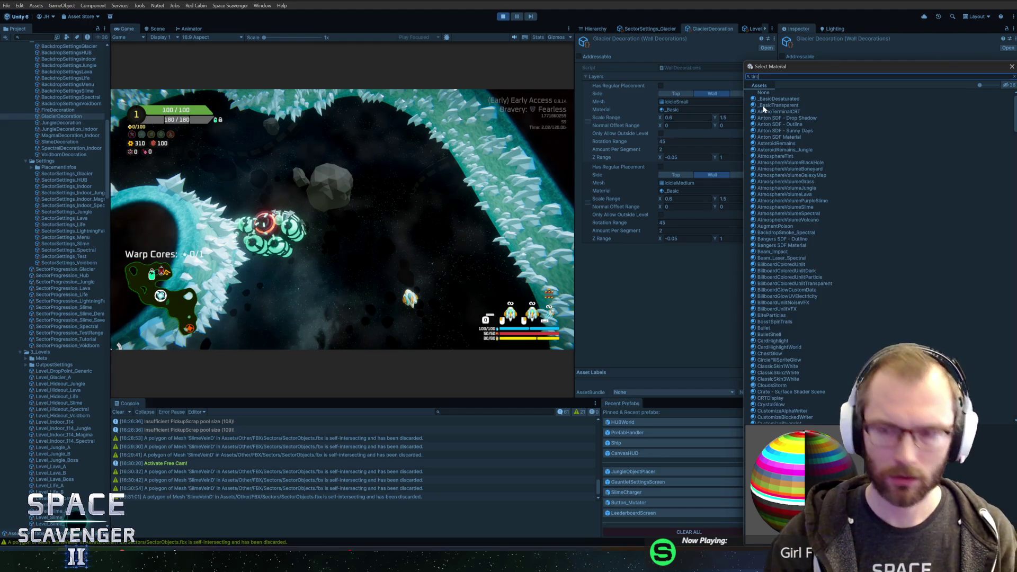
pyautogui.write('int')
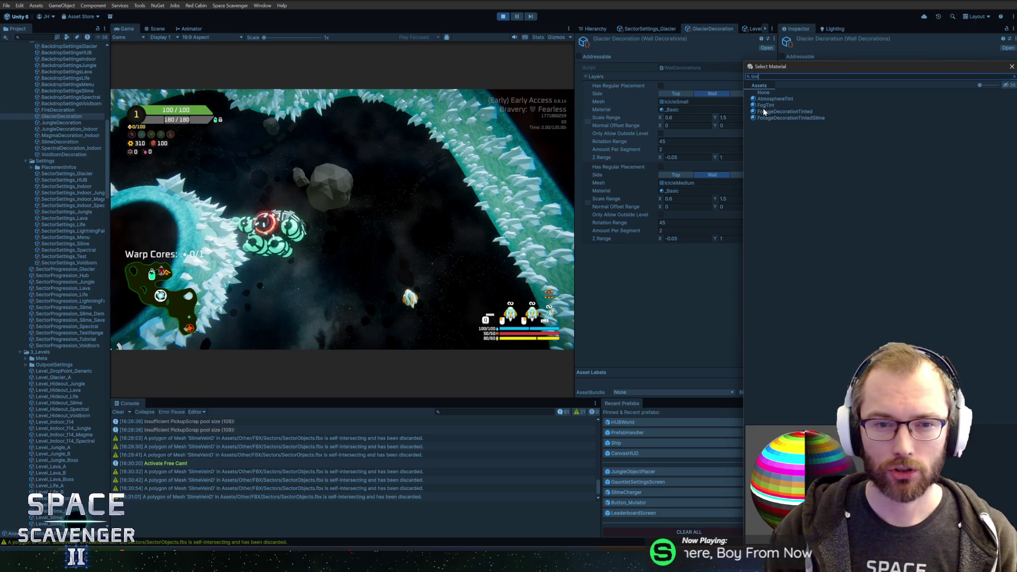
pyautogui.click(1011, 68)
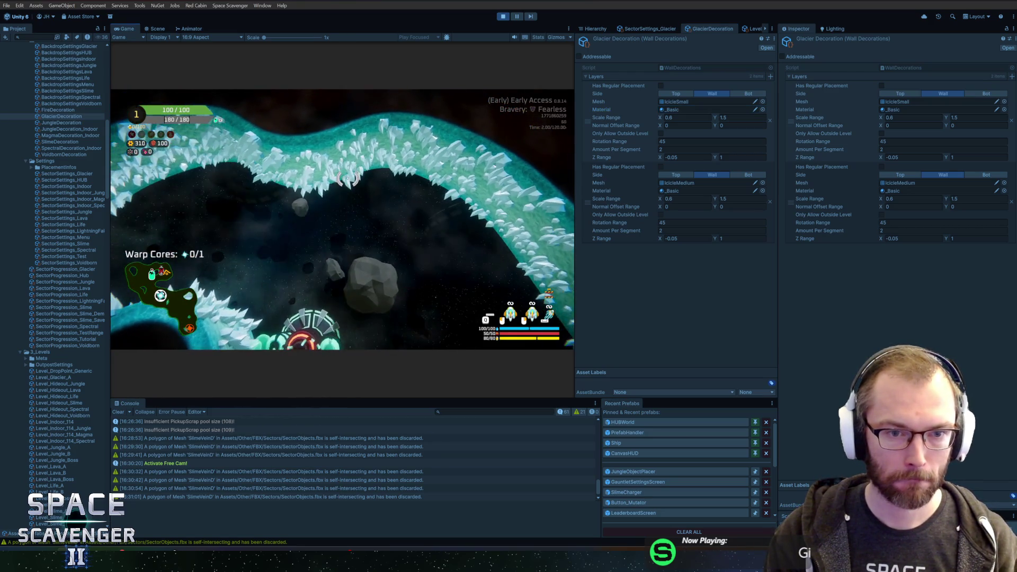
pyautogui.hotkey('alt', 'Tab')
pyautogui.moveTo(353, 177)
pyautogui.mouseDown()
pyautogui.moveTo(480, 244)
pyautogui.moveTo(665, 236)
pyautogui.mouseUp()
# - Duplicate IcicleMedium, hide IcicleMedium and IcicleSmall, and rename the copy IcicleLarge
pyautogui.press('Tab')
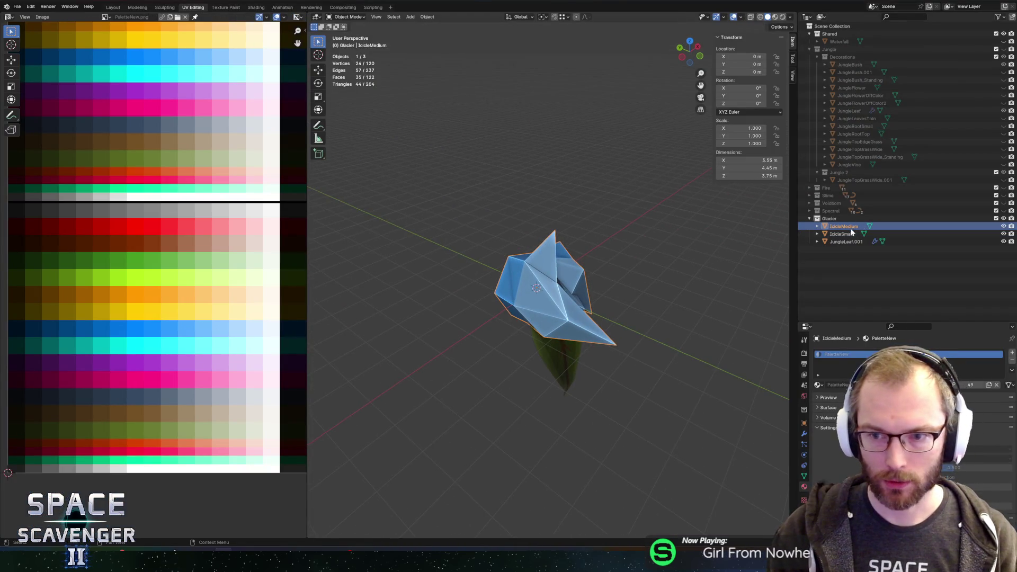
pyautogui.hotkey('shift', 'd')
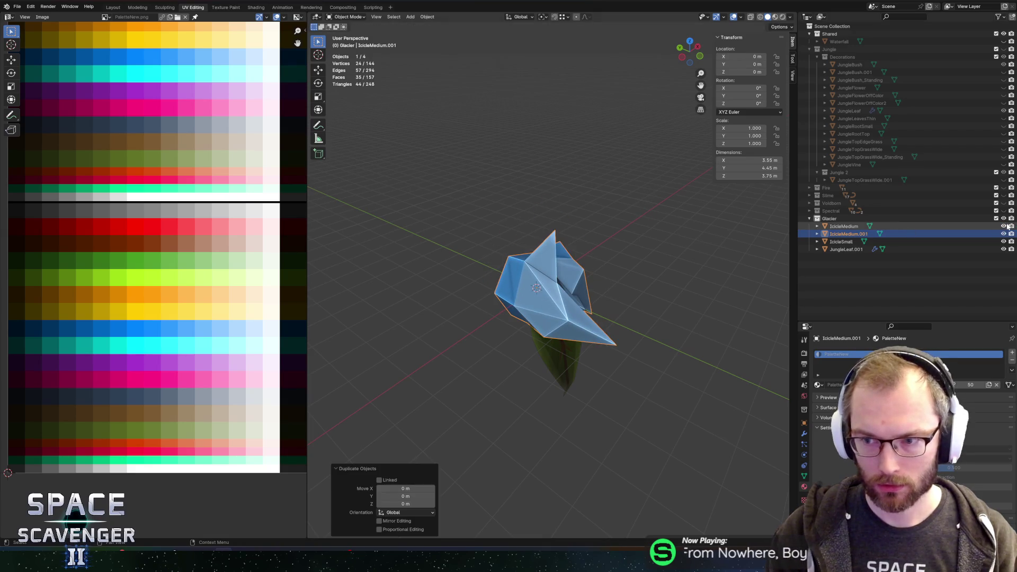
pyautogui.click(1004, 226)
pyautogui.click(1004, 242)
pyautogui.click(849, 234)
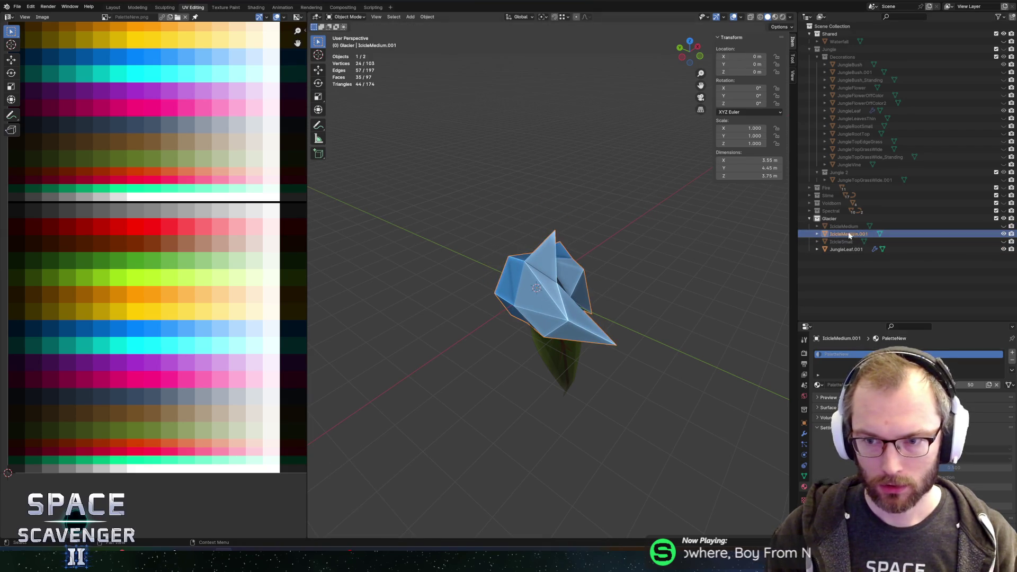
pyautogui.press('Tab')
pyautogui.doubleClick(849, 234)
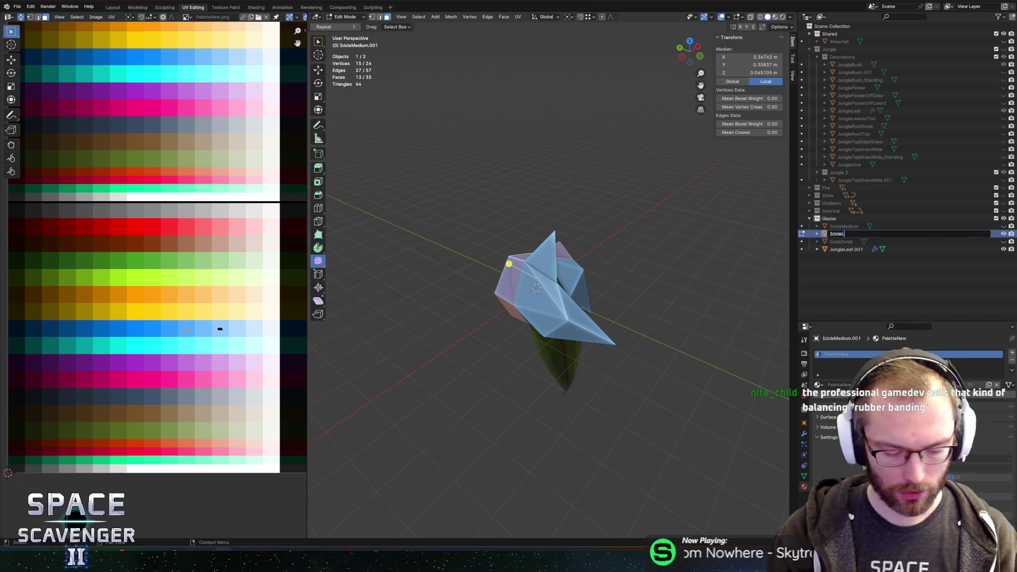
pyautogui.press('Return')
# - Select the whole IcicleLarge mesh and set the pivot point to the 3D Cursor
pyautogui.moveTo(641, 302)
pyautogui.mouseDown()
pyautogui.moveTo(640, 247)
pyautogui.moveTo(501, 262)
pyautogui.moveTo(547, 268)
pyautogui.moveTo(529, 279)
pyautogui.moveTo(607, 270)
pyautogui.moveTo(586, 275)
pyautogui.moveTo(583, 252)
pyautogui.moveTo(656, 269)
pyautogui.moveTo(619, 271)
pyautogui.mouseUp()
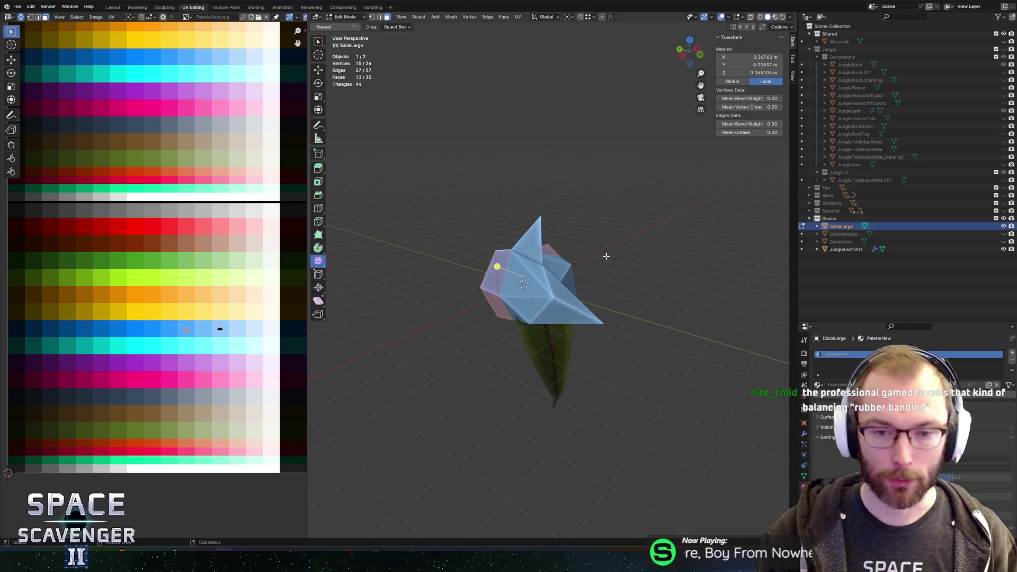
pyautogui.moveTo(606, 256)
pyautogui.mouseDown()
pyautogui.moveTo(681, 252)
pyautogui.moveTo(547, 251)
pyautogui.mouseUp()
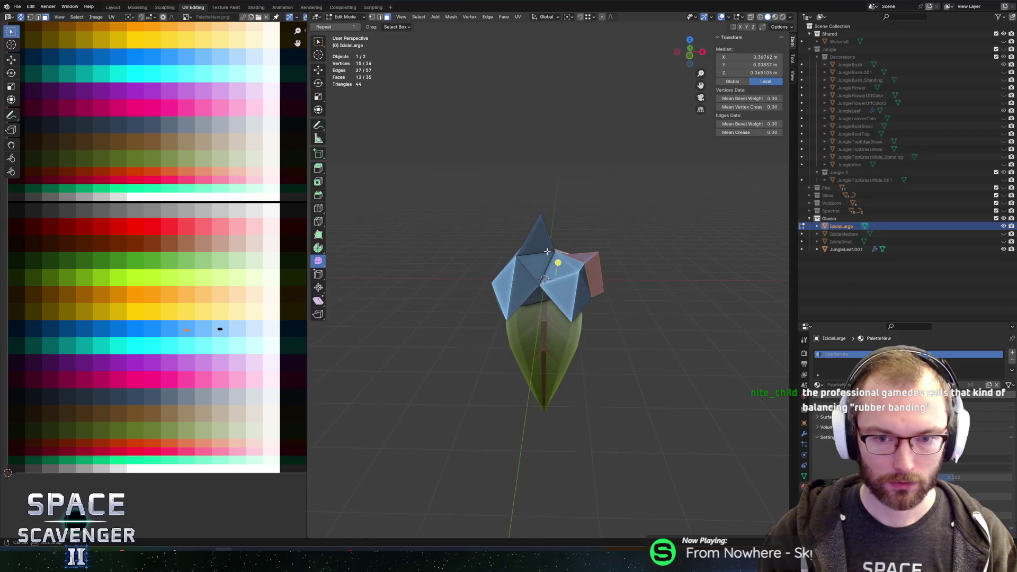
pyautogui.press('a')
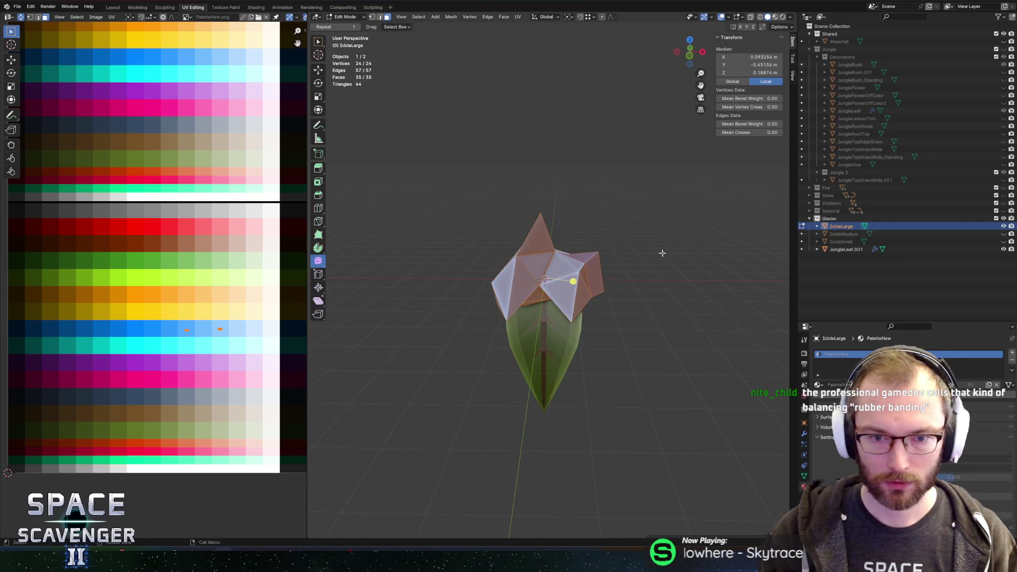
pyautogui.moveTo(647, 249); pyautogui.dragTo(727, 252)
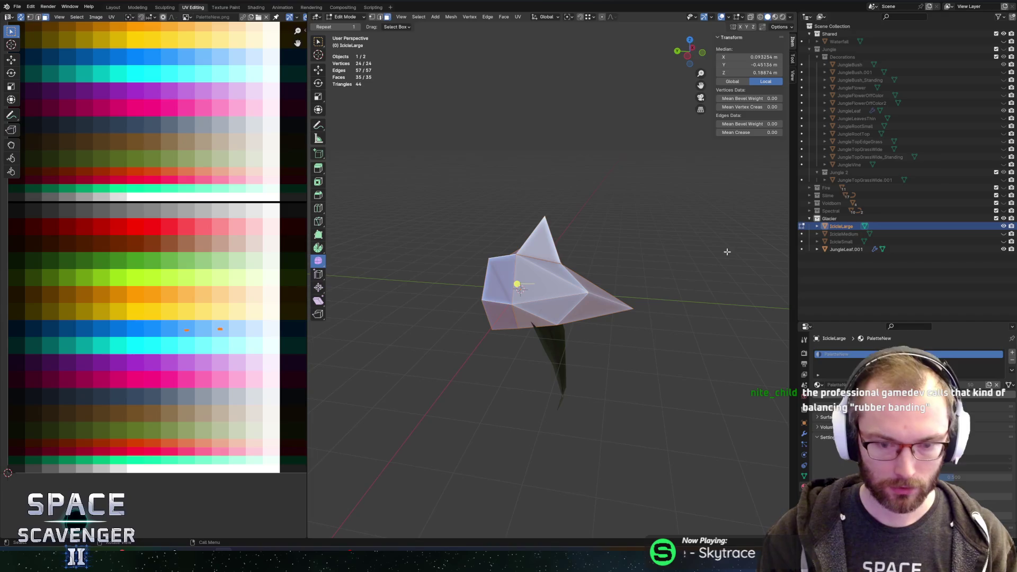
pyautogui.press('.')
pyautogui.click(760, 253)
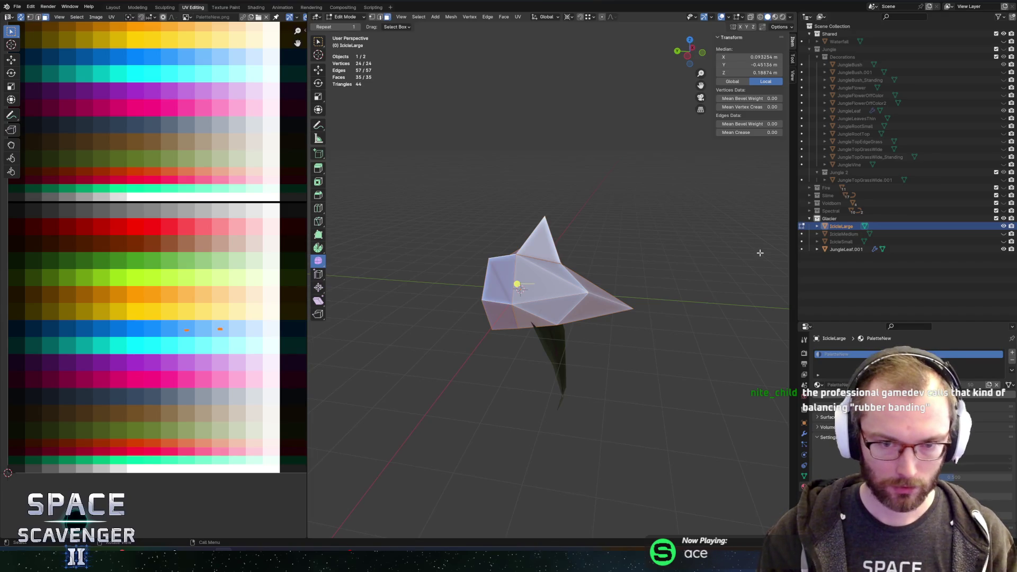
# - Scale the mesh to 0.411 along Y and 1.533 along Z
pyautogui.press('s')
pyautogui.press('y')
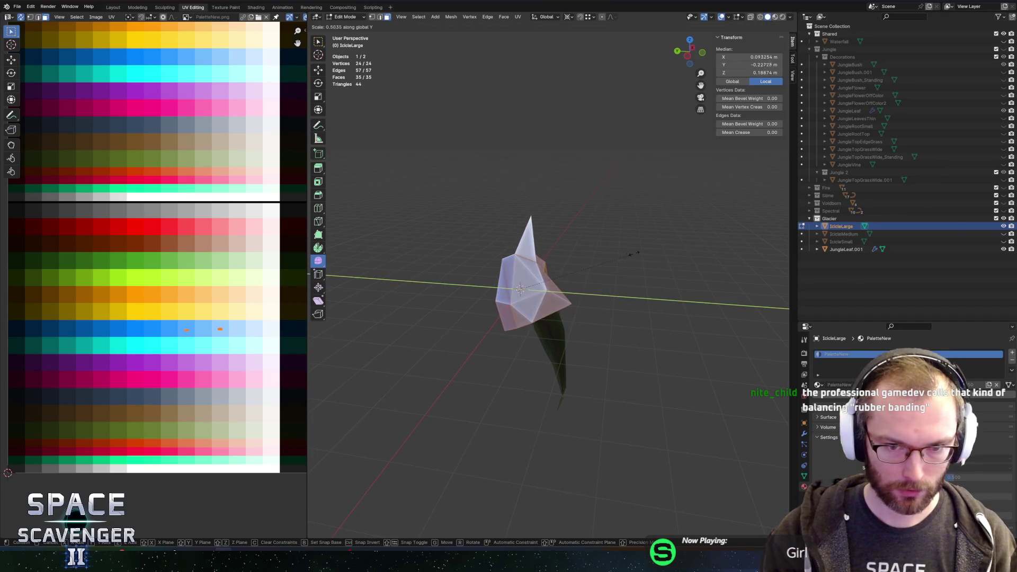
pyautogui.press('Escape')
pyautogui.press('s')
pyautogui.press('y')
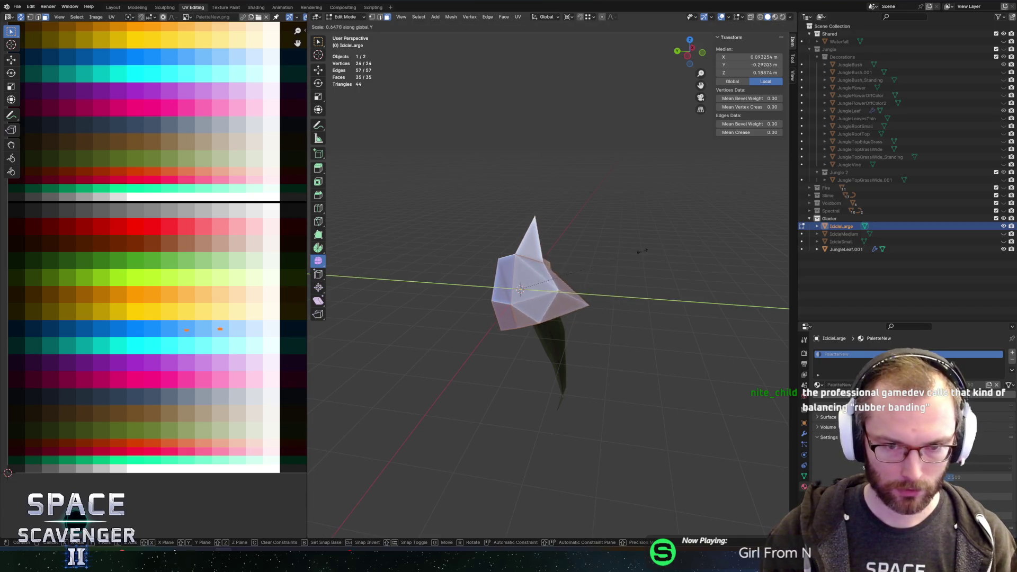
pyautogui.click(522, 231)
pyautogui.press('s')
pyautogui.press('z')
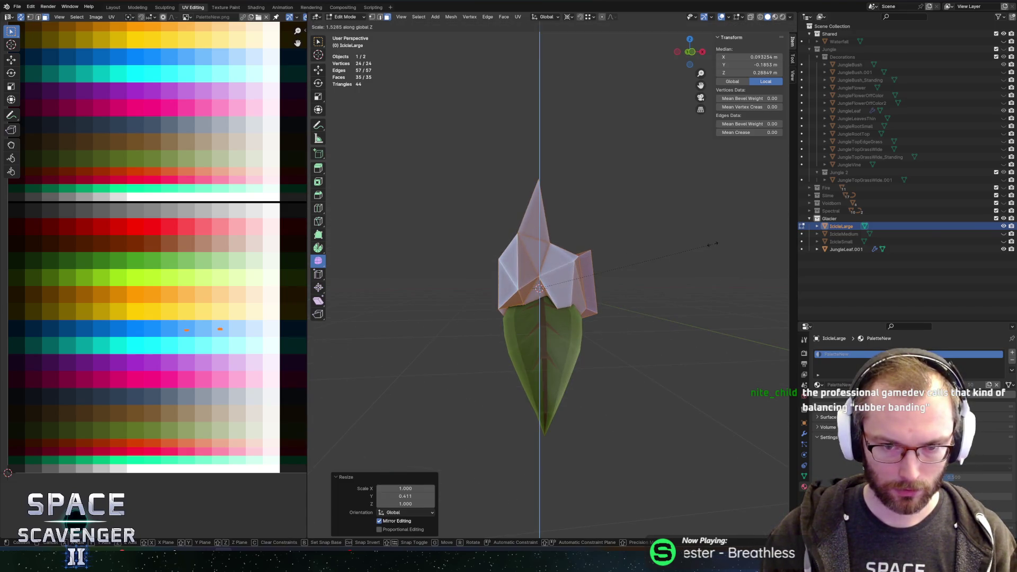
pyautogui.click(713, 244)
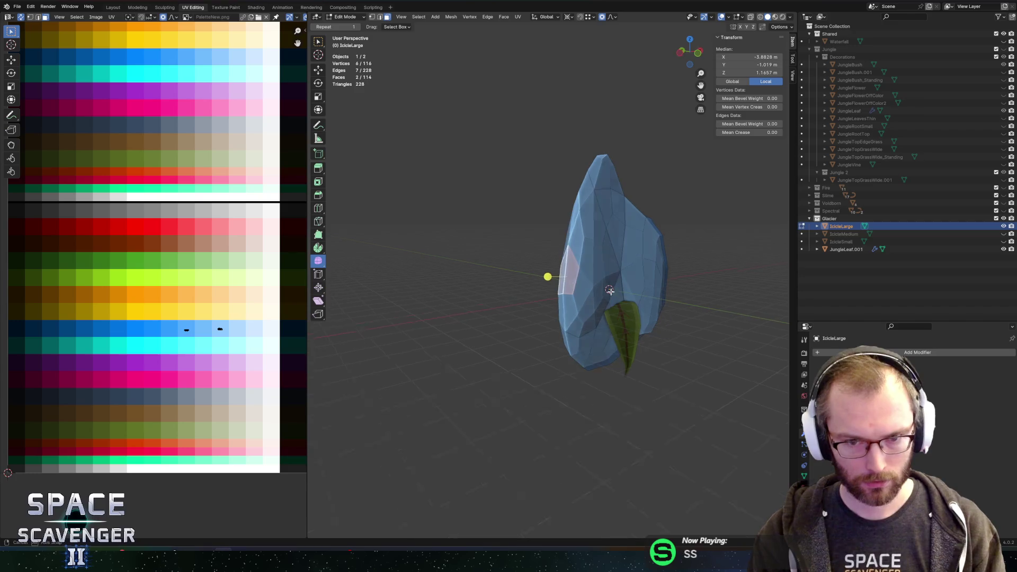
# - Nudge a face along X and a vertex along Y using proportional editing
pyautogui.press('g')
pyautogui.press('x')
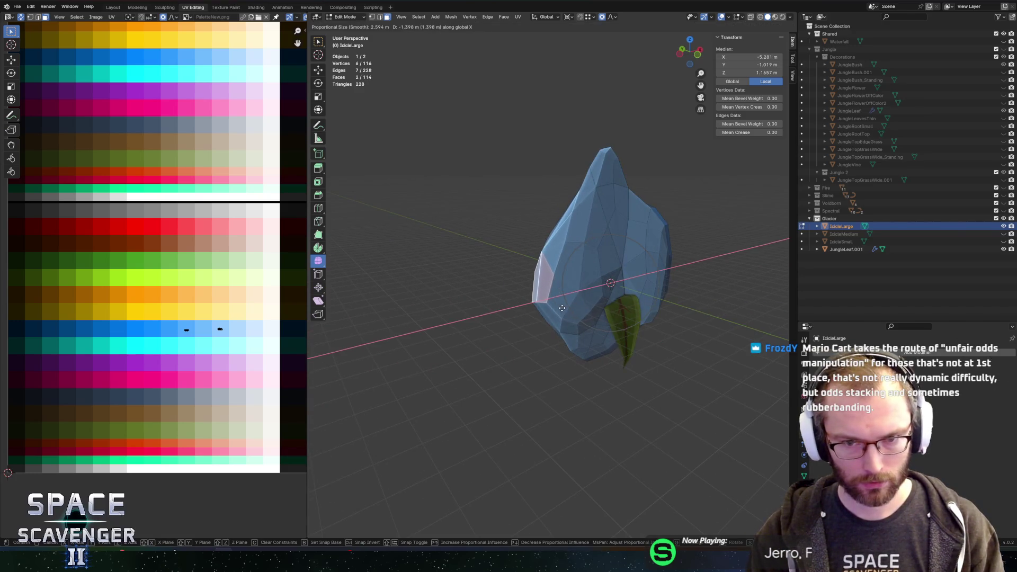
pyautogui.click(562, 308)
pyautogui.press('1')
pyautogui.click(607, 277)
pyautogui.press('g')
pyautogui.press('y')
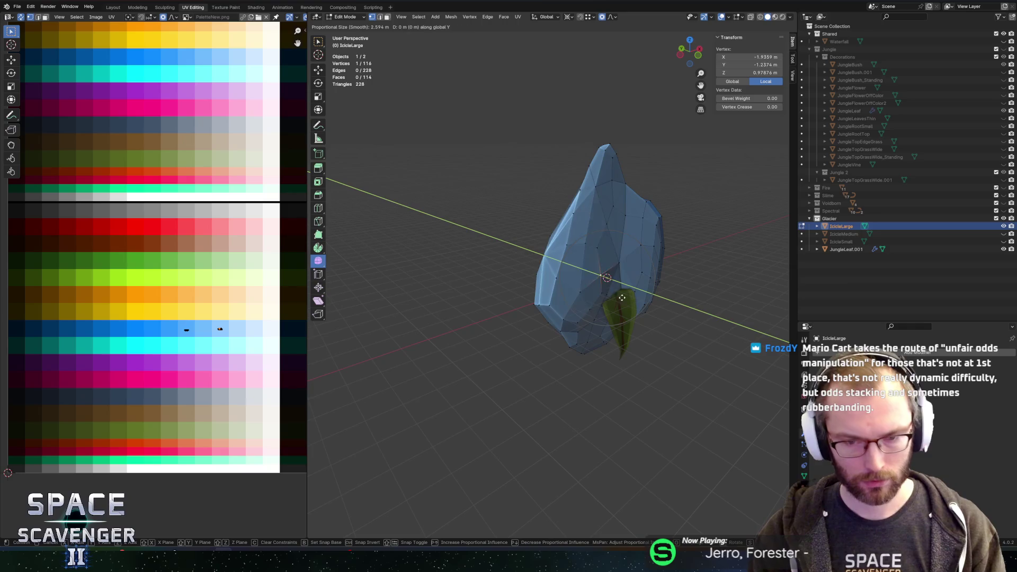
pyautogui.click(649, 273)
# - Pull several more vertices along Y to broaden and roughen the ice block
pyautogui.click(624, 227)
pyautogui.click(652, 225)
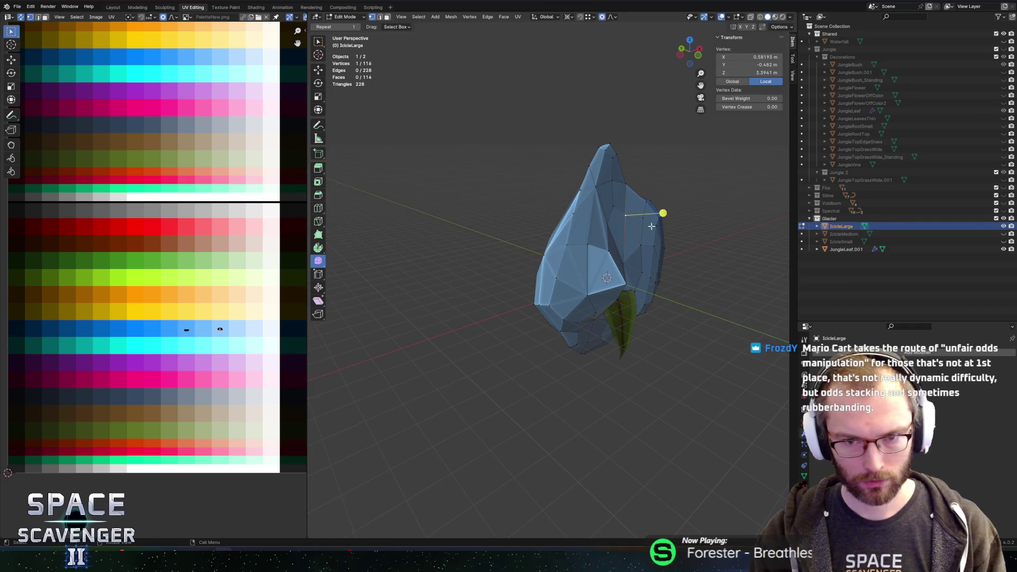
pyautogui.press('g')
pyautogui.press('y')
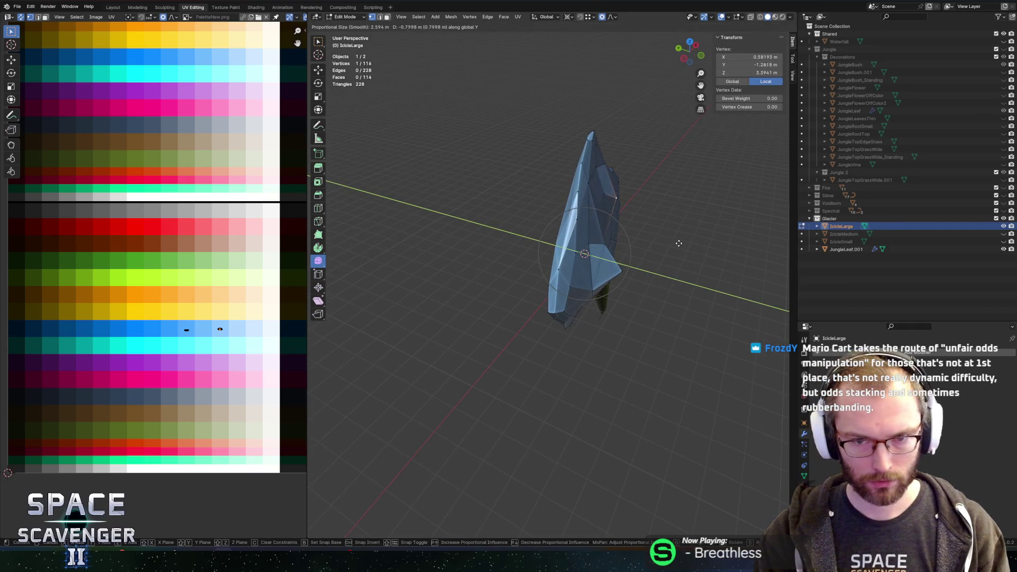
pyautogui.click(660, 197)
pyautogui.click(630, 226)
pyautogui.press('g')
pyautogui.press('y')
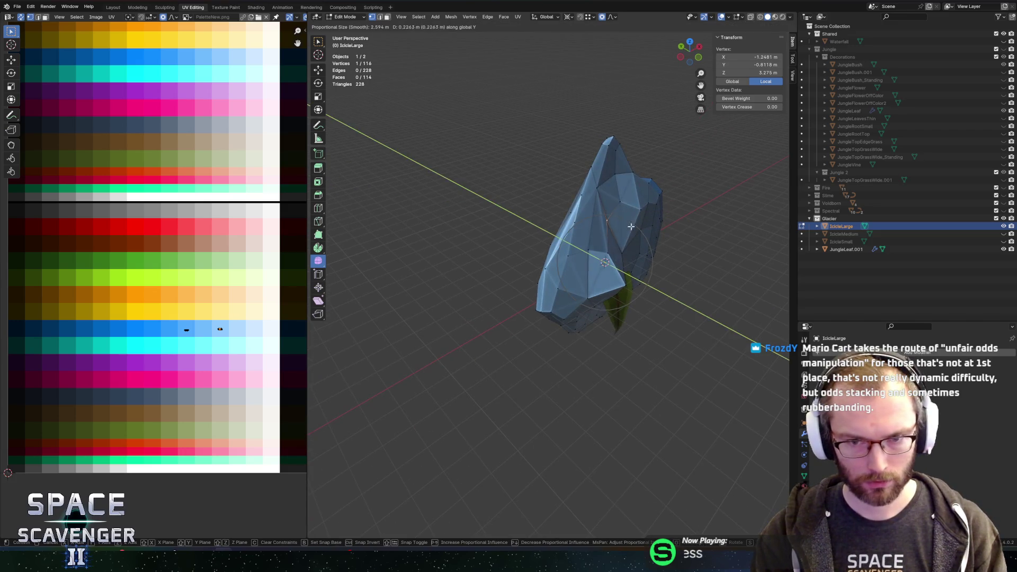
pyautogui.click(631, 226)
# - Circle-select a patch of faces and pull it out along Y so one side bulges
pyautogui.click(503, 273)
pyautogui.scroll(4, 510, 277)
pyautogui.press('c')
pyautogui.moveTo(510, 277)
pyautogui.mouseDown()
pyautogui.moveTo(477, 278)
pyautogui.moveTo(472, 245)
pyautogui.mouseUp()
pyautogui.moveTo(484, 284)
pyautogui.mouseDown()
pyautogui.moveTo(450, 309)
pyautogui.moveTo(474, 340)
pyautogui.moveTo(403, 289)
pyautogui.moveTo(392, 297)
pyautogui.moveTo(540, 298)
pyautogui.mouseUp()
pyautogui.press('Escape')
pyautogui.press('g')
pyautogui.press('y')
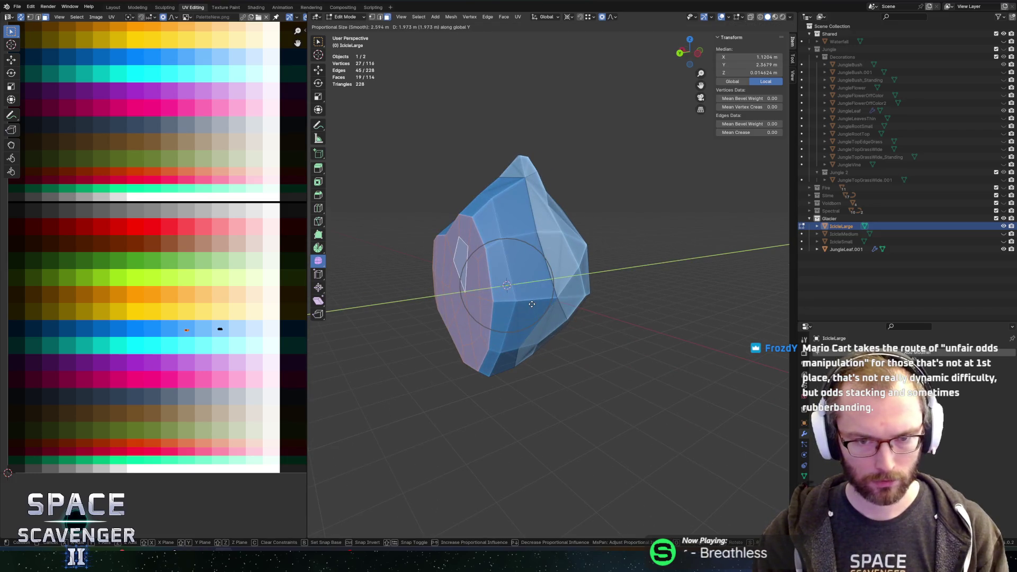
pyautogui.click(652, 295)
pyautogui.press('Tab')
pyautogui.moveTo(652, 295)
pyautogui.mouseDown()
pyautogui.moveTo(481, 277)
pyautogui.moveTo(497, 272)
pyautogui.mouseUp()
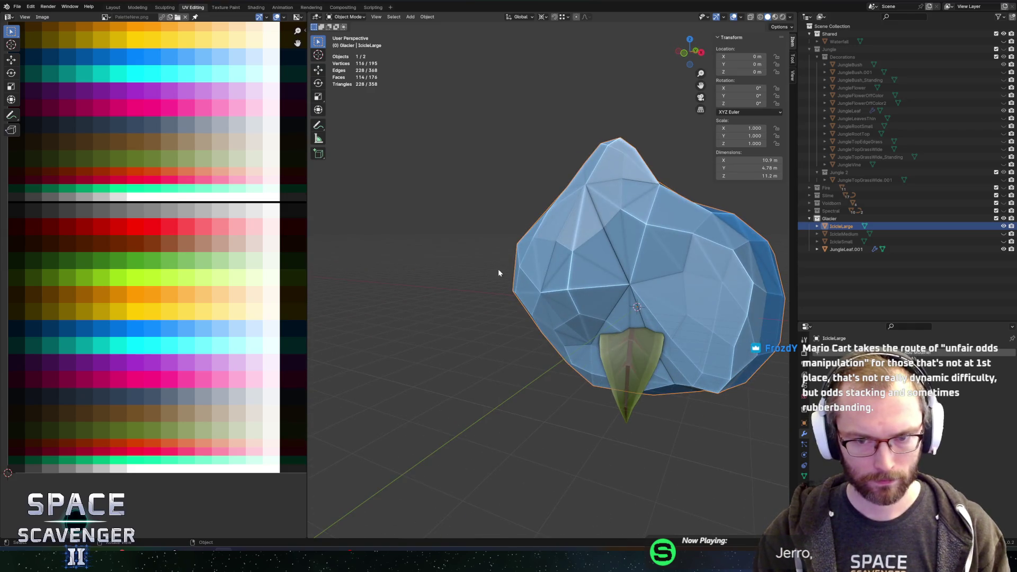
pyautogui.hotkey('ctrl', 'shift', 'e')
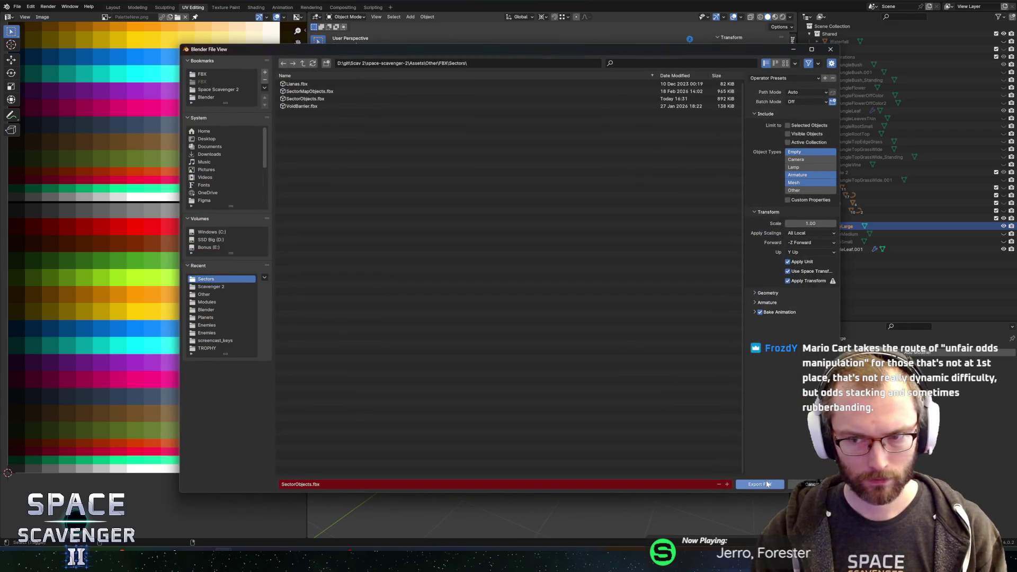
# - Export SectorObjects.fbx and duplicate the IcicleMedium decoration layer, setting its mesh to IcicleLarge
pyautogui.click(766, 484)
pyautogui.hotkey('alt', 'Tab')
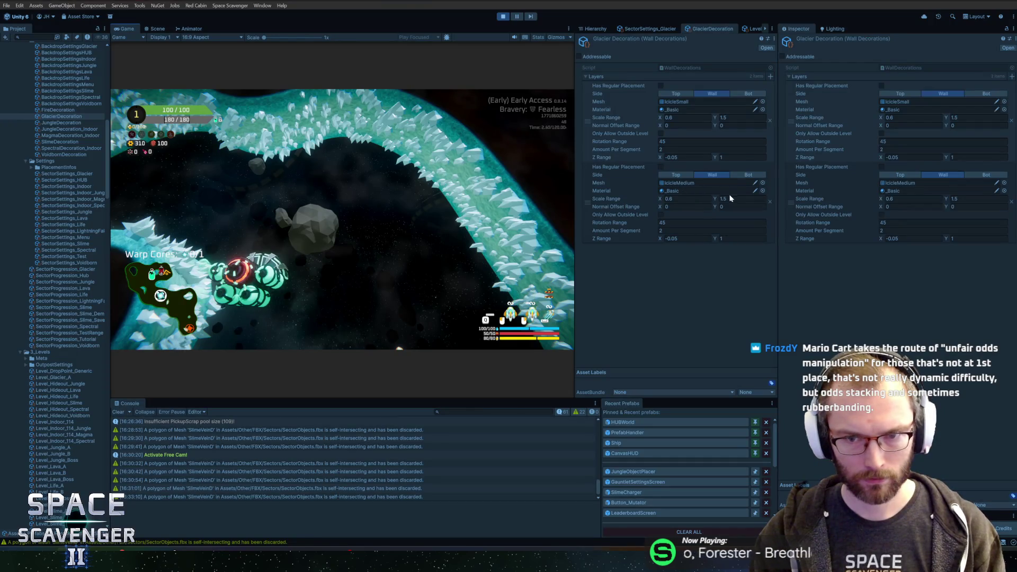
pyautogui.rightClick(588, 193)
pyautogui.click(609, 223)
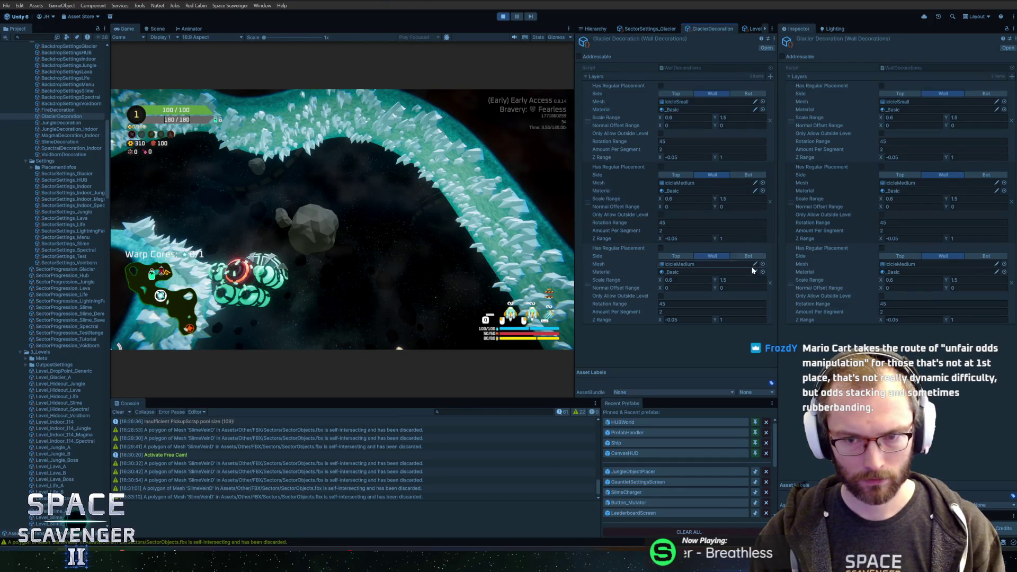
pyautogui.click(762, 265)
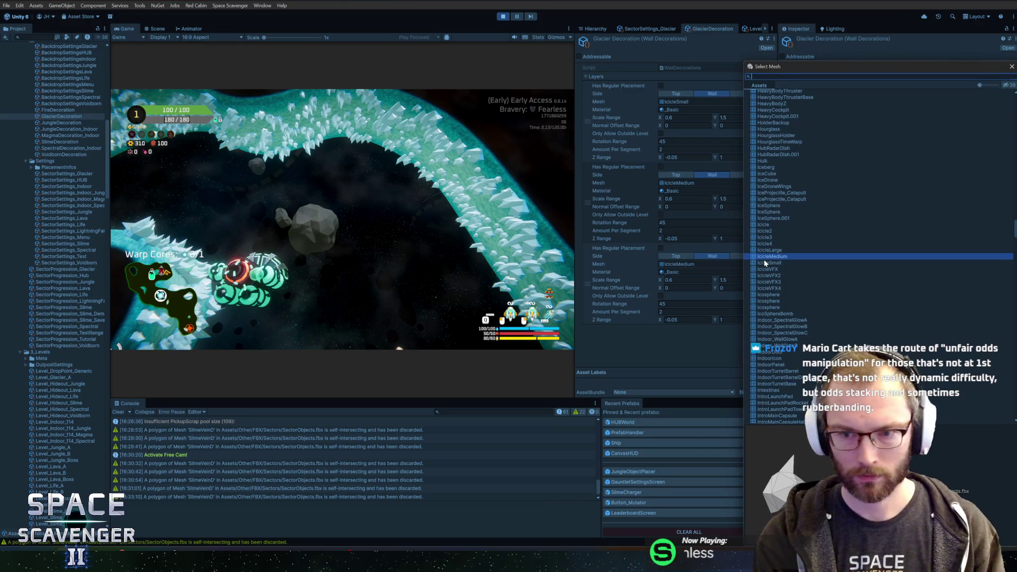
pyautogui.doubleClick(769, 250)
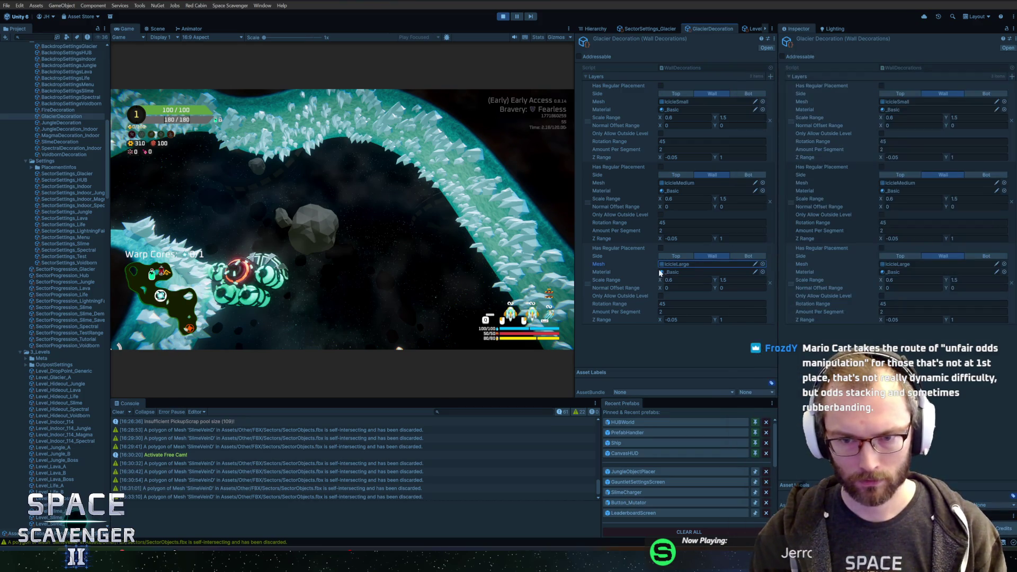
# - Rerun 'level regenerate decorations' in the debug console and fly the camera along the icy walls
pyautogui.click(365, 259)
pyautogui.press('`')
pyautogui.press('Up')
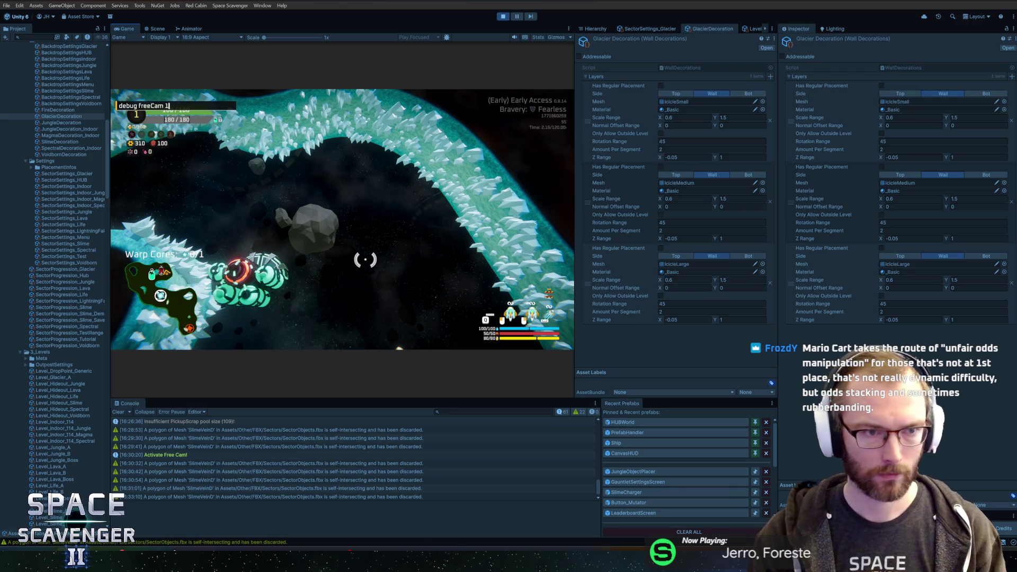
pyautogui.press('Return')
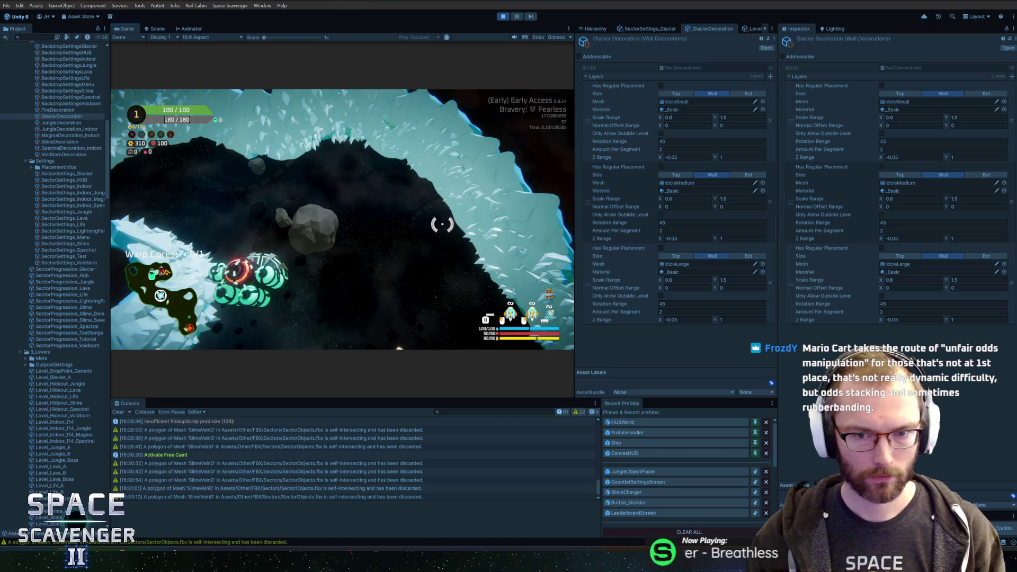
pyautogui.press('s')
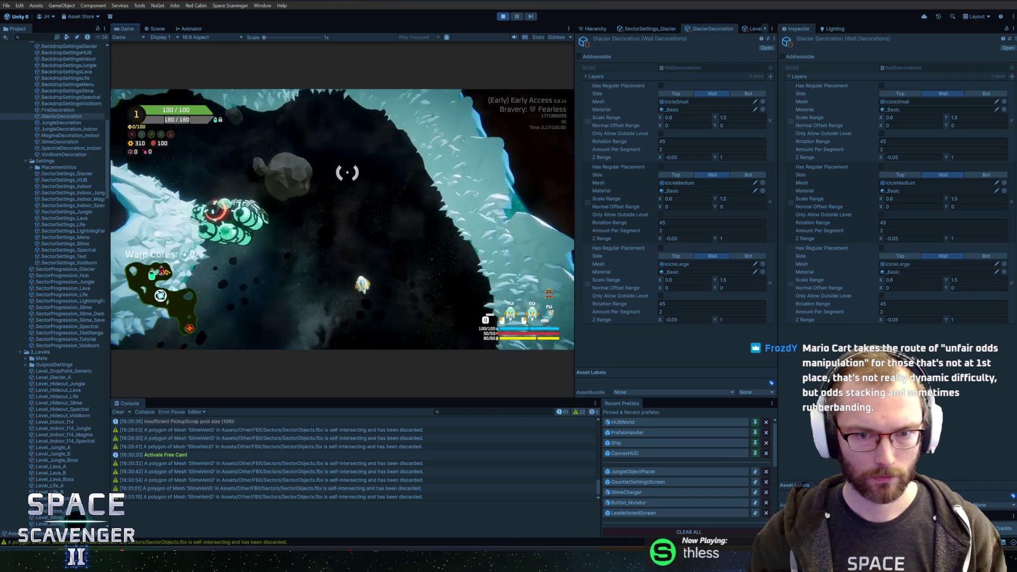
pyautogui.press('s')
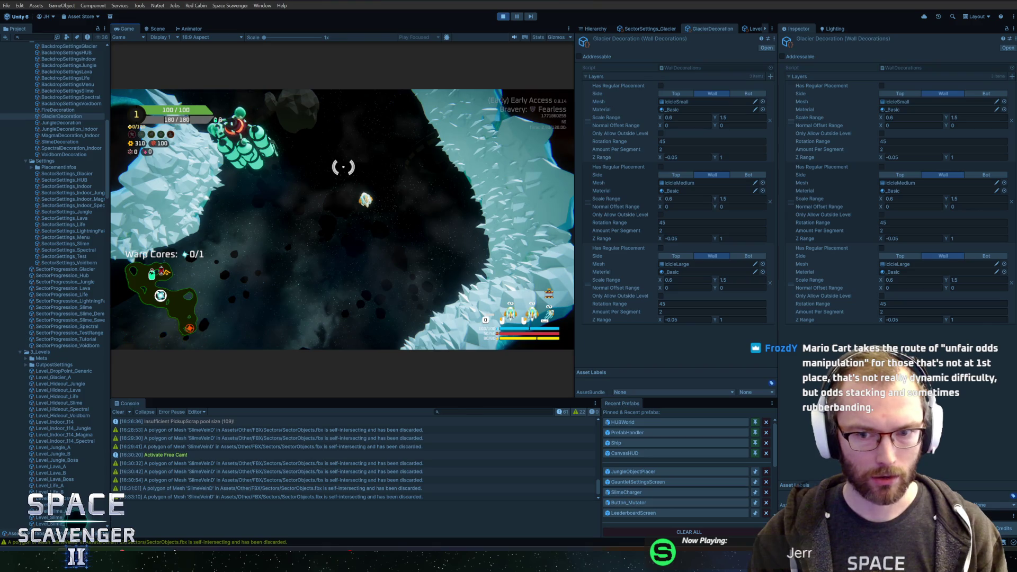
pyautogui.press('s')
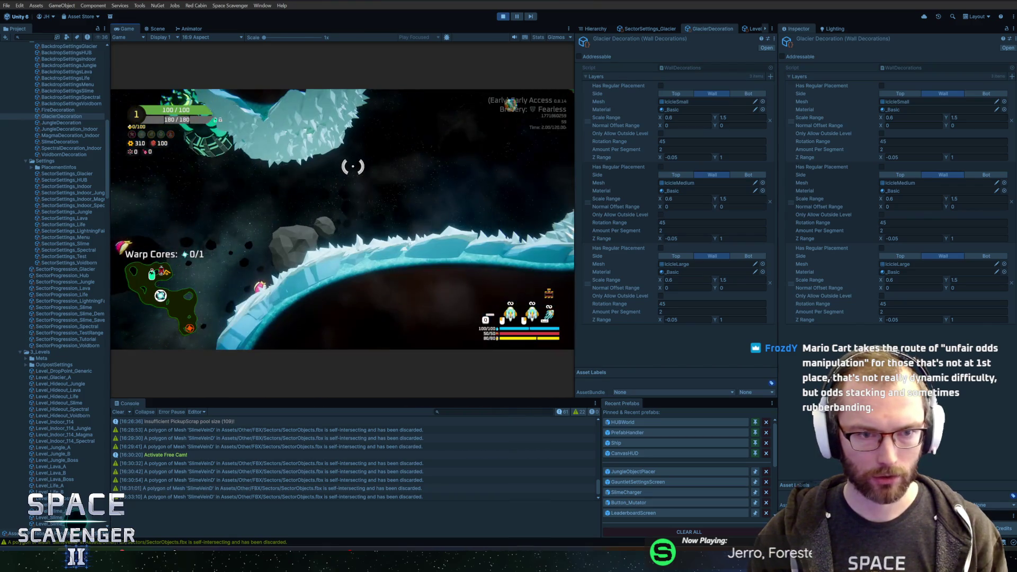
pyautogui.press('d')
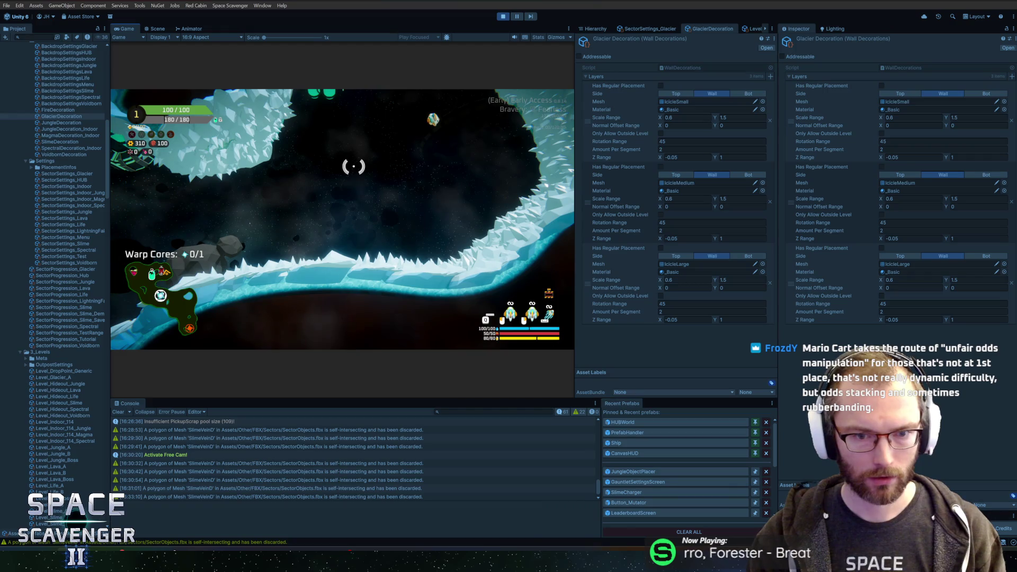
pyautogui.press('f')
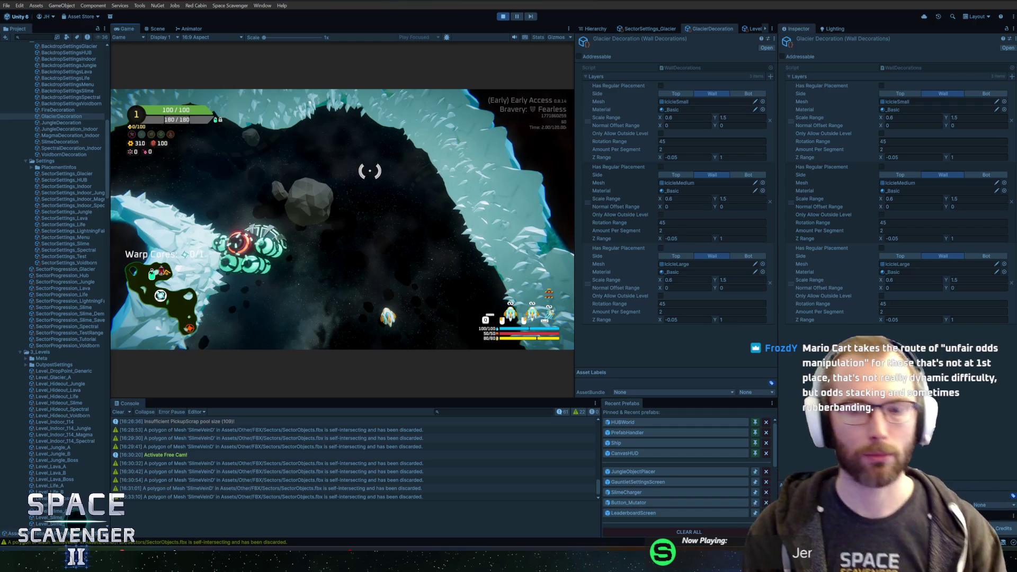
pyautogui.hotkey('alt', 'Tab')
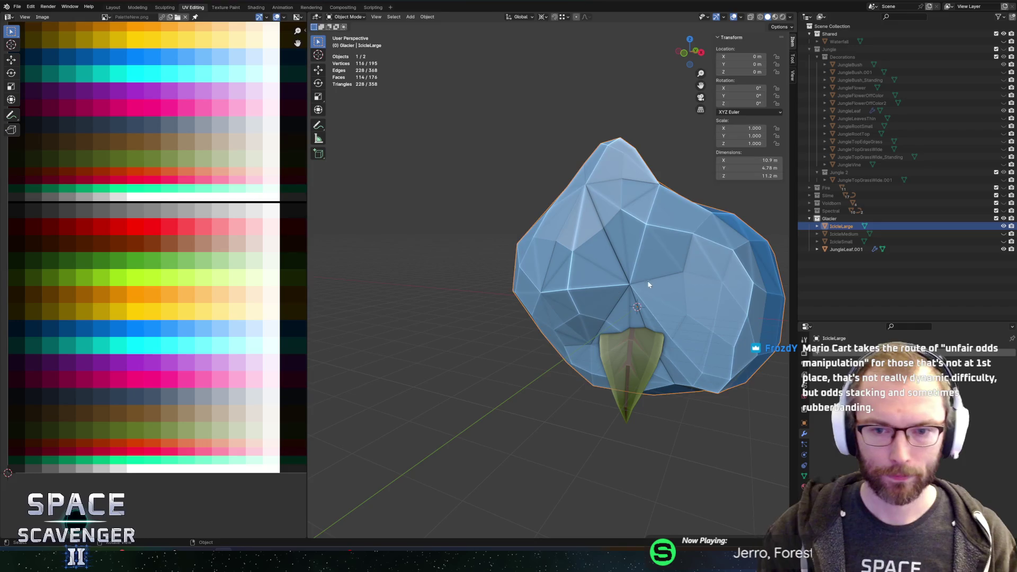
# - Scale the IcicleLarge mesh down to 0.642 around its bounding box centre and export it as FBX
pyautogui.press('Tab')
pyautogui.press('KP_Decimal')
pyautogui.press('.')
pyautogui.click(627, 235)
pyautogui.press('s')
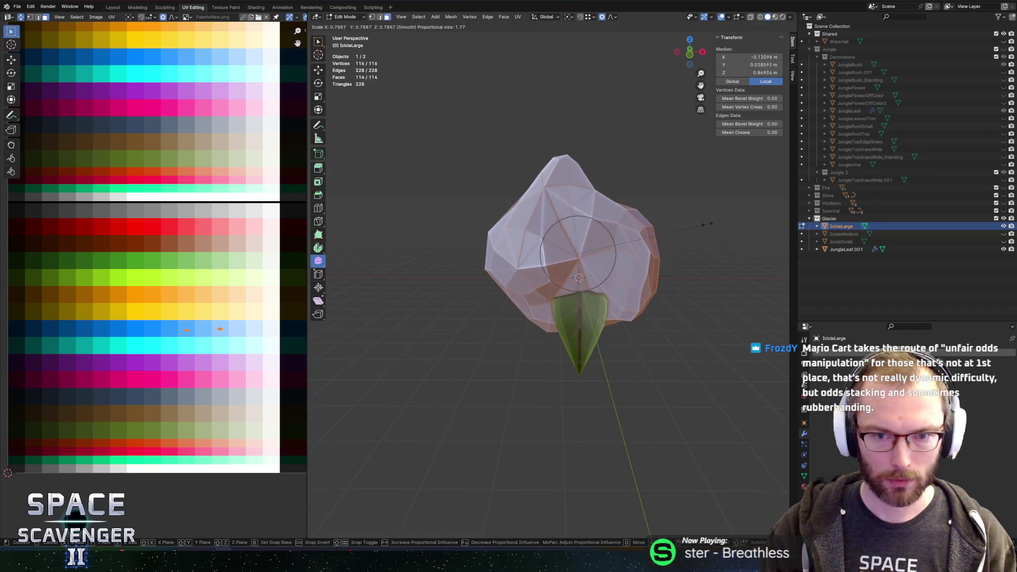
pyautogui.click(685, 228)
pyautogui.hotkey('ctrl', 'shift', 'e')
pyautogui.press('Return')
# - Fly the camera through the running Unity game to view the shrunken icicles
pyautogui.hotkey('alt', 'Tab')
pyautogui.click(416, 262)
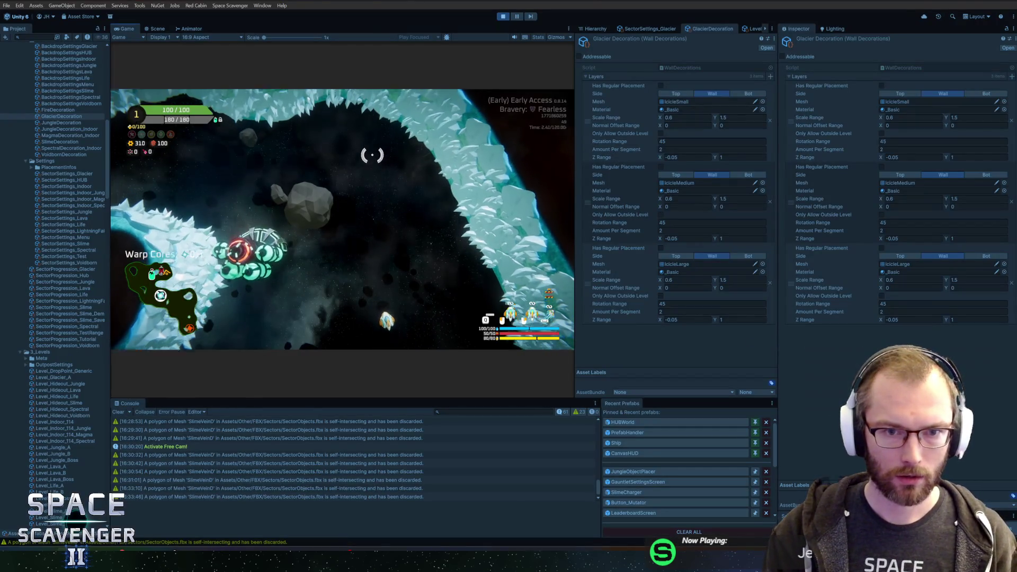
pyautogui.press('w')
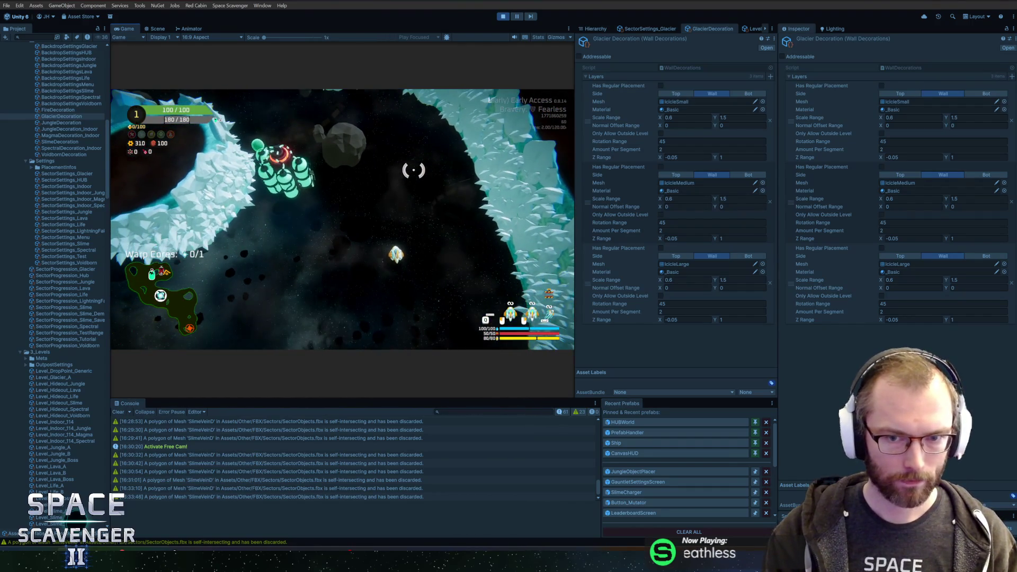
pyautogui.hotkey('alt', 'Tab')
# - Select the icicle's tip vertices and lower them along Z
pyautogui.moveTo(653, 208); pyautogui.dragTo(572, 187)
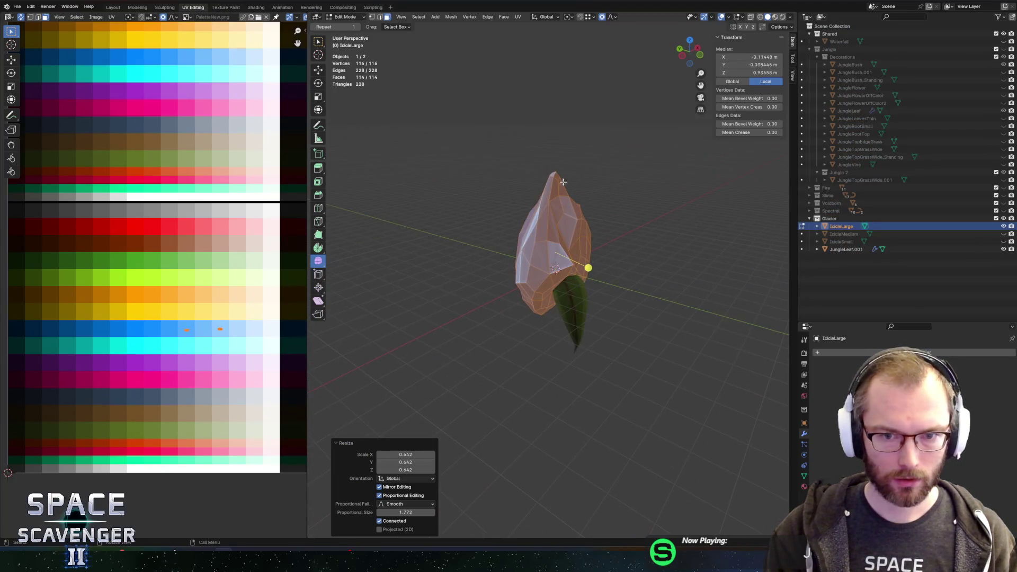
pyautogui.click(535, 138)
pyautogui.moveTo(527, 140); pyautogui.dragTo(574, 177)
pyautogui.moveTo(523, 153); pyautogui.dragTo(567, 180)
pyautogui.press('g')
pyautogui.press('z')
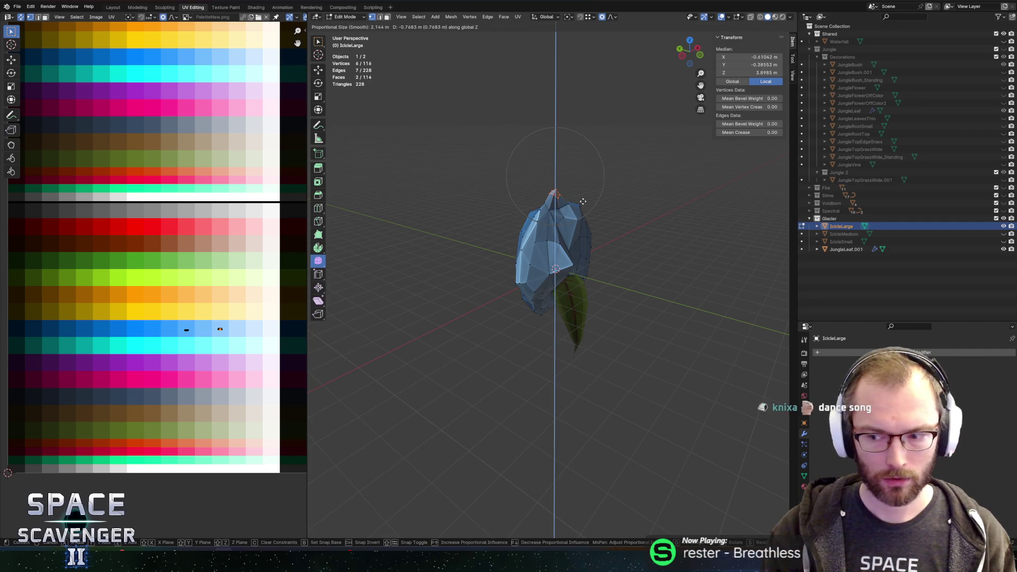
pyautogui.click(583, 202)
# - Reshape the icicle top by moving the two topmost vertices along Z
pyautogui.scroll(6, 580, 196)
pyautogui.moveTo(579, 193); pyautogui.dragTo(574, 194)
pyautogui.moveTo(462, 90); pyautogui.dragTo(534, 142)
pyautogui.press('g')
pyautogui.press('z')
pyautogui.scroll(7, 496, 147)
pyautogui.click(496, 151)
pyautogui.moveTo(559, 139); pyautogui.dragTo(472, 164)
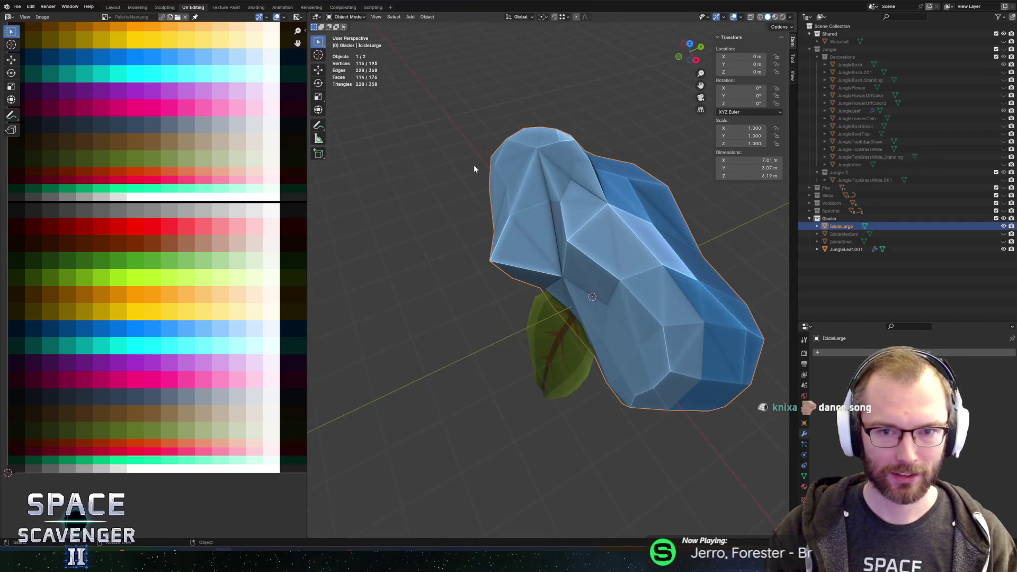
# - Re-export the reshaped IcicleLarge as FBX and check it in Unity
pyautogui.press('Tab')
pyautogui.hotkey('ctrl', 'shift', 'e')
pyautogui.click(751, 485)
pyautogui.hotkey('alt', 'Tab')
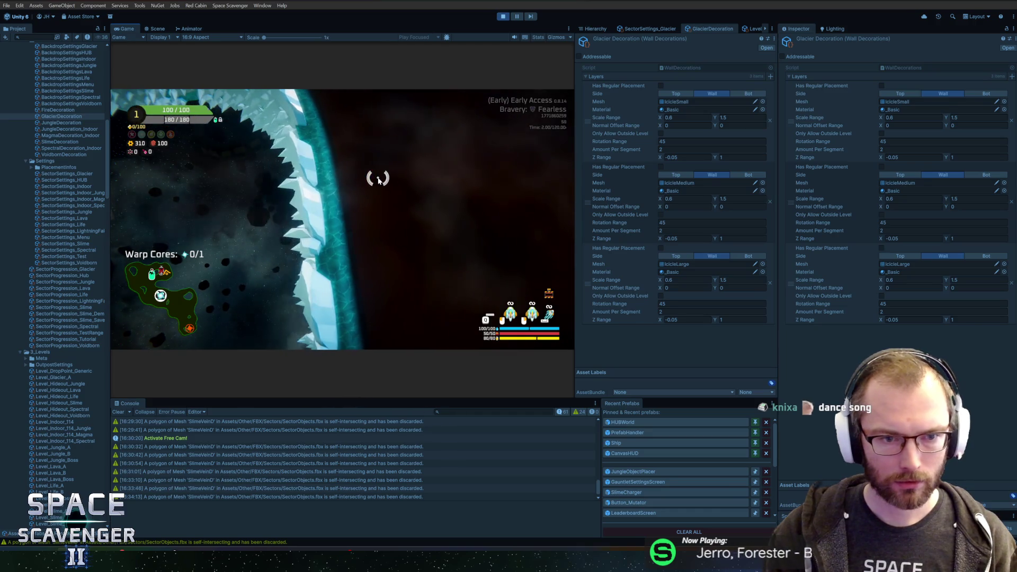
pyautogui.hotkey('alt', 'Tab')
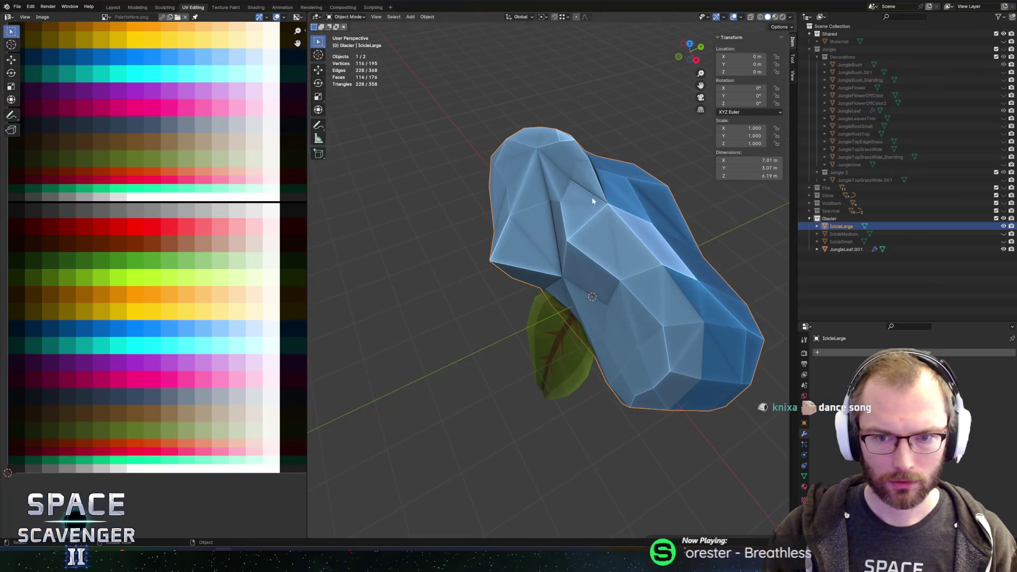
# - Shift IcicleLarge's UVs horizontally to a darker blue in the palette and re-export the FBX
pyautogui.press('Tab')
pyautogui.press('g')
pyautogui.press('x')
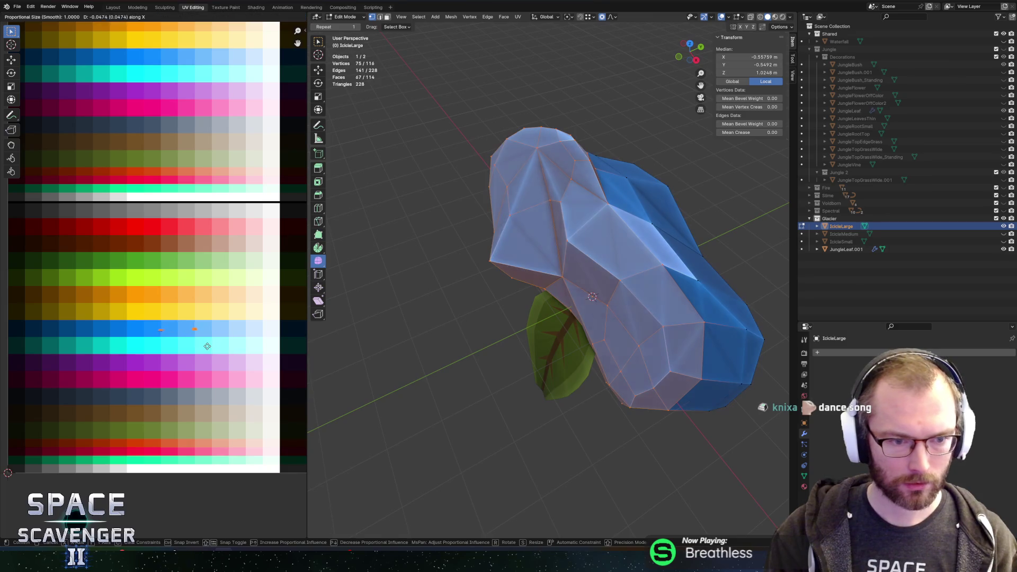
pyautogui.click(202, 349)
pyautogui.hotkey('ctrl', 'shift', 's')
pyautogui.press('Return')
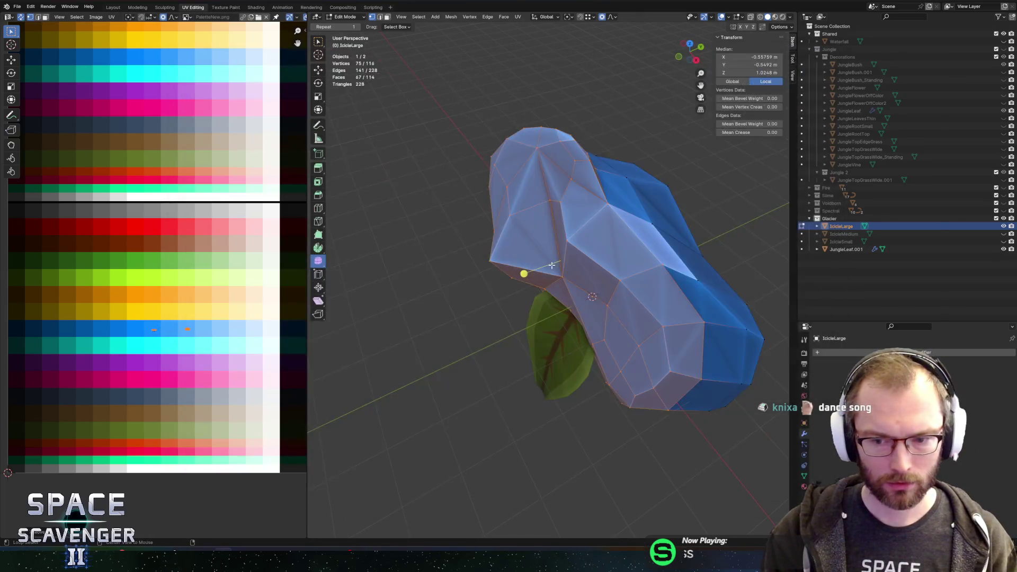
pyautogui.hotkey('alt', 'Tab')
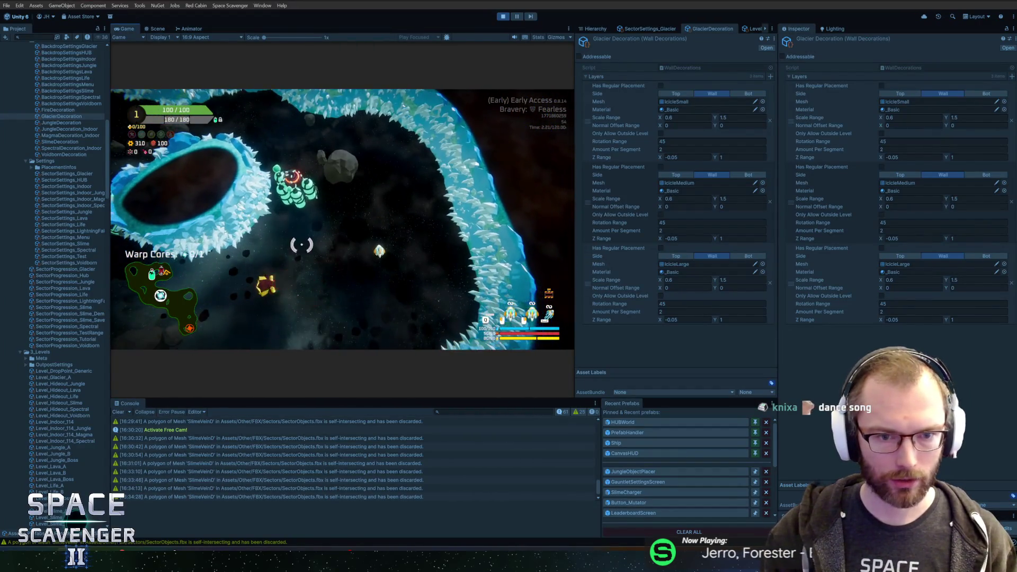
# - Run 'level clear' in the dev console, fly onward, then rerun 'level regenerate decorations'
pyautogui.write('level clear')
pyautogui.press('Return')
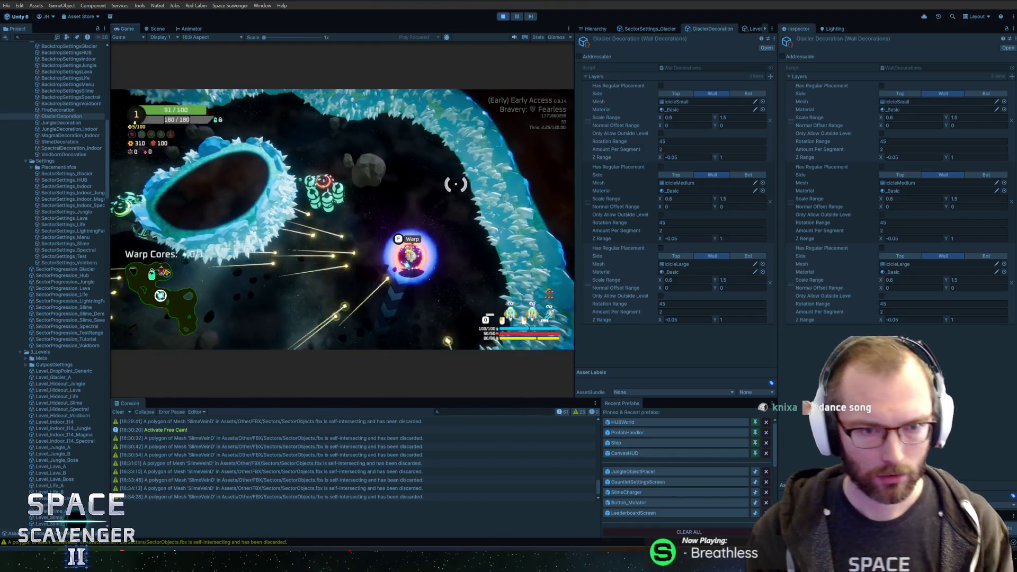
pyautogui.press('w')
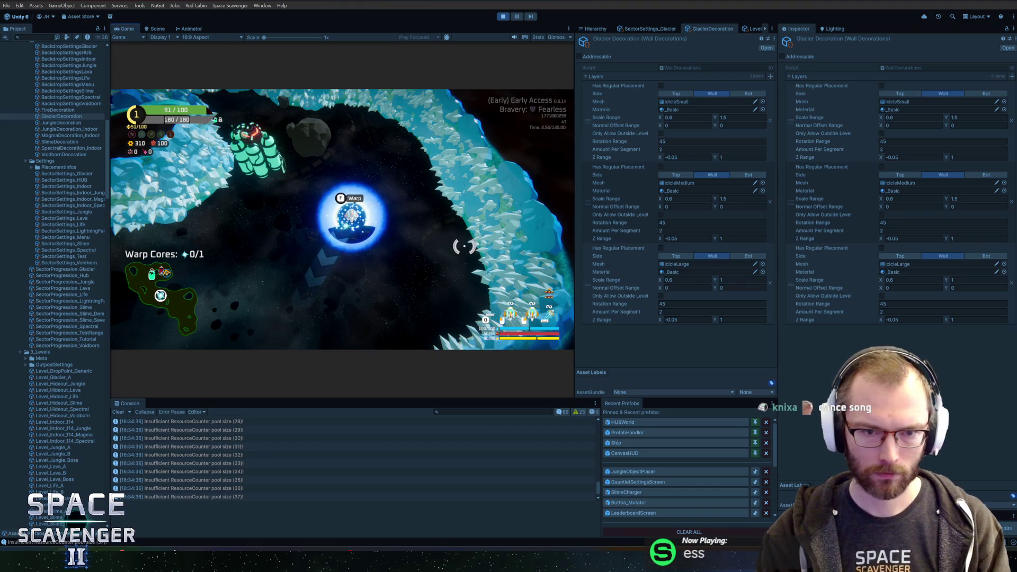
pyautogui.press('`')
pyautogui.press('Up')
pyautogui.press('Return')
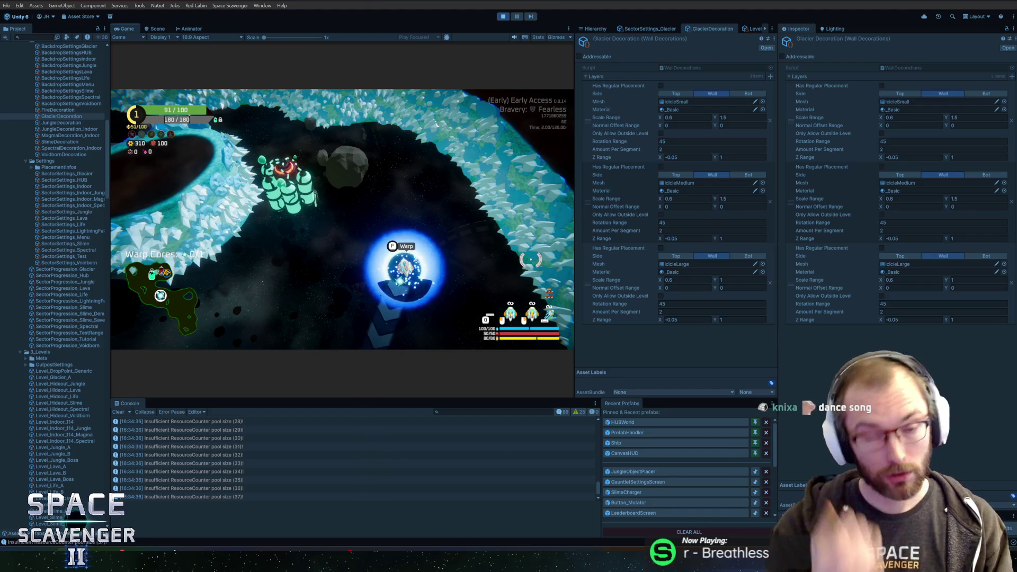
pyautogui.hotkey('alt', 'Tab')
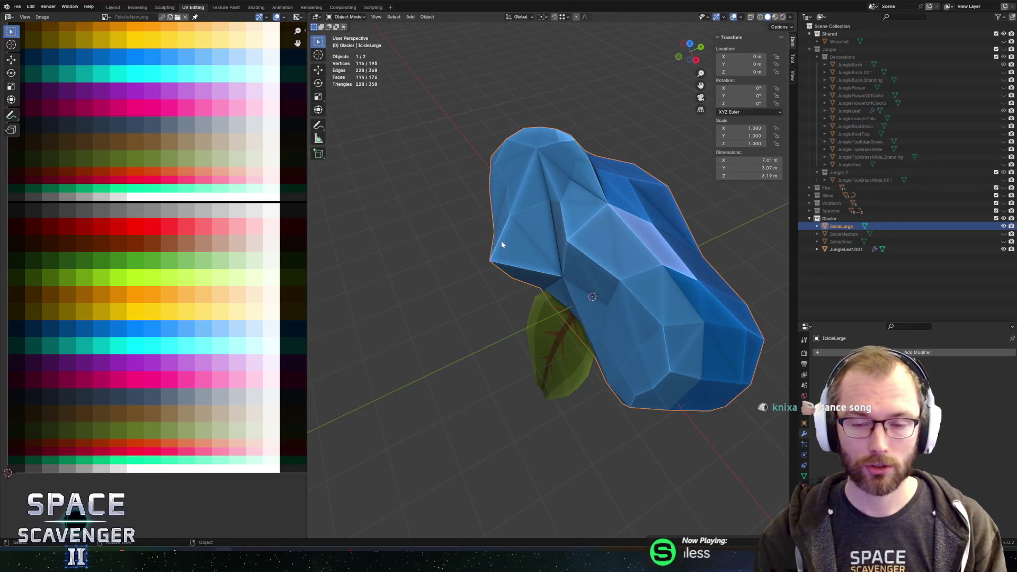
# - Unhide IcicleMedium and IcicleSmall, duplicate IcicleSmall in place and rename the copy IciclePointy
pyautogui.scroll(-3, 503, 248)
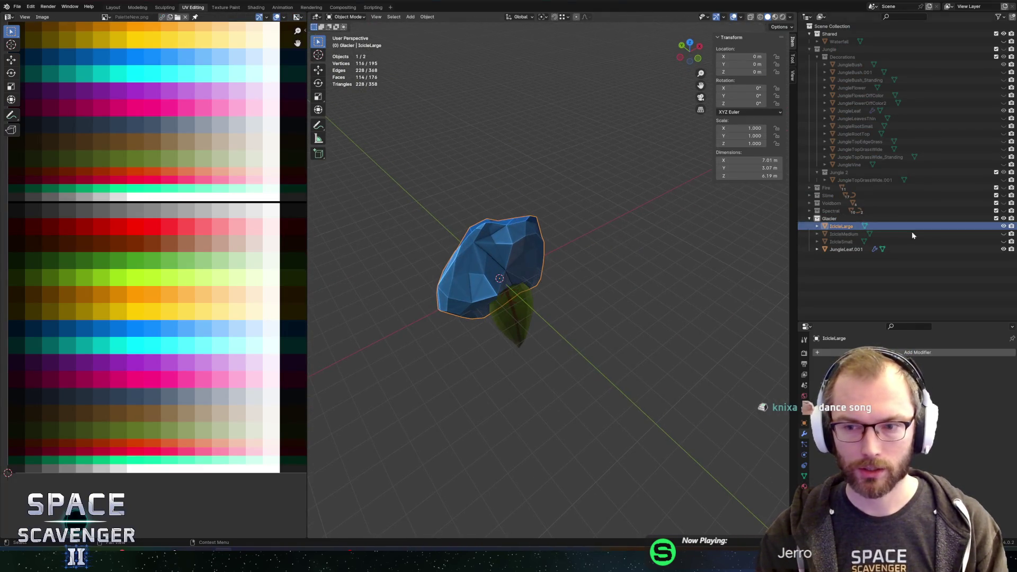
pyautogui.click(1004, 234)
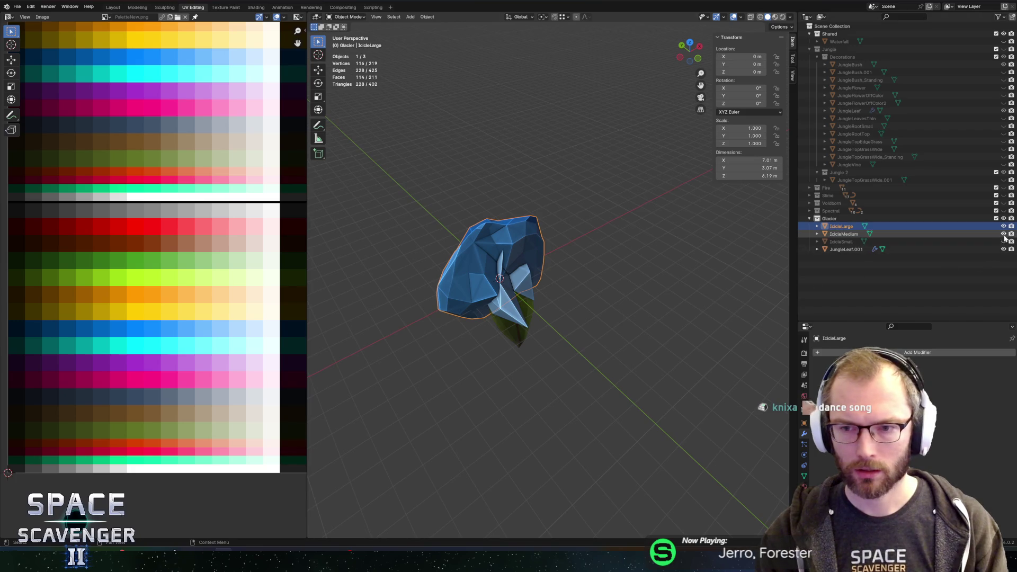
pyautogui.click(1003, 241)
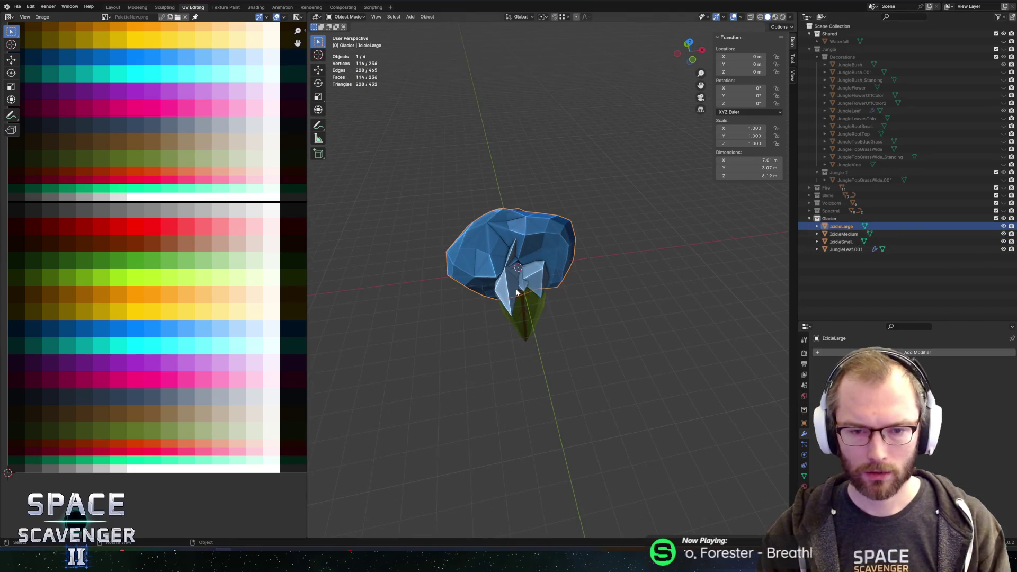
pyautogui.click(522, 285)
pyautogui.hotkey('shift', 'd')
pyautogui.rightClick(522, 285)
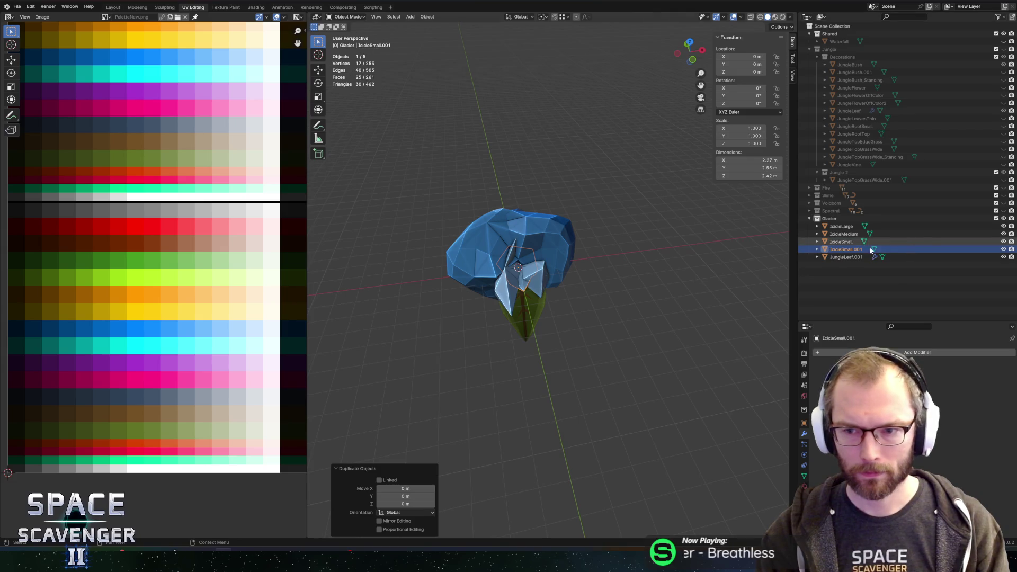
pyautogui.doubleClick(846, 249)
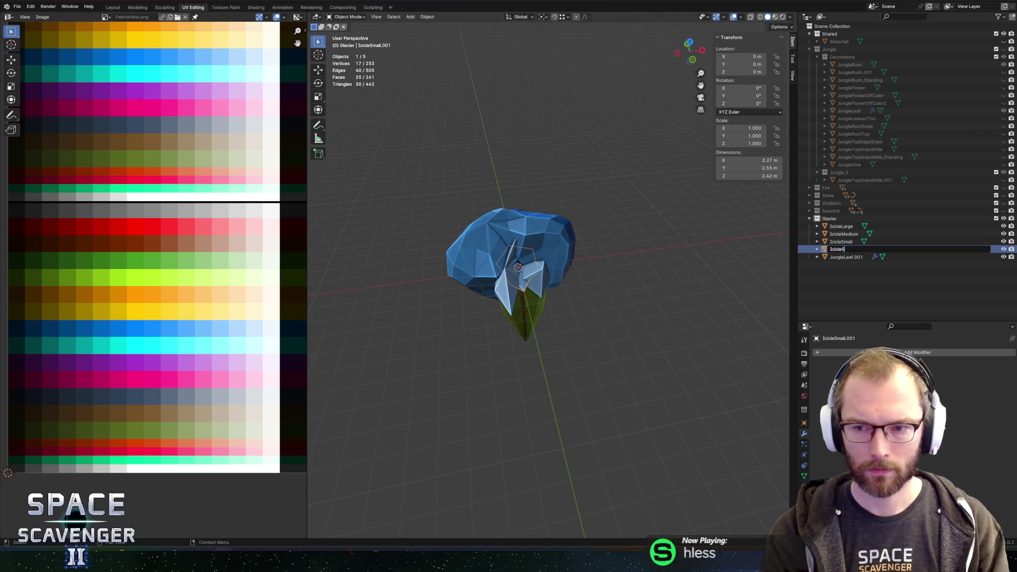
pyautogui.write('Pointy')
pyautogui.press('Return')
# - Pull IciclePointy's tip vertex outward along Y with proportional editing
pyautogui.moveTo(586, 292)
pyautogui.mouseDown()
pyautogui.moveTo(650, 282)
pyautogui.moveTo(600, 288)
pyautogui.mouseUp()
pyautogui.hotkey('alt', 'z')
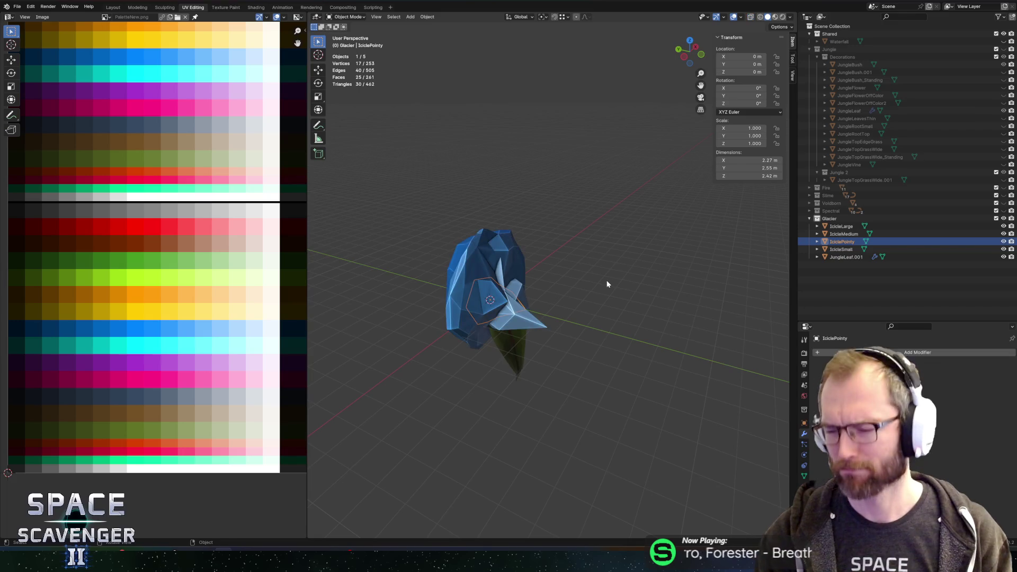
pyautogui.press('Tab')
pyautogui.click(559, 318)
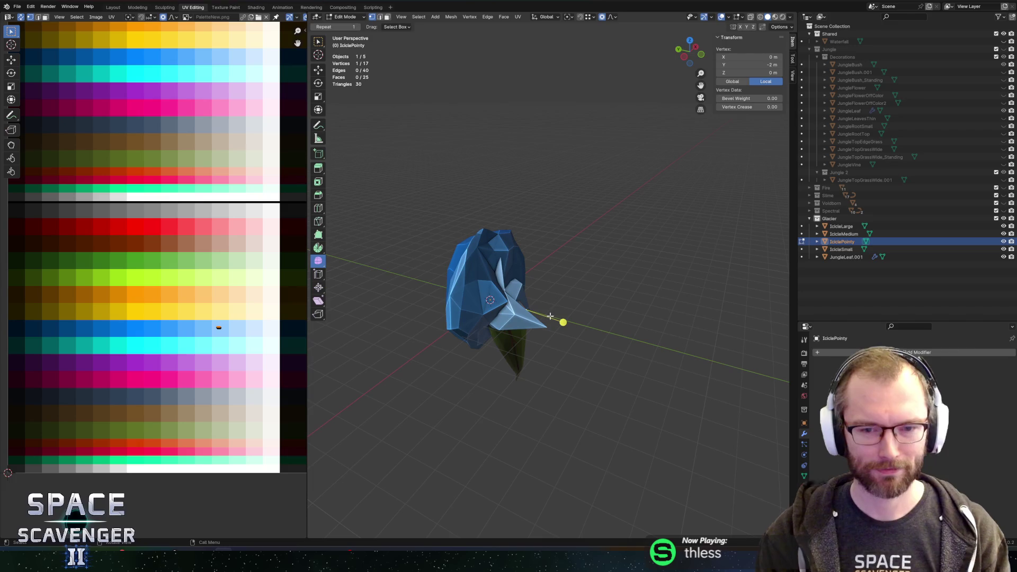
pyautogui.press('g')
pyautogui.press('y')
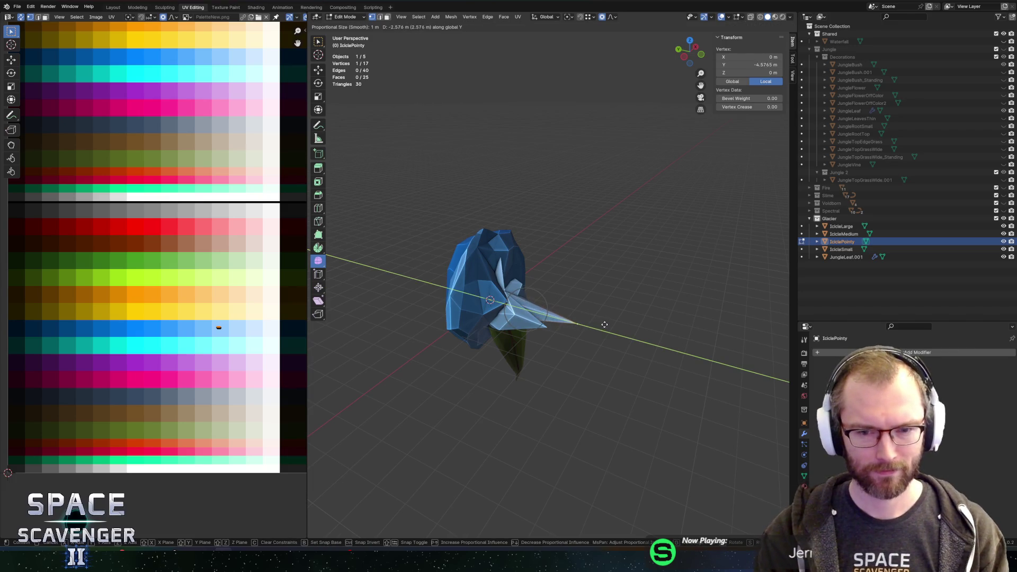
pyautogui.click(592, 326)
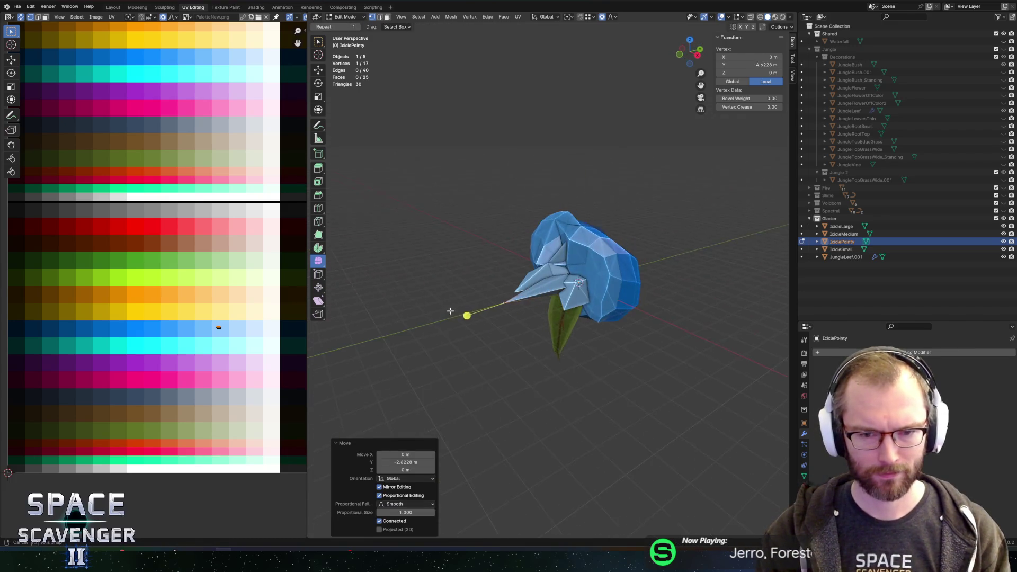
# - Subdivide the edges near the tip to add an extra edge ring
pyautogui.scroll(5, 523, 300)
pyautogui.hotkey('alt', 'a')
pyautogui.click(529, 300)
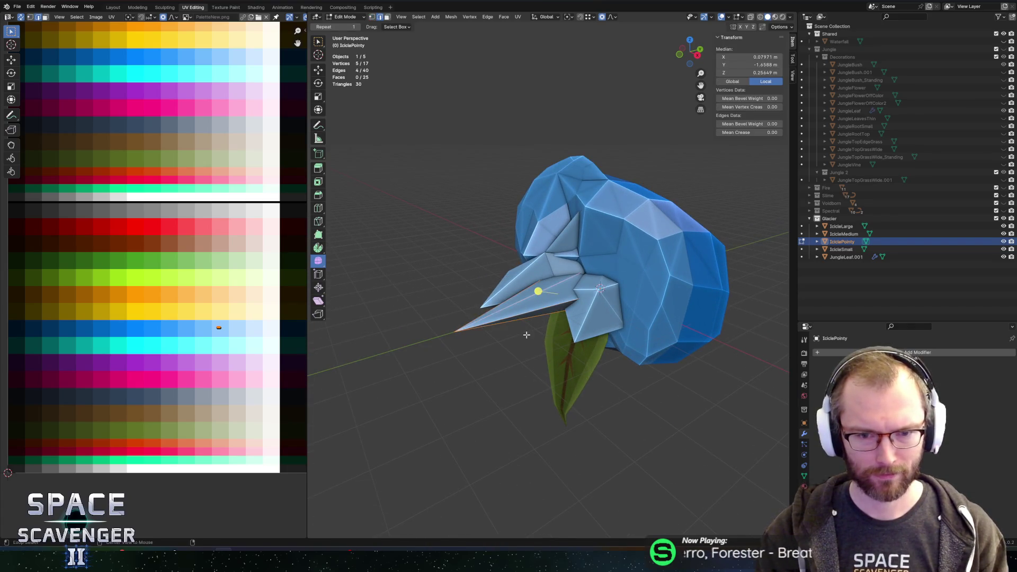
pyautogui.hotkey('alt', 'z')
pyautogui.hotkey('ctrl', 'e')
pyautogui.click(511, 315)
# - Slide the new edge ring, raise it along Z, and export IciclePointy as FBX
pyautogui.keyDown('alt'); pyautogui.click(526, 298); pyautogui.keyUp('alt')
pyautogui.press('g')
pyautogui.press('g')
pyautogui.click(530, 301)
pyautogui.press('g')
pyautogui.press('z')
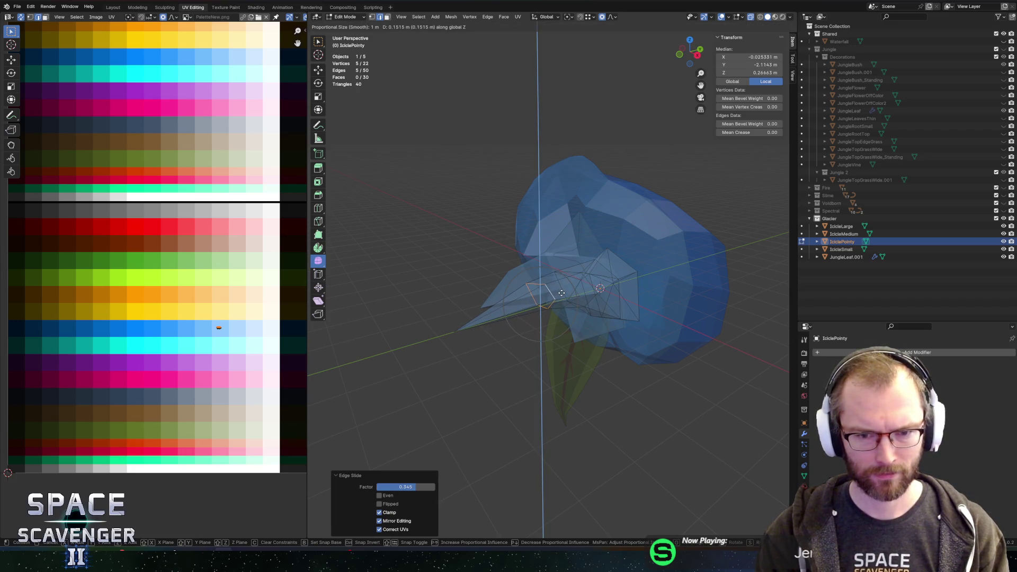
pyautogui.click(519, 302)
pyautogui.hotkey('ctrl', 'shift', 'e')
pyautogui.press('Return')
pyautogui.hotkey('alt', 'Tab')
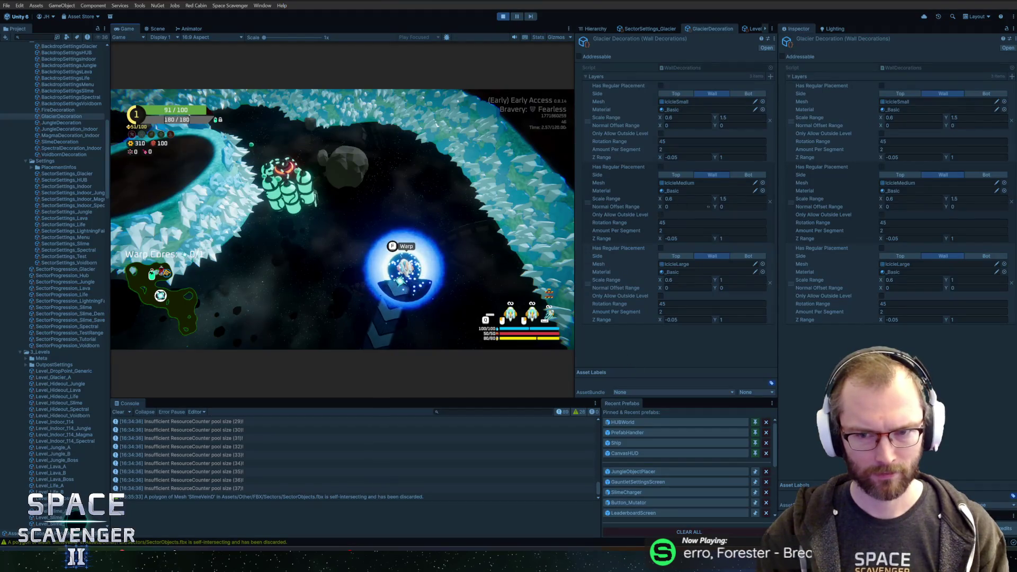
# - Pick IciclePointy as the Mesh of the first Glacier Decoration layer
pyautogui.click(762, 102)
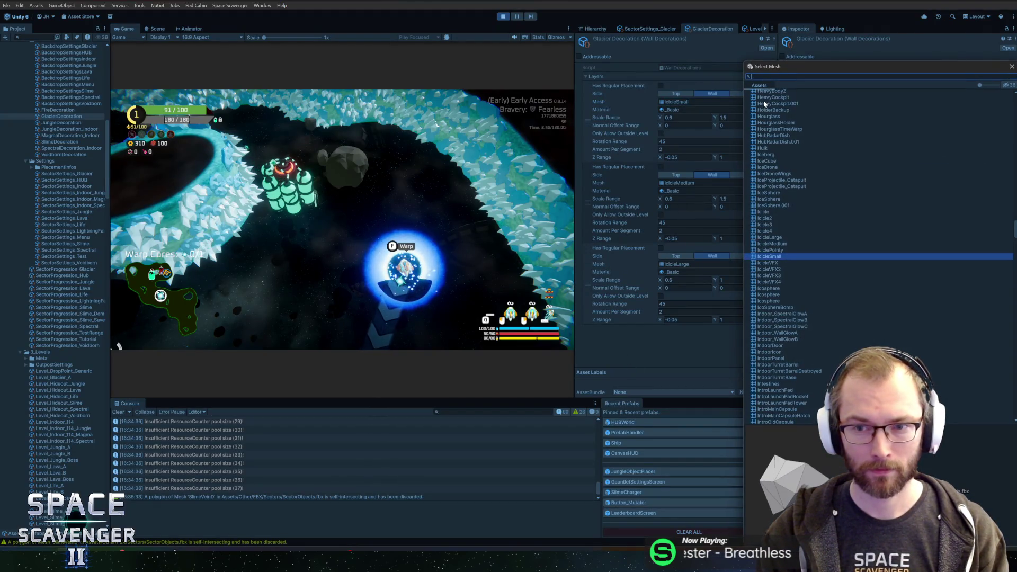
pyautogui.doubleClick(783, 249)
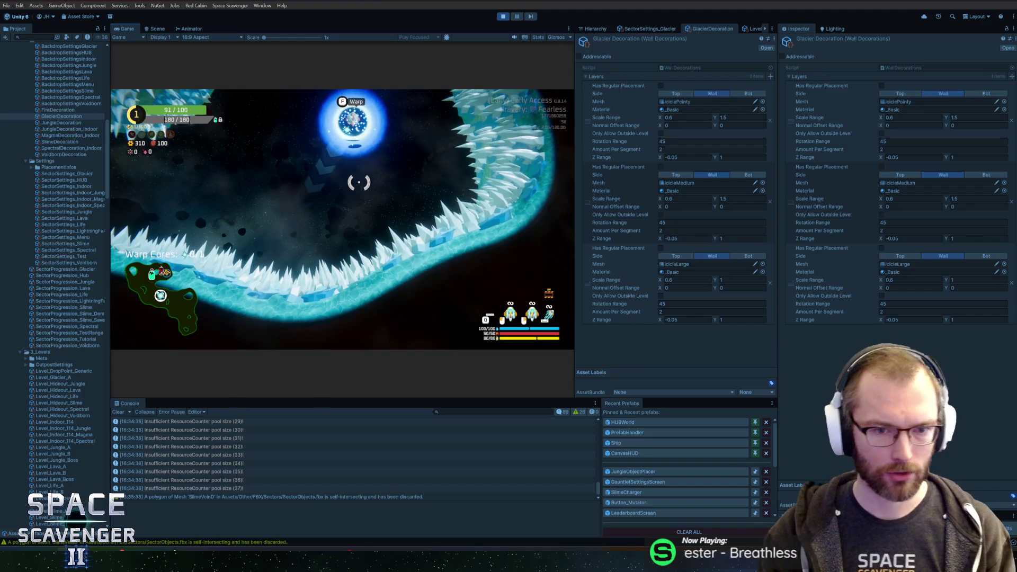
pyautogui.hotkey('alt', 'Tab')
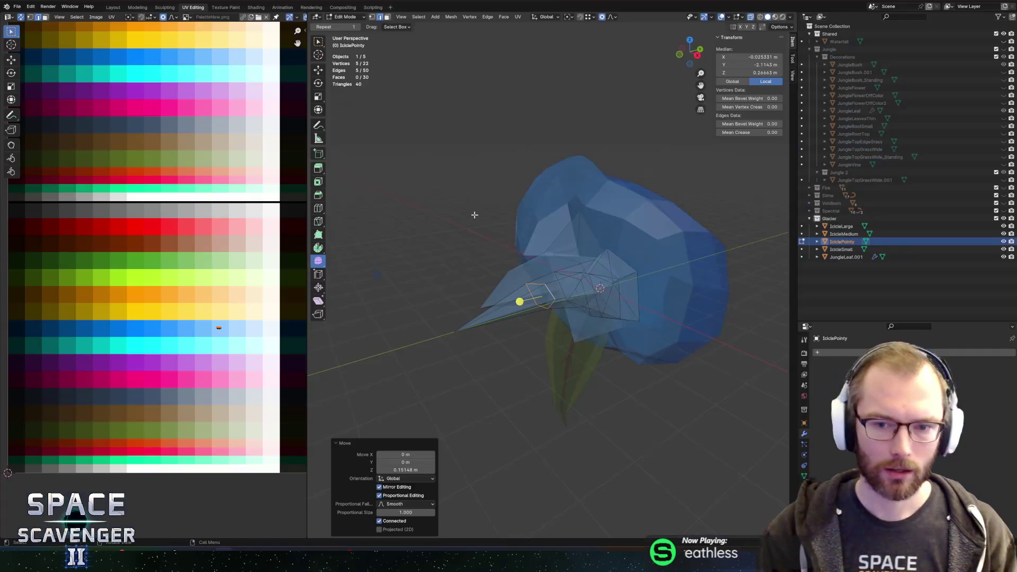
# - Stretch IciclePointy's tip vertex further along Y and re-export the FBX
pyautogui.moveTo(499, 220); pyautogui.dragTo(469, 231)
pyautogui.keyDown('shift'); pyautogui.click(475, 326); pyautogui.keyUp('shift')
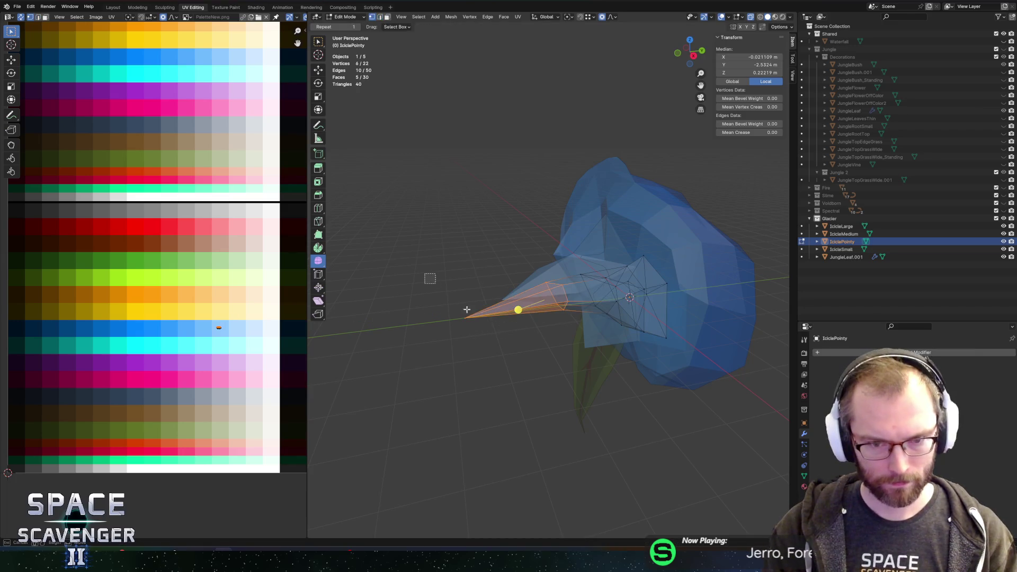
pyautogui.click(466, 318)
pyautogui.press('g')
pyautogui.press('y')
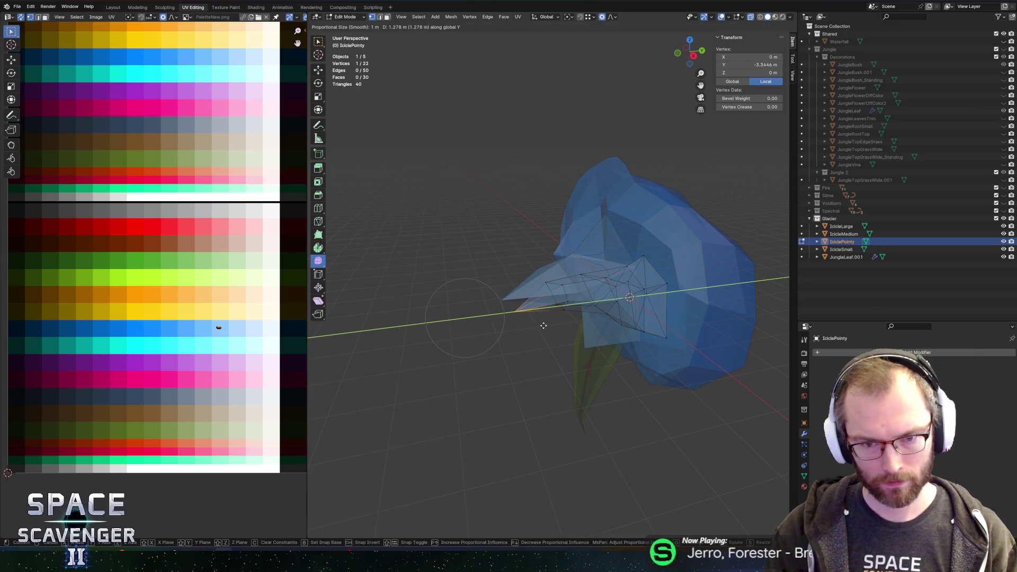
pyautogui.click(557, 322)
pyautogui.hotkey('ctrl', 'shift', 'e')
pyautogui.click(756, 479)
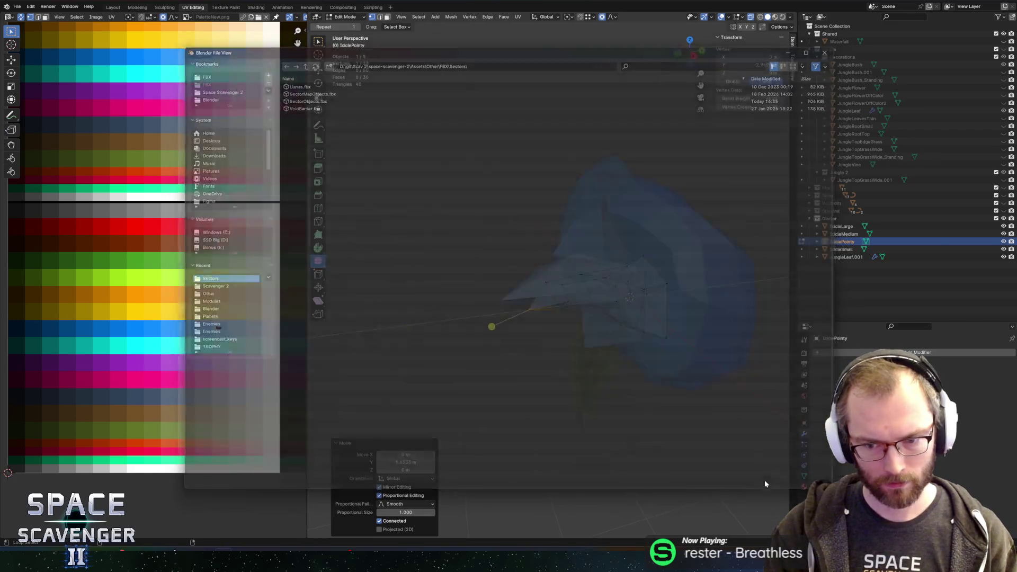
# - Fly the ship along the glacier walls in Unity to inspect the sharp icicles
pyautogui.hotkey('alt', 'Tab')
pyautogui.press('w')
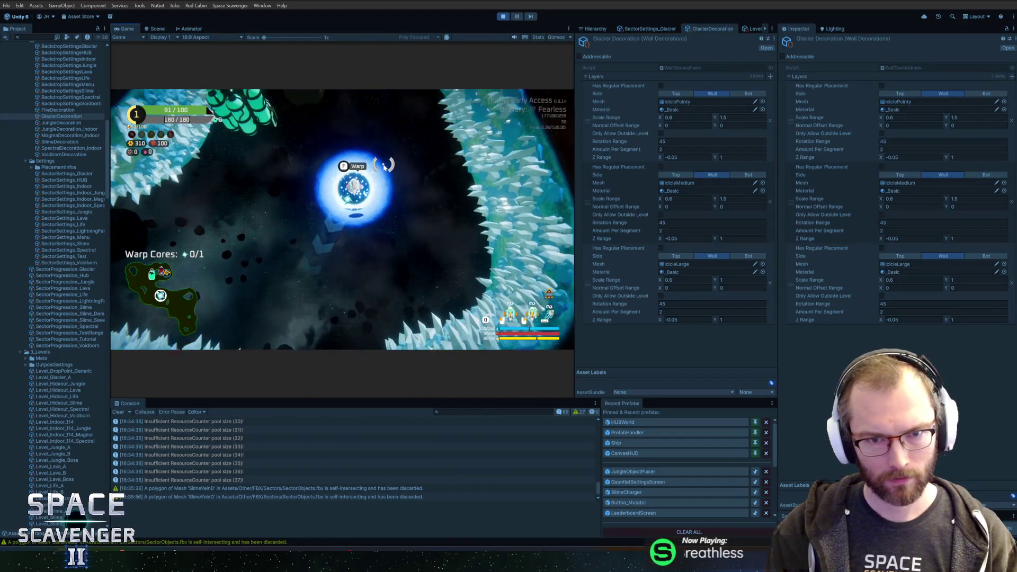
pyautogui.press('w')
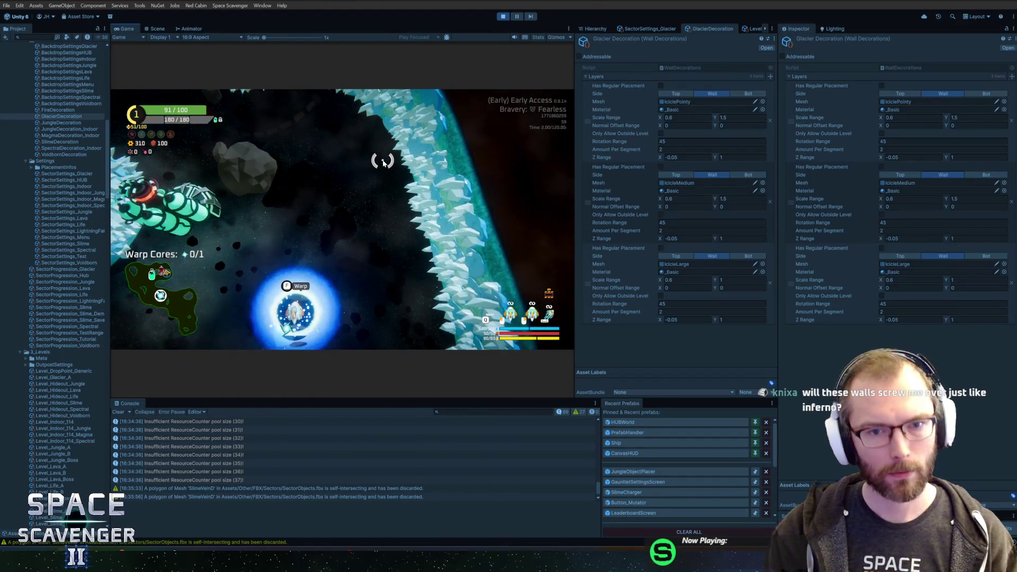
pyautogui.press('w')
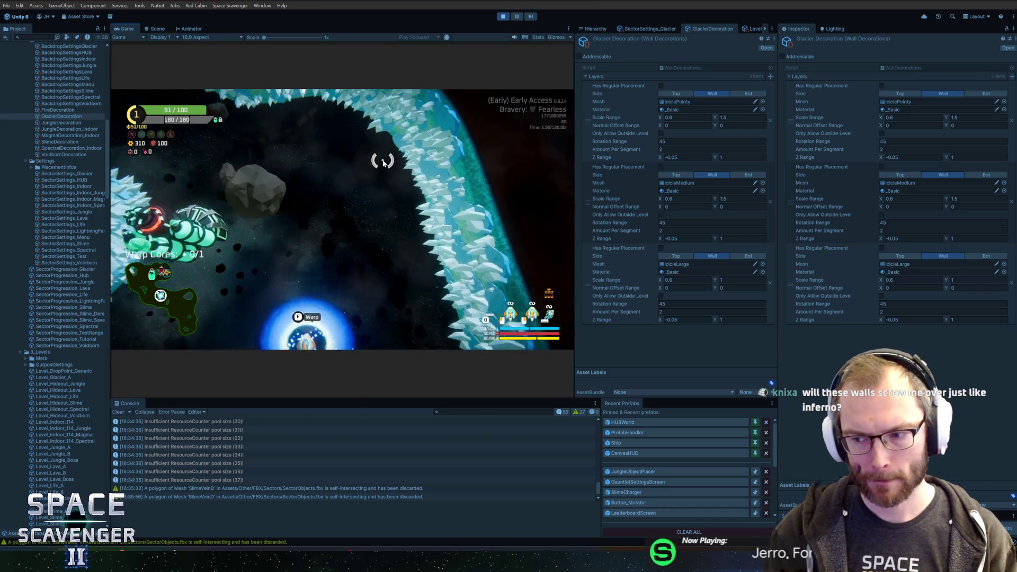
pyautogui.press('s')
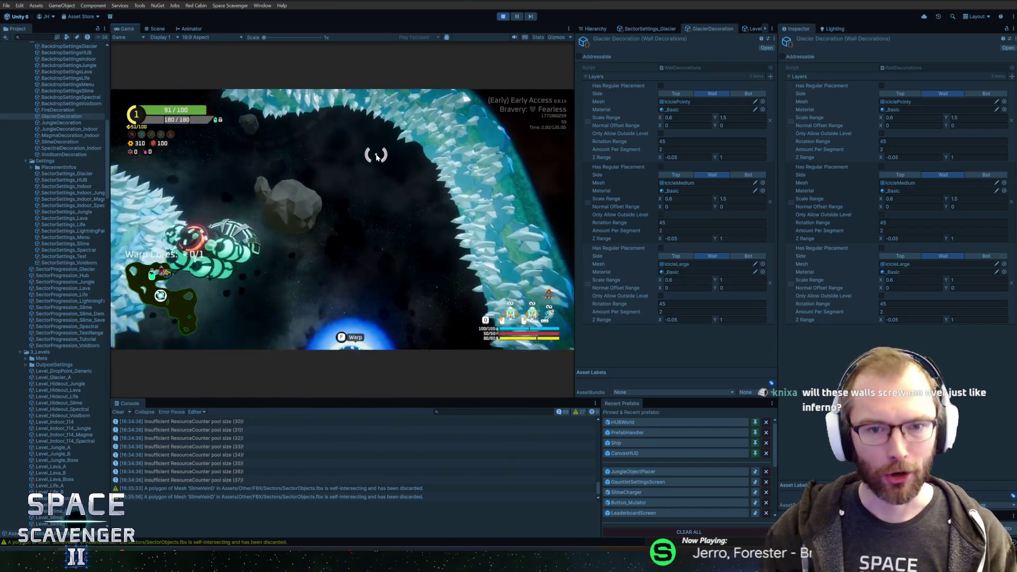
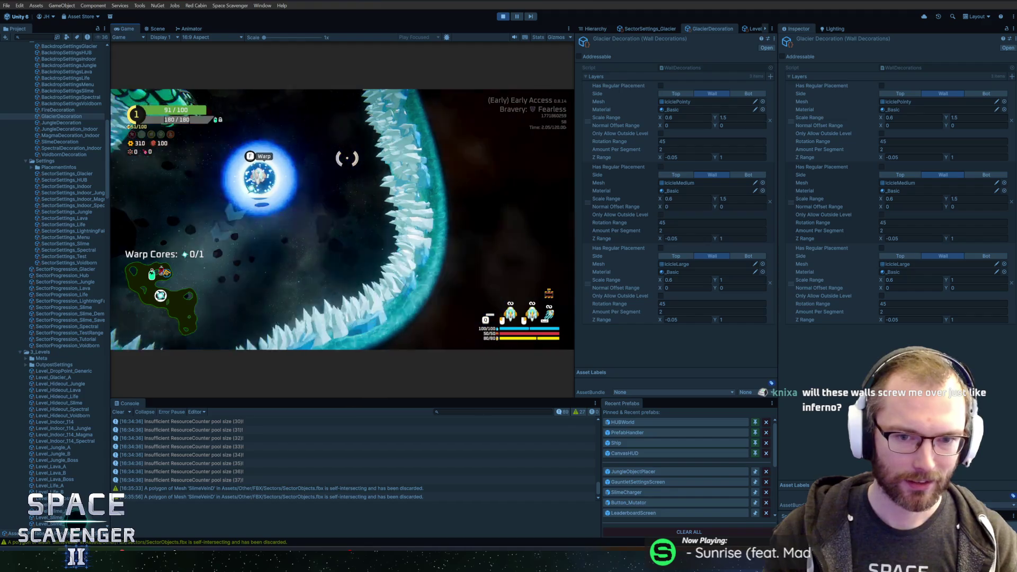
# - Switch from the running Unity level back to Blender and its IciclePointy mesh
pyautogui.hotkey('alt', 'Tab')
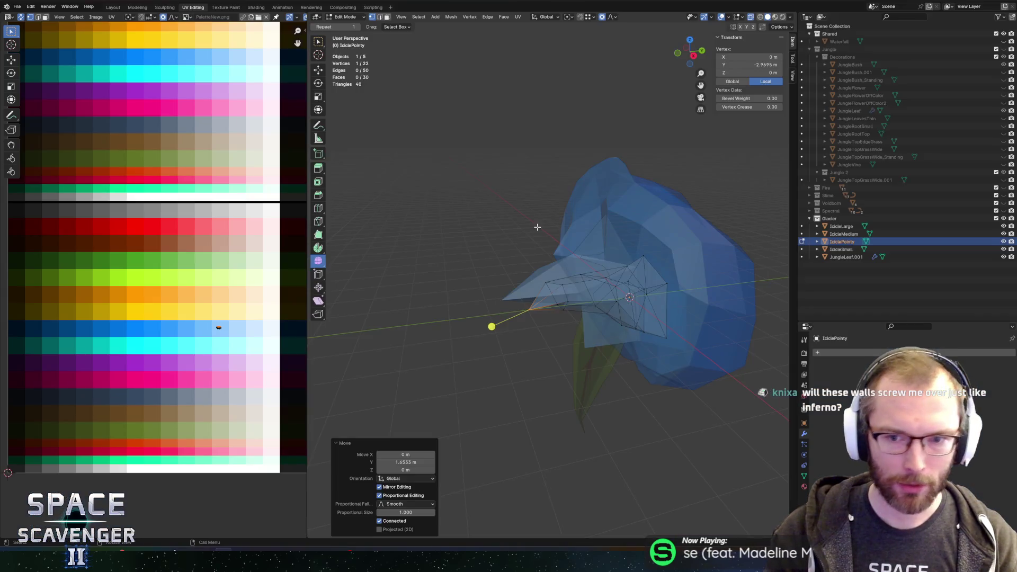
# - Hide IcicleLarge, IcicleMedium and IciclePointy, then squash IcicleSmall to 0.484 along Y
pyautogui.press('Tab')
pyautogui.moveTo(603, 272)
pyautogui.mouseDown()
pyautogui.moveTo(557, 259)
pyautogui.moveTo(642, 257)
pyautogui.mouseUp()
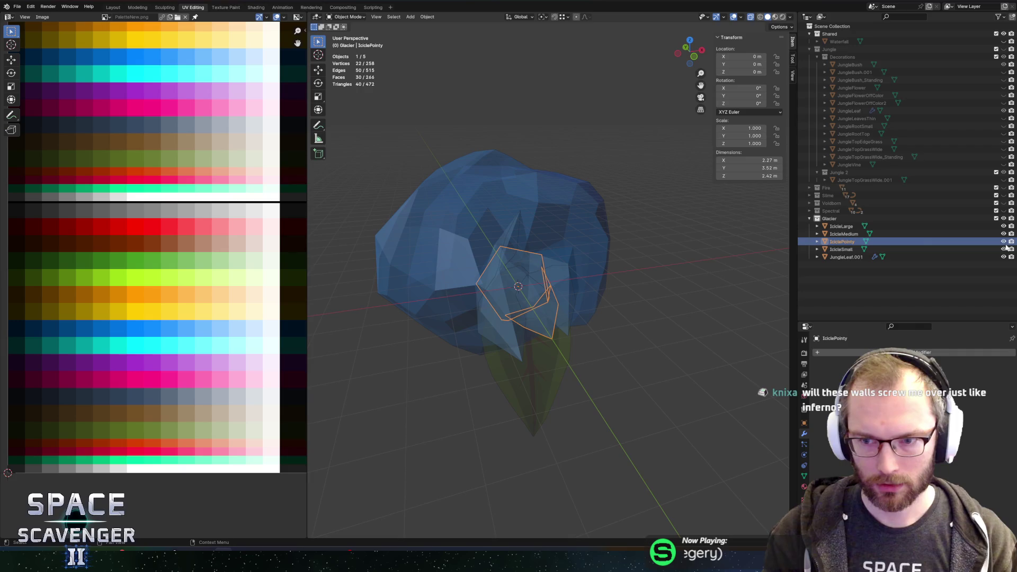
pyautogui.click(1003, 227)
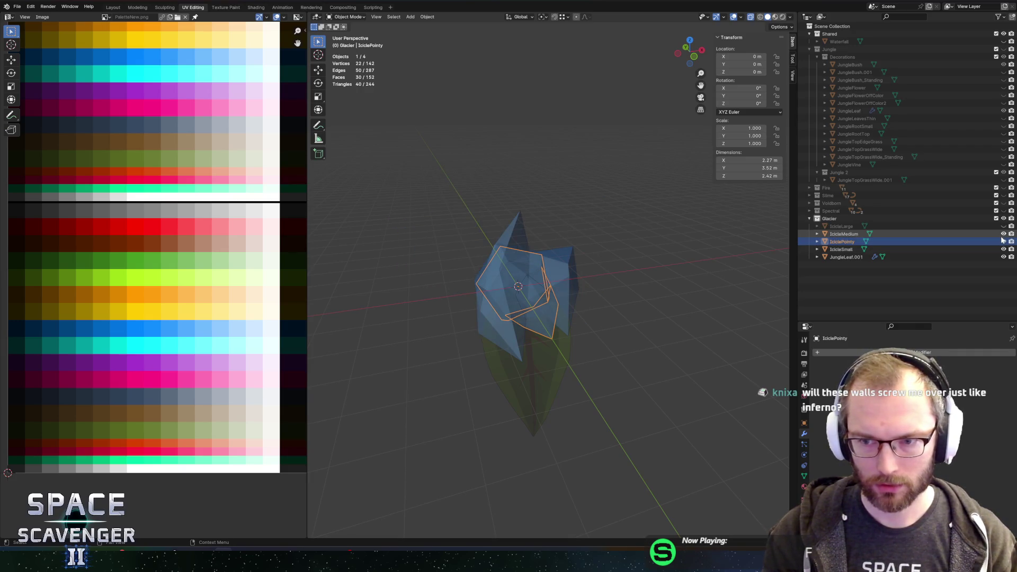
pyautogui.click(1003, 234)
pyautogui.click(841, 249)
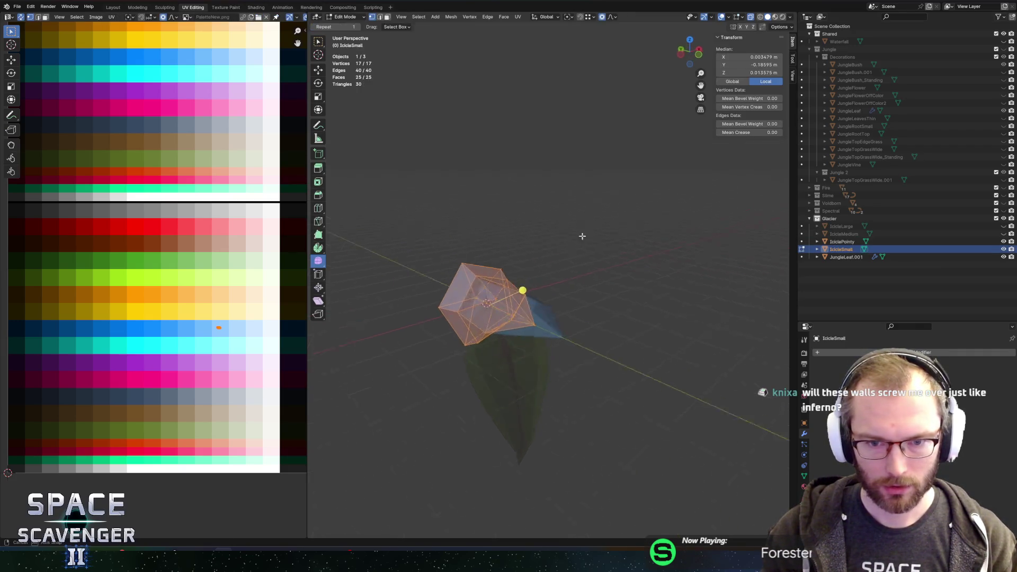
pyautogui.press('Tab')
pyautogui.moveTo(627, 237); pyautogui.dragTo(588, 233)
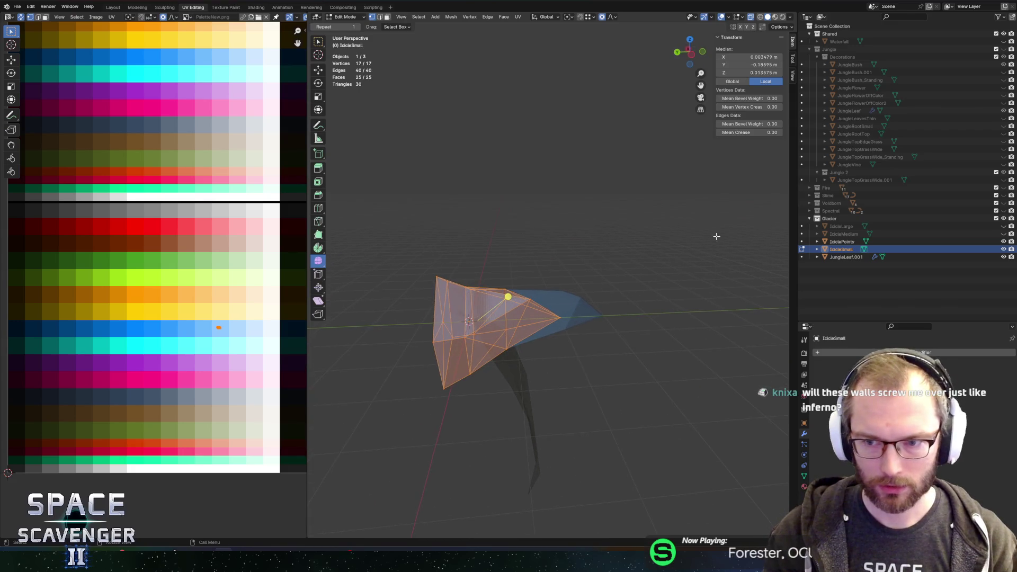
pyautogui.click(1004, 241)
pyautogui.moveTo(582, 291)
pyautogui.mouseDown()
pyautogui.moveTo(567, 279)
pyautogui.moveTo(633, 273)
pyautogui.moveTo(588, 275)
pyautogui.mouseUp()
pyautogui.press('z')
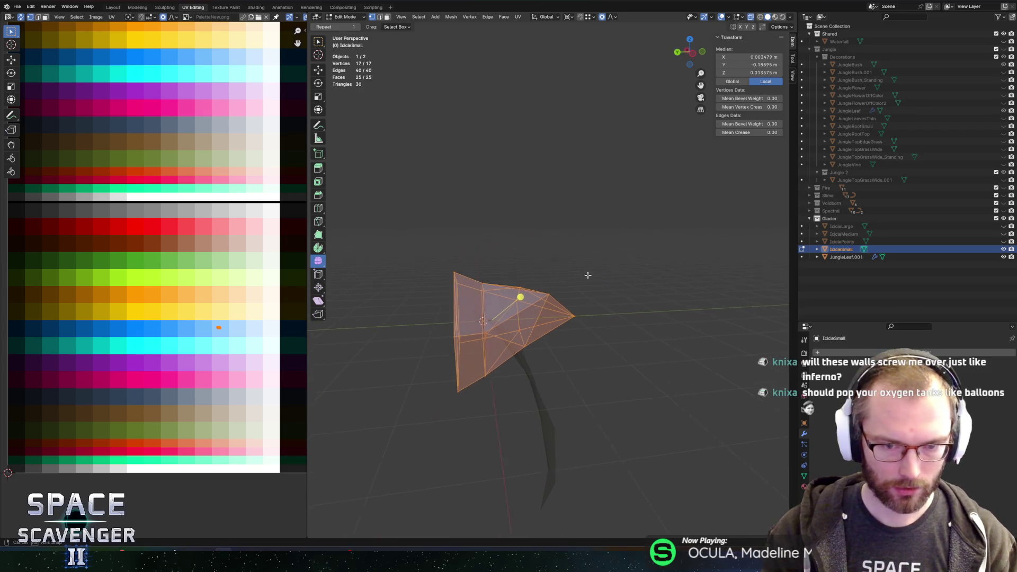
pyautogui.press('s')
pyautogui.click(570, 281)
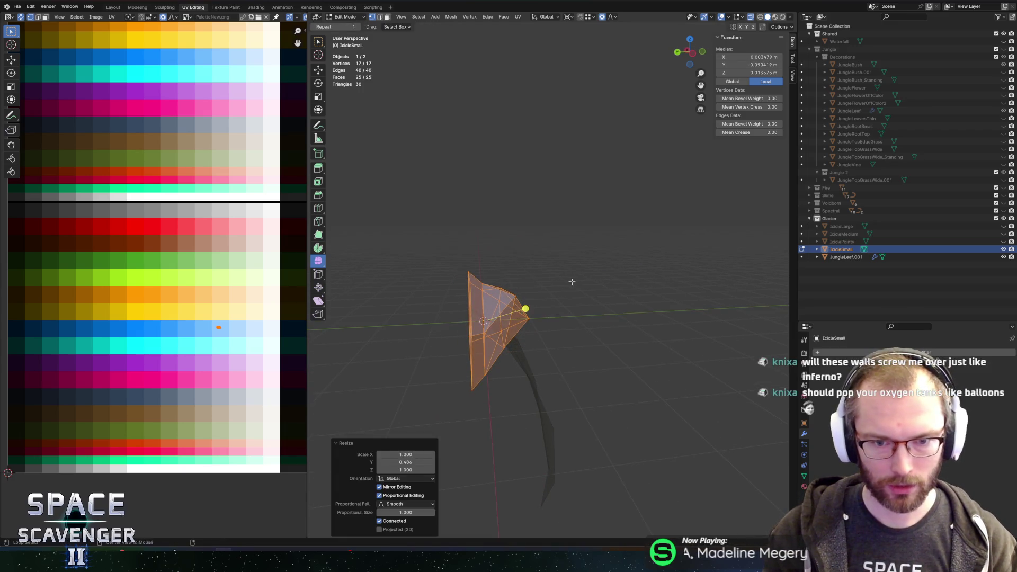
# - Export the meshes to FBX and assign IcicleSmall as the first wall layer's Mesh in Unity
pyautogui.hotkey('ctrl', 'shift', 'e')
pyautogui.click(774, 481)
pyautogui.hotkey('alt', 'Tab')
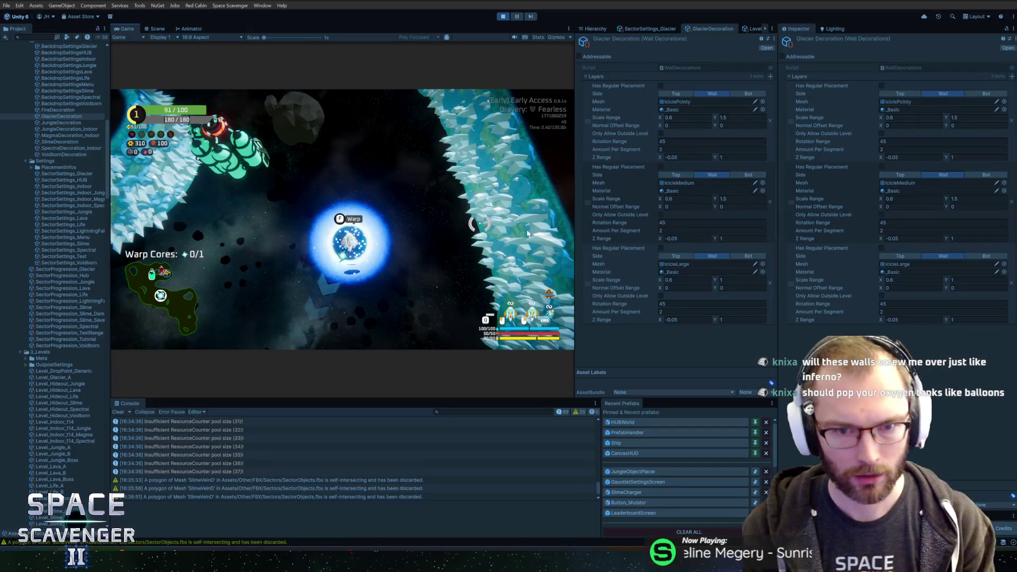
pyautogui.click(763, 101)
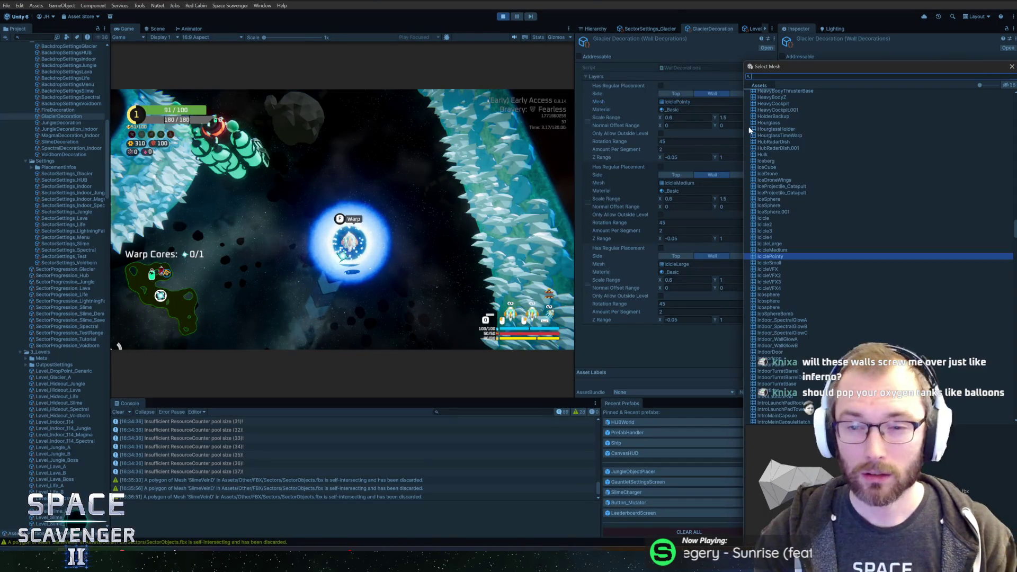
pyautogui.doubleClick(782, 263)
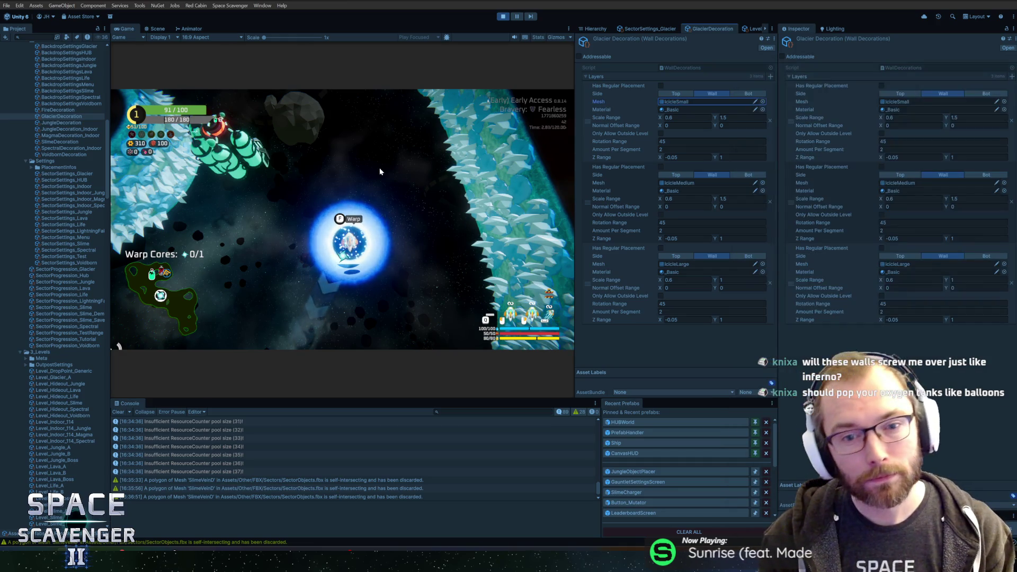
pyautogui.hotkey('alt', 'Tab')
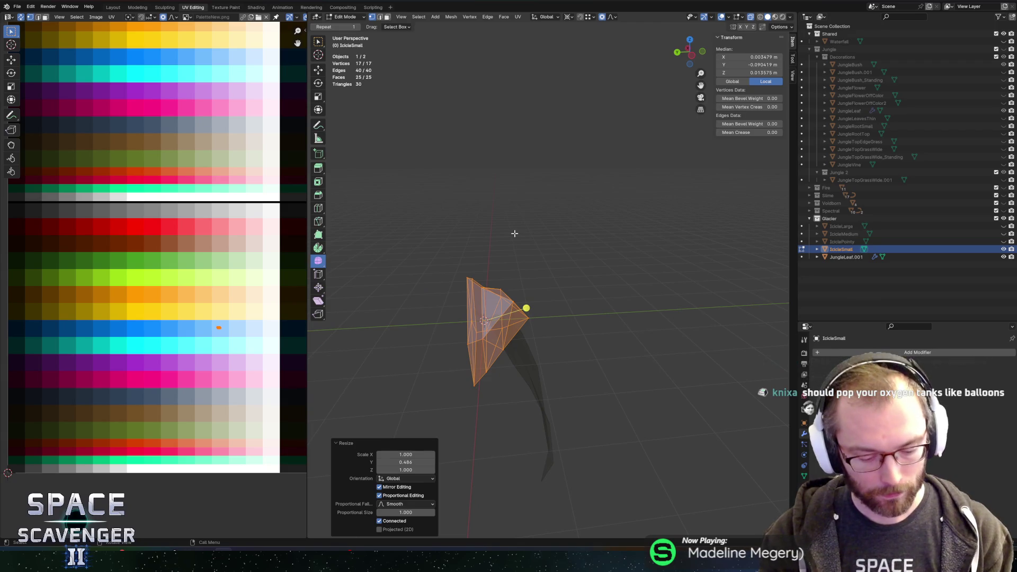
# - Re-export the icicle meshes to SectorObjects.fbx, leaving IcicleSmall's Y scale unchanged
pyautogui.press('z')
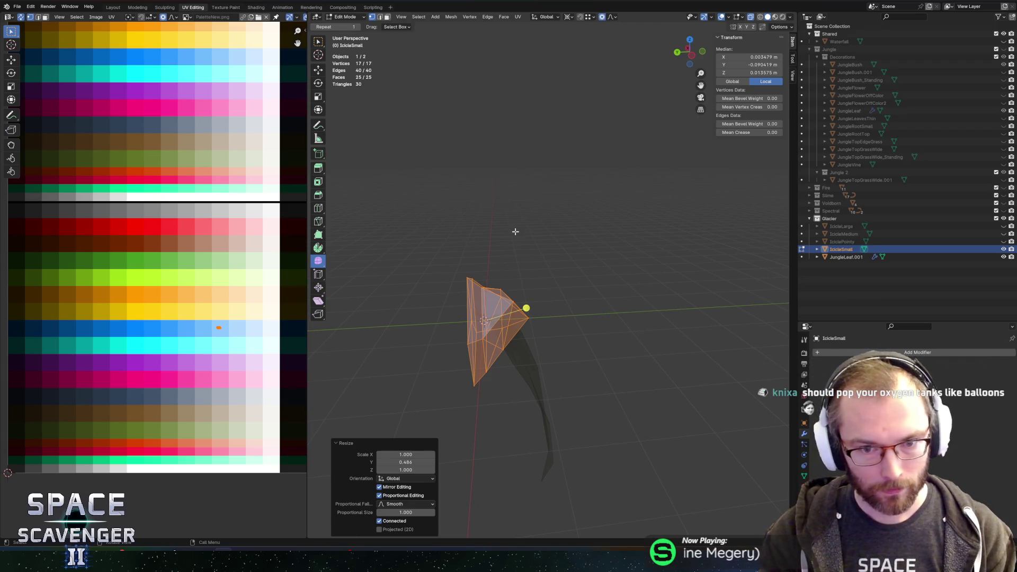
pyautogui.press('s')
pyautogui.press('y')
pyautogui.press('Escape')
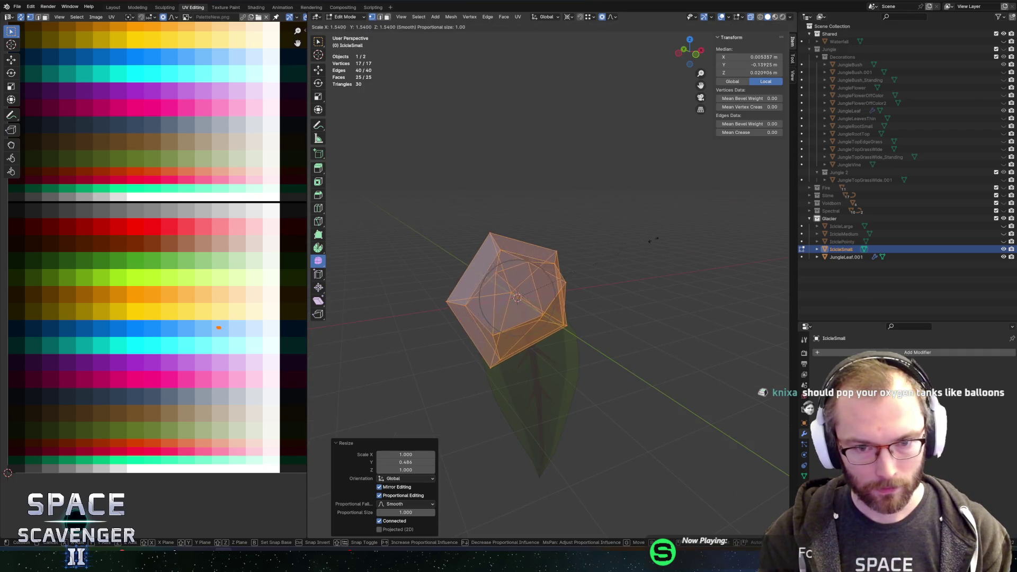
pyautogui.hotkey('ctrl', 'shift', 'e')
pyautogui.click(760, 483)
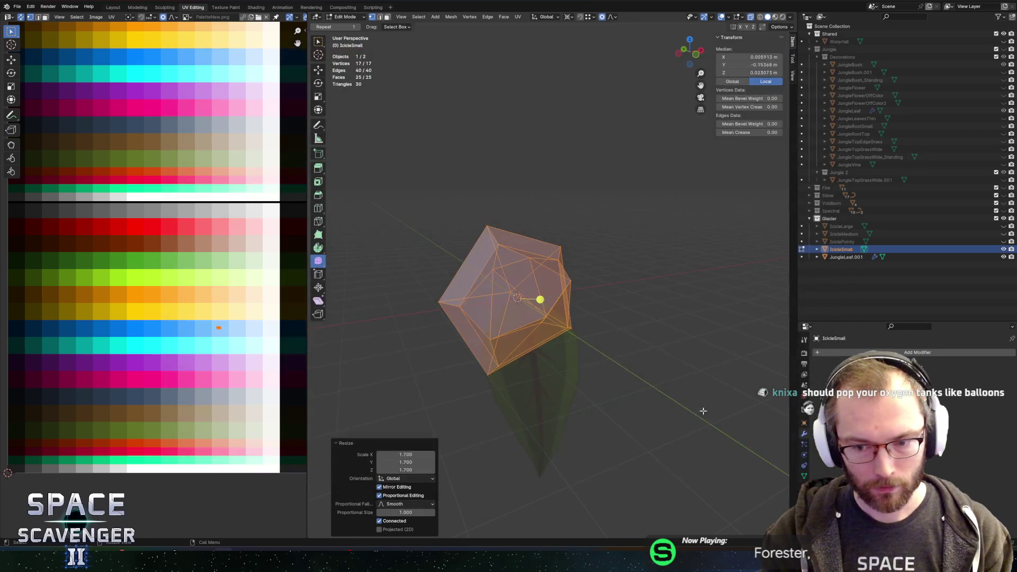
# - Fly the ship out of the warp bubble in Unity to check the icicles
pyautogui.hotkey('alt', 'Tab')
pyautogui.press('w')
pyautogui.press('a')
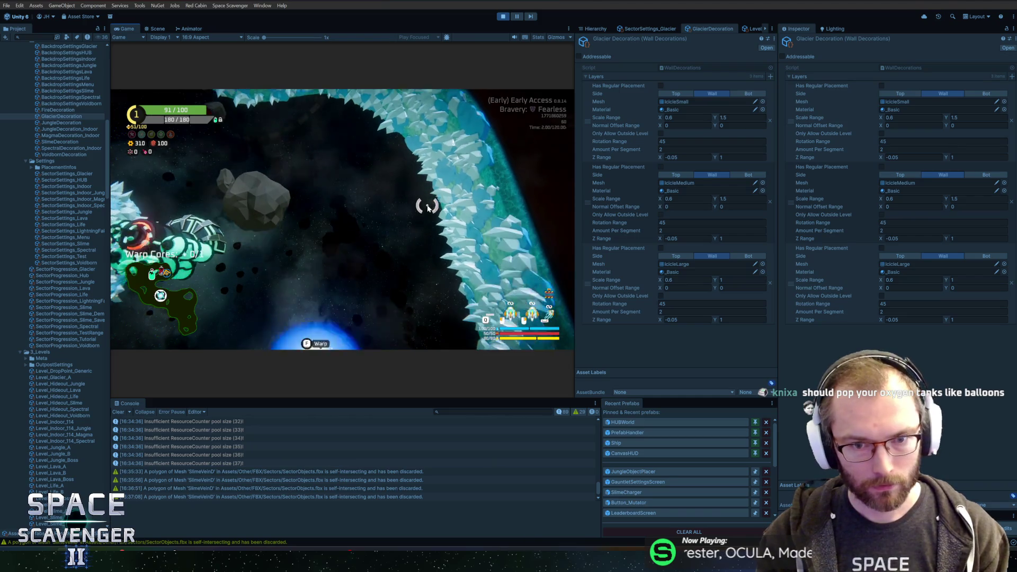
pyautogui.hotkey('alt', 'Tab')
# - Unhide IcicleLarge and select a loop of faces on IcicleSmall with the blue palette rows in view
pyautogui.press('Tab')
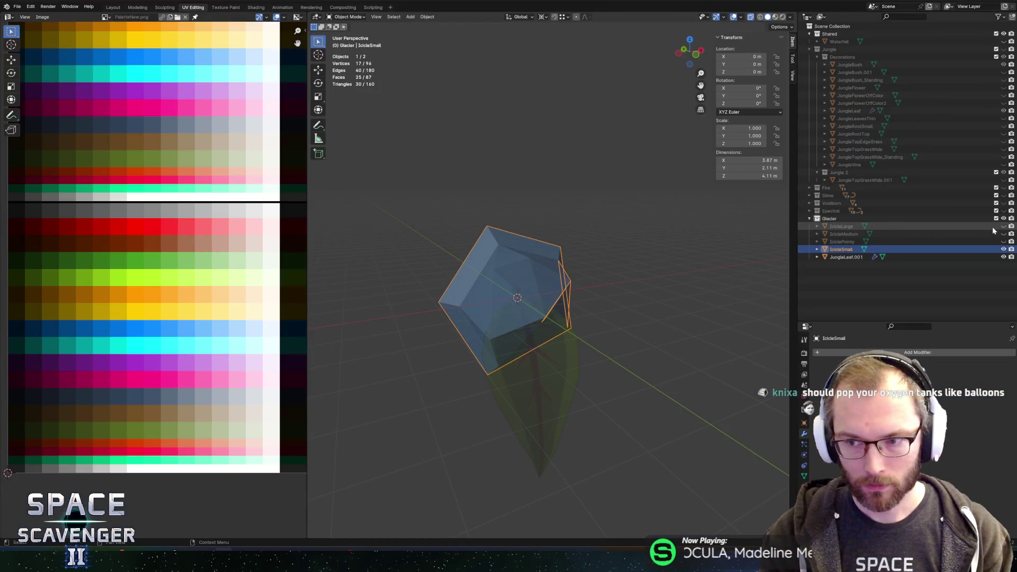
pyautogui.click(1003, 226)
pyautogui.click(842, 226)
pyautogui.press('Tab')
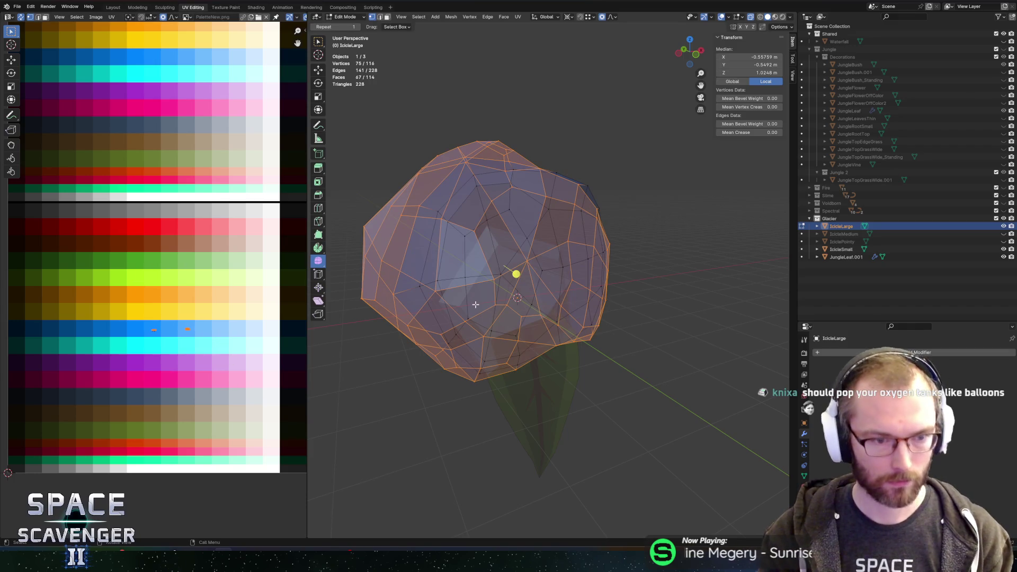
pyautogui.press('Tab')
pyautogui.keyDown('shift'); pyautogui.click(547, 289); pyautogui.keyUp('shift')
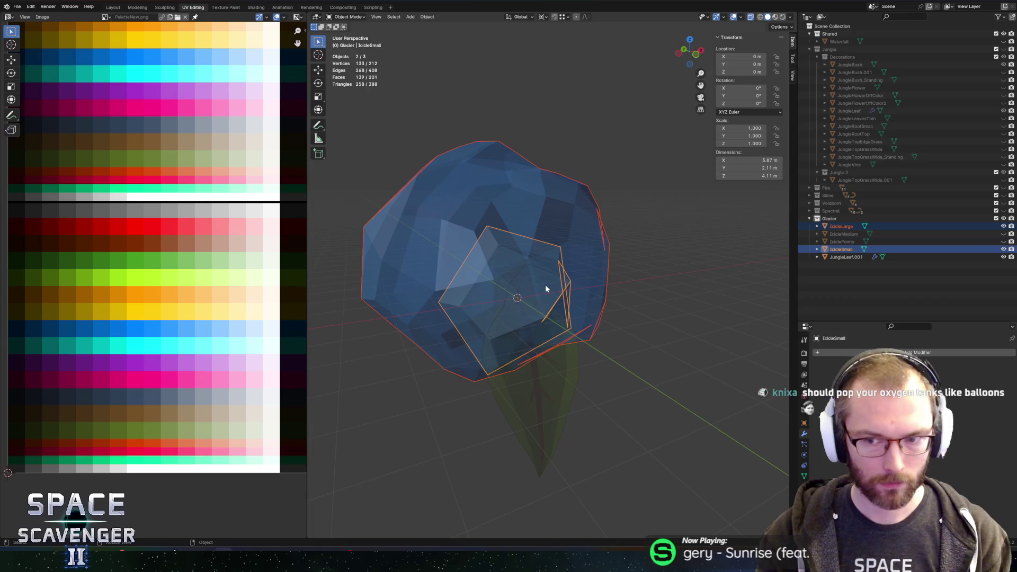
pyautogui.press('Tab')
pyautogui.scroll(4, 291, 380)
pyautogui.click(291, 381)
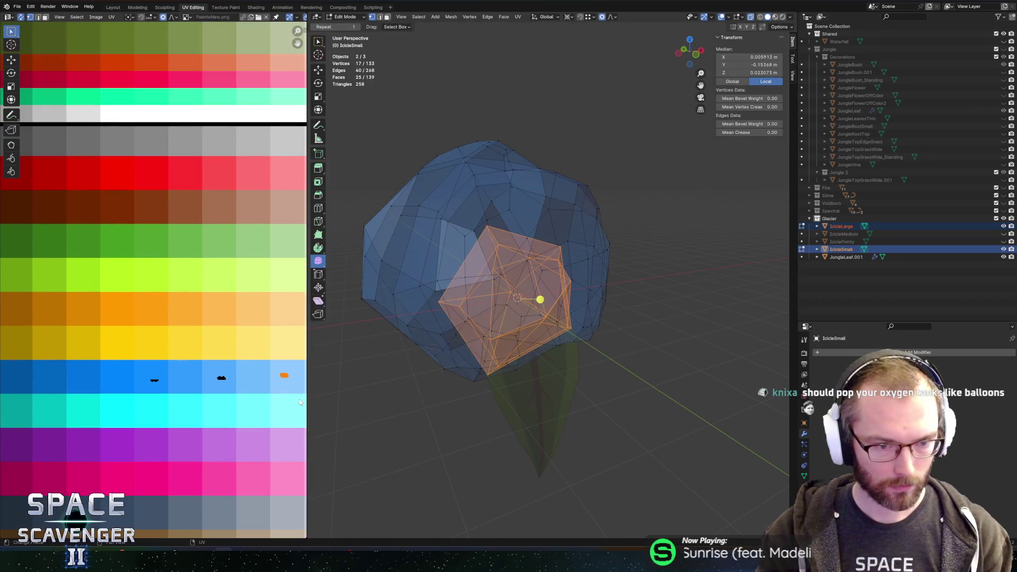
pyautogui.moveTo(290, 391); pyautogui.dragTo(228, 347)
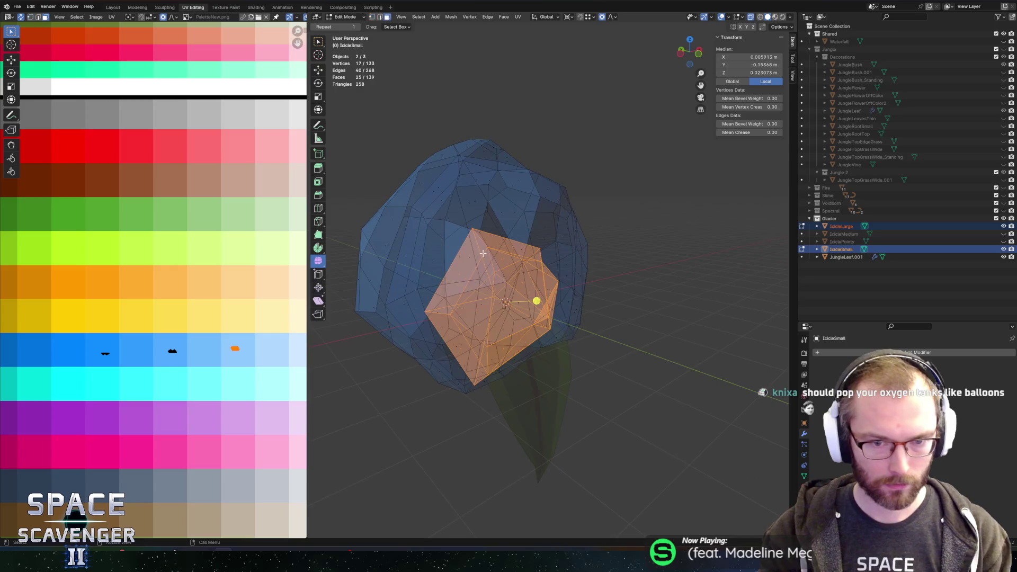
pyautogui.keyDown('alt'); pyautogui.click(484, 242); pyautogui.keyUp('alt')
# - Isolate IcicleSmall, brush more faces into the selection, and re-export to SectorObjects.fbx
pyautogui.hotkey('alt', 'z')
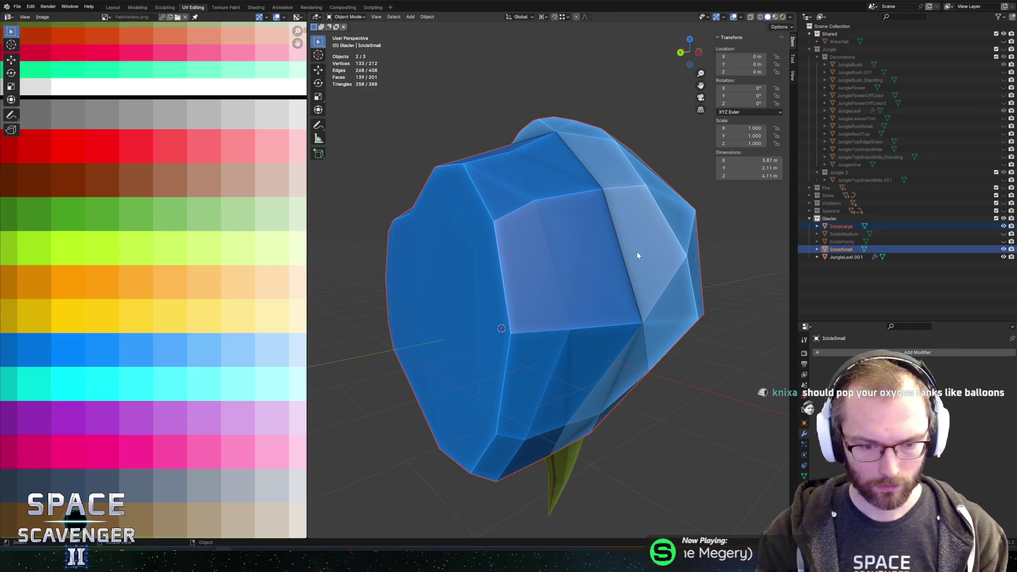
pyautogui.hotkey('alt', 'z')
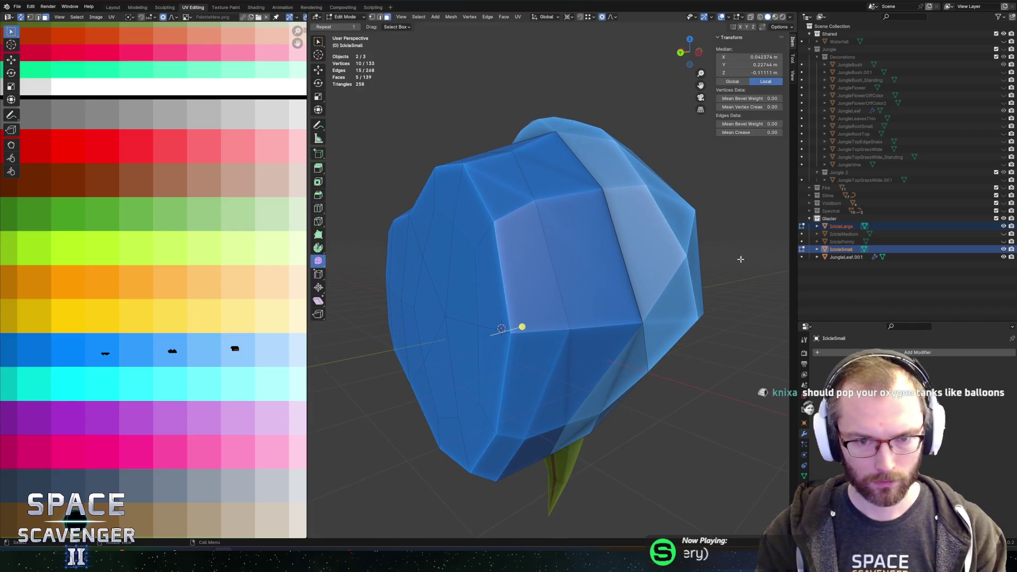
pyautogui.hotkey('alt', 'z')
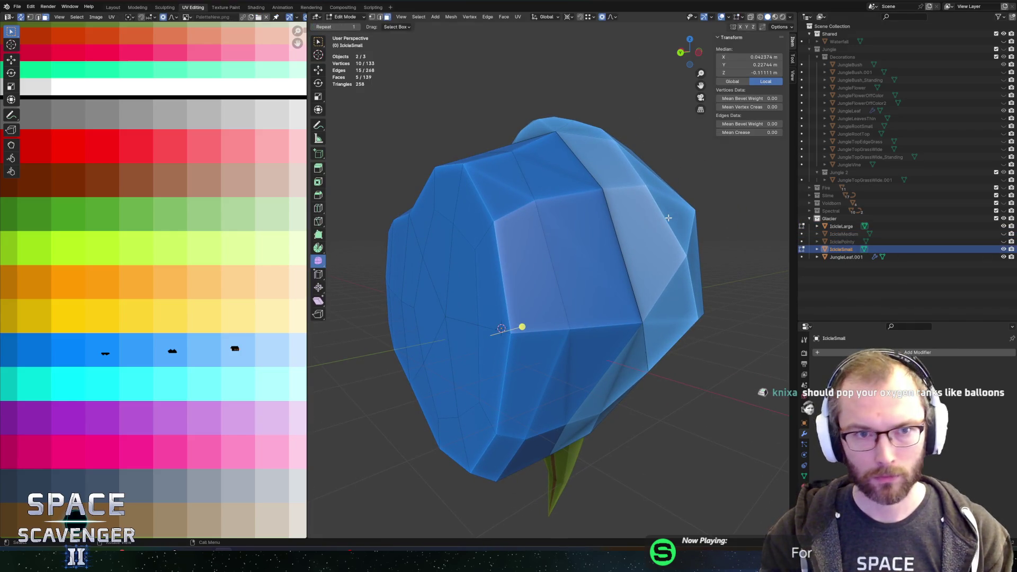
pyautogui.press('Tab')
pyautogui.click(842, 251)
pyautogui.press('KP_Divide')
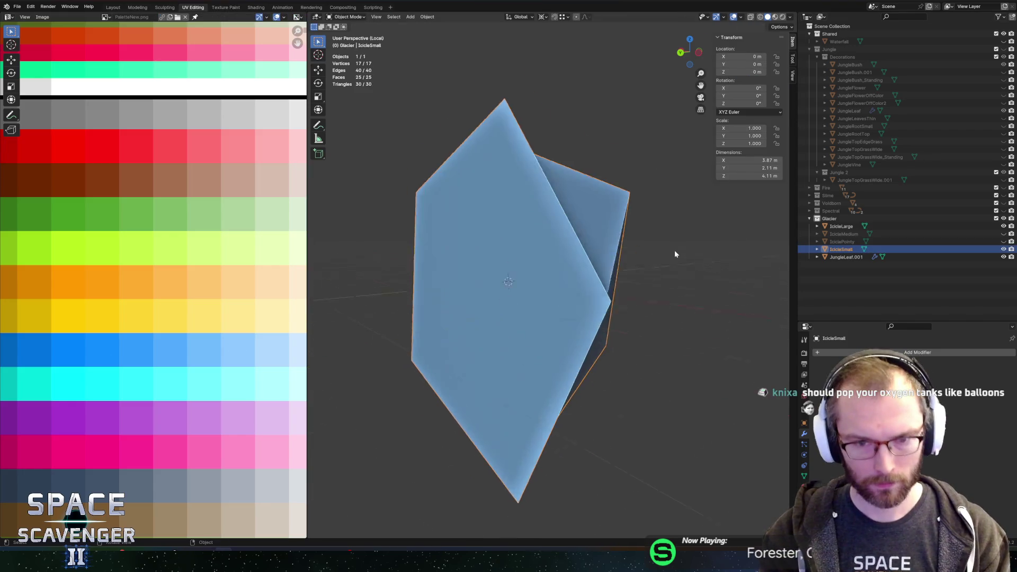
pyautogui.press('Tab')
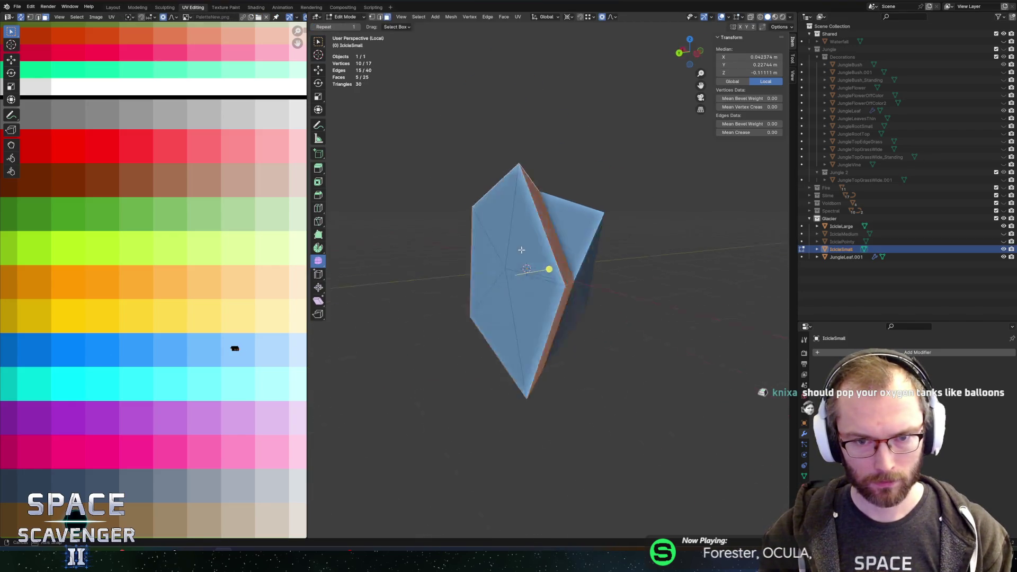
pyautogui.press('c')
pyautogui.click(505, 271)
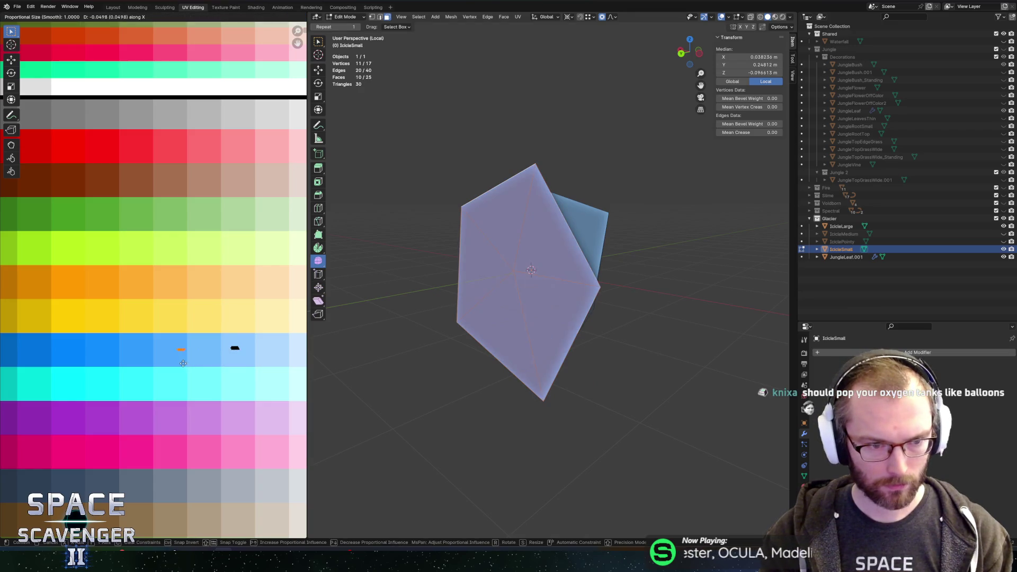
pyautogui.hotkey('ctrl', 'shift', 'e')
pyautogui.click(756, 481)
pyautogui.hotkey('alt', 'Tab')
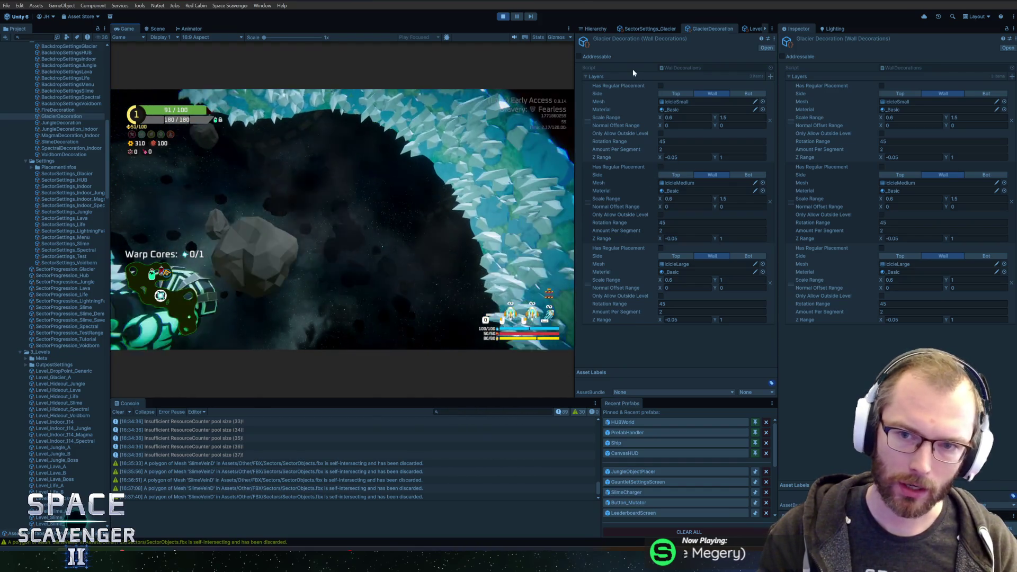
# - Toggle two LevelWall3D(Clone) wall pieces off and on to compare them
pyautogui.click(608, 29)
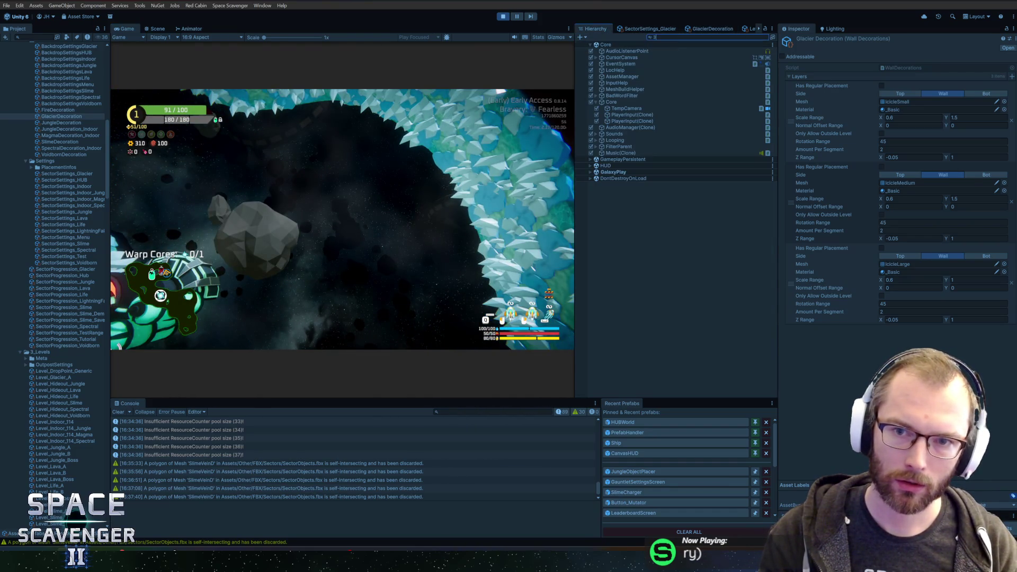
pyautogui.click(623, 57)
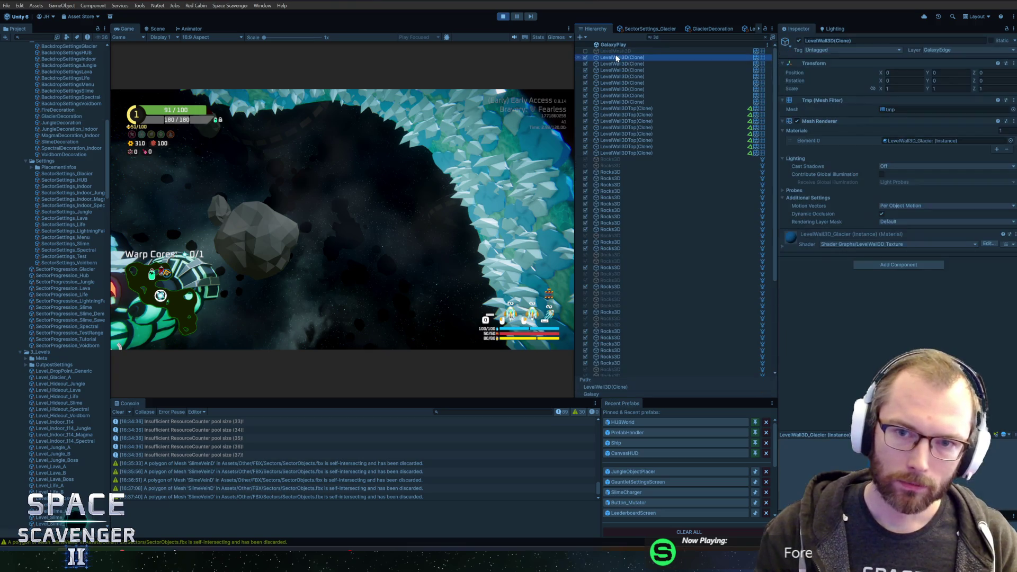
pyautogui.click(799, 41)
pyautogui.click(798, 41)
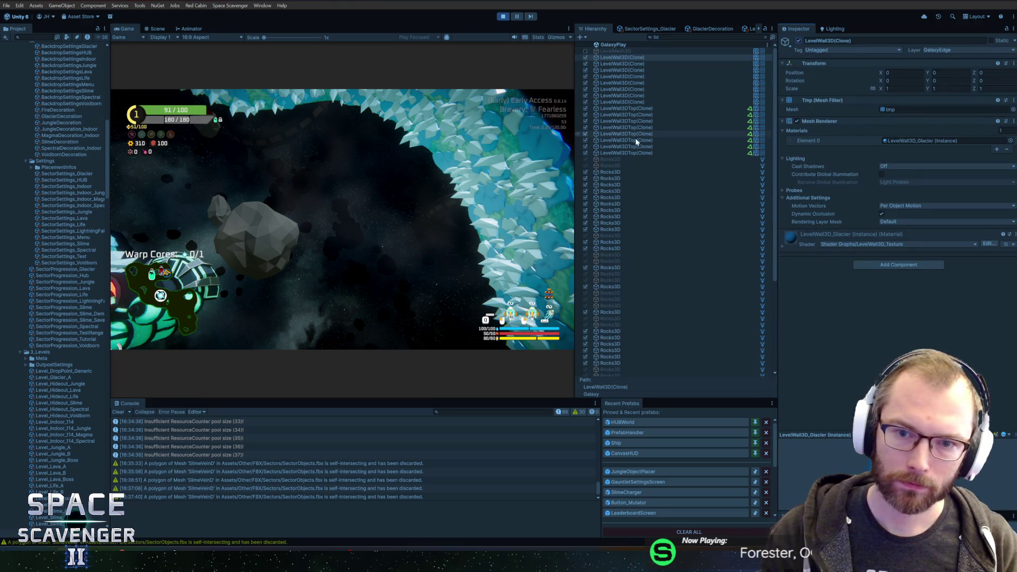
pyautogui.click(607, 102)
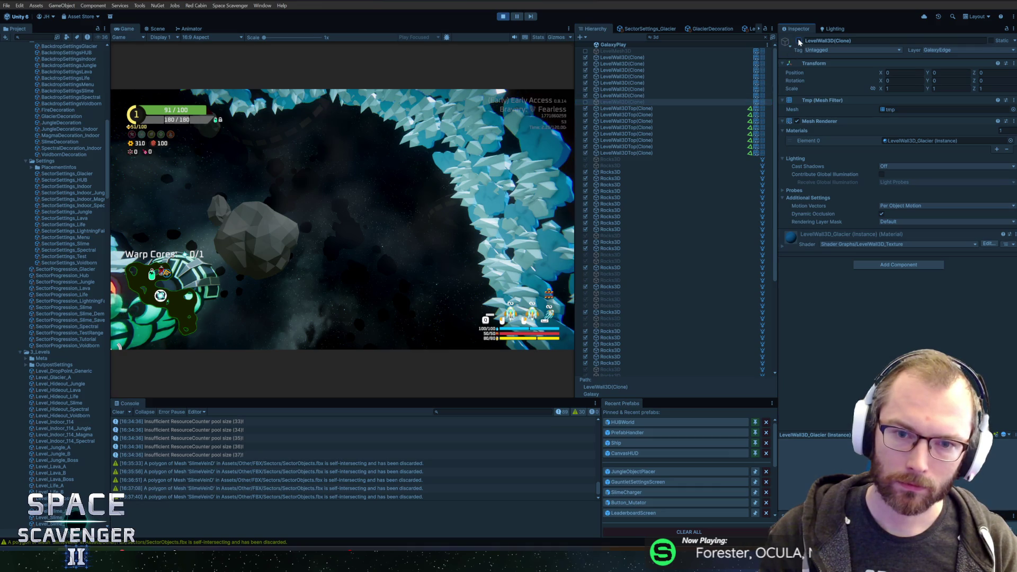
pyautogui.click(799, 41)
pyautogui.click(799, 41)
pyautogui.click(731, 102)
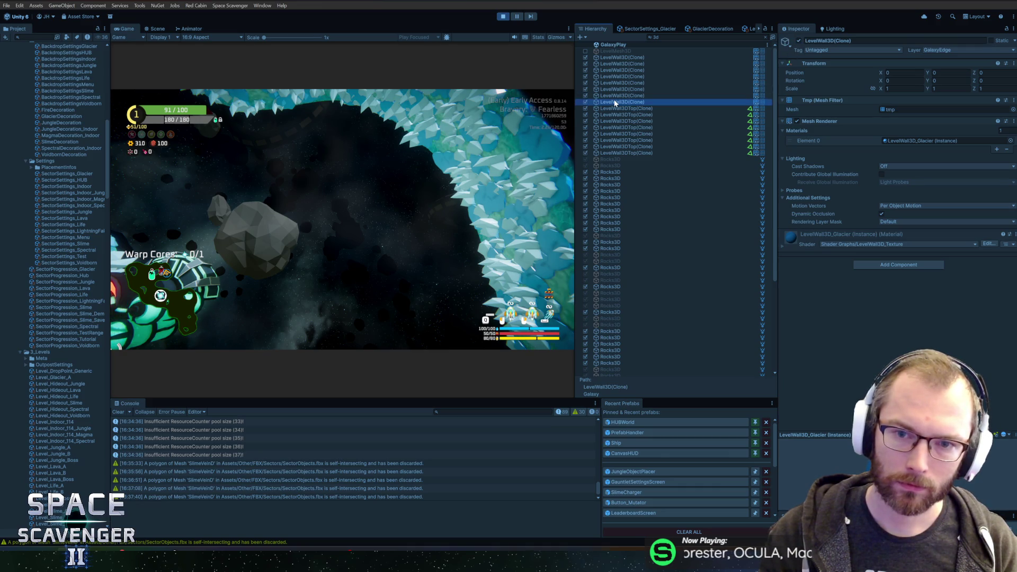
# - Shift the wall material's HDR BaseColor hue toward blue-violet
pyautogui.click(782, 247)
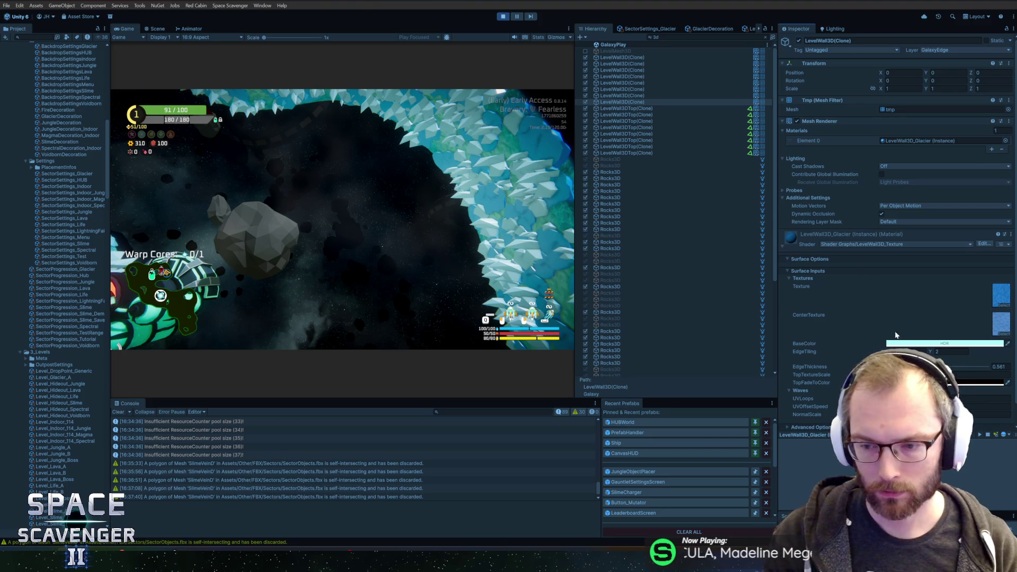
pyautogui.click(916, 344)
pyautogui.moveTo(914, 324); pyautogui.dragTo(931, 351)
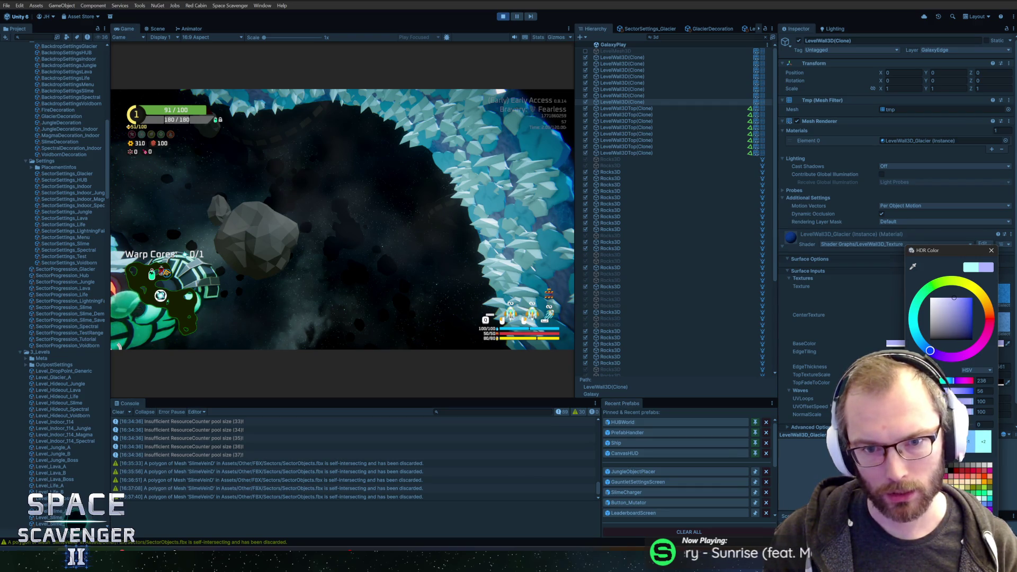
pyautogui.moveTo(954, 250); pyautogui.dragTo(897, 231)
pyautogui.click(935, 232)
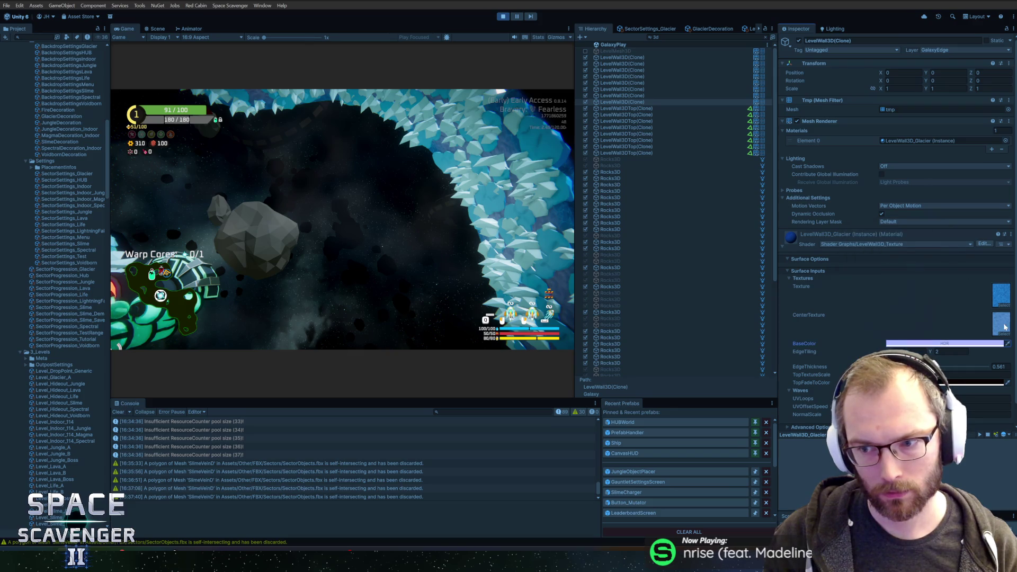
# - Keep the center texture unchanged and raise EdgeThickness to 2
pyautogui.click(1000, 333)
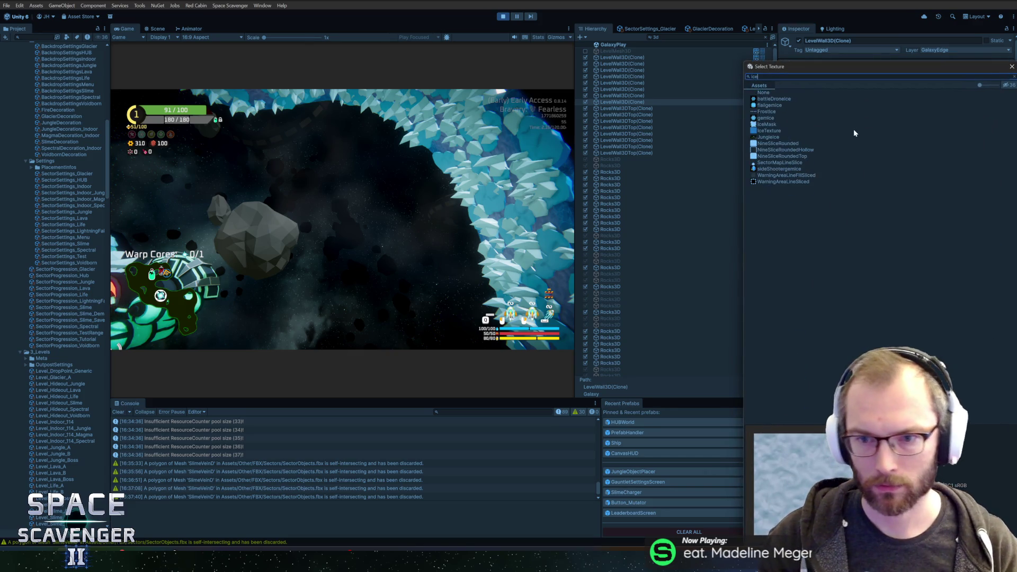
pyautogui.press('Escape')
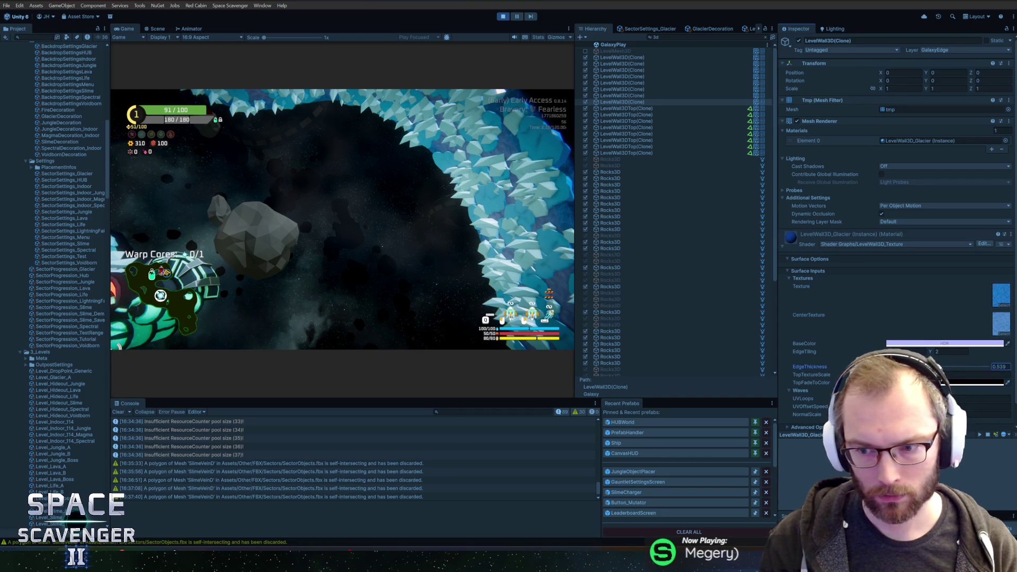
pyautogui.moveTo(942, 366); pyautogui.dragTo(1005, 367)
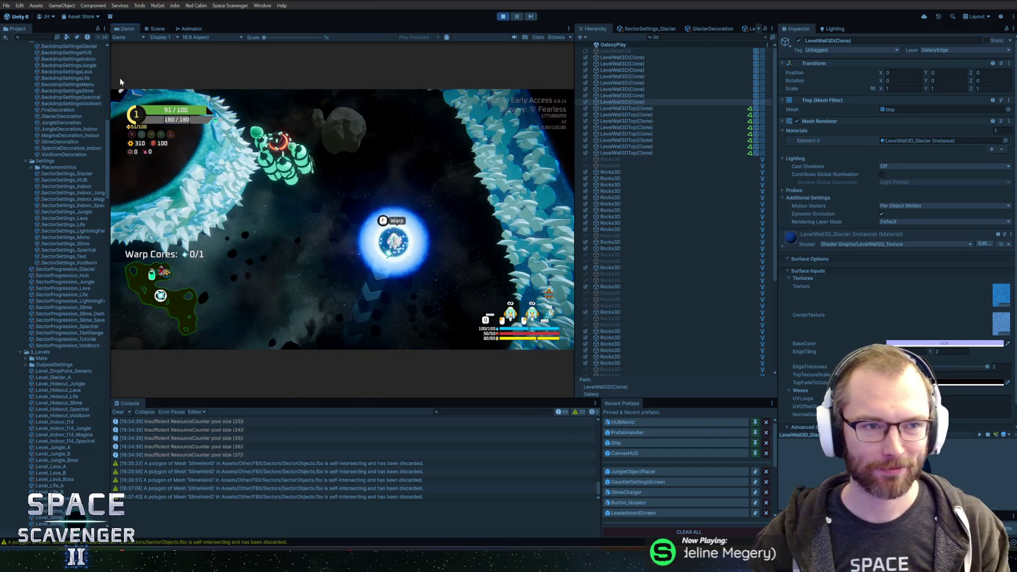
# - Maximize the Game view to play-test the retuned glacier walls
pyautogui.doubleClick(127, 30)
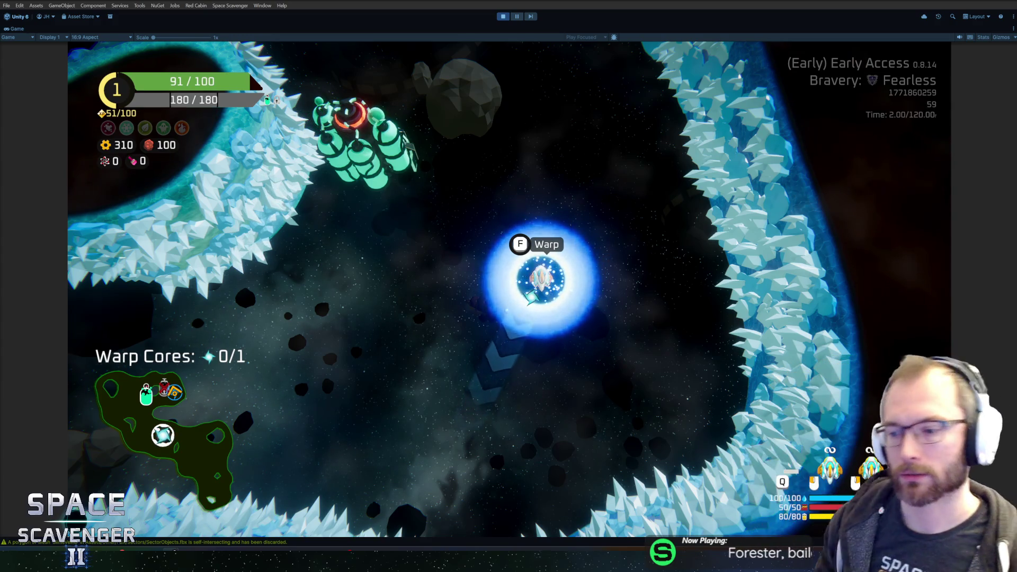
# - Resume the paused game, then return to the full editor layout
pyautogui.click(602, 209)
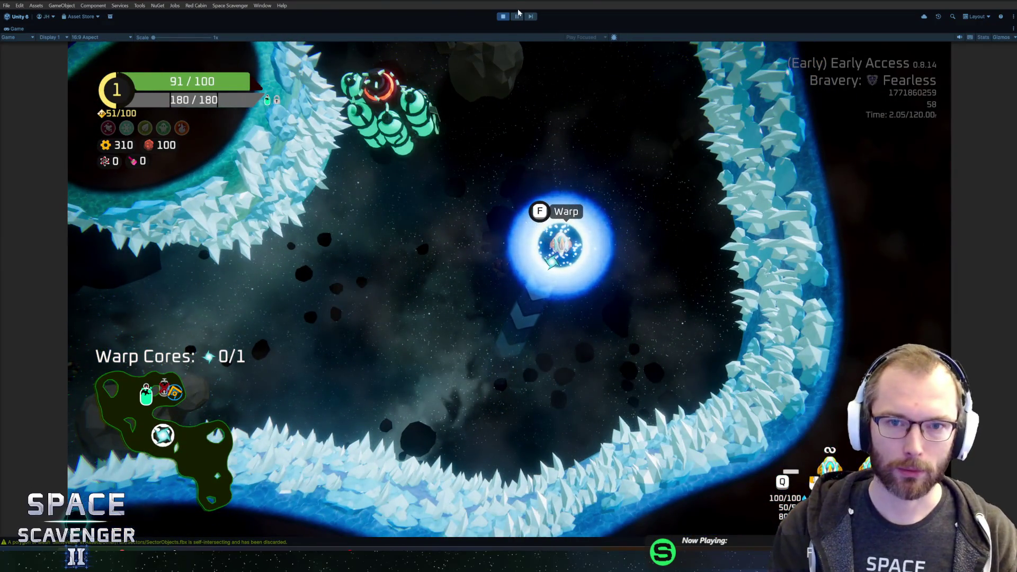
pyautogui.click(519, 19)
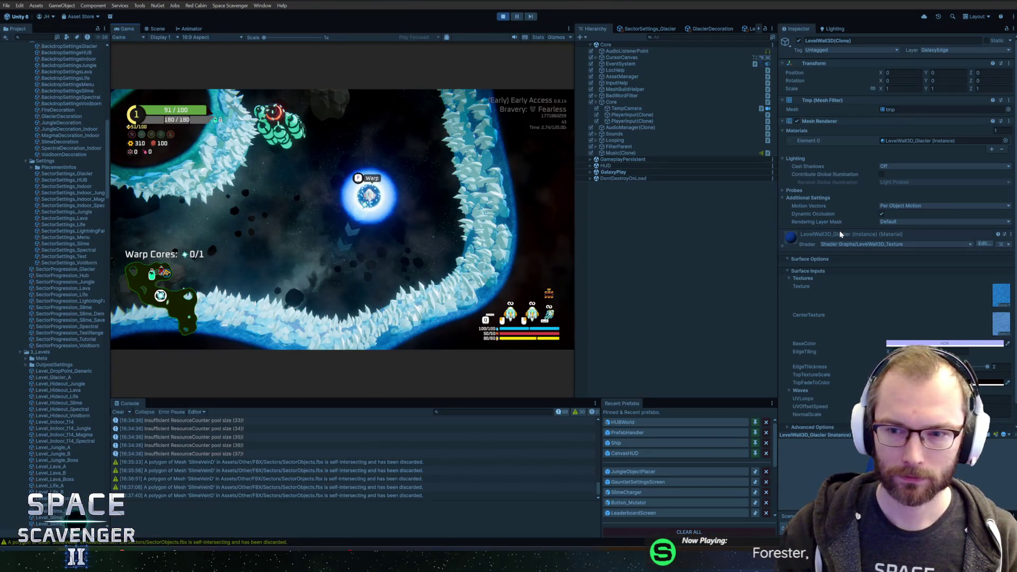
# - Copy the tuned wall material's properties and paste them onto the LevelWall3D_Glacier asset
pyautogui.rightClick(851, 234)
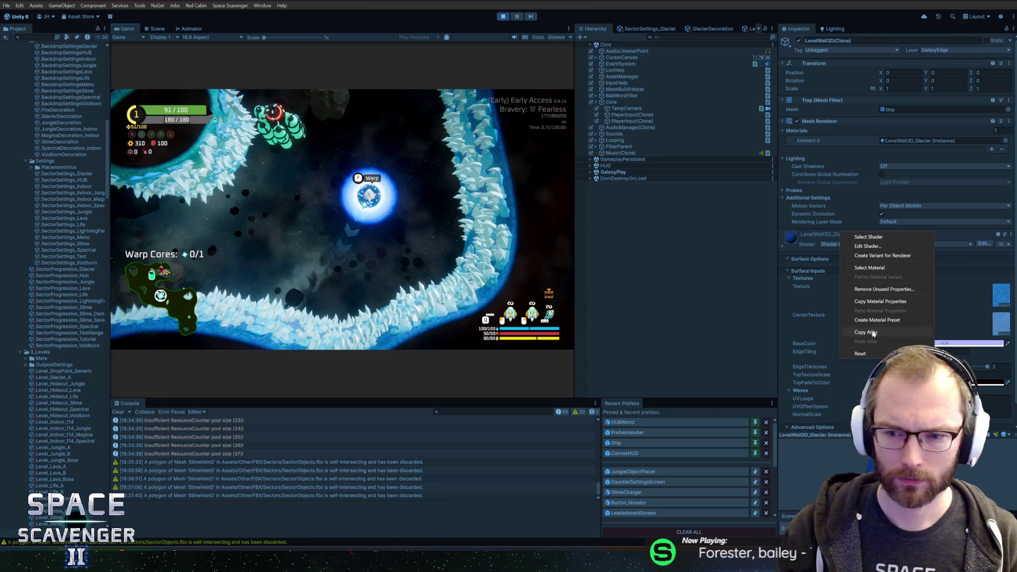
pyautogui.click(875, 303)
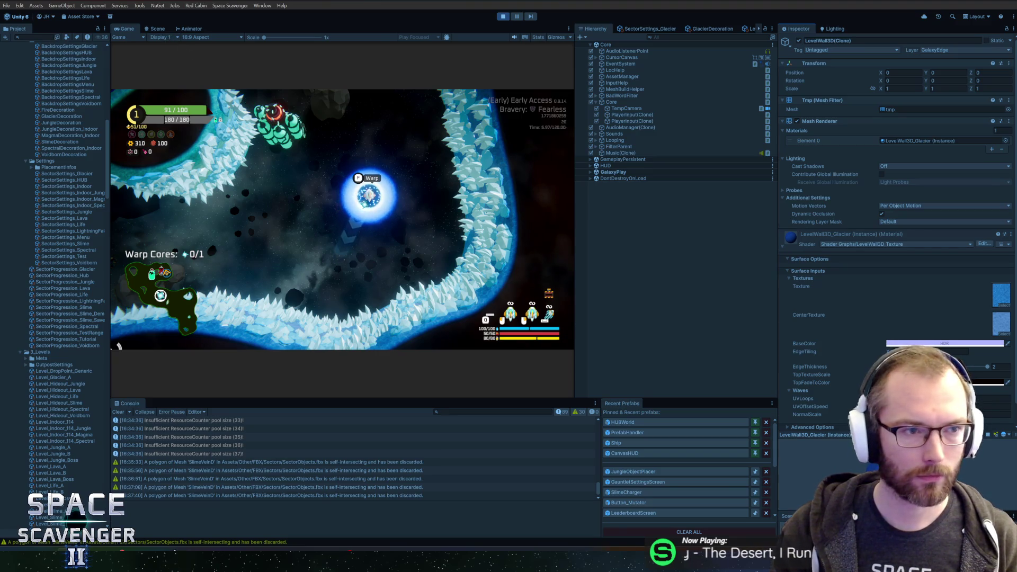
pyautogui.write('3d_gla')
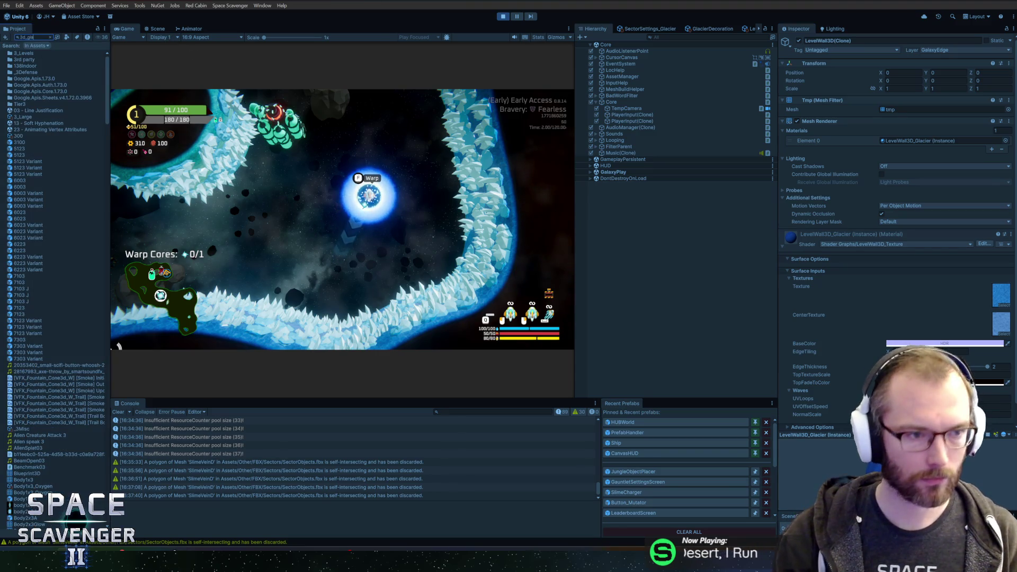
pyautogui.press('Down')
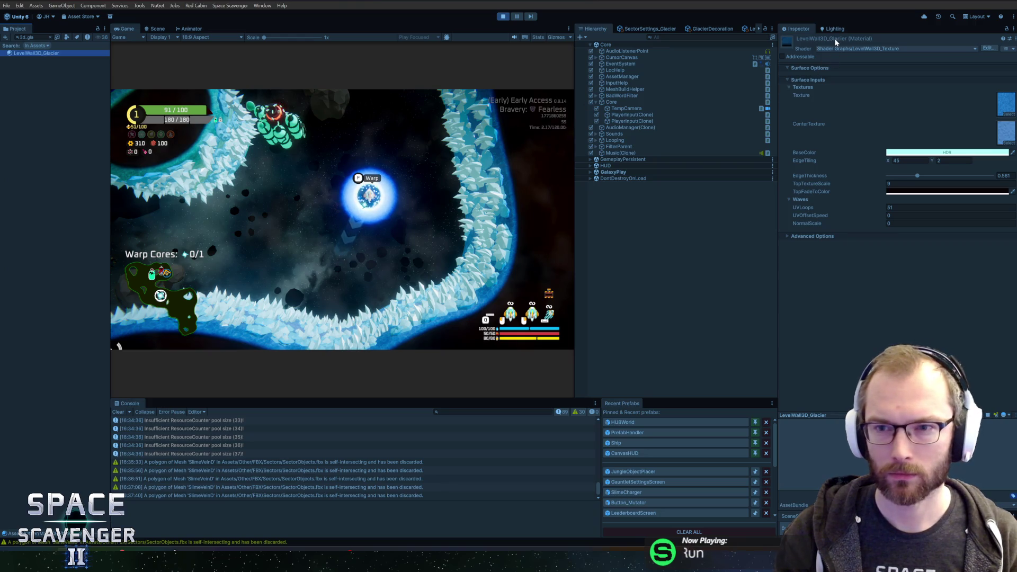
pyautogui.rightClick(836, 41)
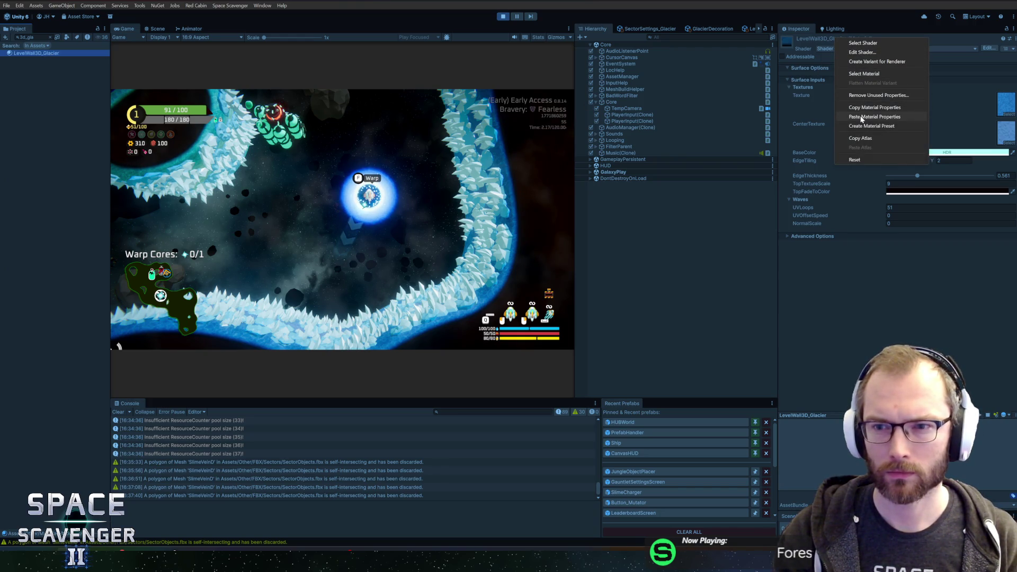
pyautogui.click(861, 118)
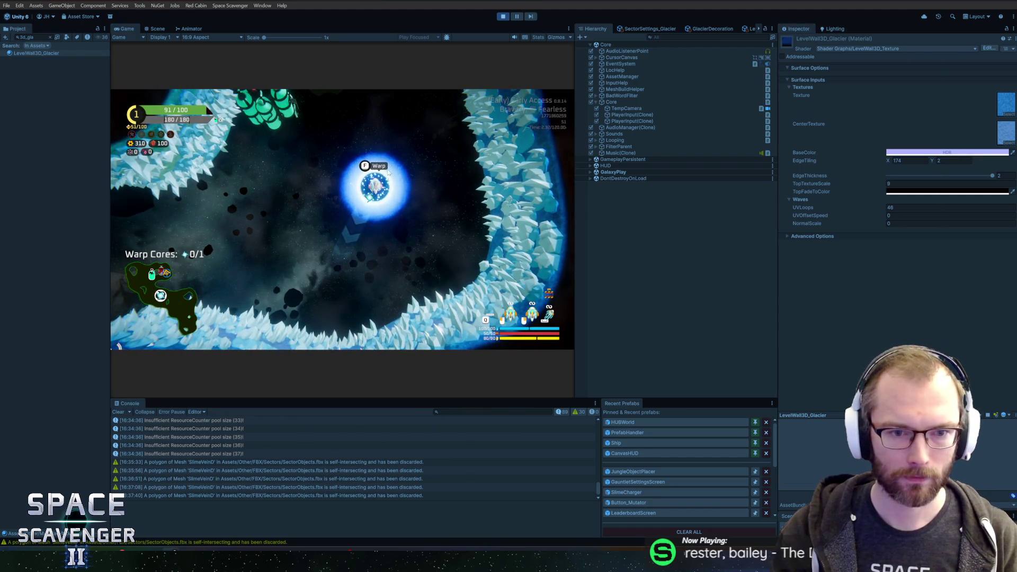
pyautogui.hotkey('alt', 'Tab')
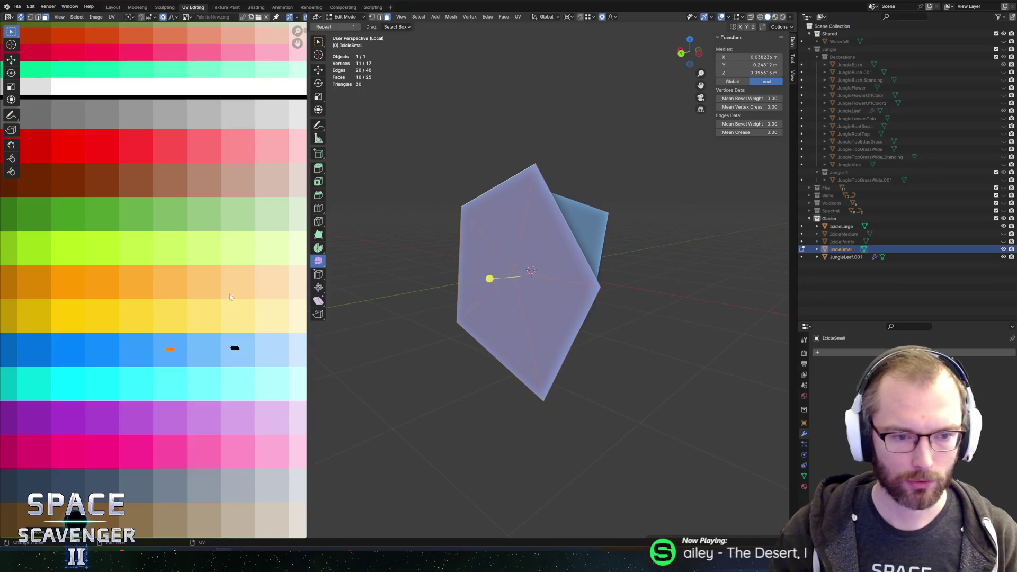
# - Select the icicle meshes and leave the isolated view to show all icicles
pyautogui.hotkey('alt', 'a')
pyautogui.keyDown('shift'); pyautogui.click(841, 226); pyautogui.keyUp('shift')
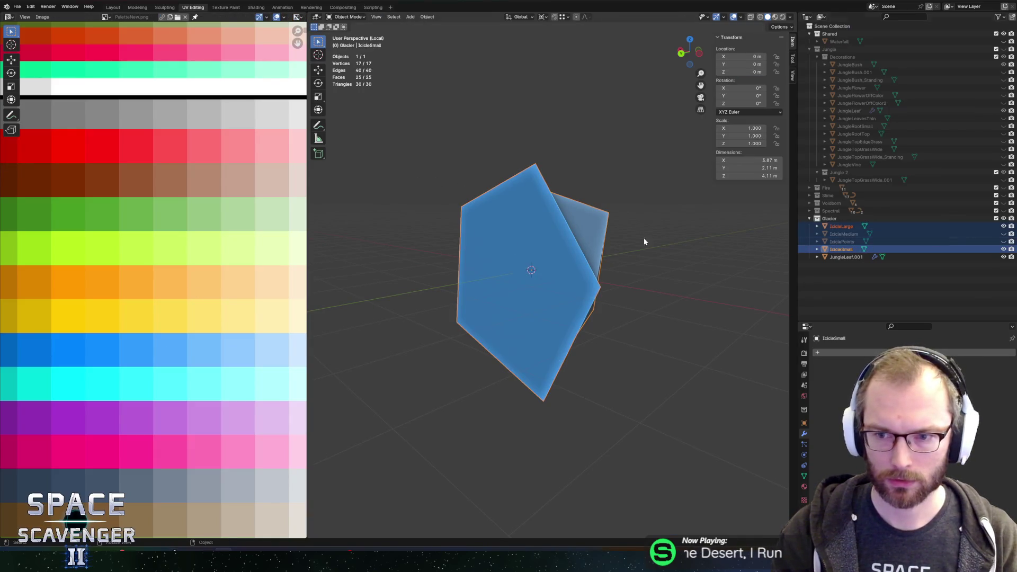
pyautogui.press('a')
pyautogui.press('Tab')
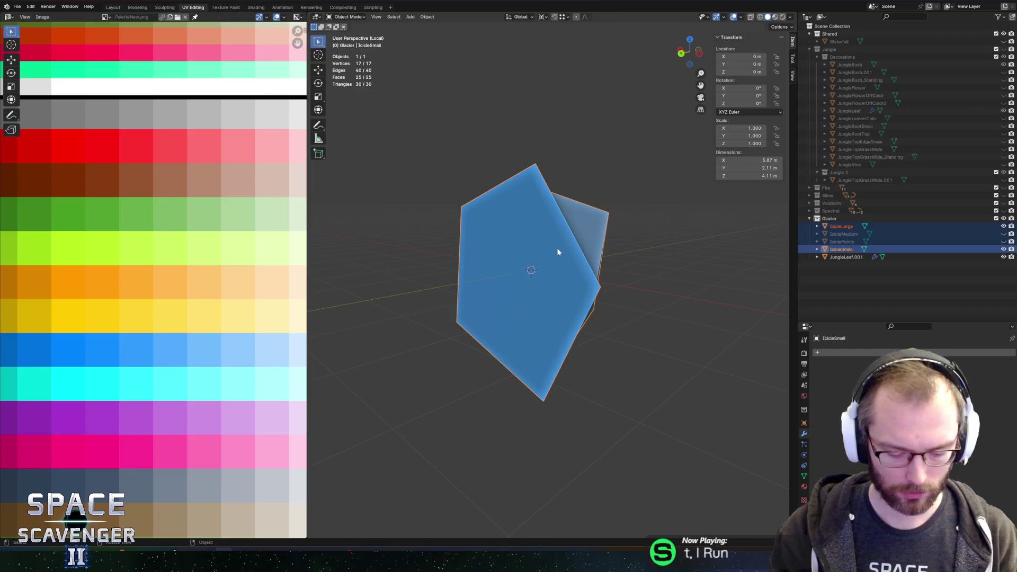
pyautogui.press('KP_Divide')
# - Move a UV island of IcicleLarge onto another palette colour
pyautogui.keyDown('shift'); pyautogui.click(527, 249); pyautogui.keyUp('shift')
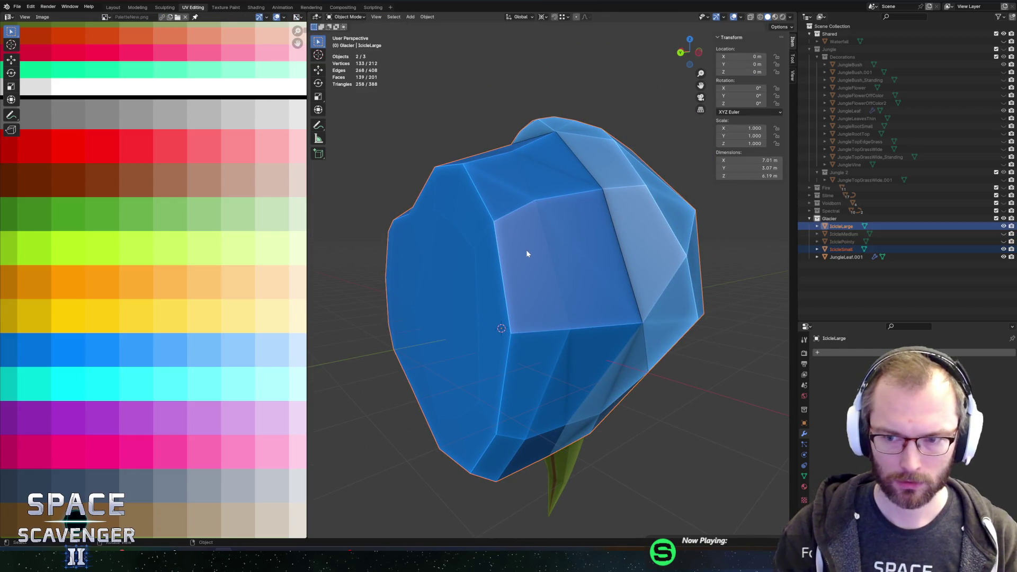
pyautogui.press('Tab')
pyautogui.scroll(-3, 122, 342)
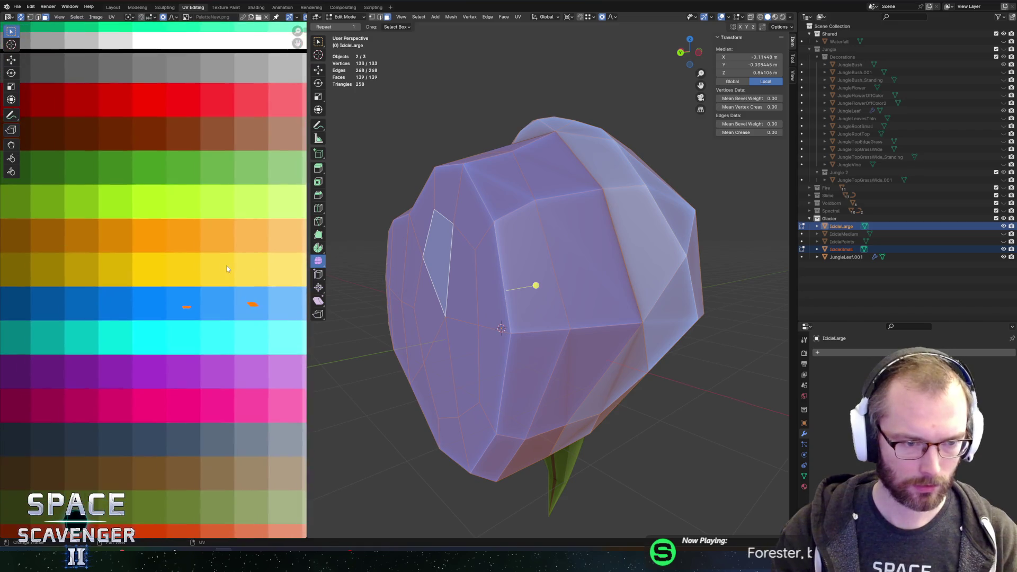
pyautogui.scroll(2, 168, 276)
pyautogui.moveTo(200, 316); pyautogui.dragTo(200, 316)
pyautogui.press('g')
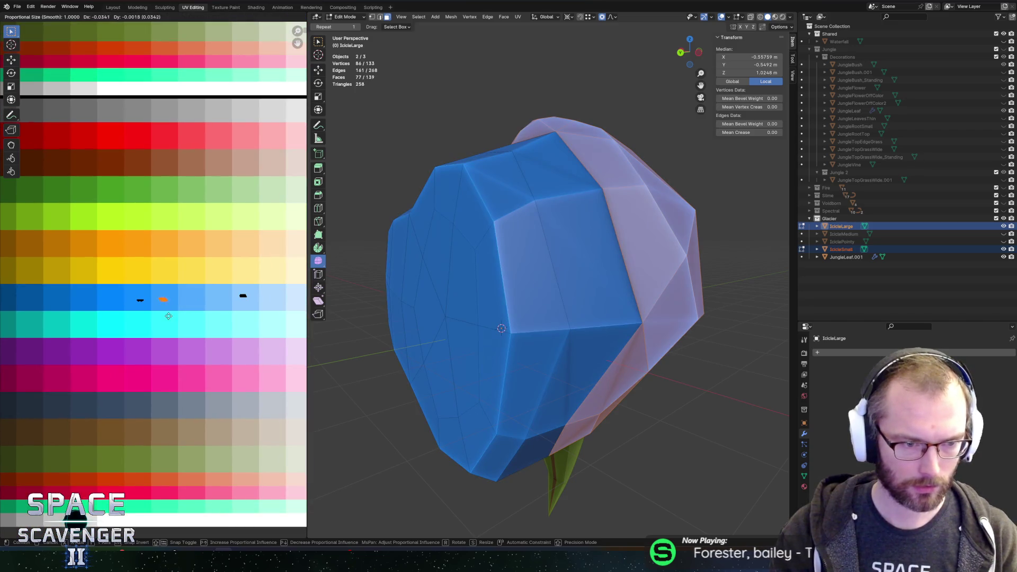
pyautogui.click(147, 311)
pyautogui.press('a')
pyautogui.click(489, 251)
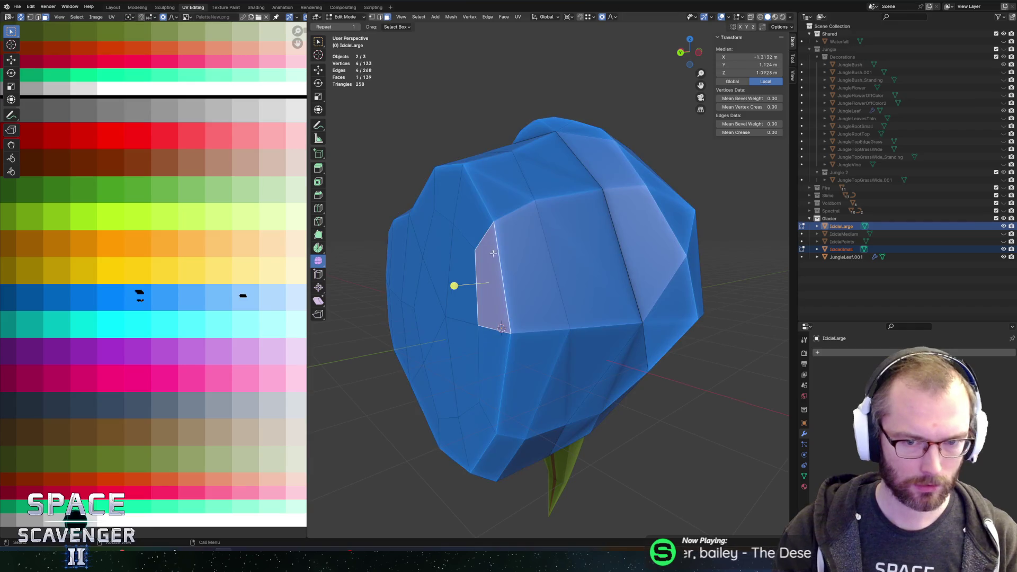
pyautogui.press('Tab')
# - Export the icicles to SectorObjects.fbx and check the result in Unity
pyautogui.hotkey('ctrl', 'e')
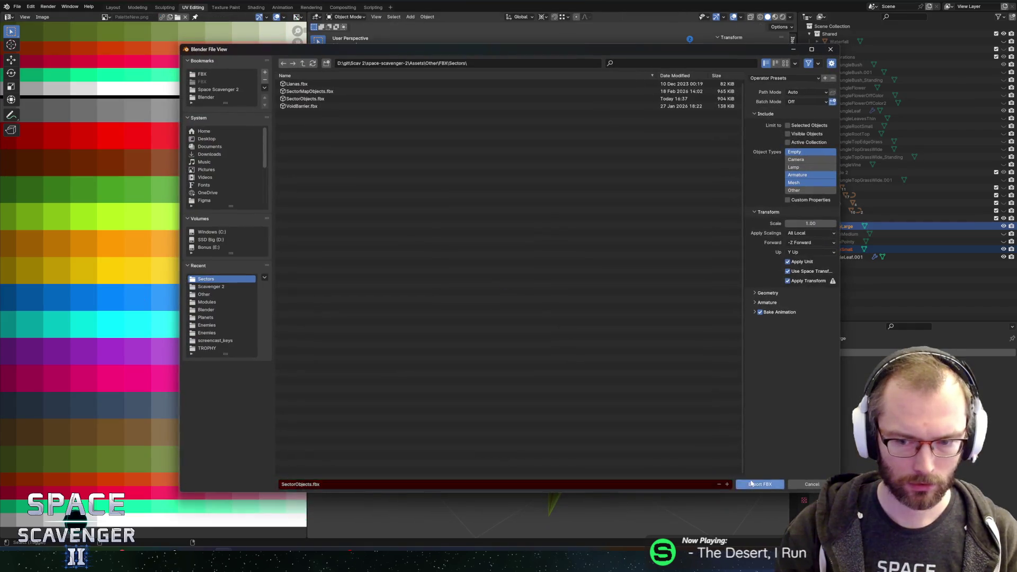
pyautogui.press('Return')
pyautogui.hotkey('alt', 'Tab')
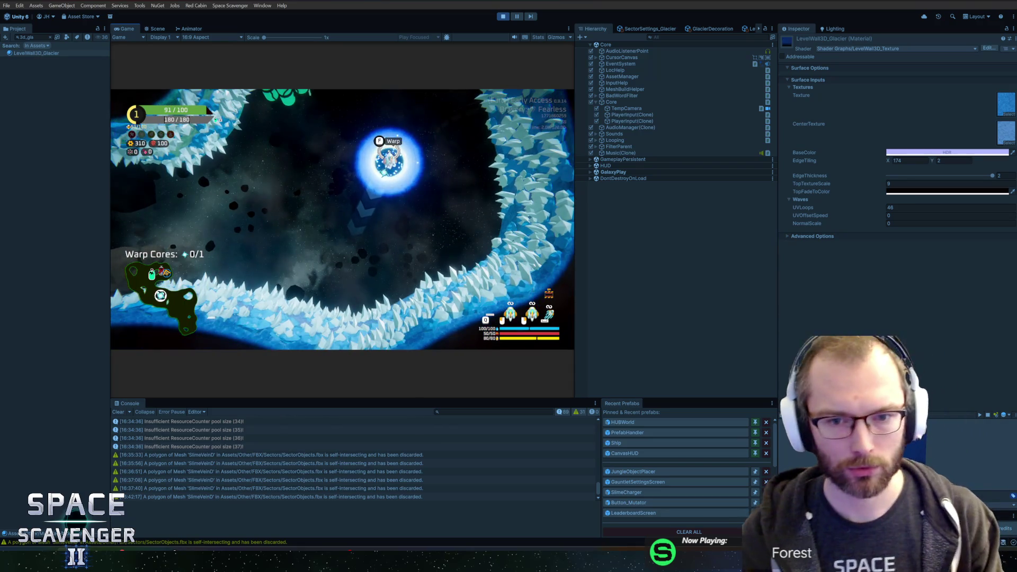
pyautogui.hotkey('alt', 'Tab')
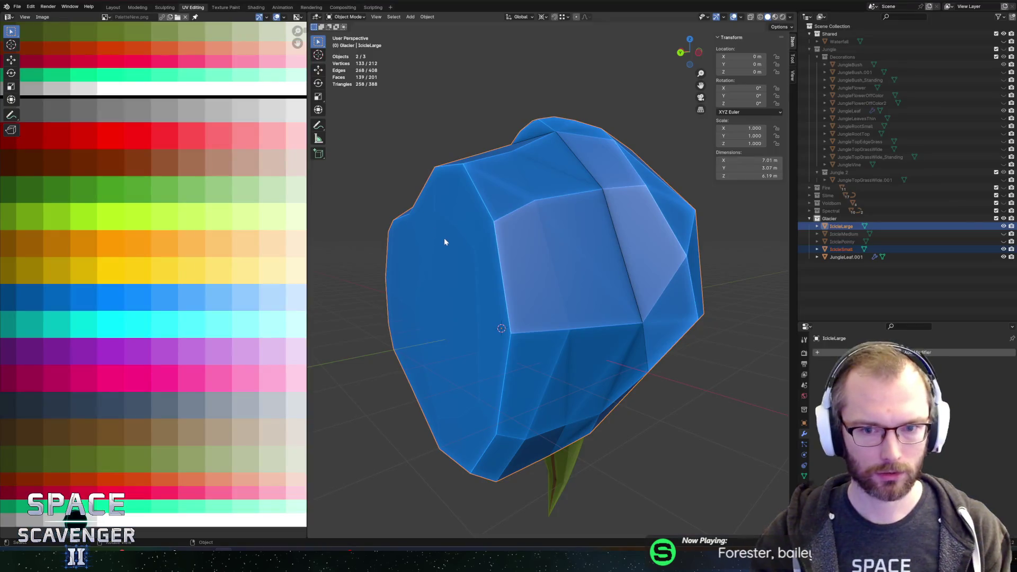
pyautogui.press('a')
pyautogui.hotkey('alt', 'a')
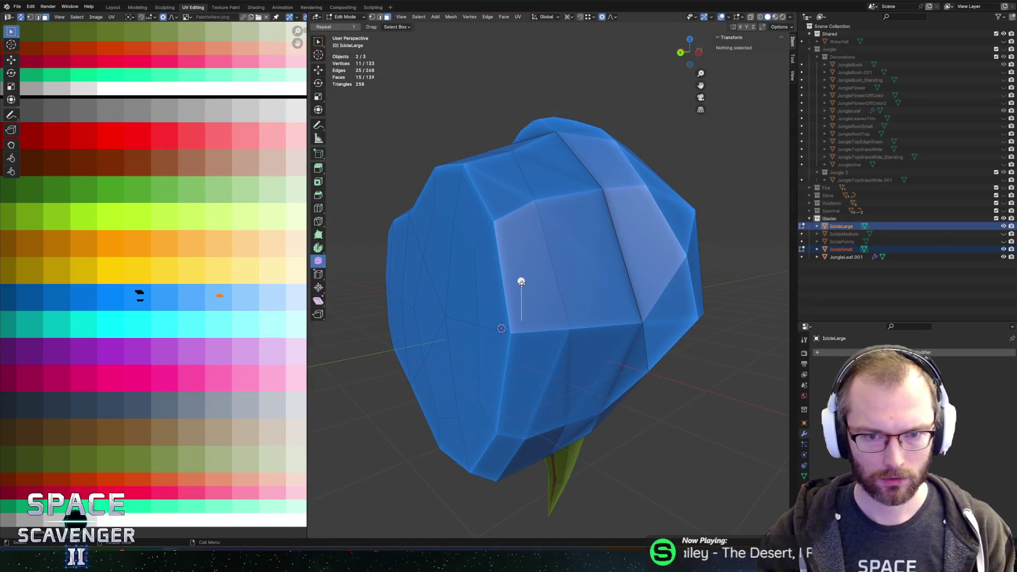
pyautogui.hotkey('alt', 'Tab')
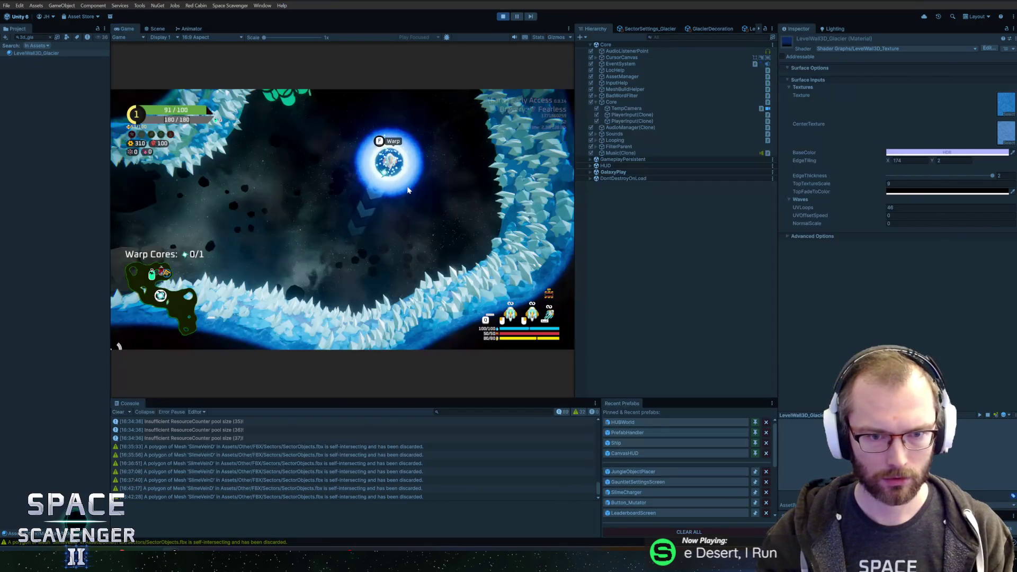
pyautogui.hotkey('alt', 'Tab')
# - Shift the selected UV point left along X, re-export, and check the new colour in Unity
pyautogui.press('g')
pyautogui.press('x')
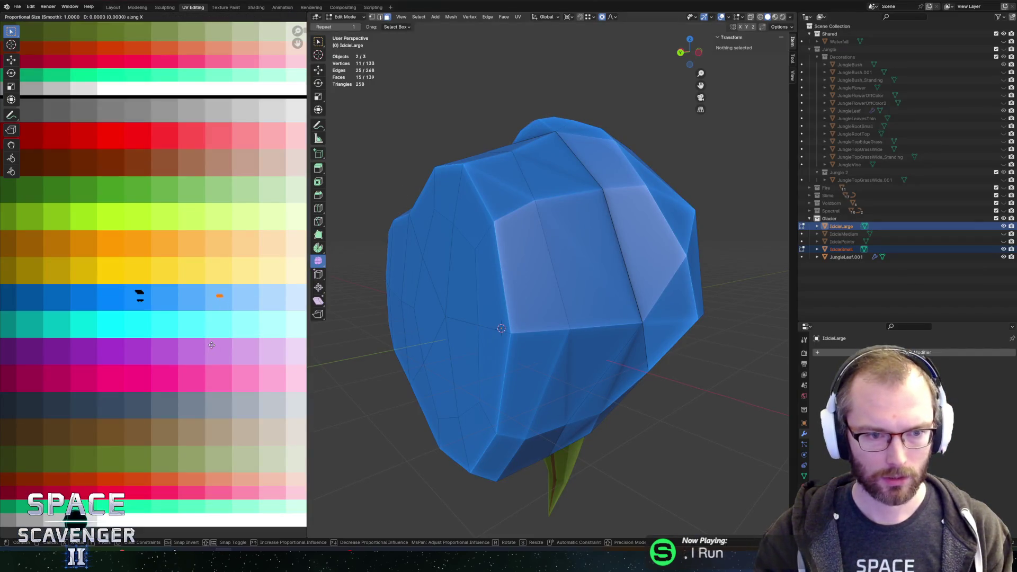
pyautogui.click(194, 344)
pyautogui.hotkey('shift', 'alt', 's')
pyautogui.press('Return')
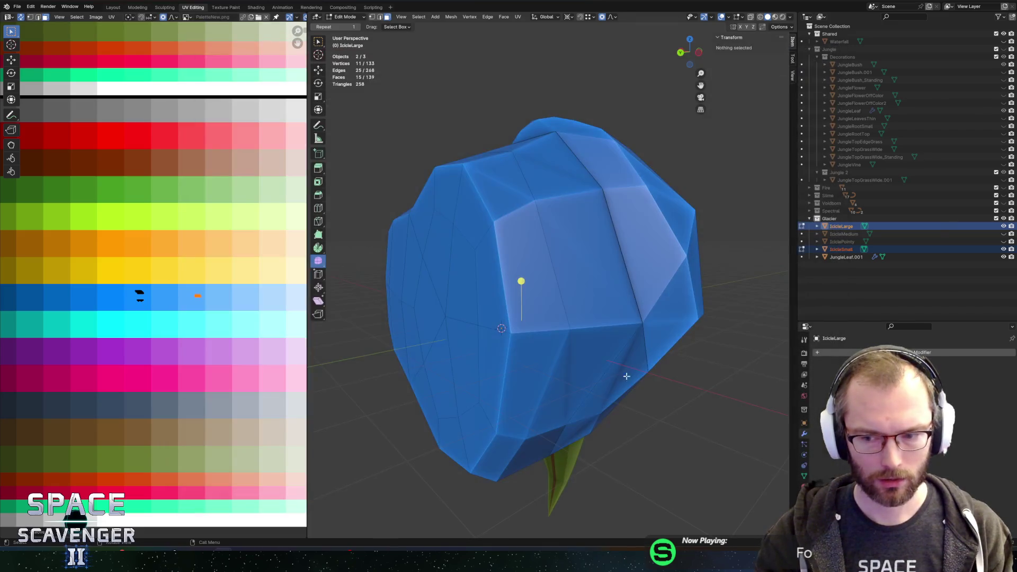
pyautogui.hotkey('alt', 'Tab')
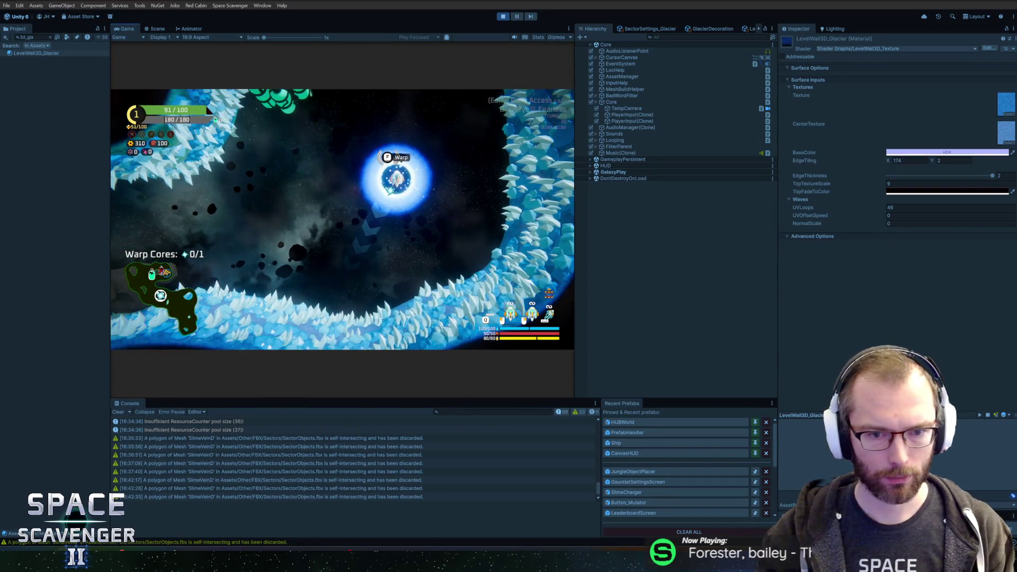
pyautogui.hotkey('alt', 'Tab')
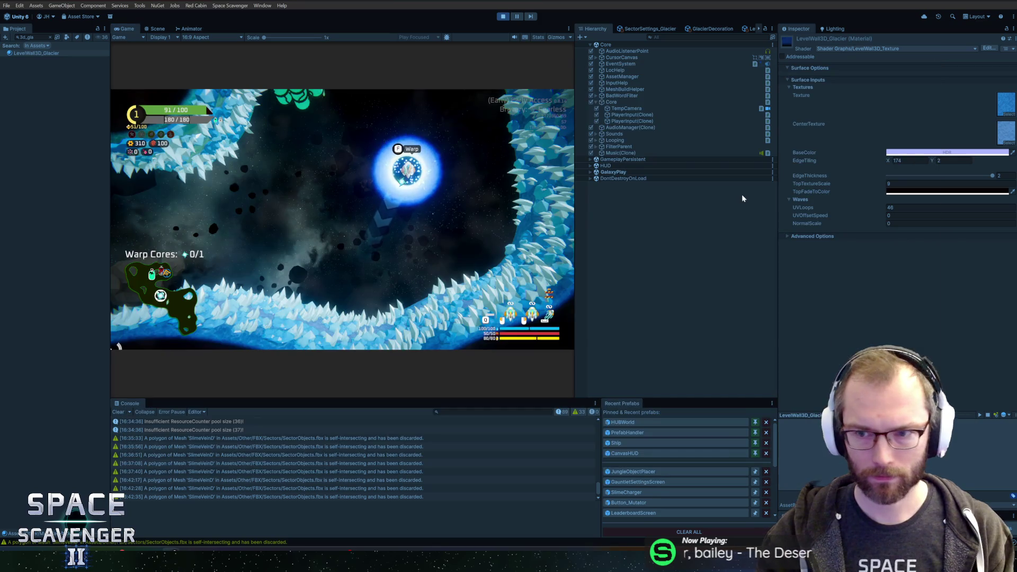
pyautogui.hotkey('alt', 'Tab')
# - Unhide IcicleMedium, move its UVs to a different blue cell, and export SectorObjects.fbx
pyautogui.scroll(-3, 489, 201)
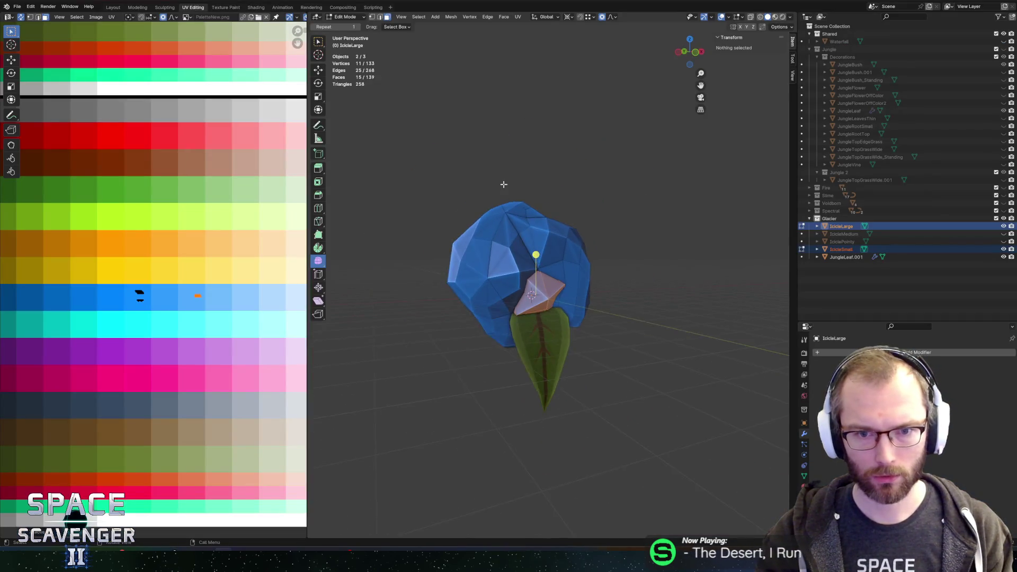
pyautogui.press('Tab')
pyautogui.moveTo(489, 200)
pyautogui.mouseDown()
pyautogui.moveTo(526, 215)
pyautogui.moveTo(568, 209)
pyautogui.moveTo(641, 227)
pyautogui.moveTo(622, 196)
pyautogui.moveTo(689, 212)
pyautogui.mouseUp()
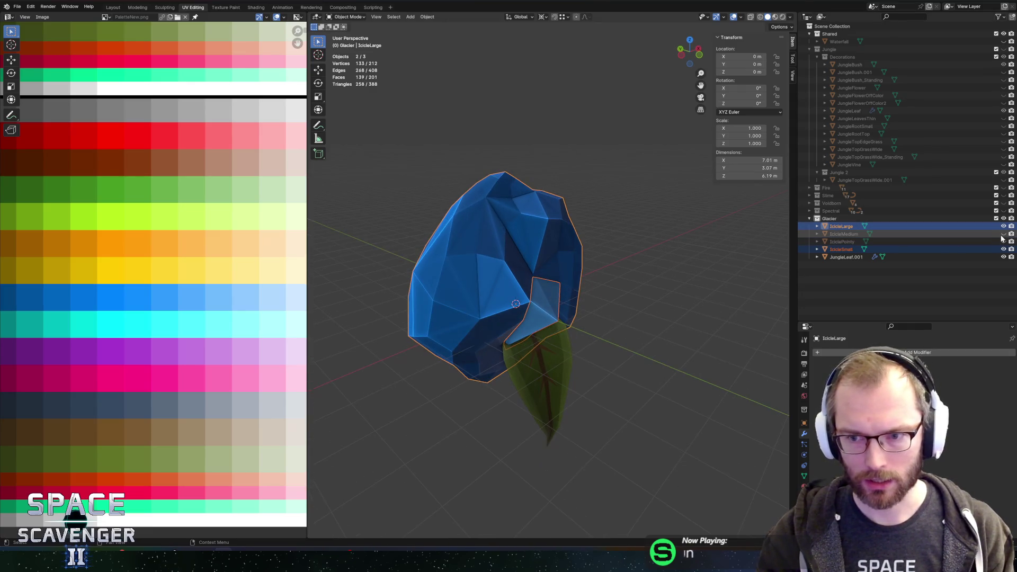
pyautogui.click(1003, 234)
pyautogui.click(858, 234)
pyautogui.press('Tab')
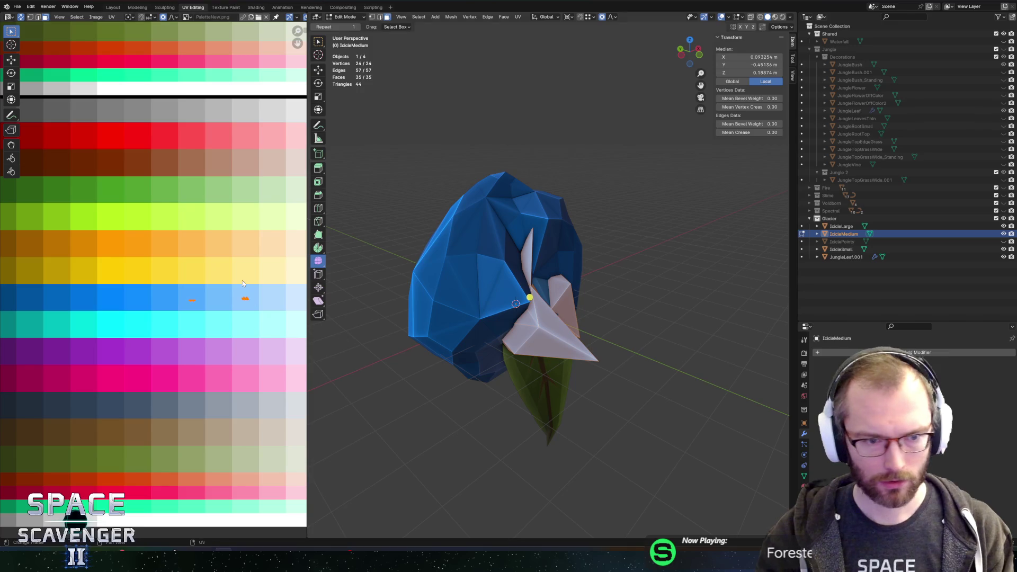
pyautogui.press('g')
pyautogui.click(206, 315)
pyautogui.press('g')
pyautogui.click(216, 329)
pyautogui.hotkey('ctrl', 'shift', 's')
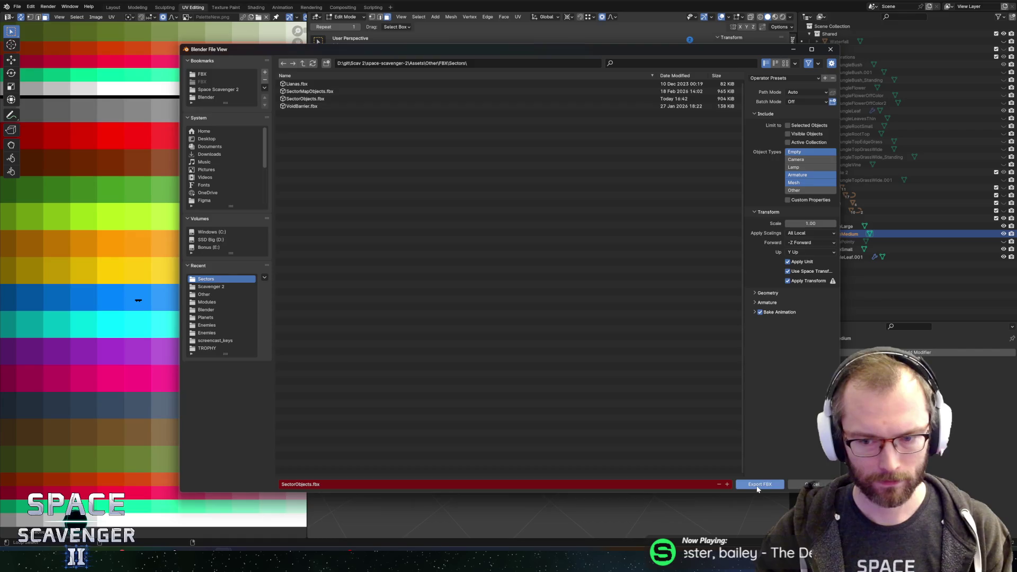
pyautogui.click(759, 484)
pyautogui.hotkey('alt', 'Tab')
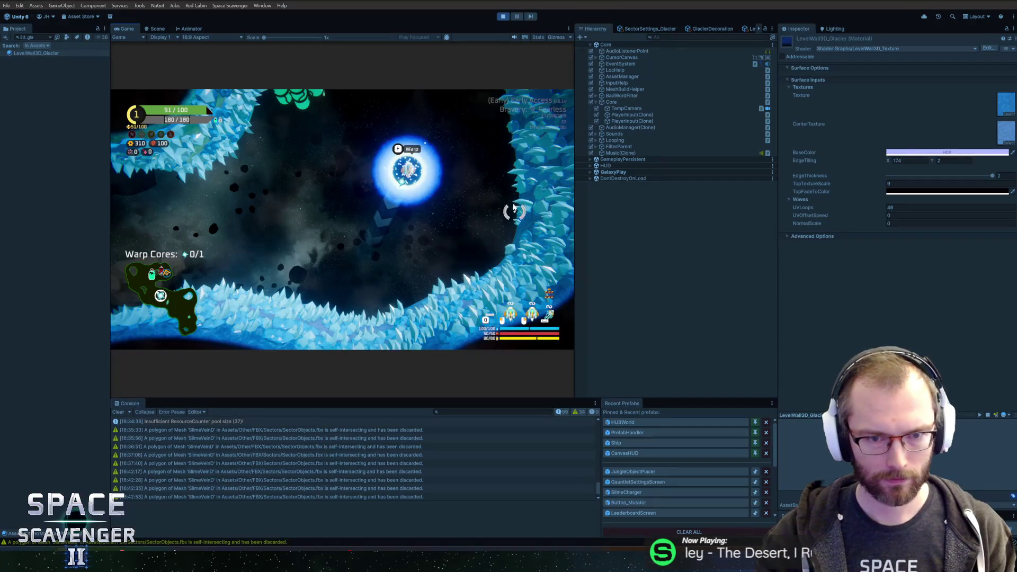
pyautogui.press('w')
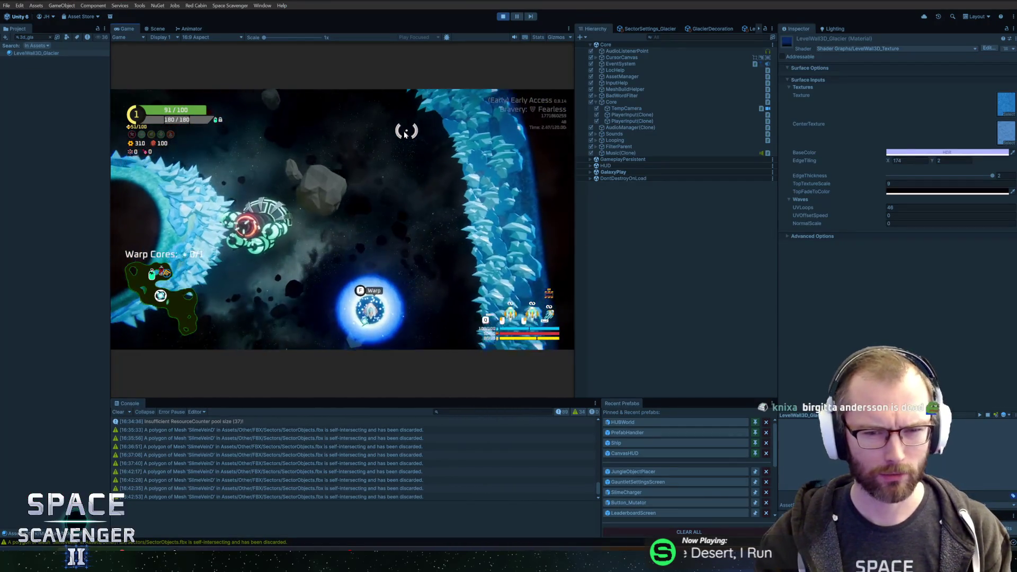
pyautogui.press('s')
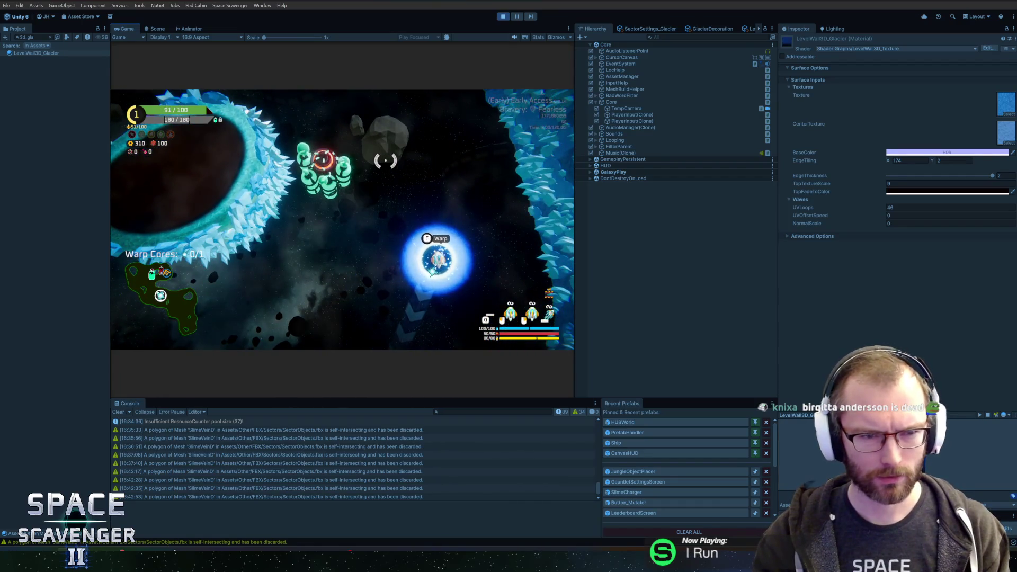
pyautogui.press('d')
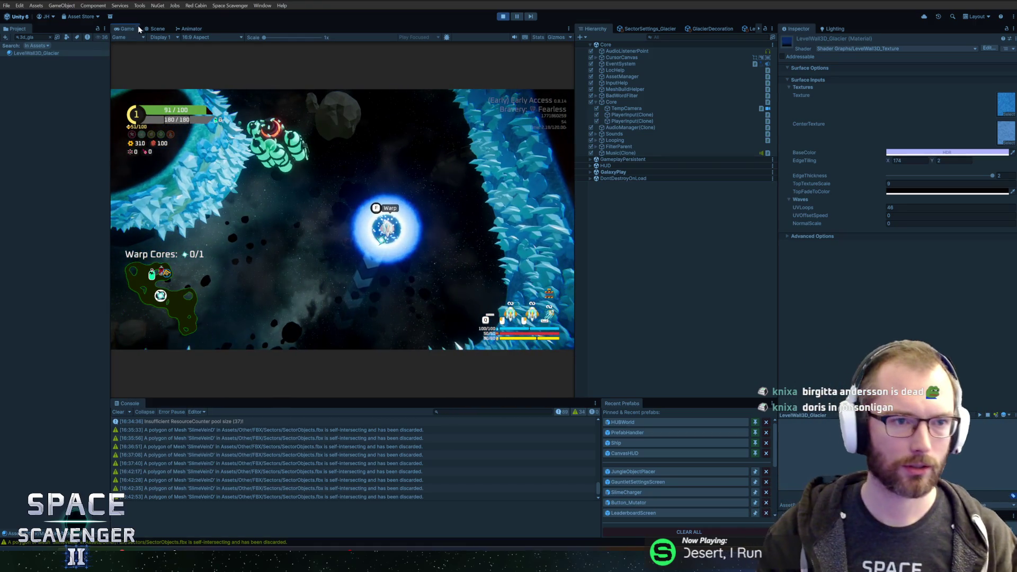
# - Maximize the Game view, fly the ship through the glacier, then pause and restore the layout
pyautogui.doubleClick(140, 27)
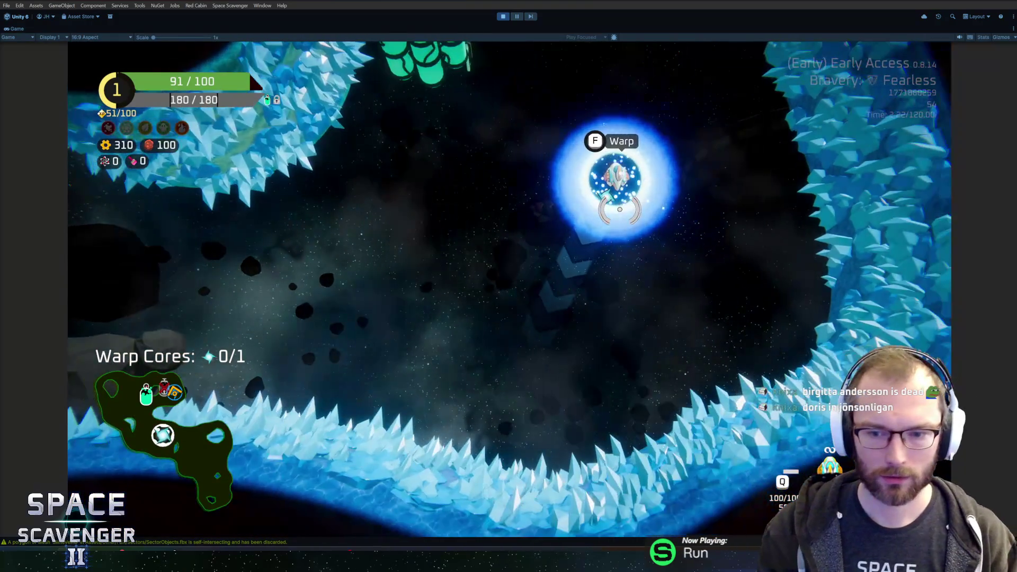
pyautogui.press('f')
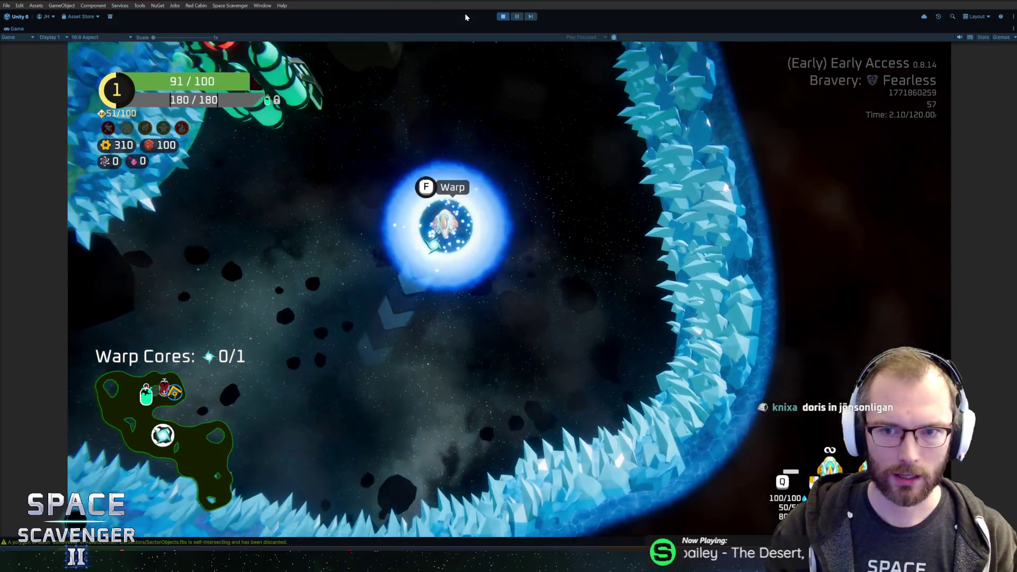
pyautogui.click(517, 17)
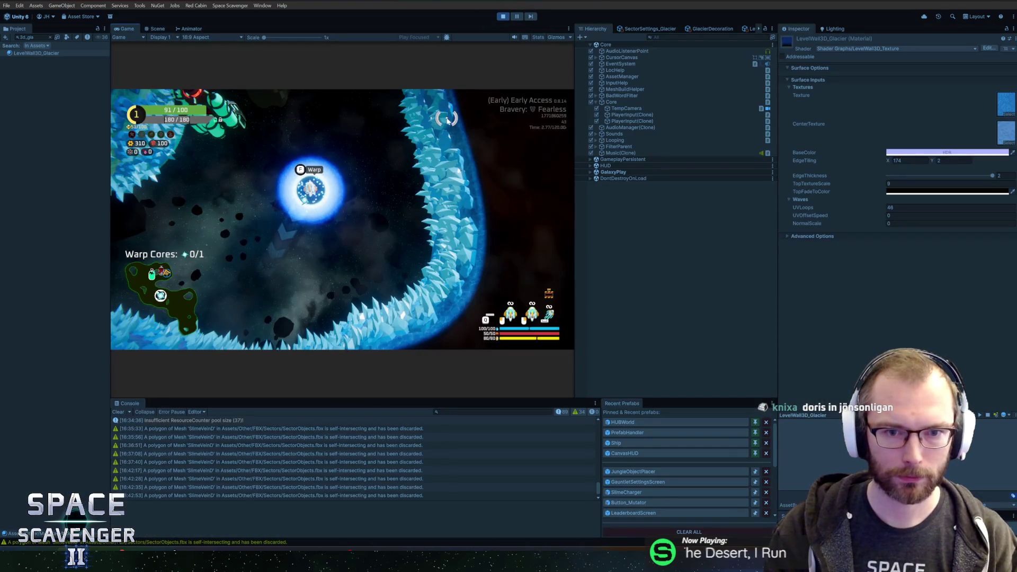
# - Duplicate the IcicleLarge decoration layer, set the copy's Mesh to IcicleSmall, and adjust its minimum scale
pyautogui.click(710, 29)
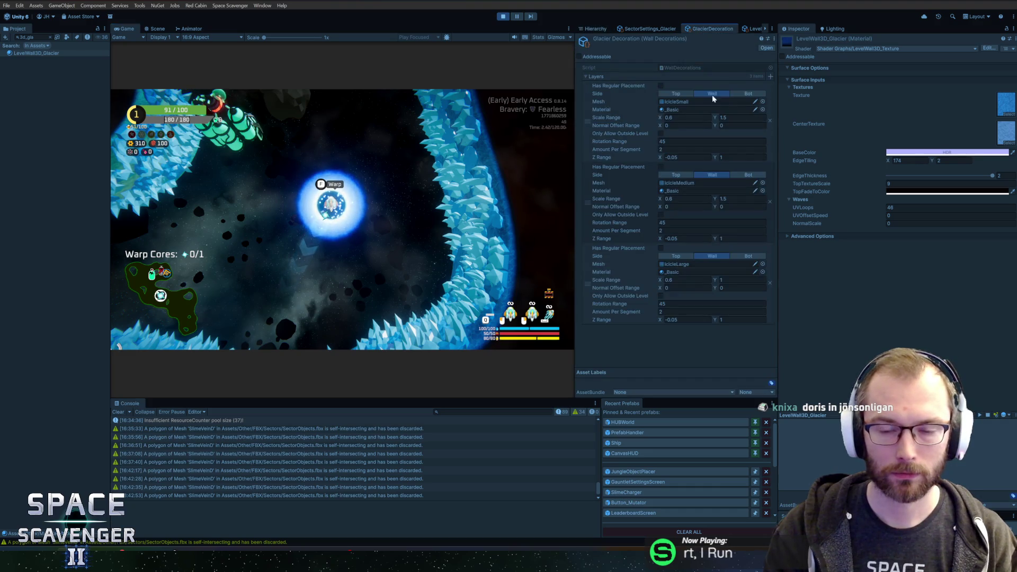
pyautogui.rightClick(588, 281)
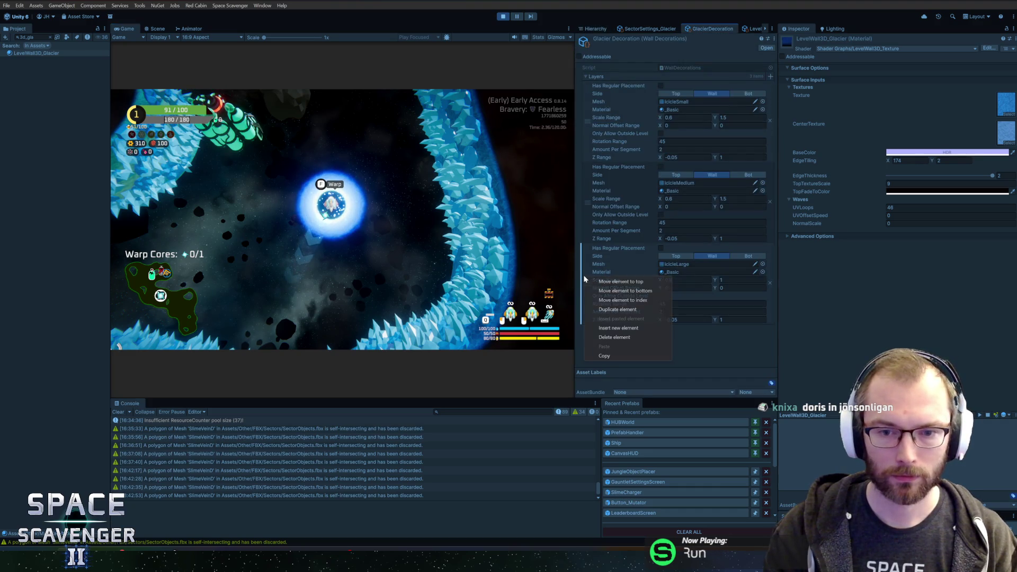
pyautogui.click(621, 310)
pyautogui.scroll(-3, 633, 291)
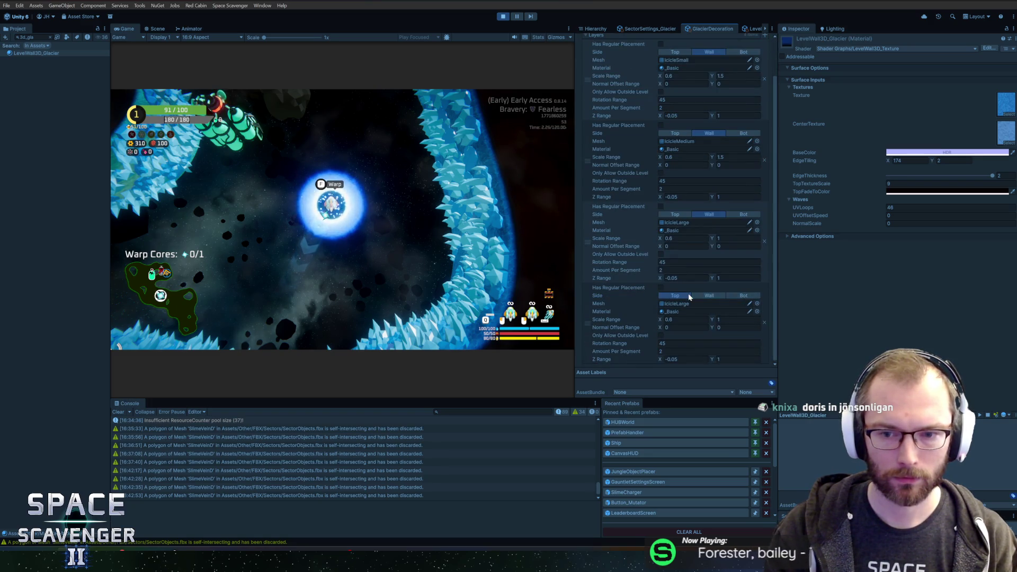
pyautogui.click(758, 304)
pyautogui.write('sma')
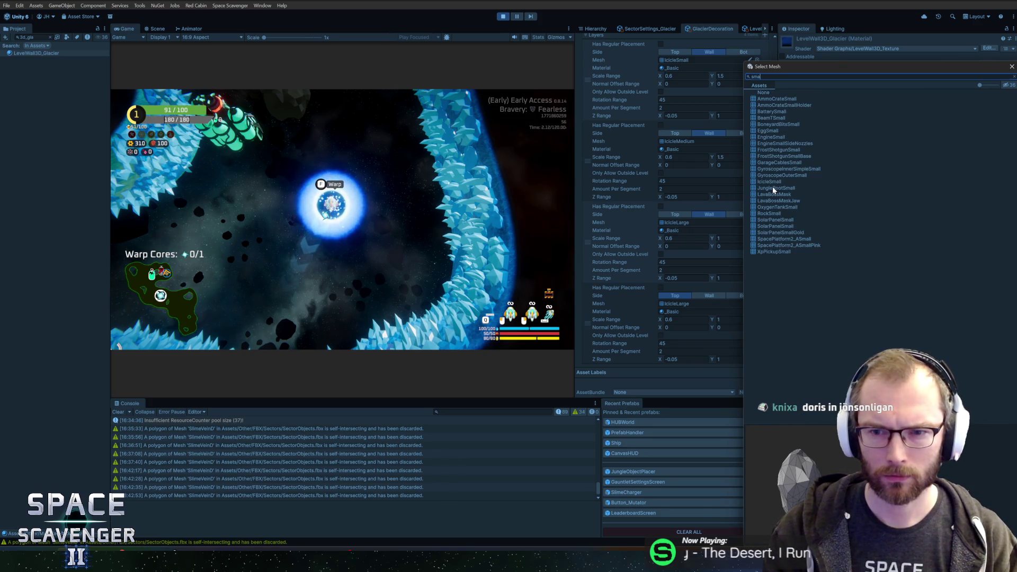
pyautogui.click(772, 182)
pyautogui.doubleClick(772, 181)
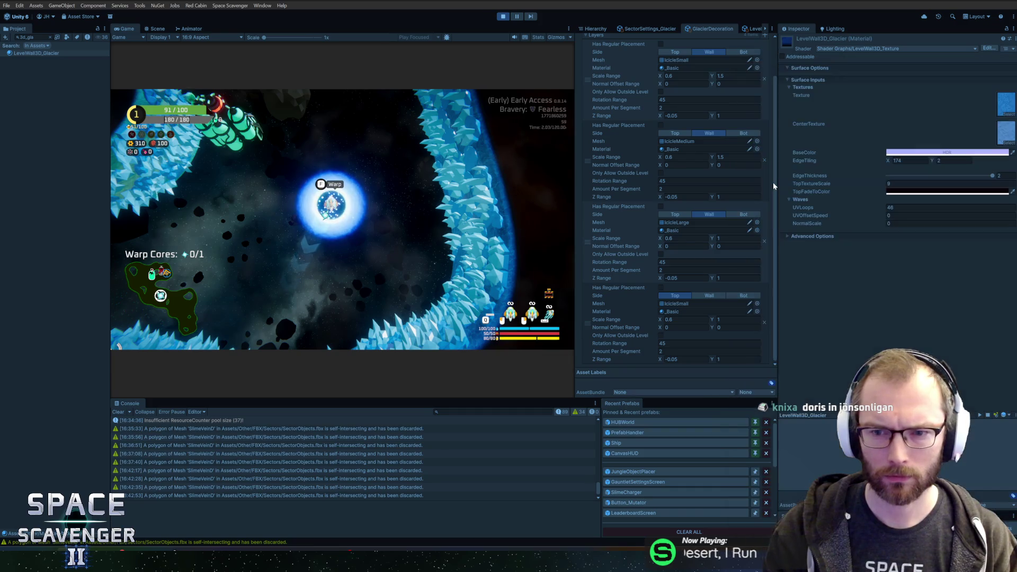
pyautogui.click(705, 319)
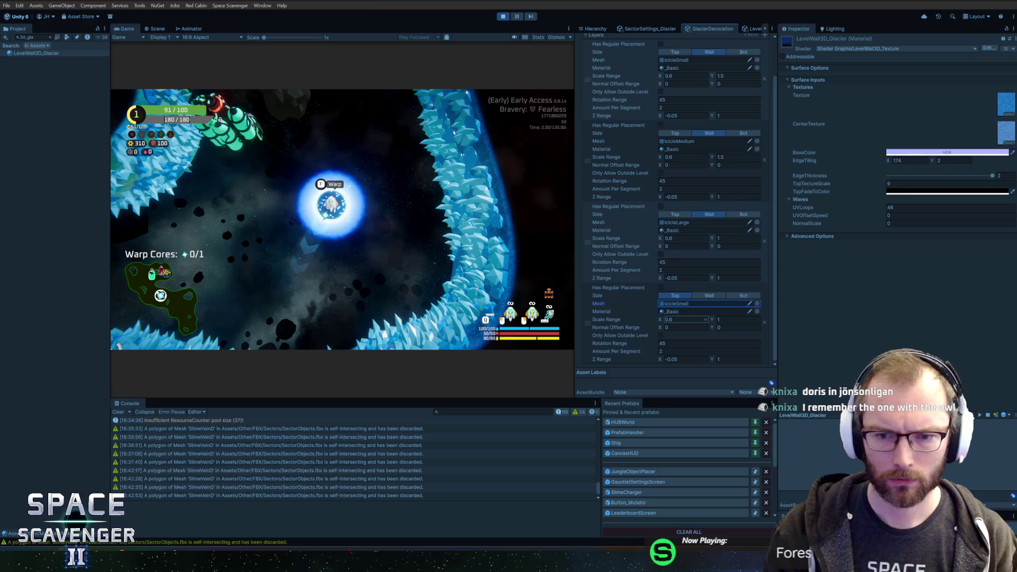
pyautogui.click(398, 200)
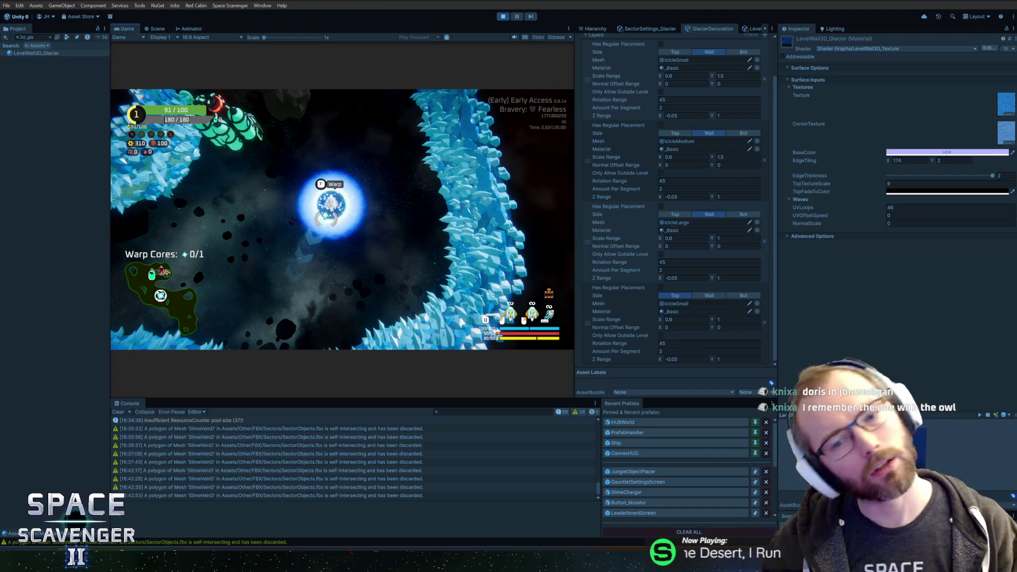
pyautogui.hotkey('alt', 'Tab')
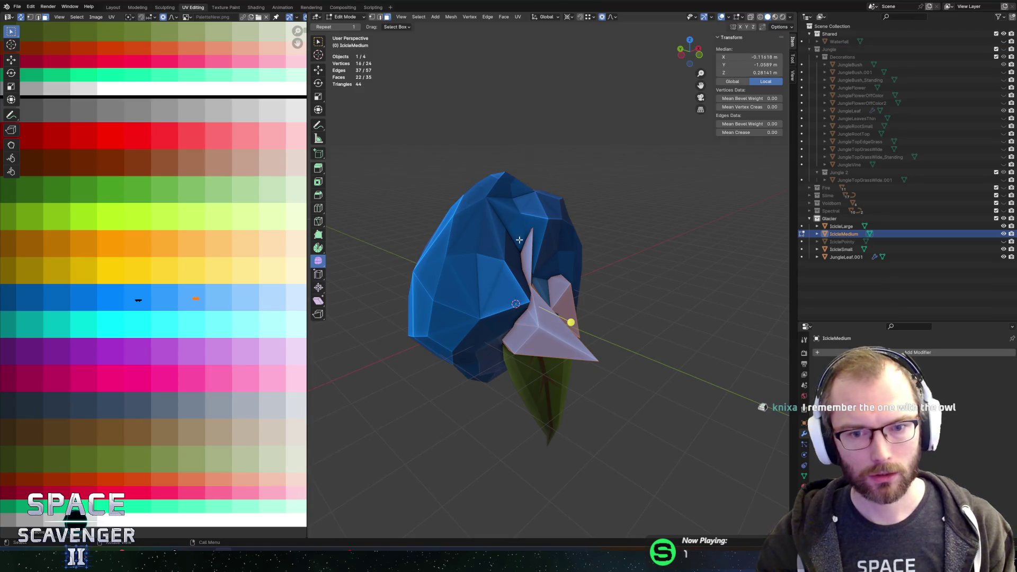
# - Duplicate IcicleMedium, rotate the copy -90° about X, and apply its rotation
pyautogui.moveTo(520, 240)
pyautogui.mouseDown()
pyautogui.moveTo(551, 234)
pyautogui.moveTo(525, 246)
pyautogui.mouseUp()
pyautogui.press('Tab')
pyautogui.hotkey('shift', 'd')
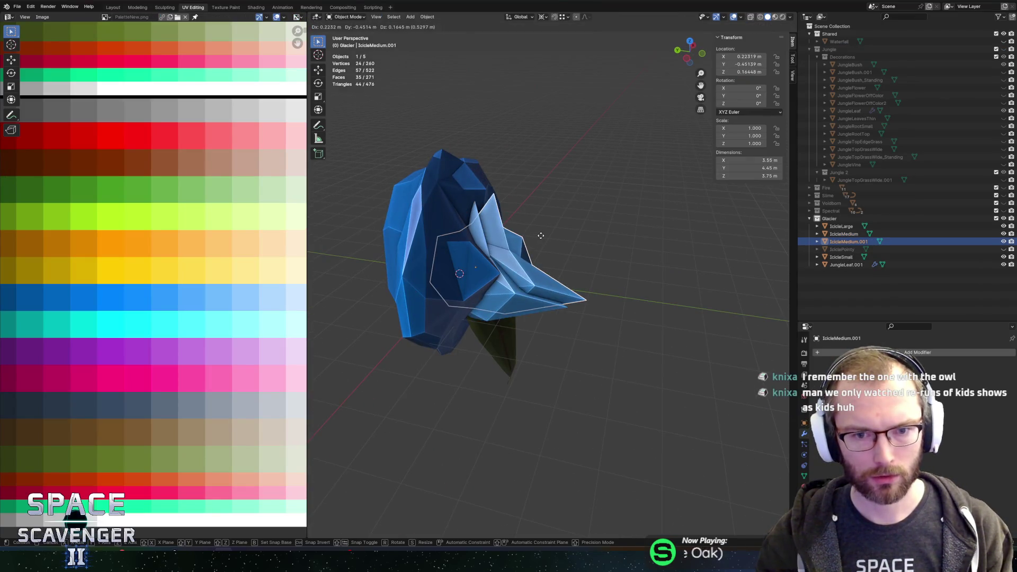
pyautogui.press('Escape')
pyautogui.write('rx90')
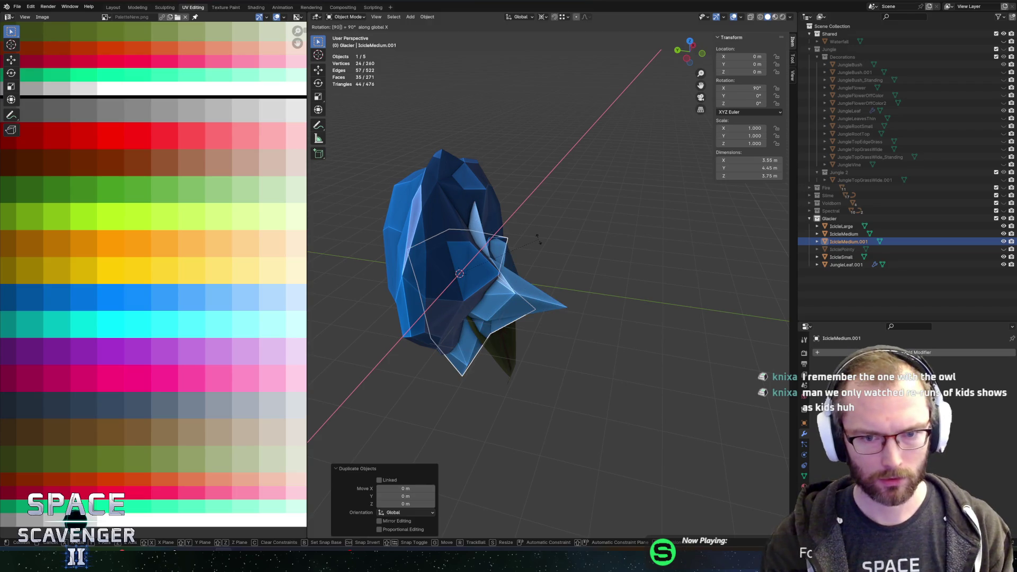
pyautogui.press('-')
pyautogui.press('Return')
pyautogui.hotkey('ctrl', 'a')
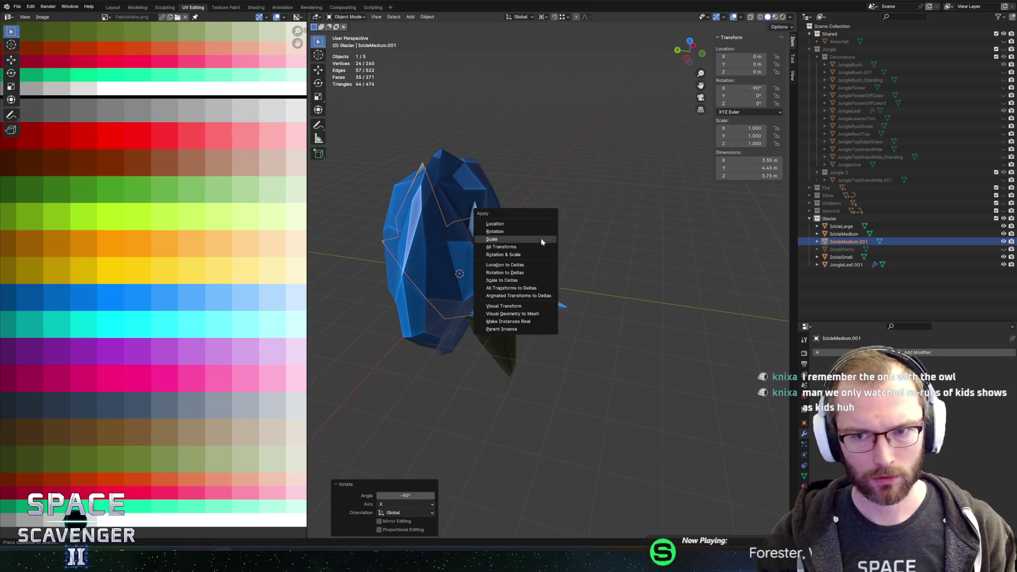
pyautogui.click(521, 231)
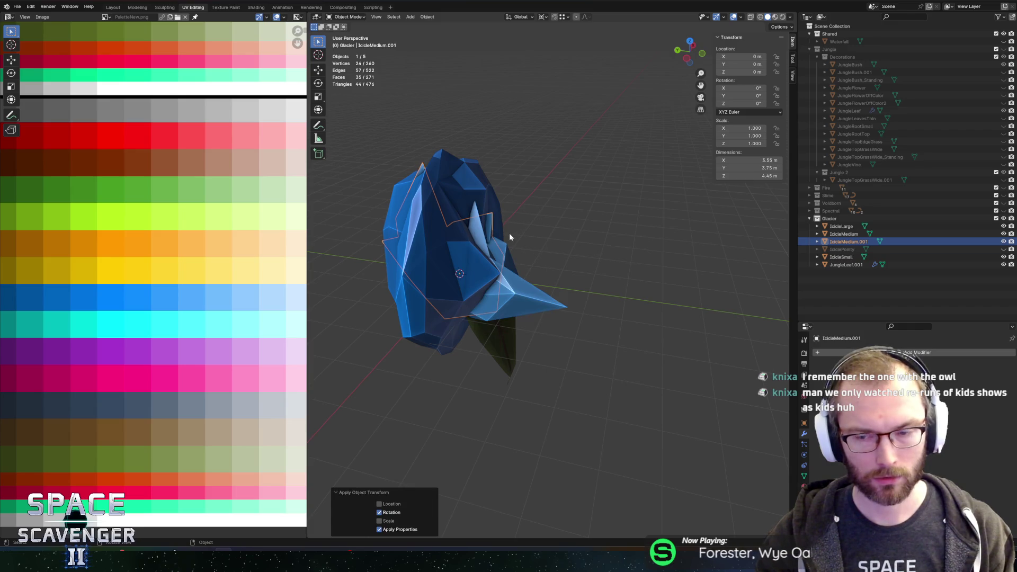
# - In isolated edit mode, raise a spike tip vertex and pull another vertex down along Z
pyautogui.press('KP_Divide')
pyautogui.press('Tab')
pyautogui.moveTo(585, 270); pyautogui.dragTo(584, 254)
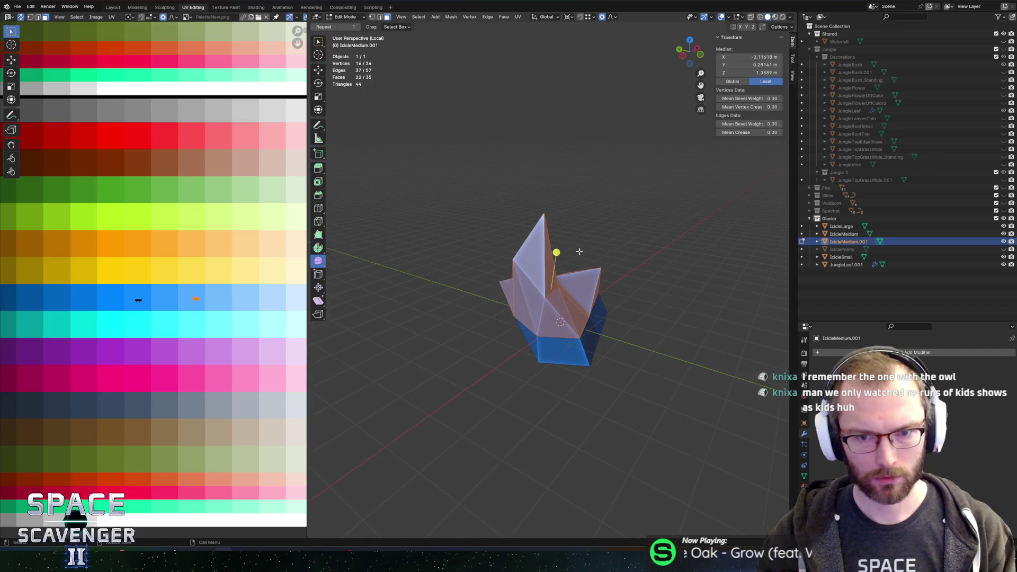
pyautogui.click(606, 263)
pyautogui.press('g')
pyautogui.press('z')
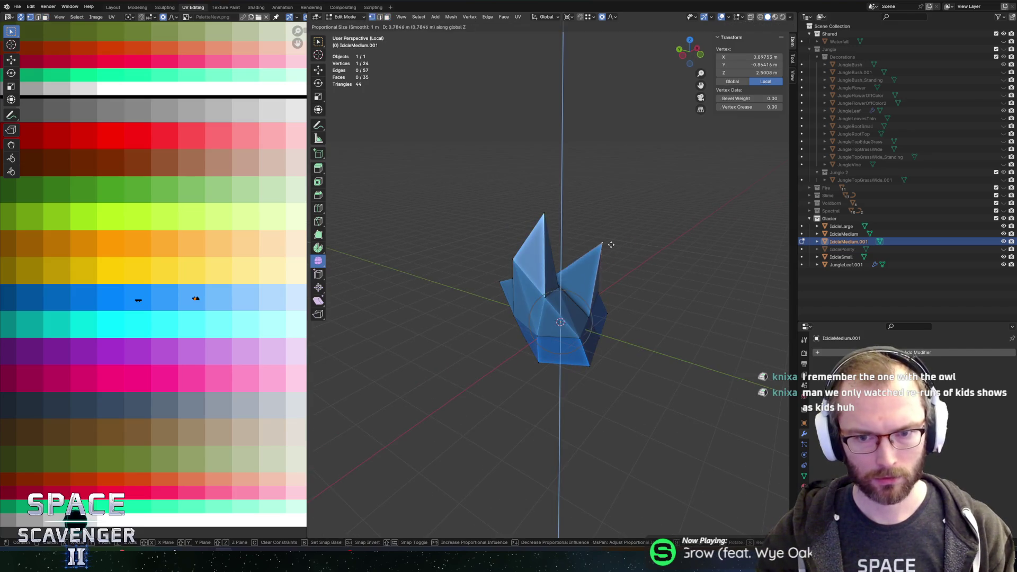
pyautogui.click(592, 237)
pyautogui.press('g')
pyautogui.press('z')
pyautogui.click(539, 236)
pyautogui.press('g')
pyautogui.press('z')
pyautogui.click(548, 284)
pyautogui.moveTo(548, 284)
pyautogui.mouseDown()
pyautogui.moveTo(646, 263)
pyautogui.moveTo(560, 314)
pyautogui.mouseUp()
pyautogui.click(623, 266)
# - Raise the right corner vertex along Z and shift it along Y
pyautogui.click(560, 313)
pyautogui.press('g')
pyautogui.press('z')
pyautogui.click(575, 302)
pyautogui.click(605, 301)
pyautogui.press('g')
pyautogui.press('z')
pyautogui.click(614, 277)
pyautogui.moveTo(615, 277); pyautogui.dragTo(670, 288)
pyautogui.press('g')
pyautogui.press('x')
pyautogui.press('y')
pyautogui.click(626, 275)
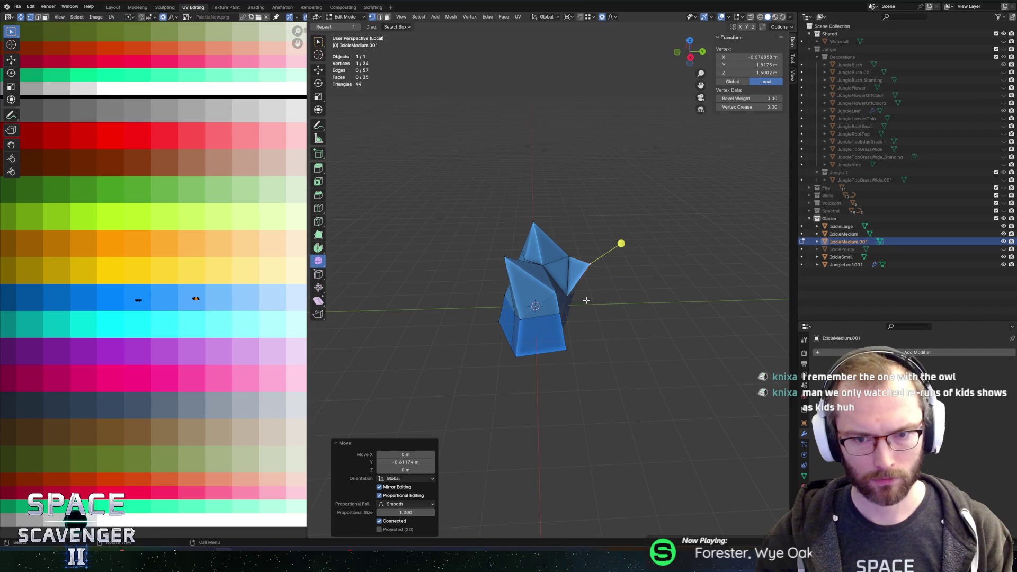
# - Stretch the whole icicle mesh along Y and export SectorObjects.fbx
pyautogui.hotkey('alt', 'a')
pyautogui.press('l')
pyautogui.press('l')
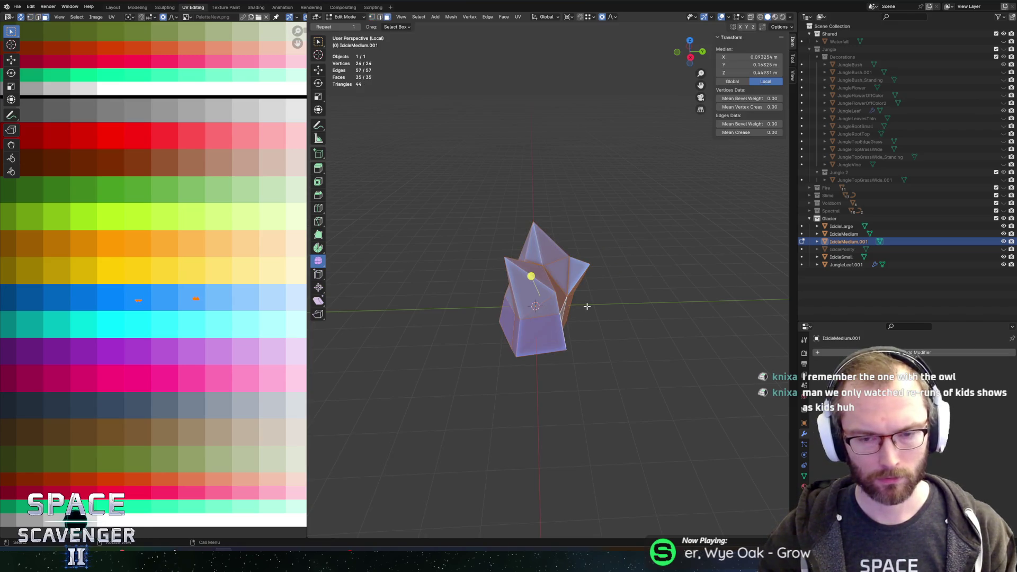
pyautogui.press('s')
pyautogui.press('y')
pyautogui.click(615, 276)
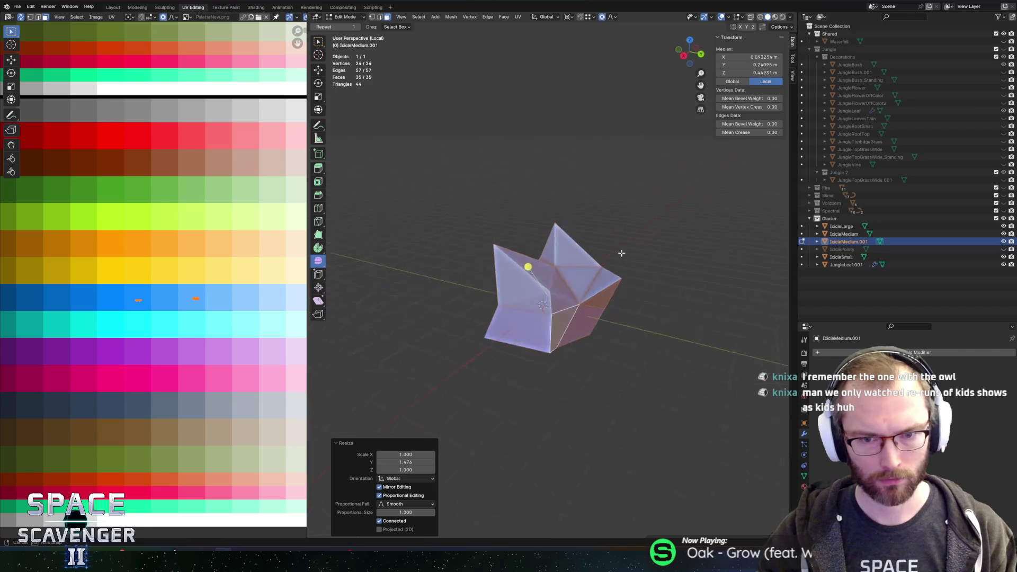
pyautogui.press('Tab')
pyautogui.hotkey('ctrl', 'e')
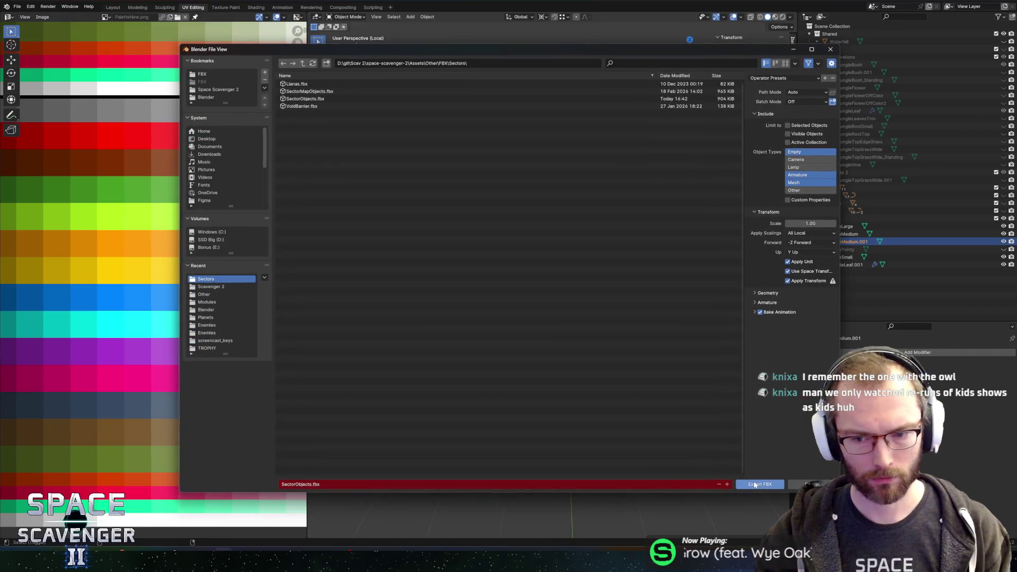
pyautogui.click(757, 487)
# - Rename the copy to IcicleTop, save SectorObjects.blend, and re-export SectorObjects.fbx
pyautogui.doubleClick(849, 241)
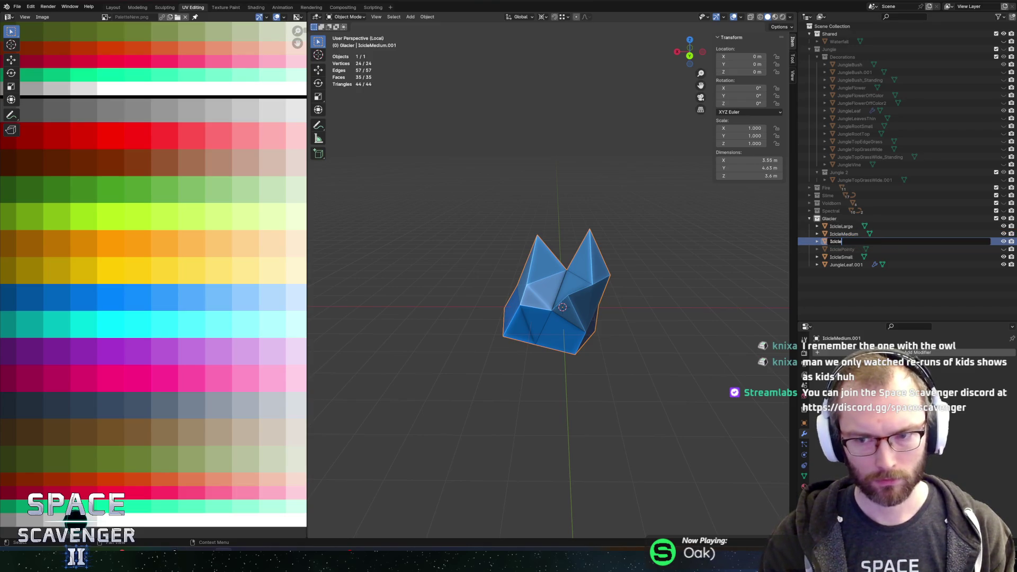
pyautogui.press('Return')
pyautogui.hotkey('ctrl', 's')
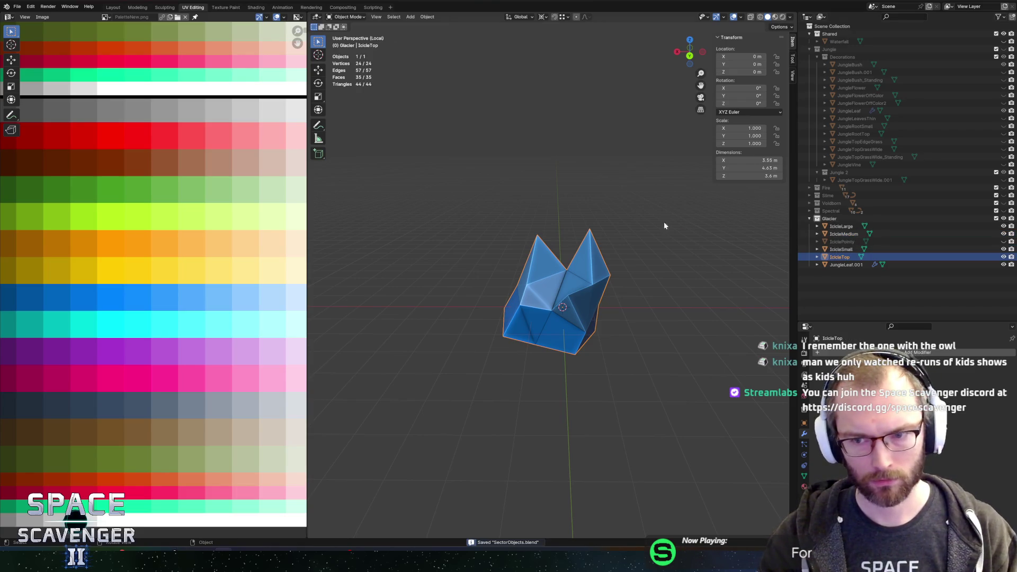
pyautogui.hotkey('ctrl', 'e')
pyautogui.click(760, 484)
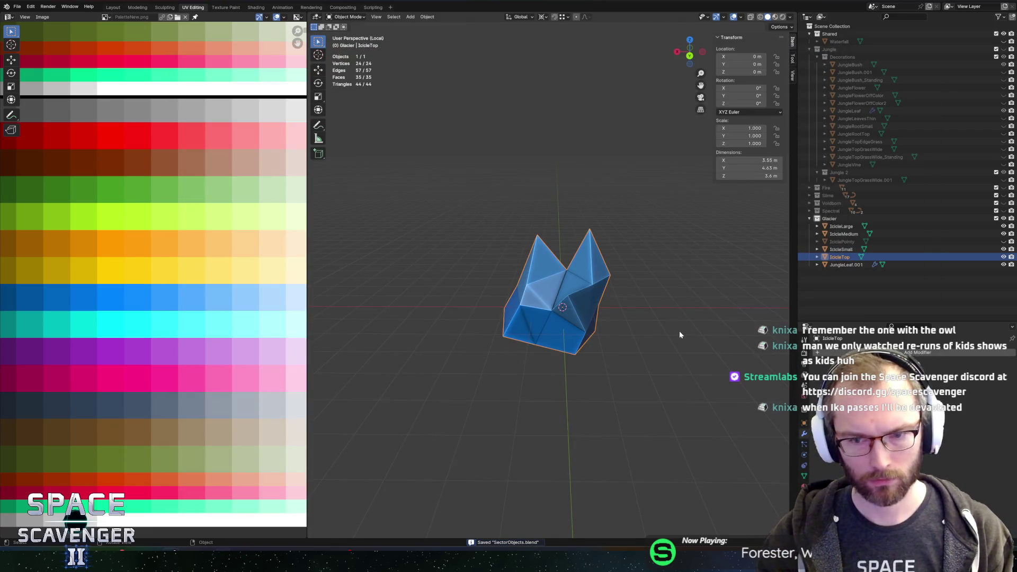
pyautogui.hotkey('alt', 'Tab')
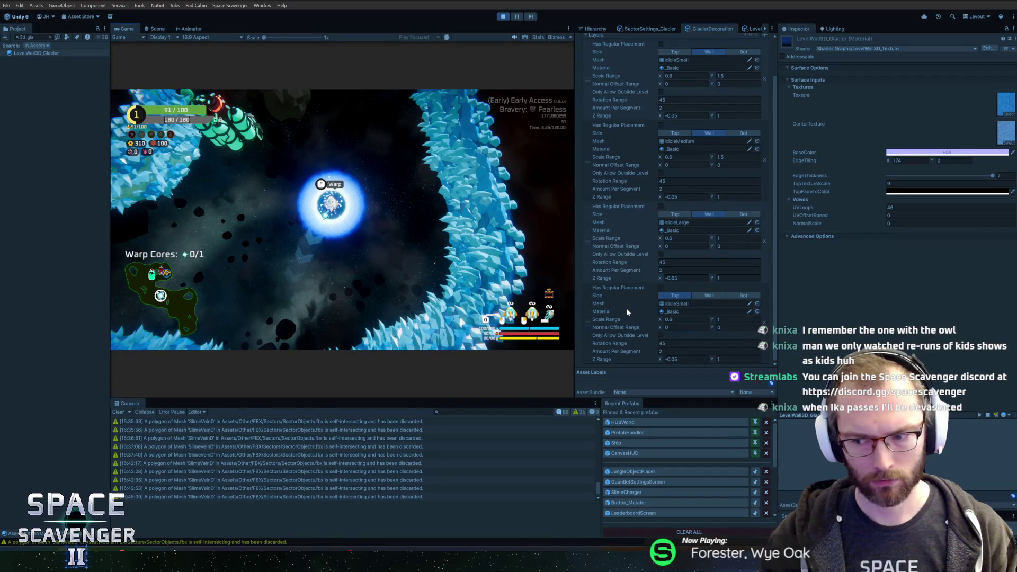
# - Set the fourth glacier decoration layer's Mesh to IcicleTop, replacing IcicleSmall
pyautogui.press('a')
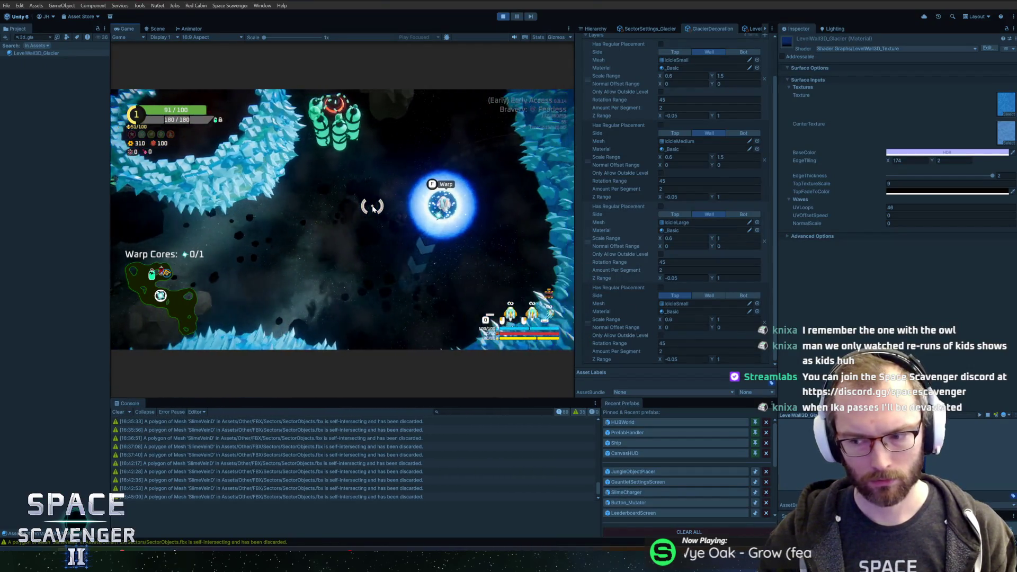
pyautogui.press('w')
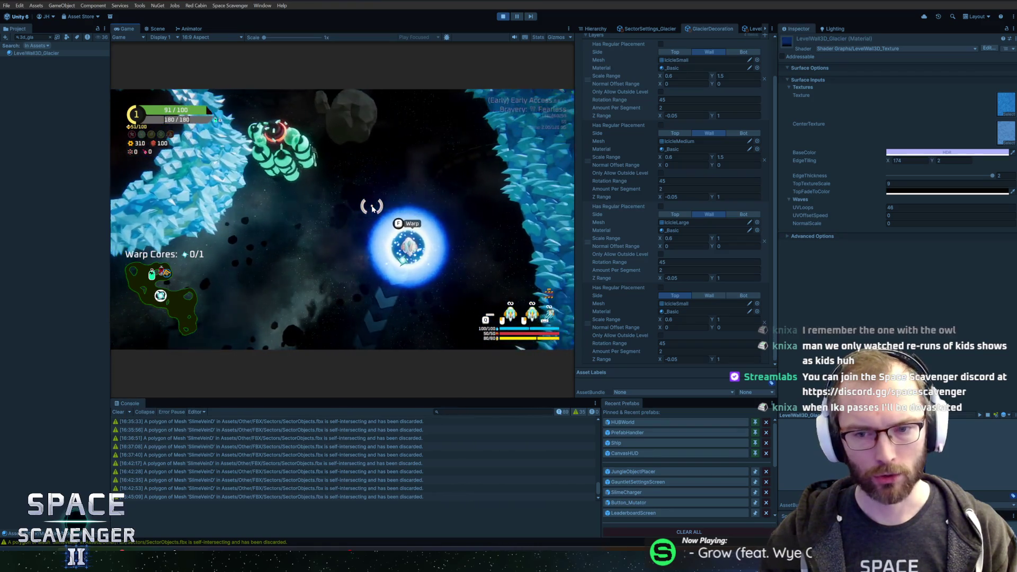
pyautogui.press('s')
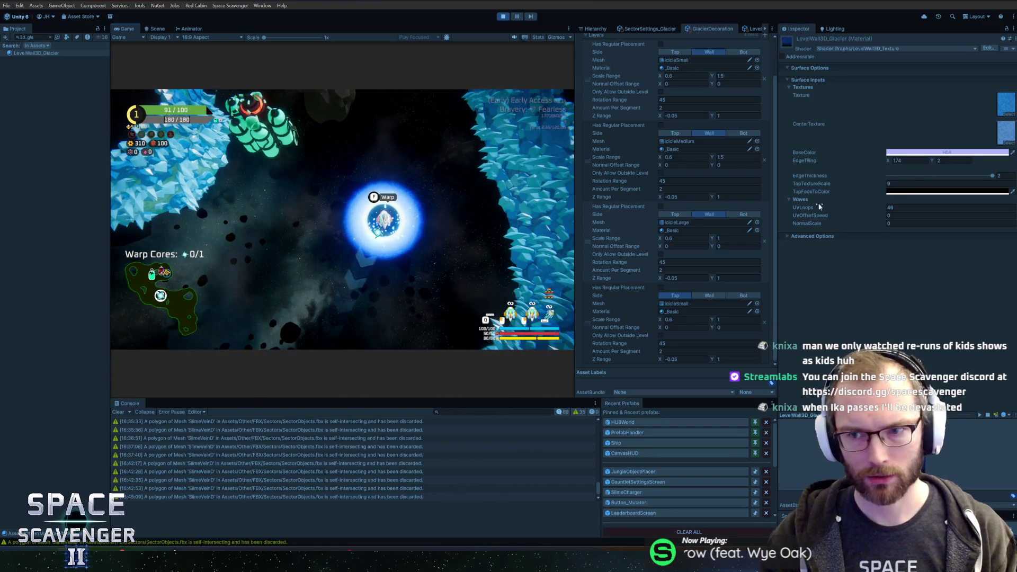
pyautogui.click(757, 304)
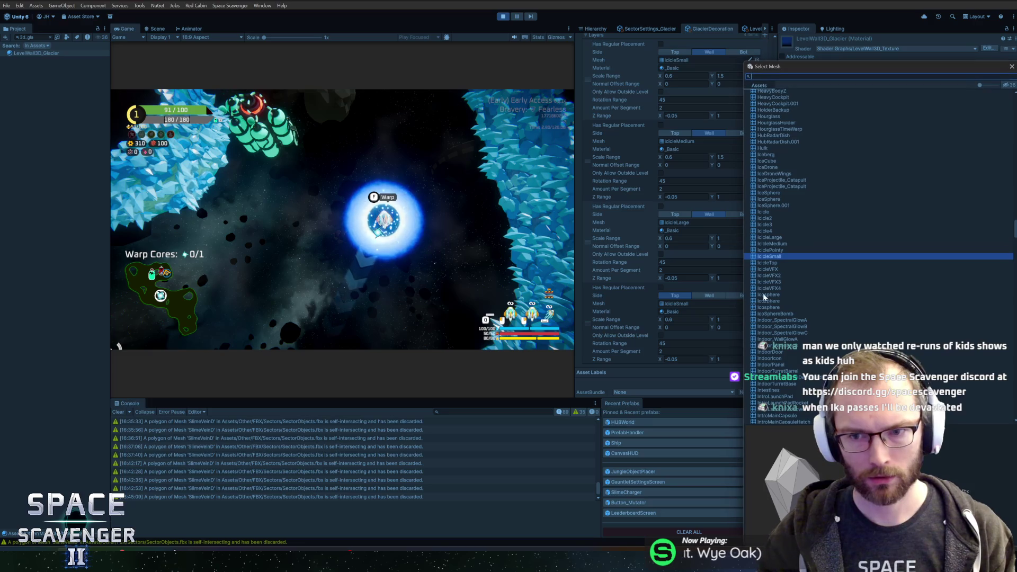
pyautogui.write('icic')
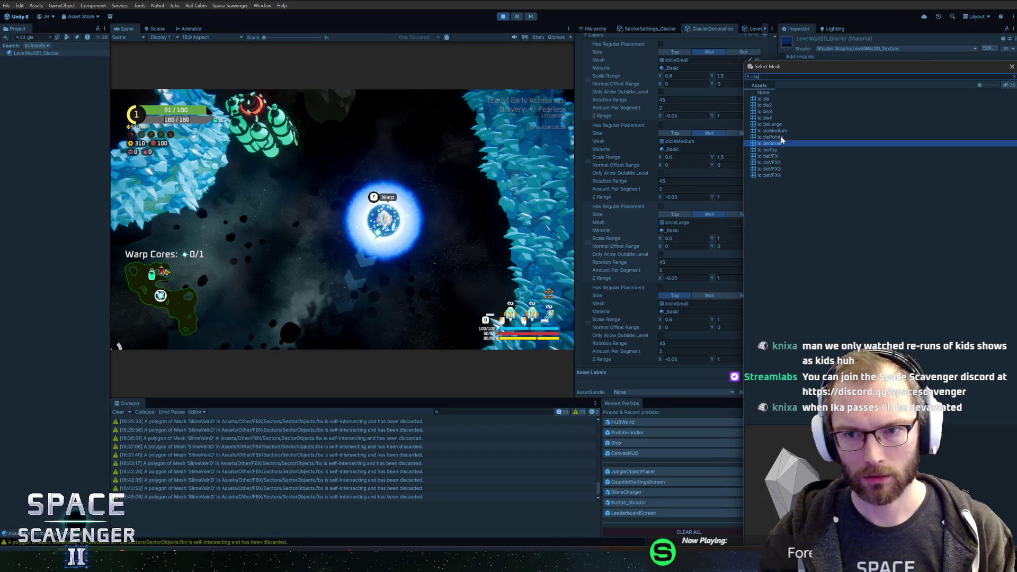
pyautogui.click(781, 152)
pyautogui.doubleClick(779, 153)
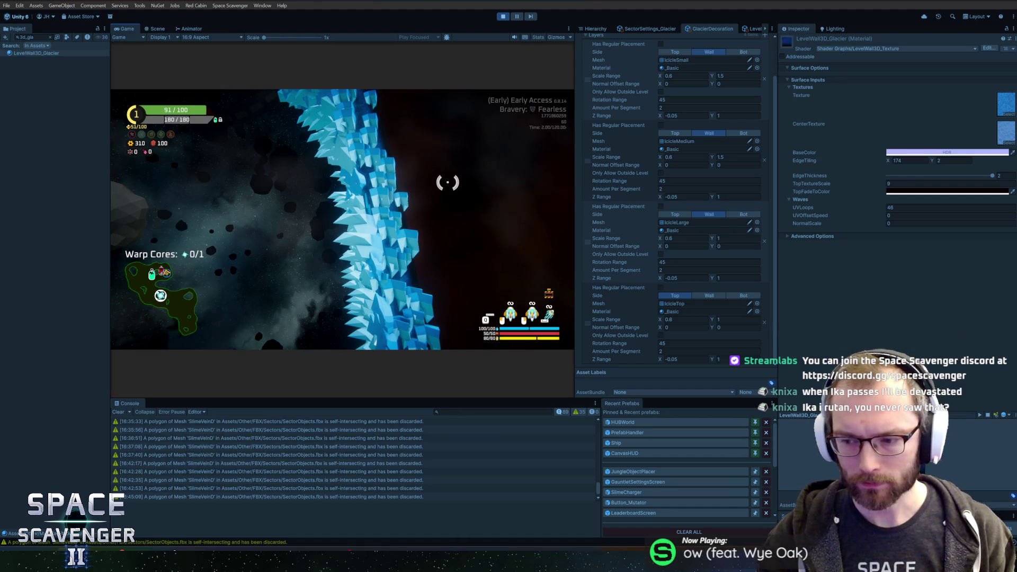
pyautogui.hotkey('alt', 'Tab')
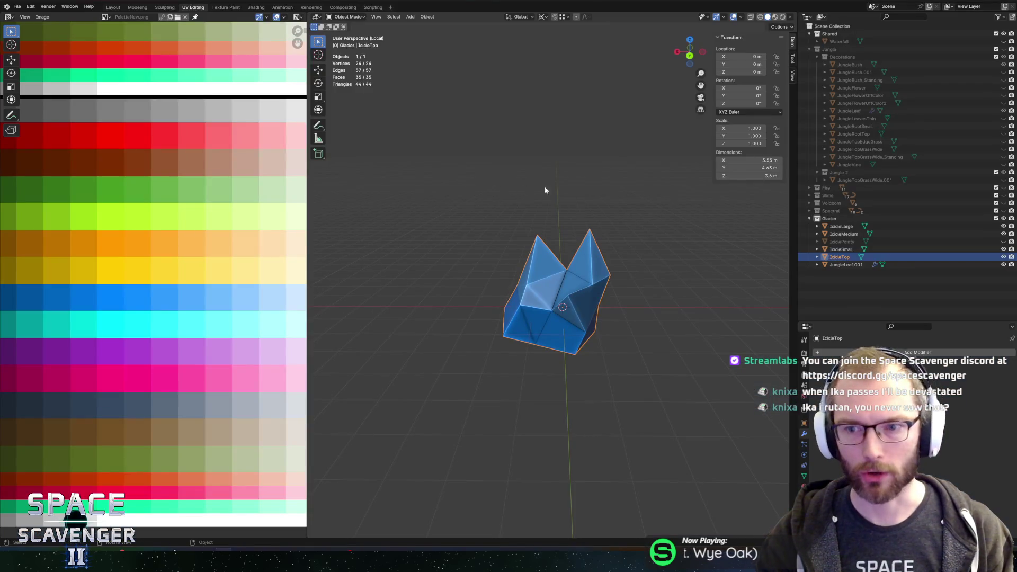
# - Scale the IcicleTop geometry to 0.756 along Y, then scale again with Z locked
pyautogui.moveTo(638, 211); pyautogui.dragTo(520, 141)
pyautogui.moveTo(551, 184)
pyautogui.mouseDown()
pyautogui.moveTo(529, 170)
pyautogui.moveTo(473, 170)
pyautogui.moveTo(619, 175)
pyautogui.moveTo(423, 230)
pyautogui.moveTo(595, 231)
pyautogui.mouseUp()
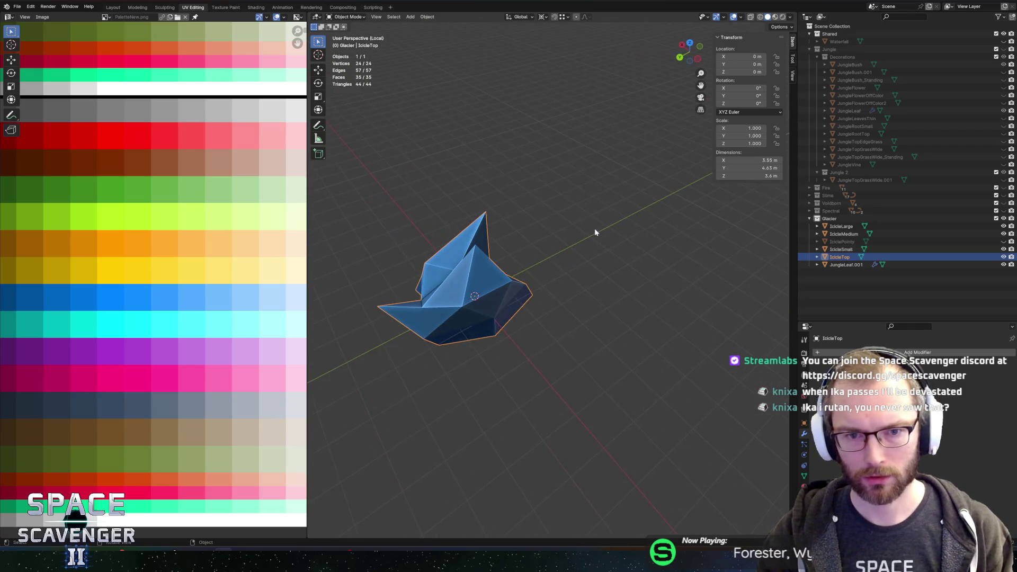
pyautogui.press('Tab')
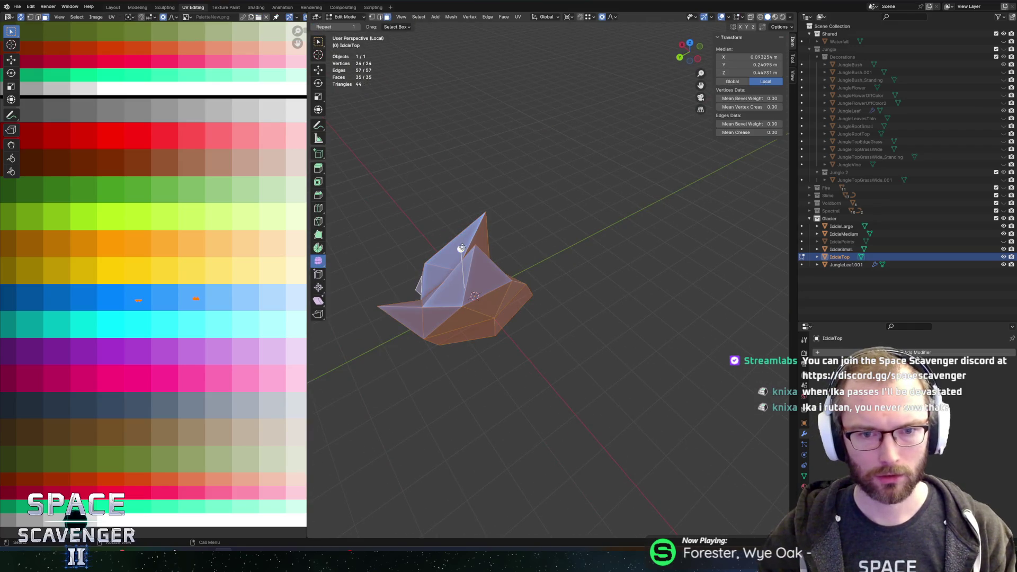
pyautogui.press('s')
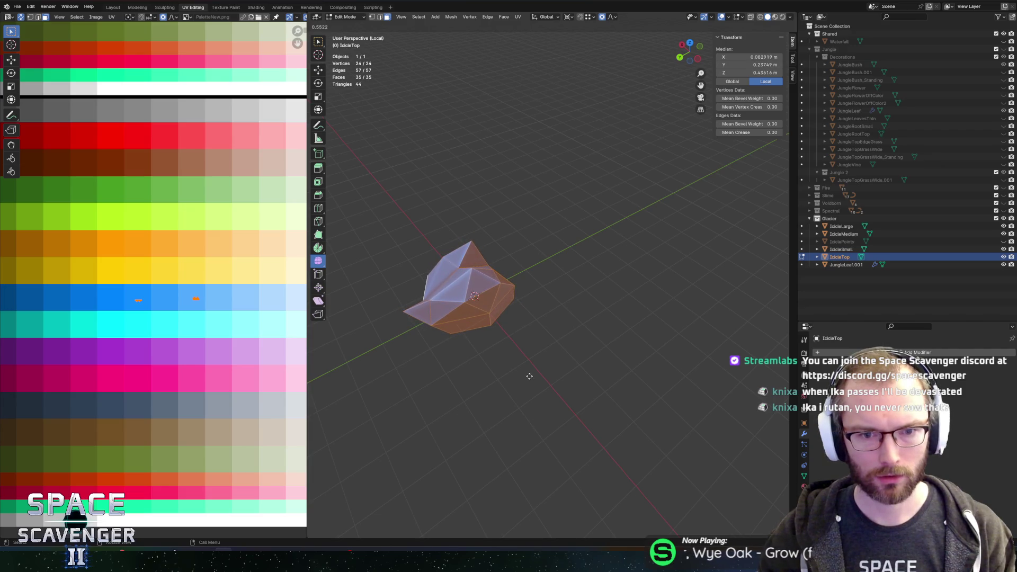
pyautogui.press('y')
pyautogui.click(593, 300)
pyautogui.press('s')
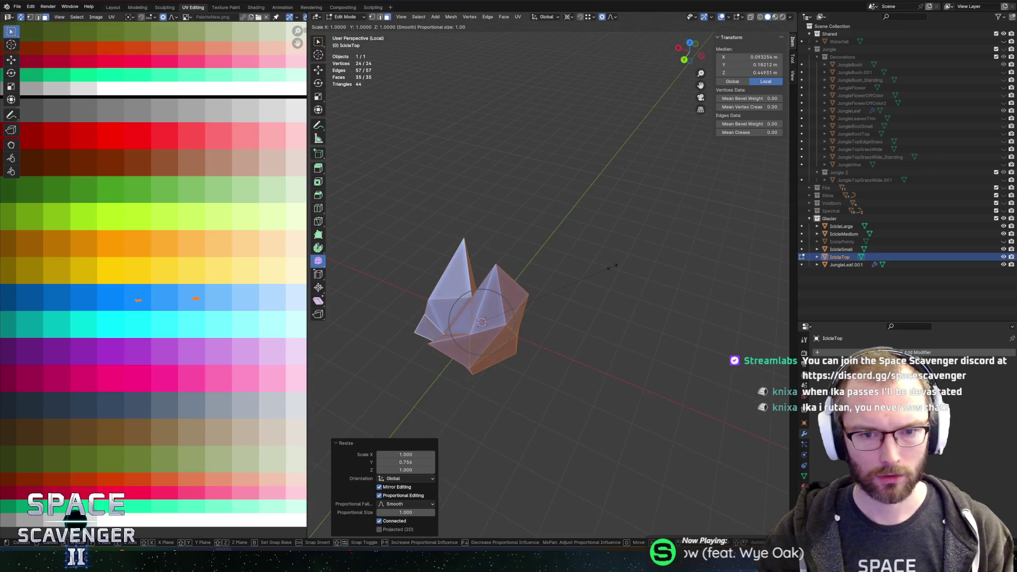
pyautogui.hotkey('shift', 'z')
pyautogui.click(656, 267)
# - Re-export the reshaped IcicleTop to the FBX and view the taller icicles in Unity
pyautogui.press('Tab')
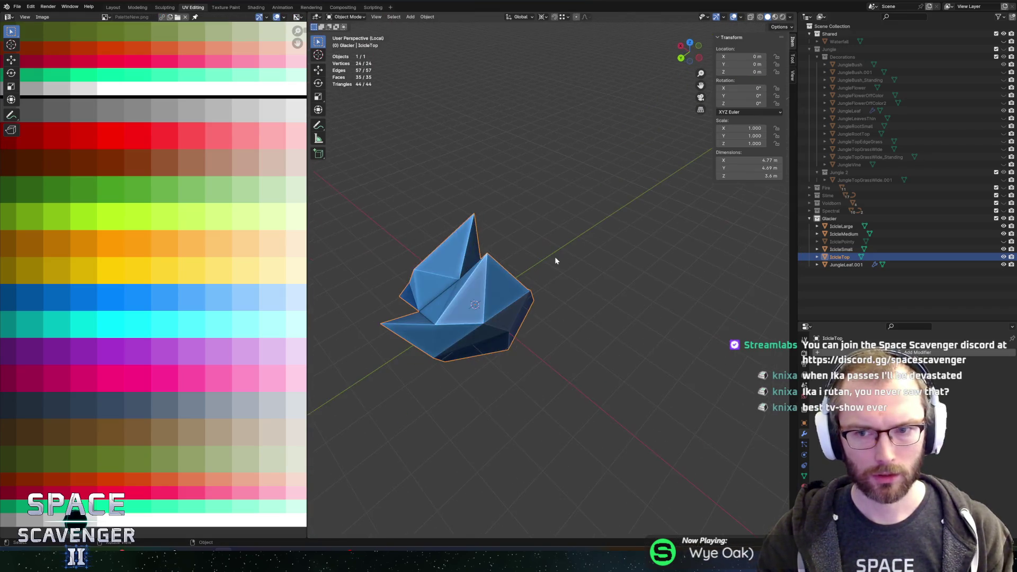
pyautogui.hotkey('ctrl', 'shift', 'e')
pyautogui.click(753, 483)
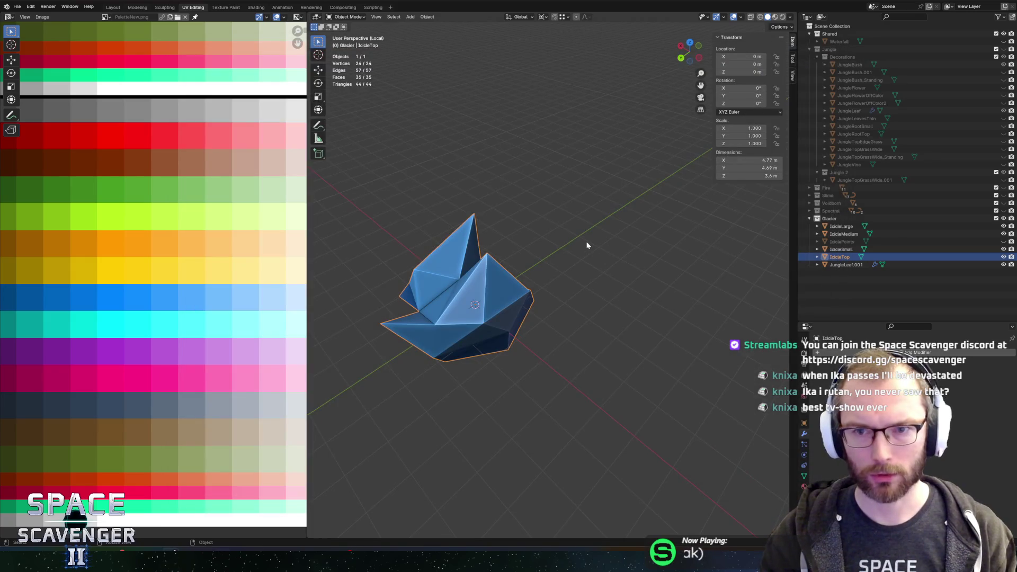
pyautogui.hotkey('alt', 'Tab')
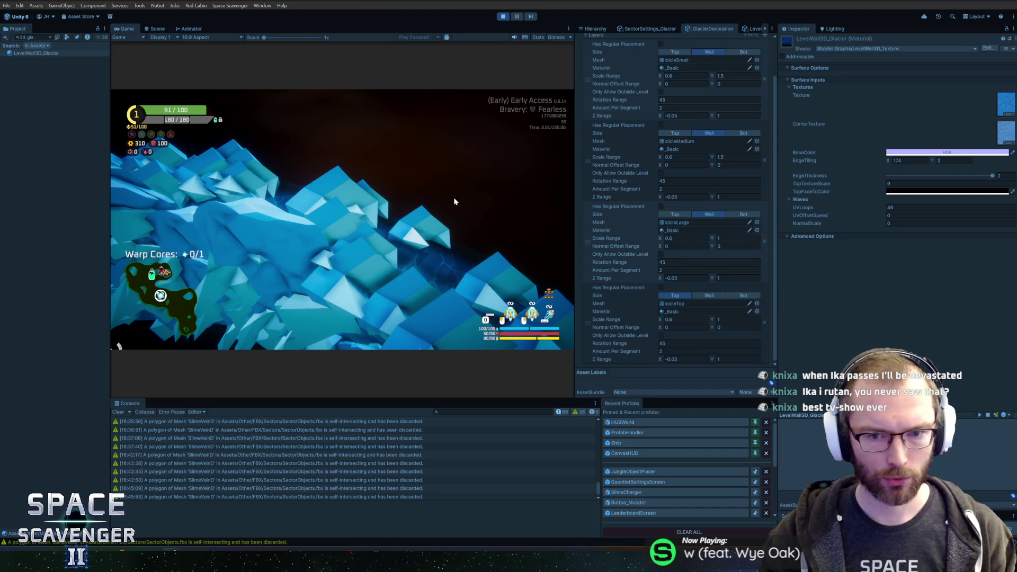
# - Rotate the IcicleTop geometry 90° about X and re-export SectorObjects.fbx
pyautogui.hotkey('alt', 'Tab')
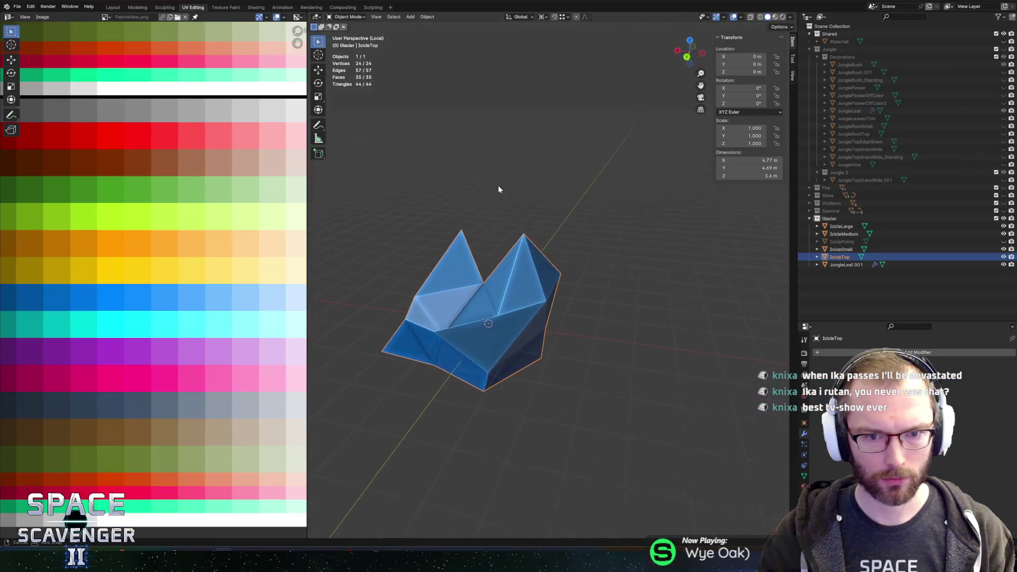
pyautogui.moveTo(513, 176)
pyautogui.mouseDown()
pyautogui.moveTo(668, 171)
pyautogui.moveTo(554, 177)
pyautogui.mouseUp()
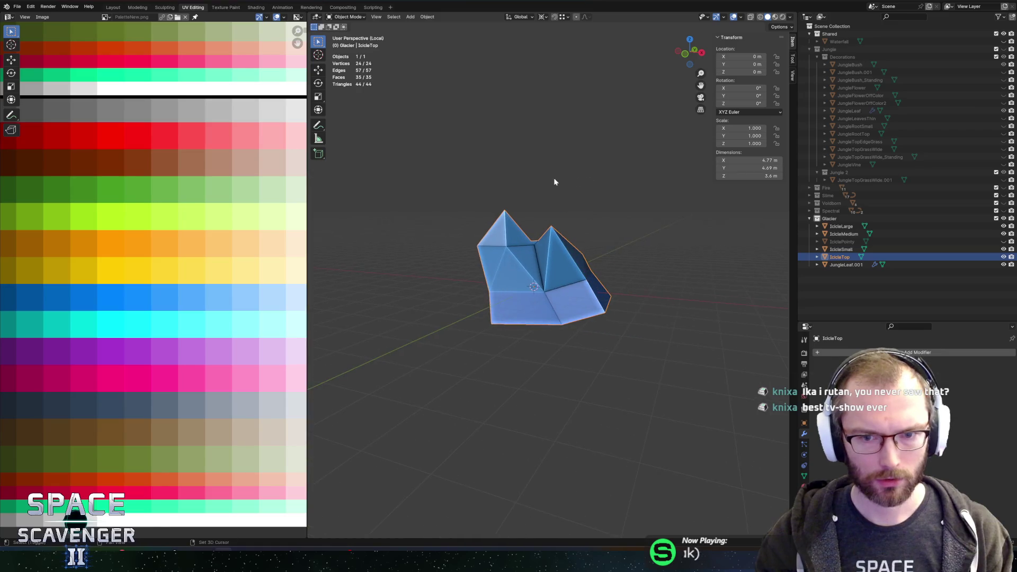
pyautogui.press('Tab')
pyautogui.write('rx90')
pyautogui.press('Return')
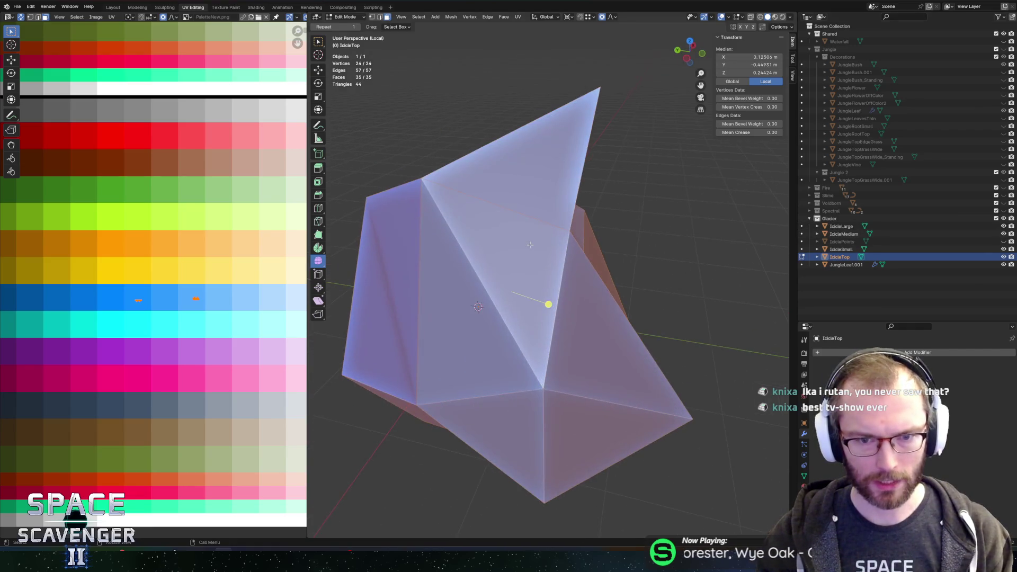
pyautogui.hotkey('ctrl', 'shift', 'e')
pyautogui.click(748, 474)
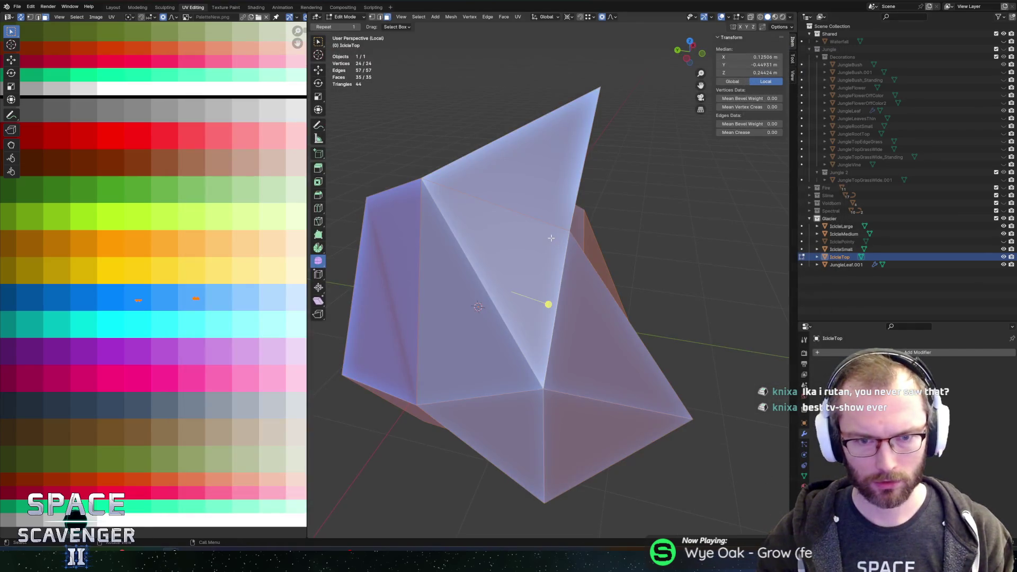
pyautogui.hotkey('alt', 'Tab')
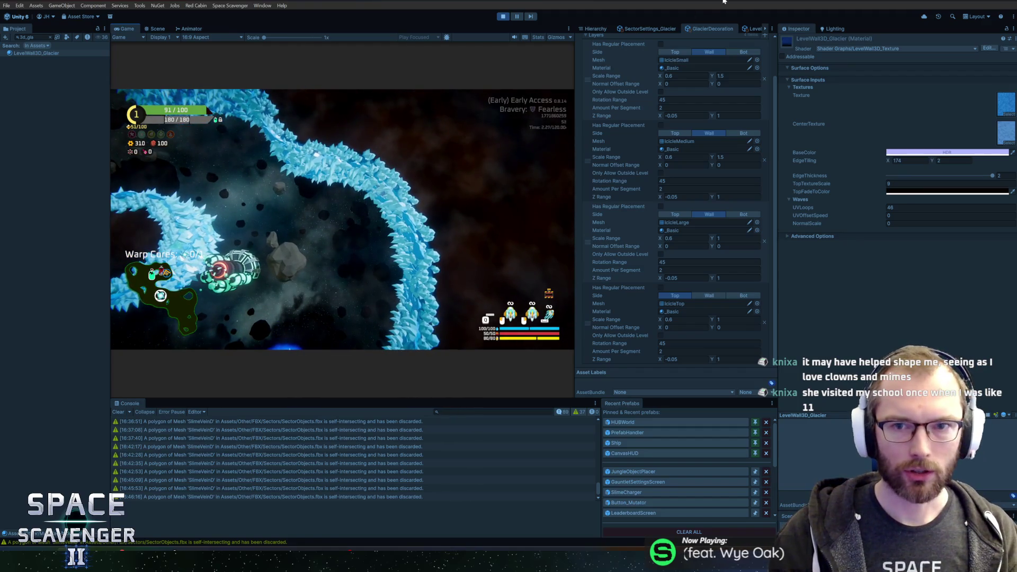
# - Filter the Hierarchy for 'smokela' and shift the first SmokeLayer clone's smoke colour toward saturated cyan-blue
pyautogui.click(602, 30)
pyautogui.write('smoke')
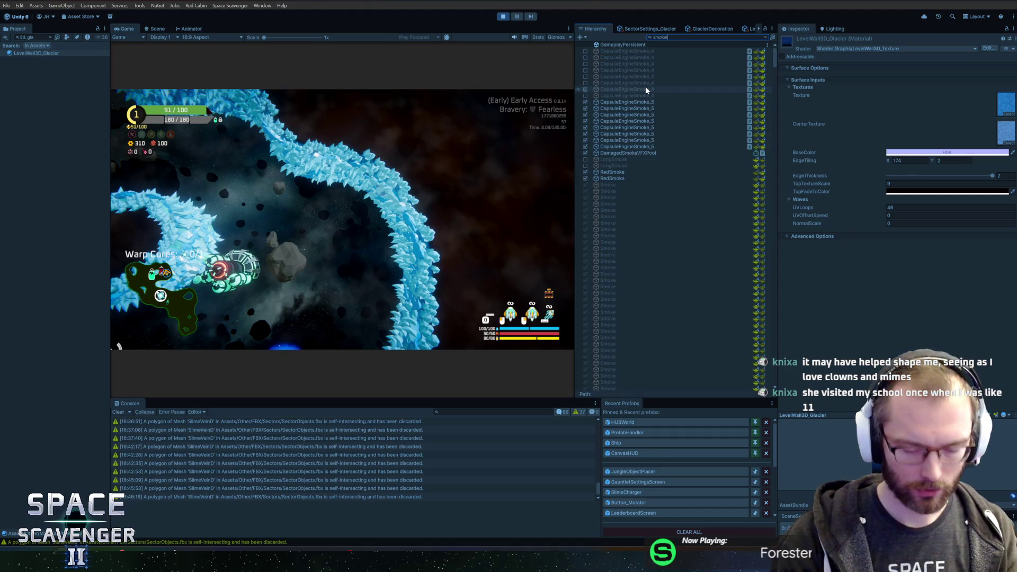
pyautogui.write('la')
pyautogui.click(622, 52)
pyautogui.click(624, 57)
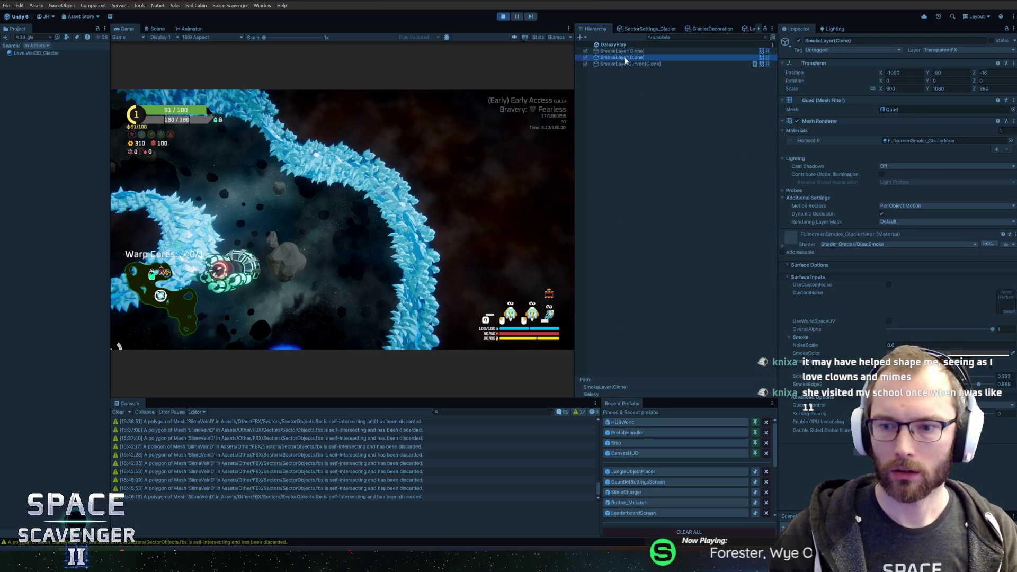
pyautogui.press('Up')
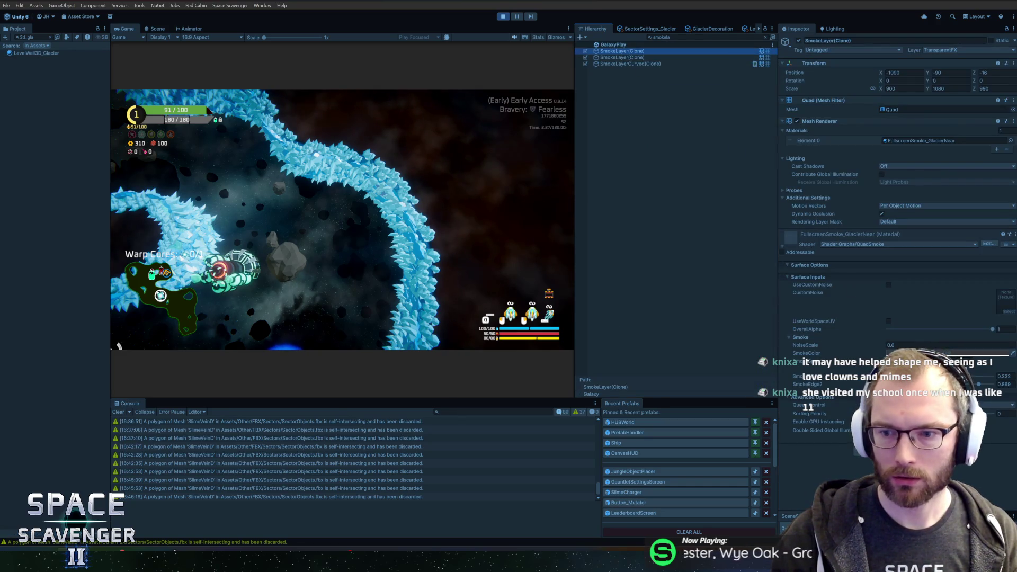
pyautogui.click(948, 352)
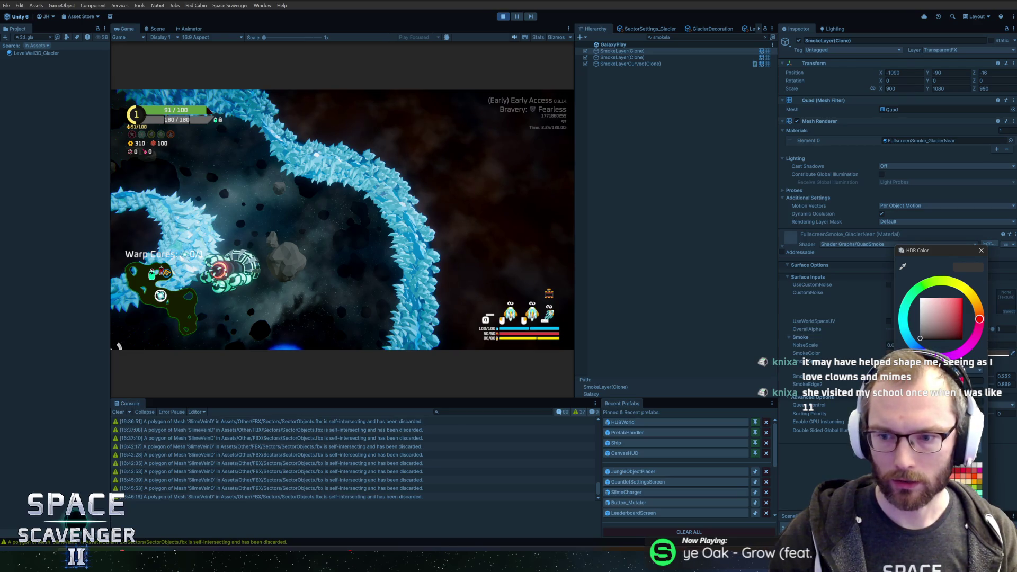
pyautogui.click(918, 344)
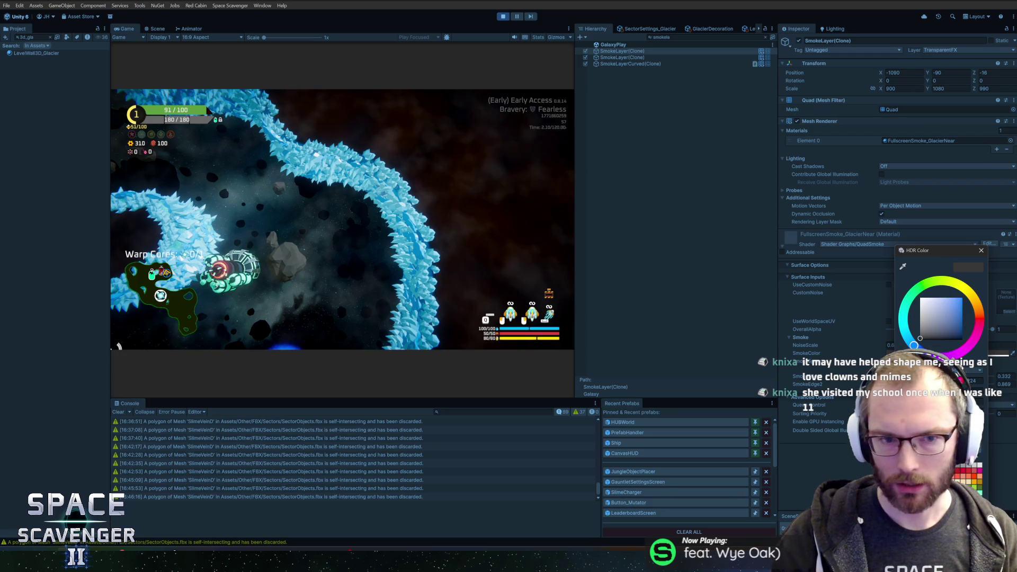
pyautogui.moveTo(920, 338); pyautogui.dragTo(1007, 394)
pyautogui.moveTo(913, 345); pyautogui.dragTo(896, 327)
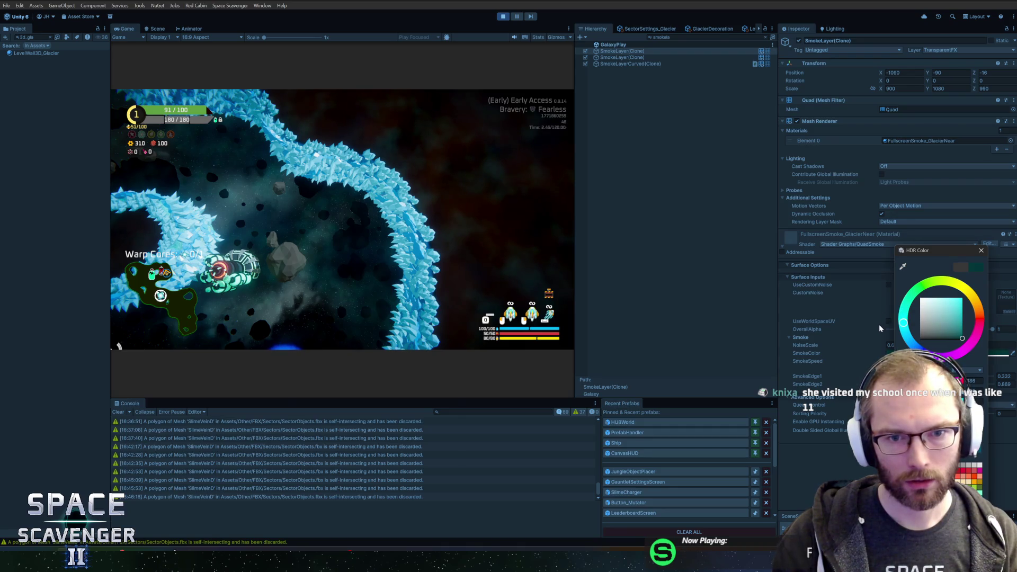
pyautogui.click(980, 250)
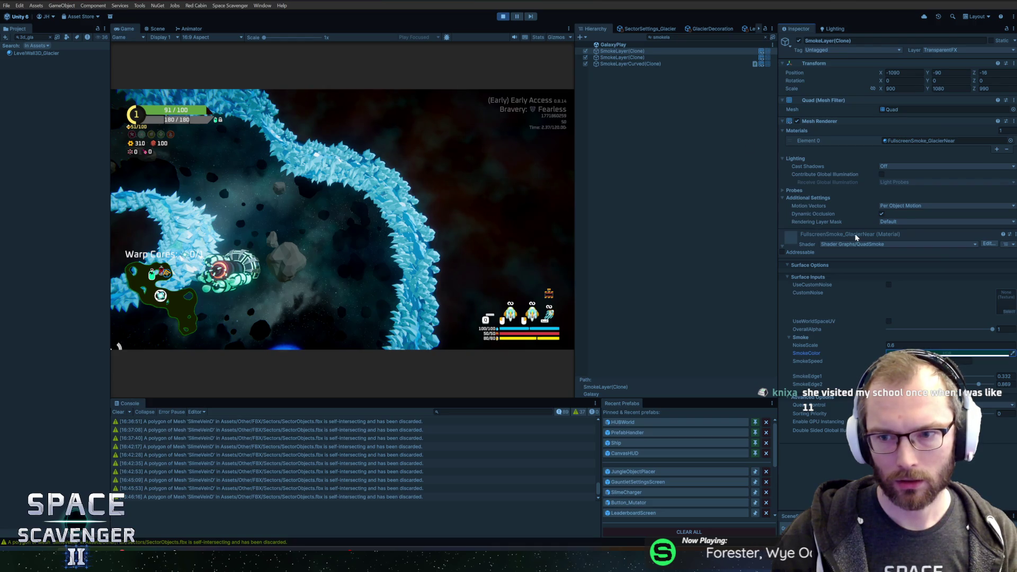
# - Set the GlacierFar smoke layer's colour to dark blue, HSV 210/100/14
pyautogui.click(616, 58)
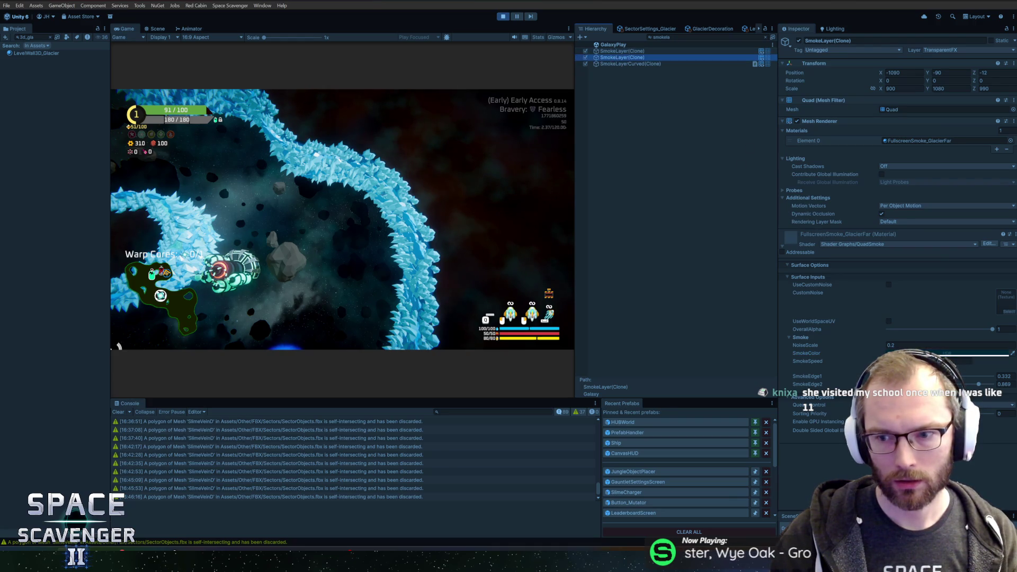
pyautogui.click(917, 353)
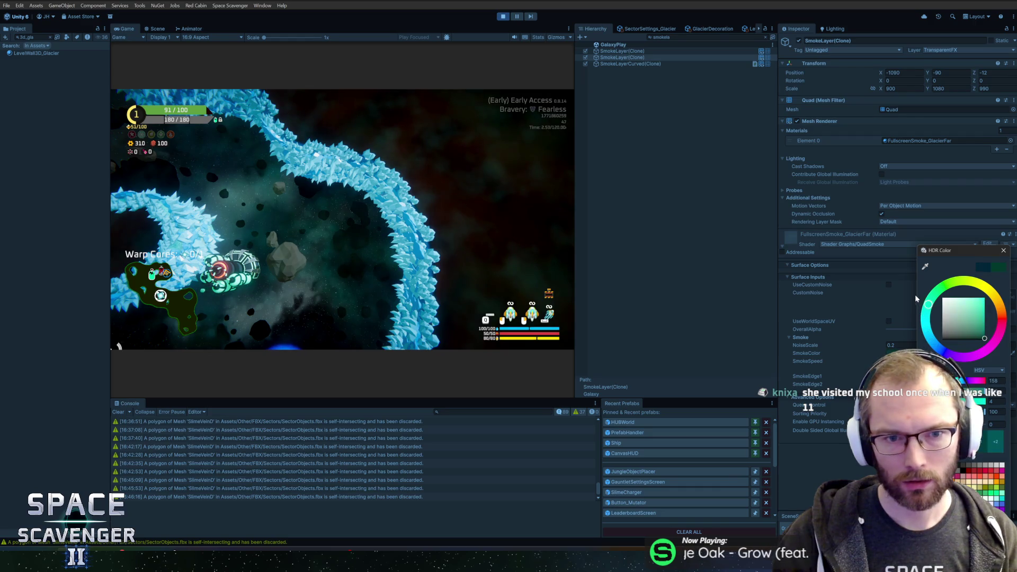
pyautogui.moveTo(928, 305)
pyautogui.mouseDown()
pyautogui.moveTo(927, 333)
pyautogui.moveTo(940, 349)
pyautogui.mouseUp()
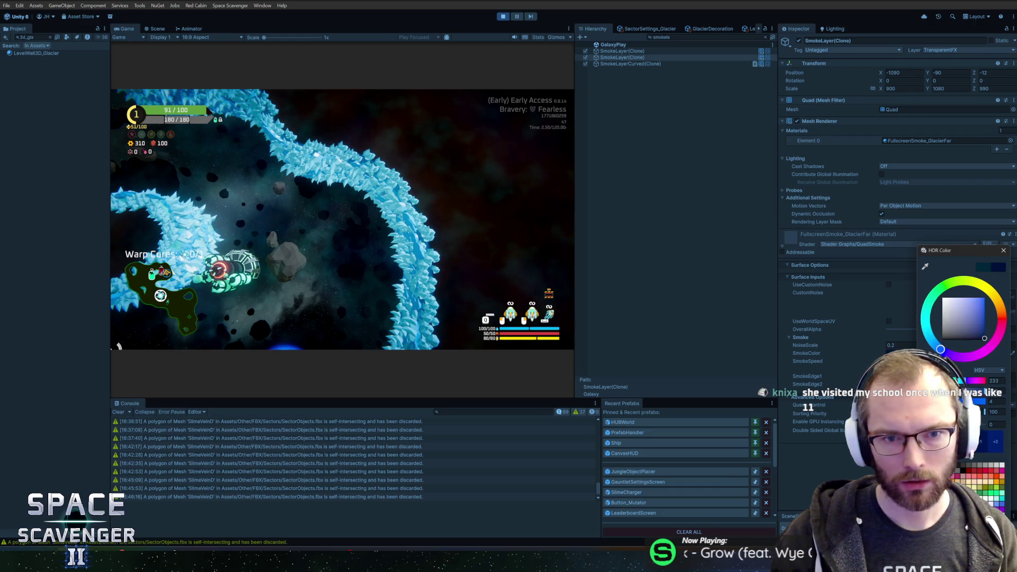
pyautogui.click(984, 271)
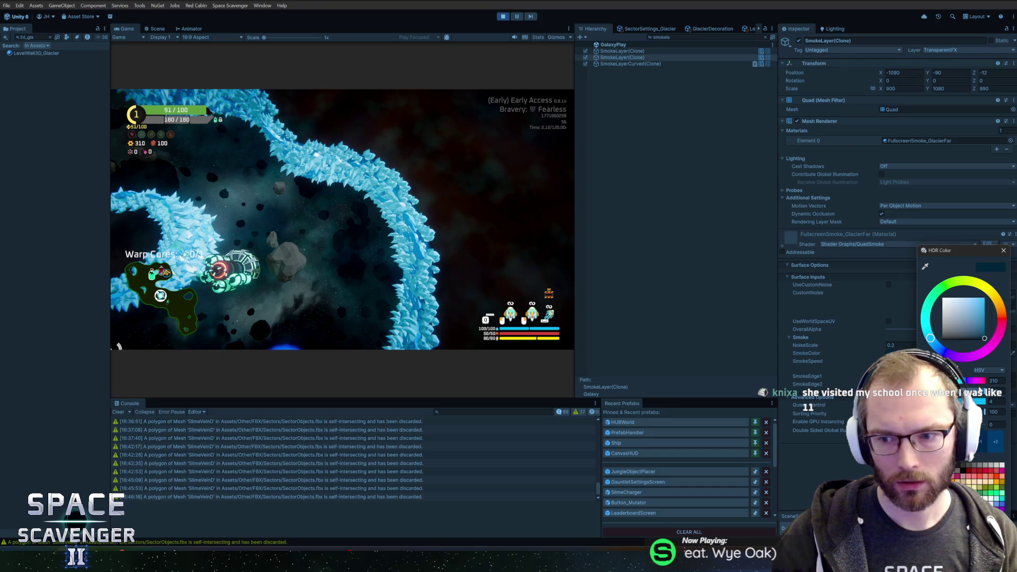
pyautogui.write('14')
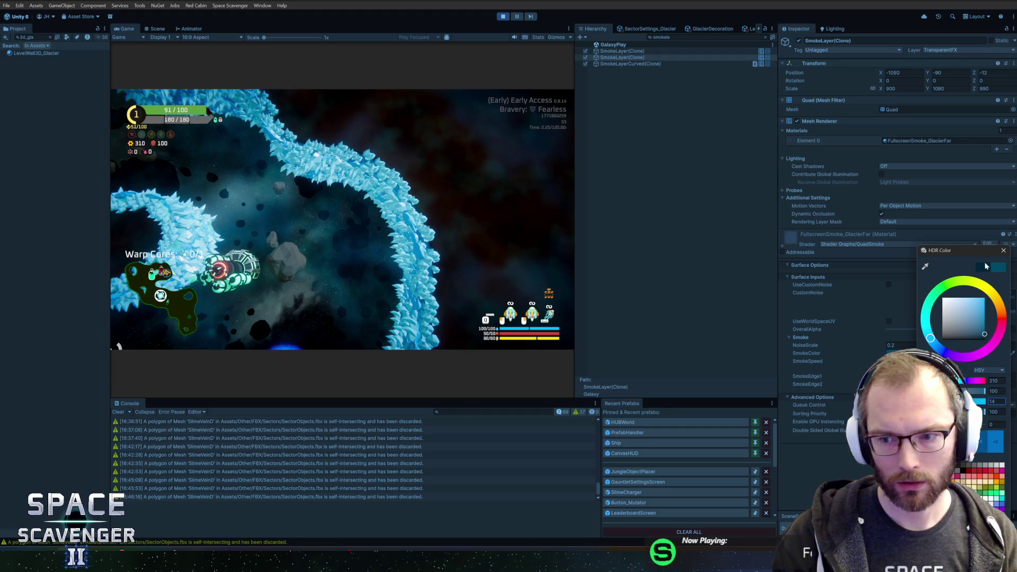
pyautogui.click(984, 269)
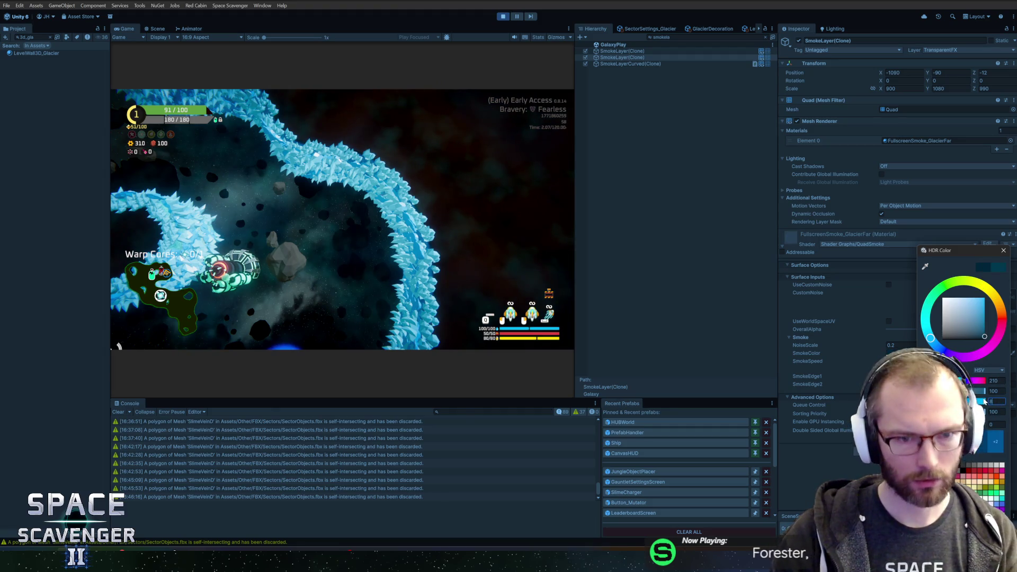
pyautogui.press('Escape')
pyautogui.write('top')
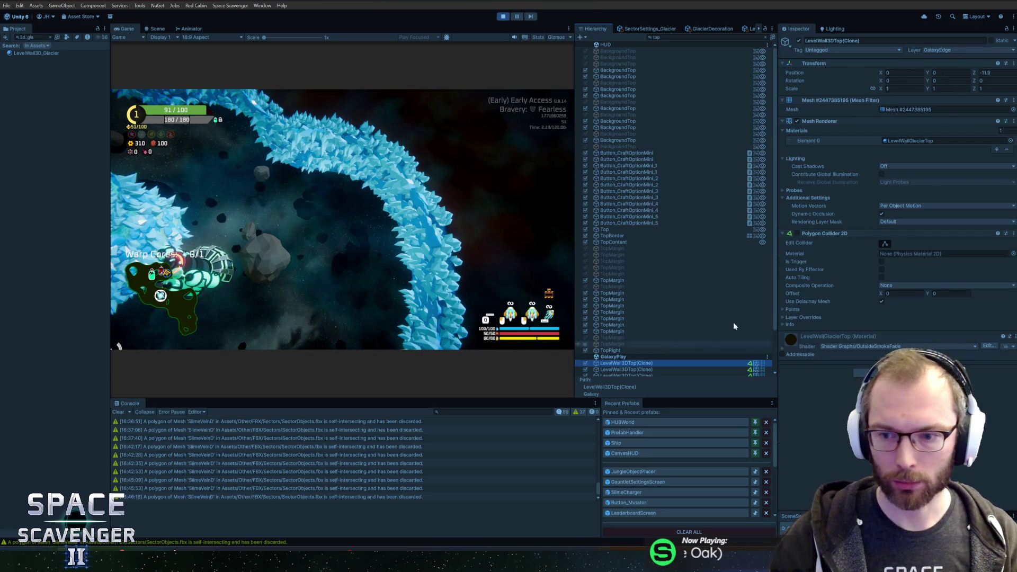
# - Ping the LevelWall3DTop prefab, search 'top:material', and inspect LavaWallTop then LevelWallGlacierTop
pyautogui.click(782, 347)
pyautogui.click(782, 346)
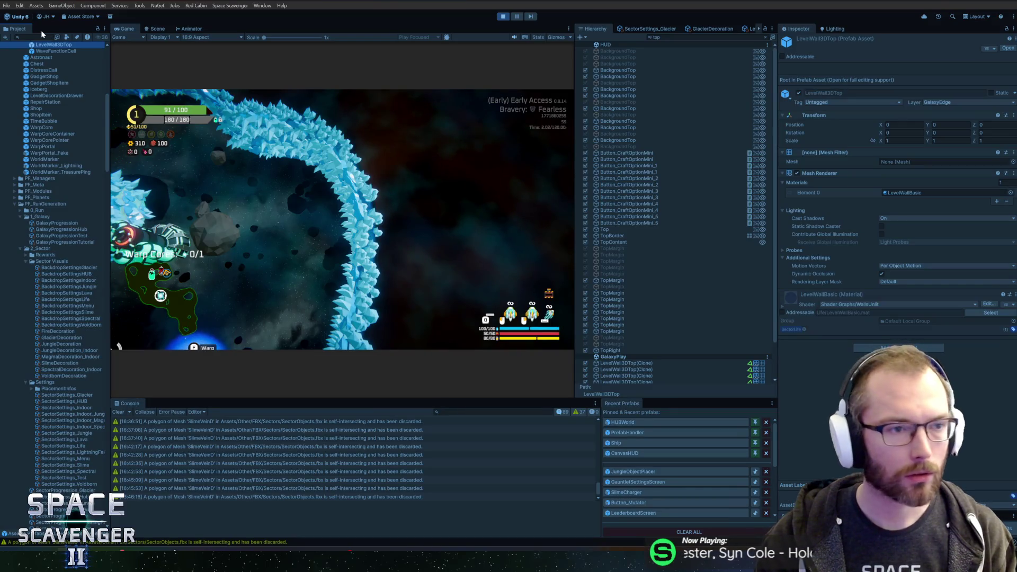
pyautogui.click(42, 37)
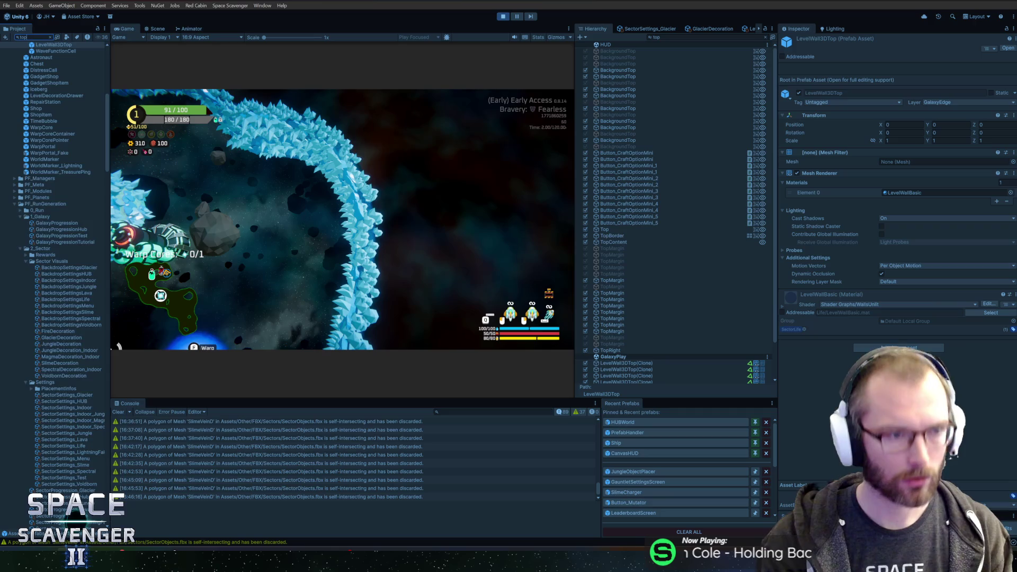
pyautogui.write('top')
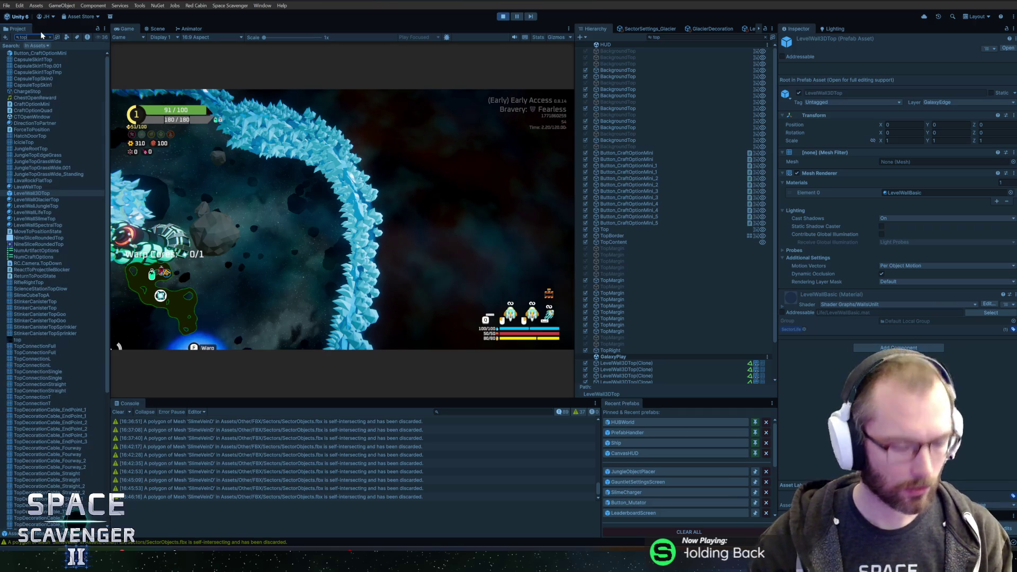
pyautogui.write(' t:material')
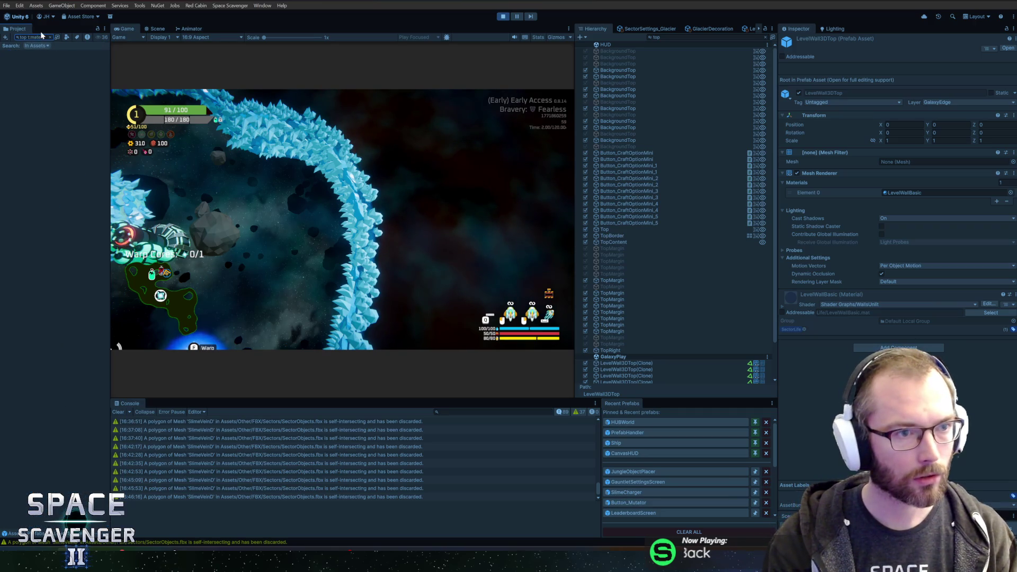
pyautogui.click(47, 60)
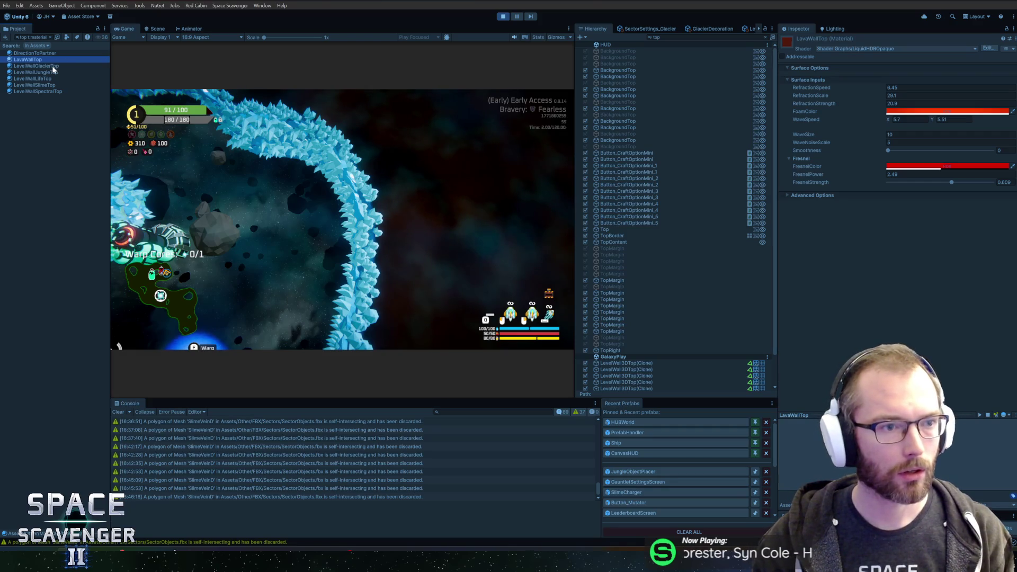
pyautogui.click(52, 66)
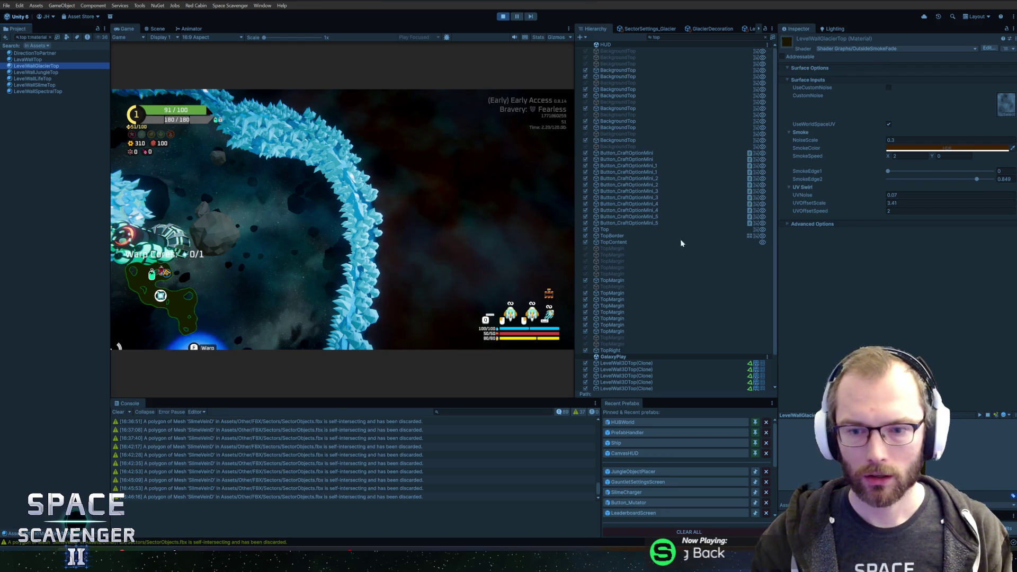
pyautogui.scroll(-2, 661, 185)
# - Assign IceTexture as the LevelWallGlacierTop material's CustomNoise texture
pyautogui.click(640, 329)
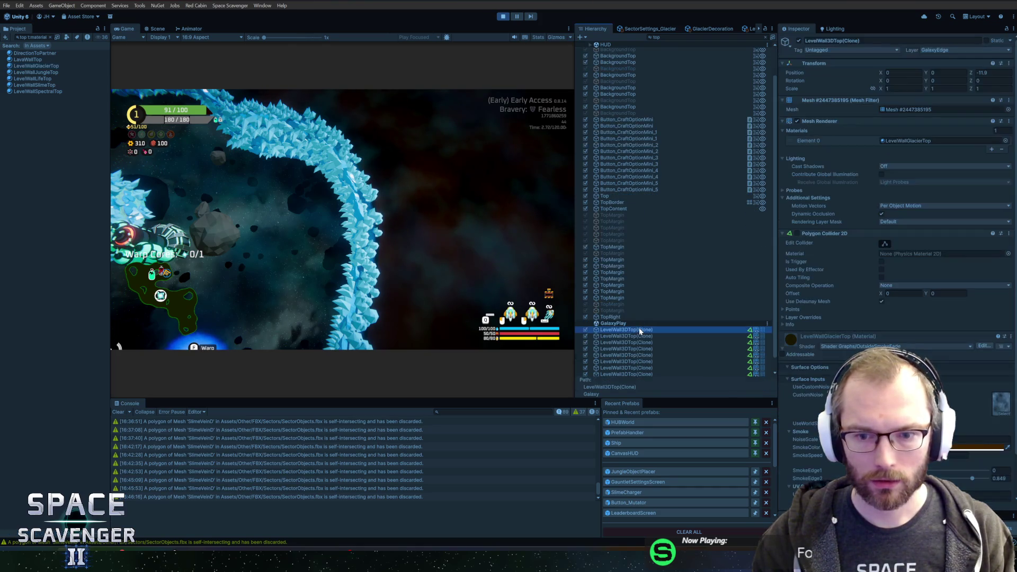
pyautogui.click(1003, 415)
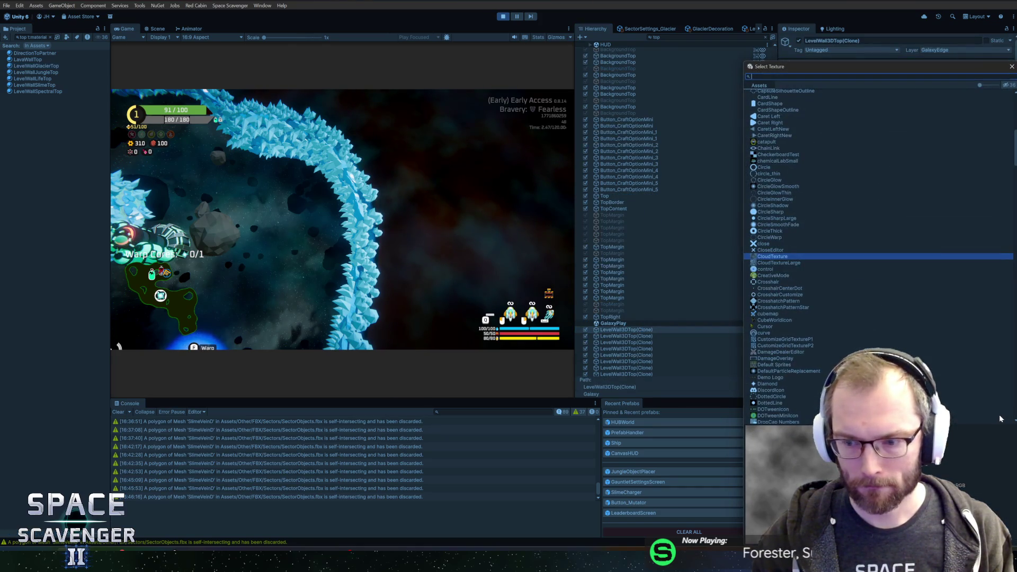
pyautogui.write('ice')
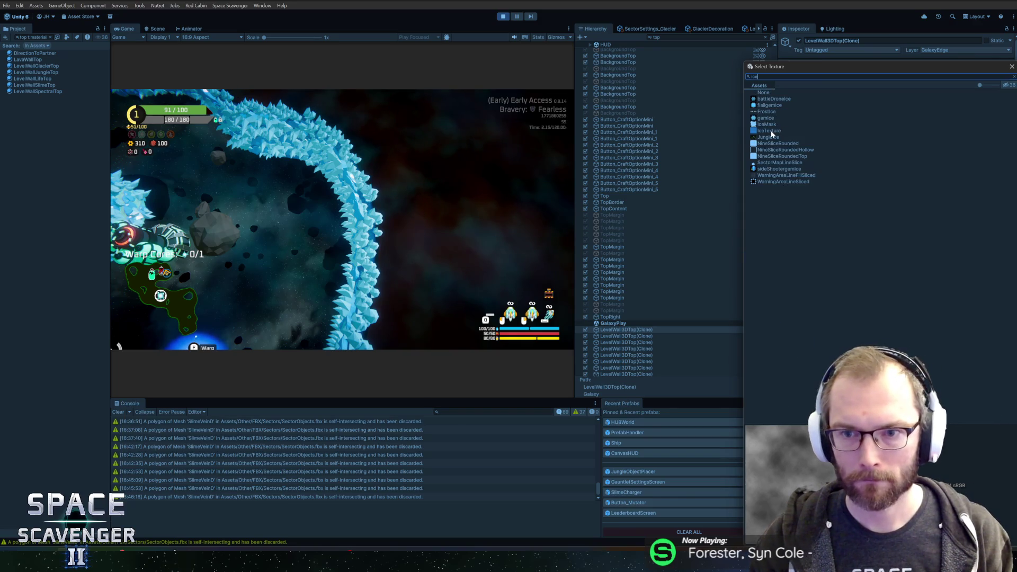
pyautogui.doubleClick(771, 132)
pyautogui.scroll(-2, 895, 244)
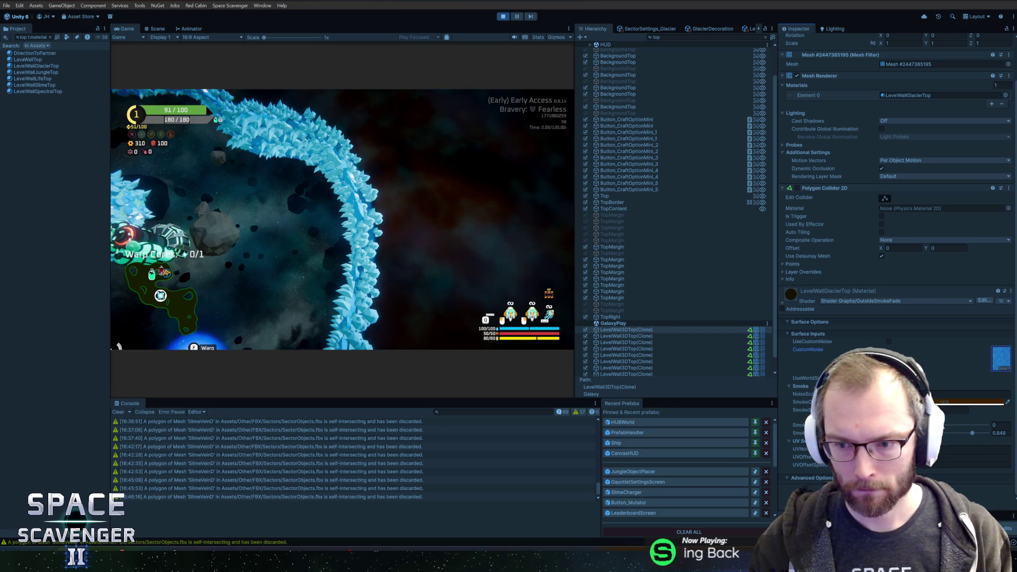
# - Set the wall-top Smoke Color to white and enable UseCustomNoise
pyautogui.click(975, 402)
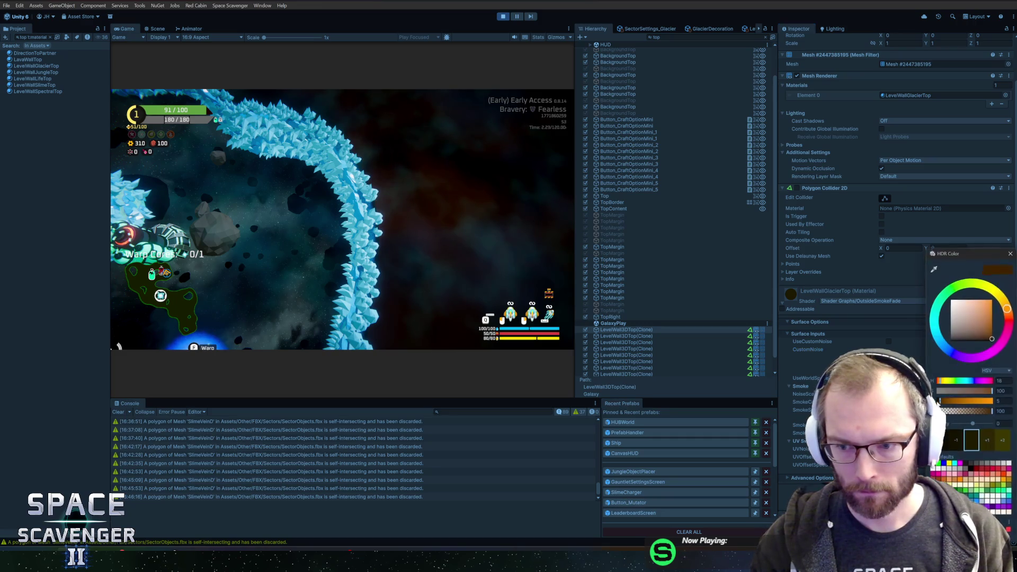
pyautogui.moveTo(964, 313); pyautogui.dragTo(855, 255)
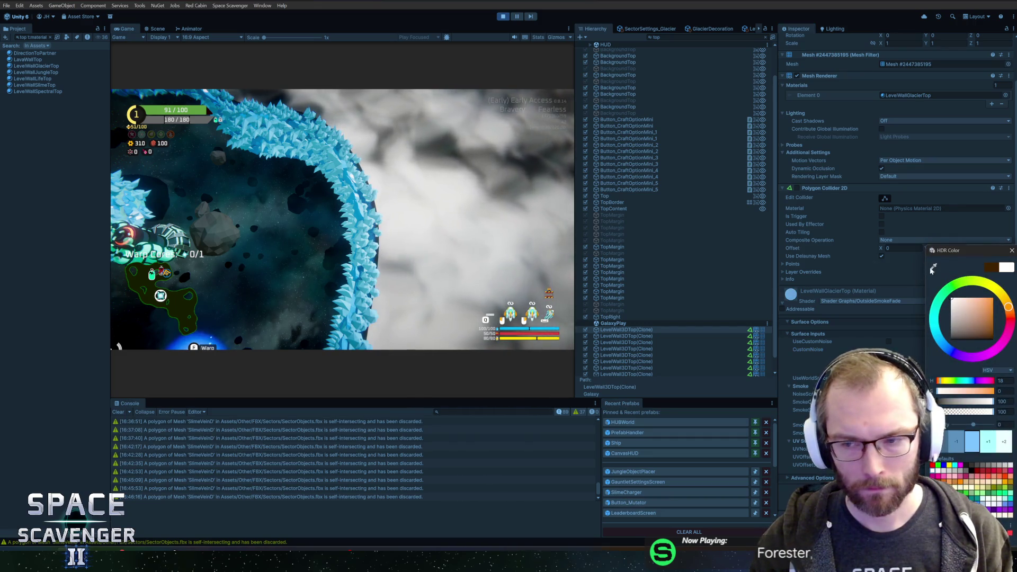
pyautogui.click(853, 254)
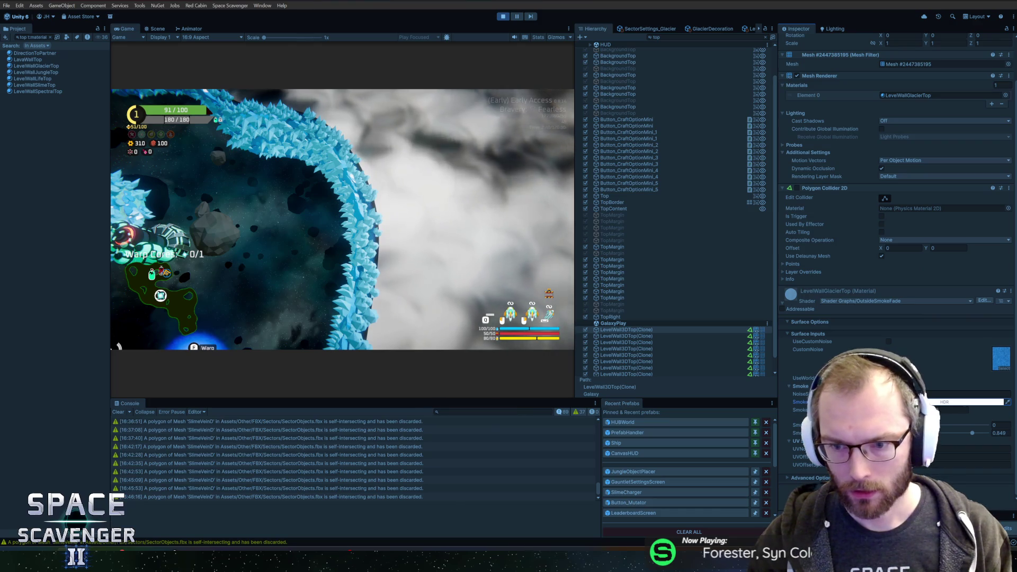
pyautogui.click(889, 342)
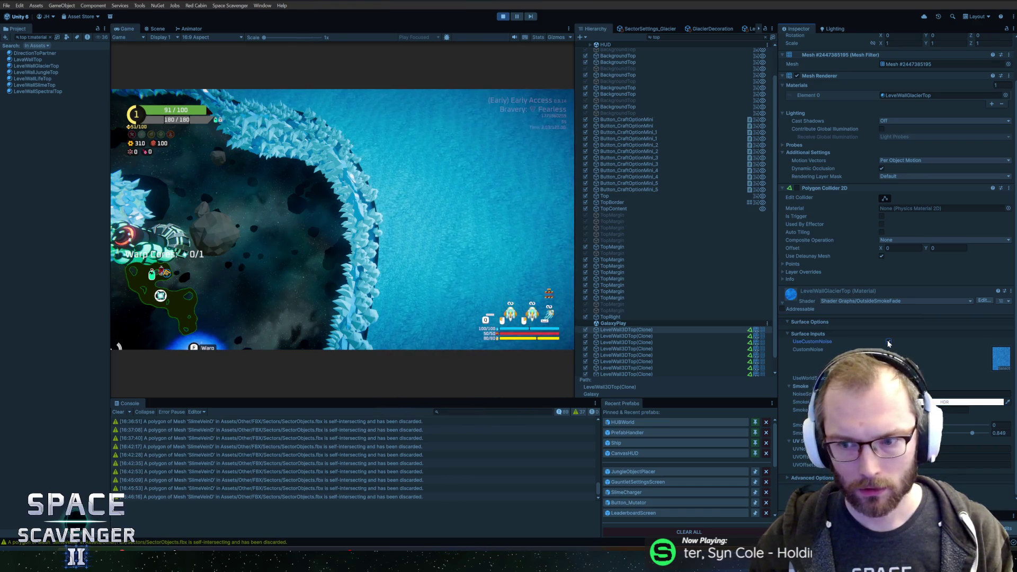
pyautogui.click(974, 402)
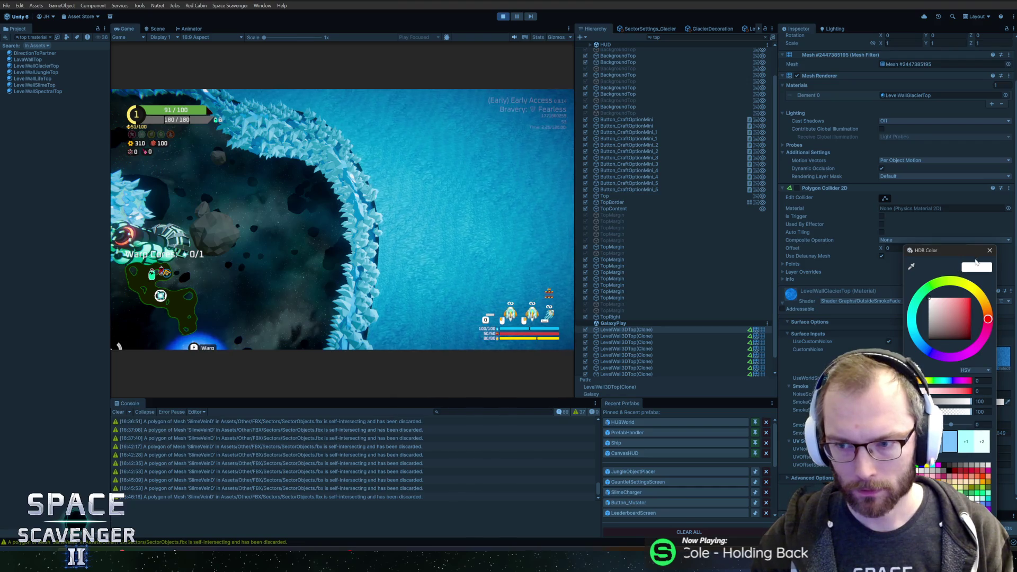
pyautogui.click(989, 250)
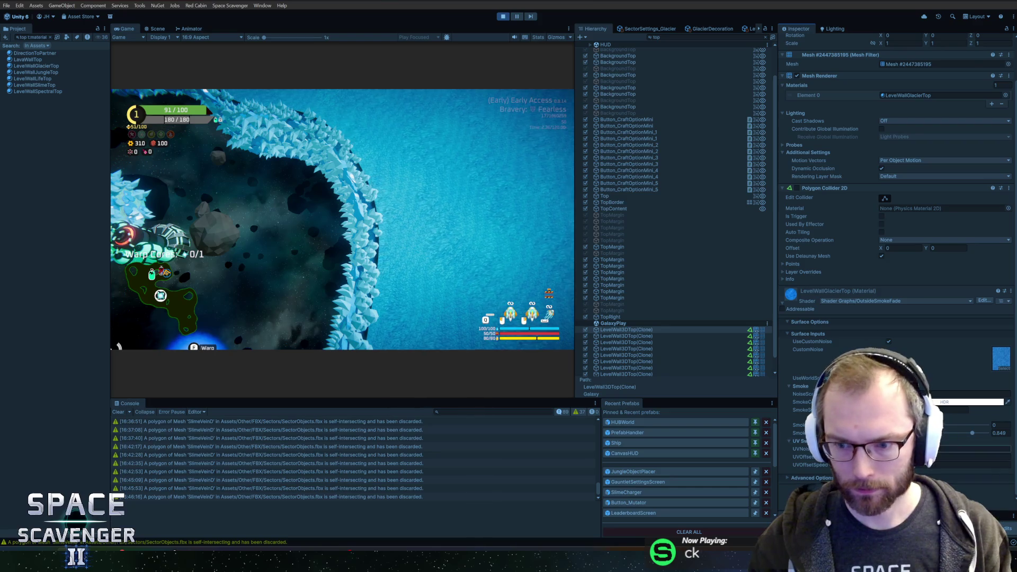
# - Adjust the UVNoise and UV offset fields and raise SmokeEdge2 from 0.849 to 0.977
pyautogui.click(975, 448)
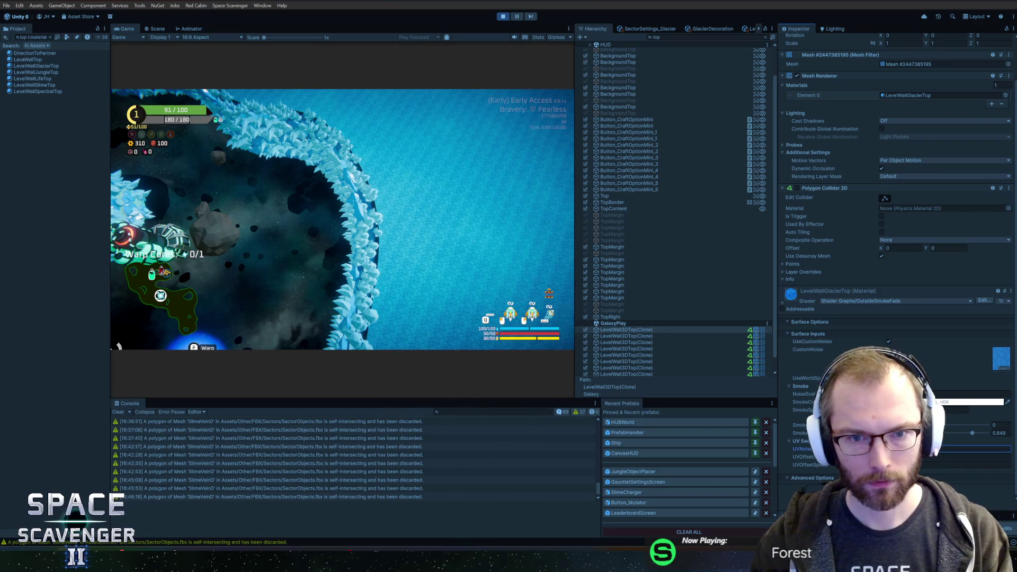
pyautogui.click(975, 456)
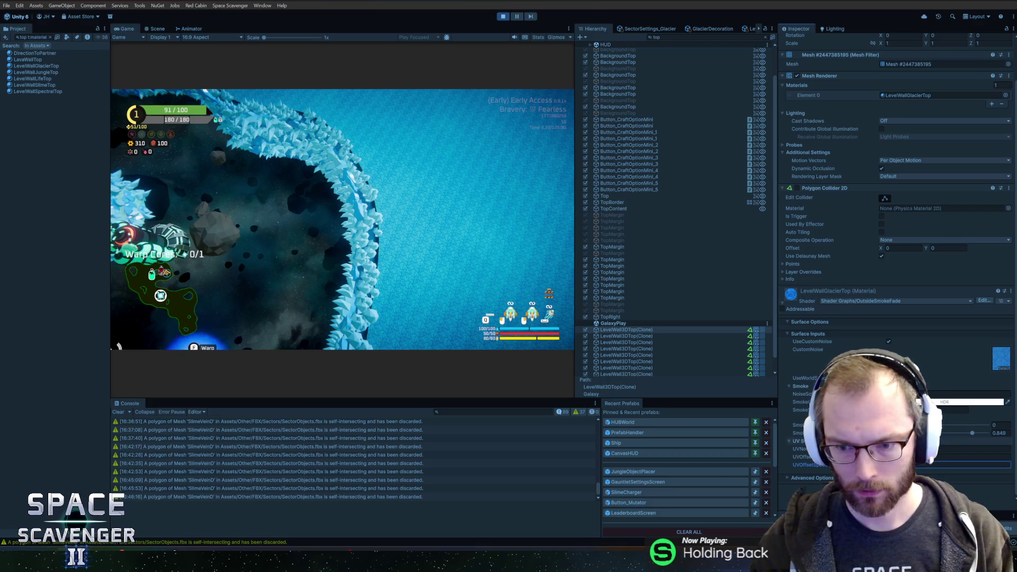
pyautogui.moveTo(972, 433); pyautogui.dragTo(988, 432)
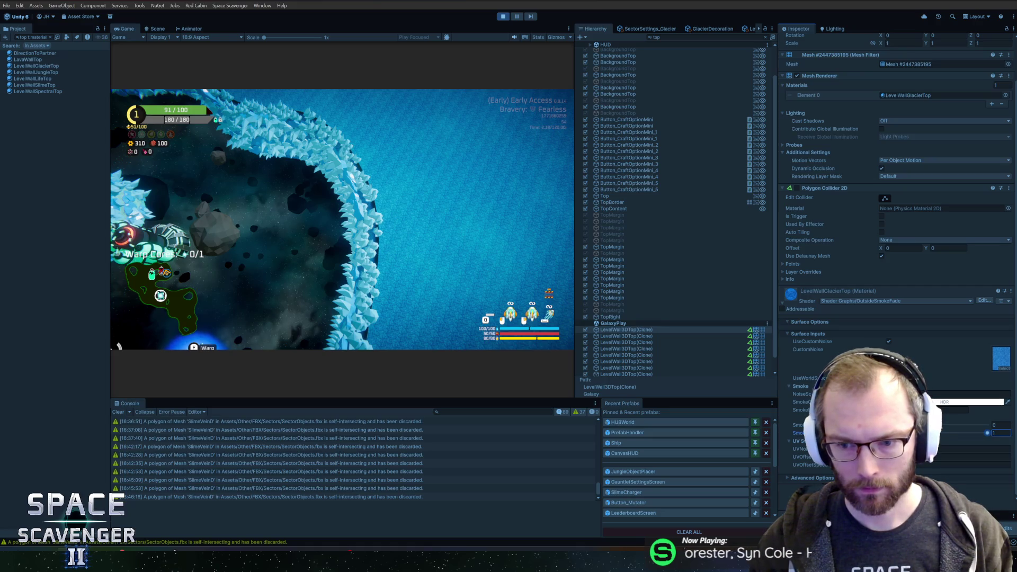
pyautogui.click(974, 456)
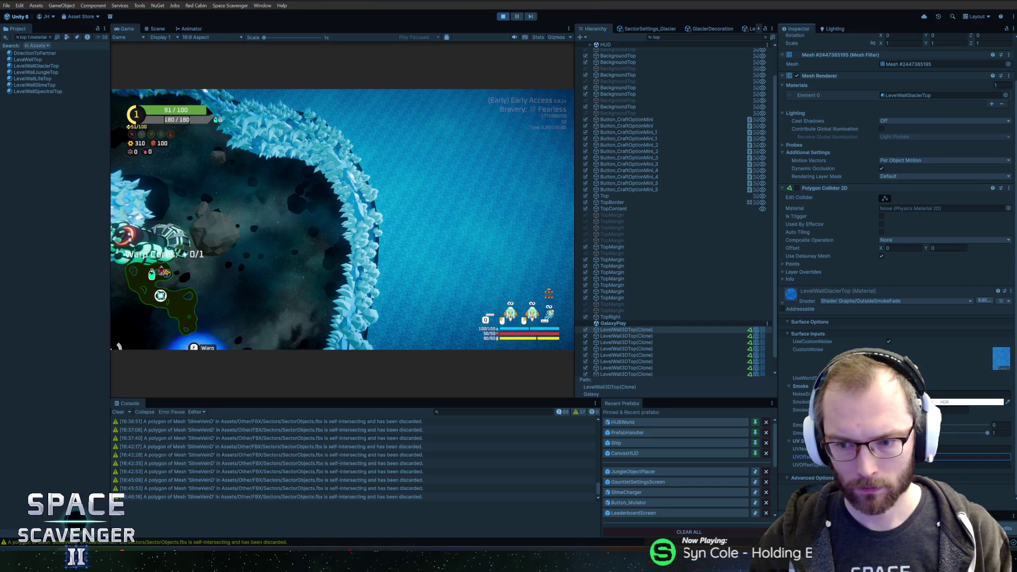
pyautogui.click(1001, 425)
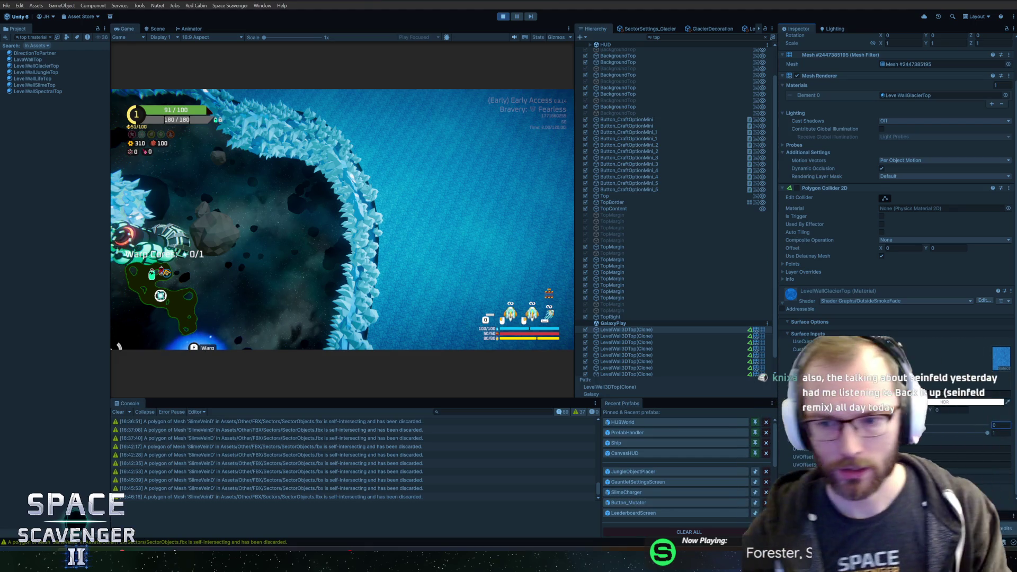
pyautogui.press('a')
pyautogui.press('a')
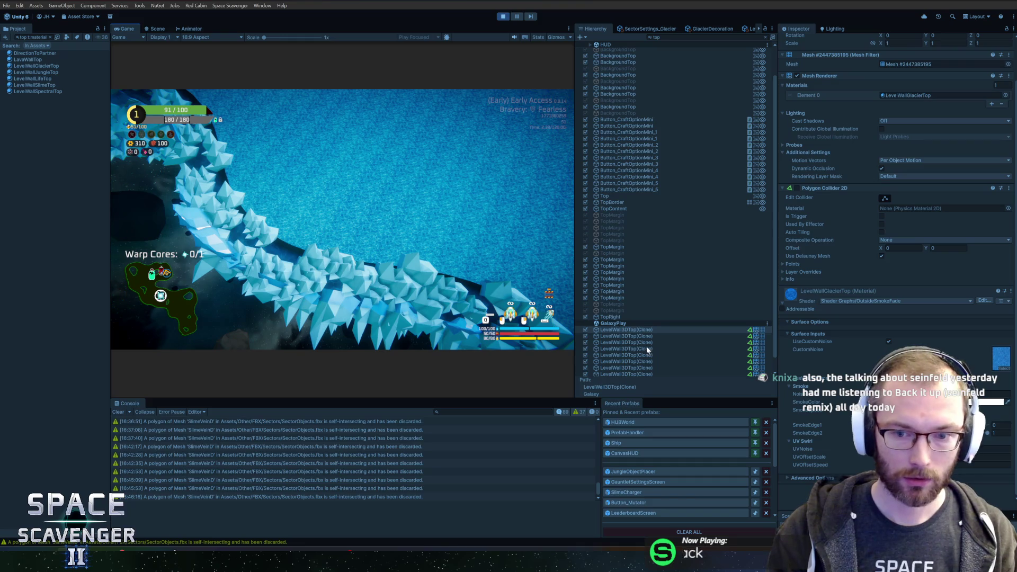
# - Filter the Hierarchy by '3d' and inspect a LevelWall3D clone's base colour and main texture
pyautogui.doubleClick(663, 37)
pyautogui.write('3d')
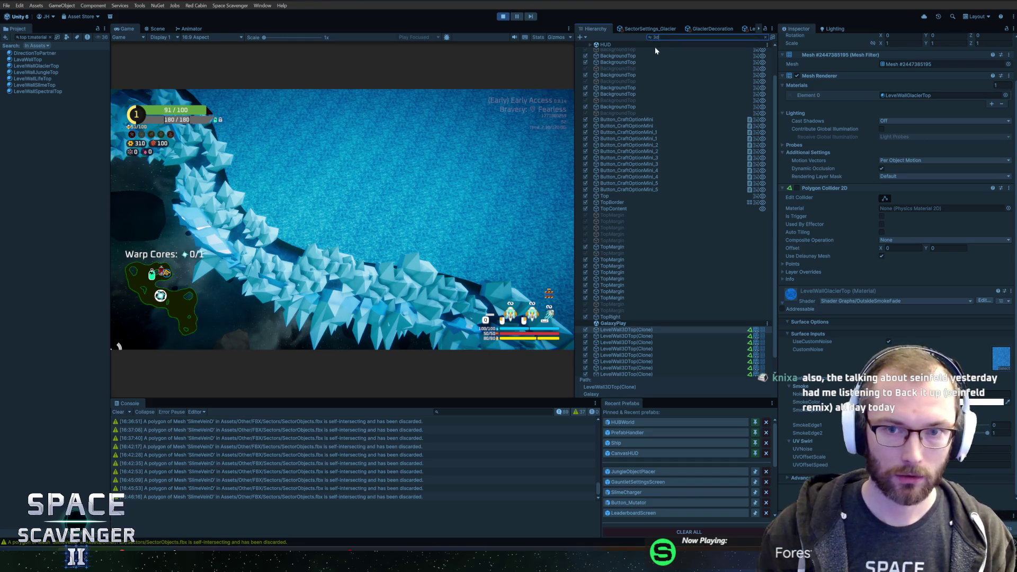
pyautogui.click(625, 69)
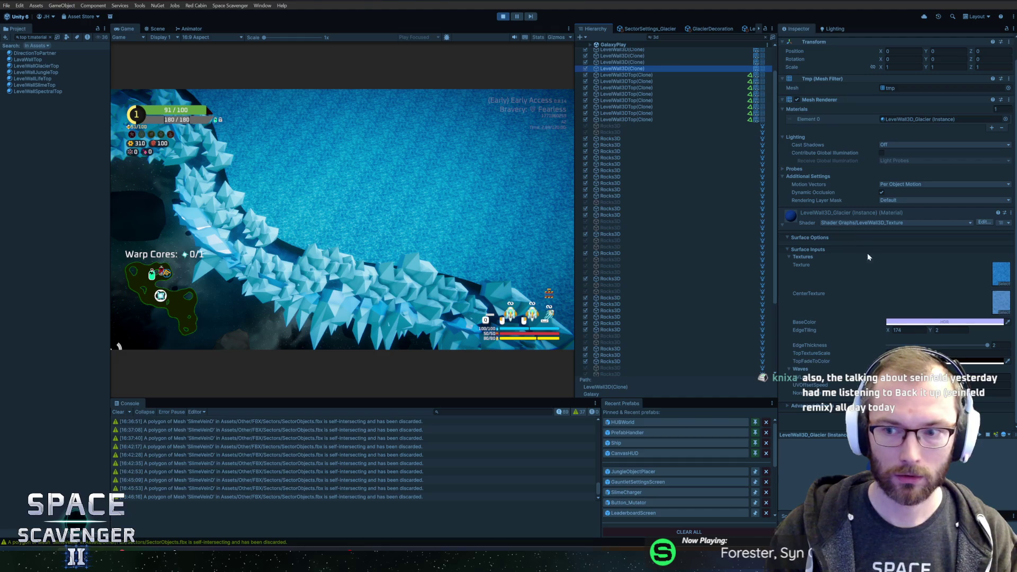
pyautogui.click(944, 321)
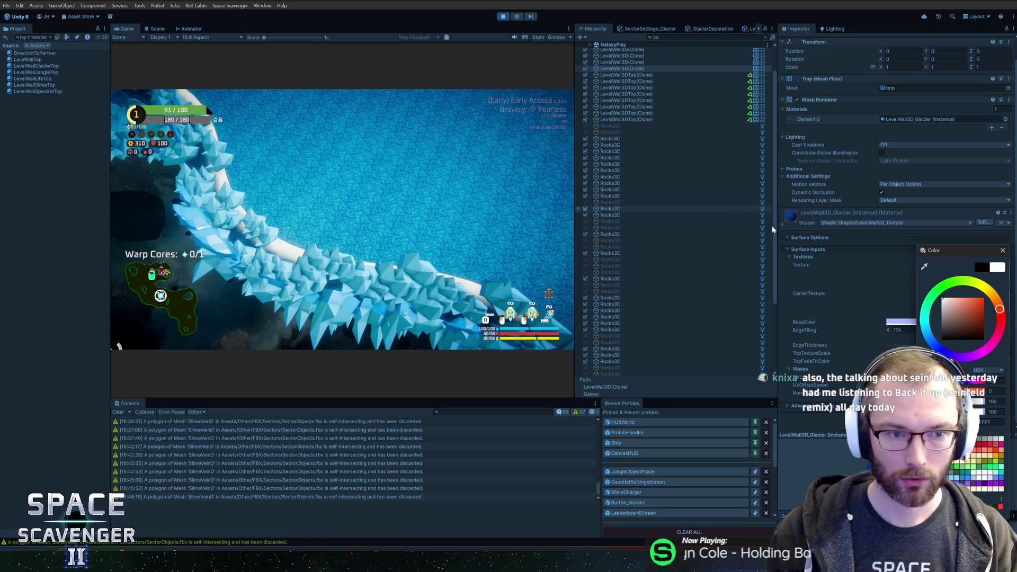
pyautogui.click(1002, 250)
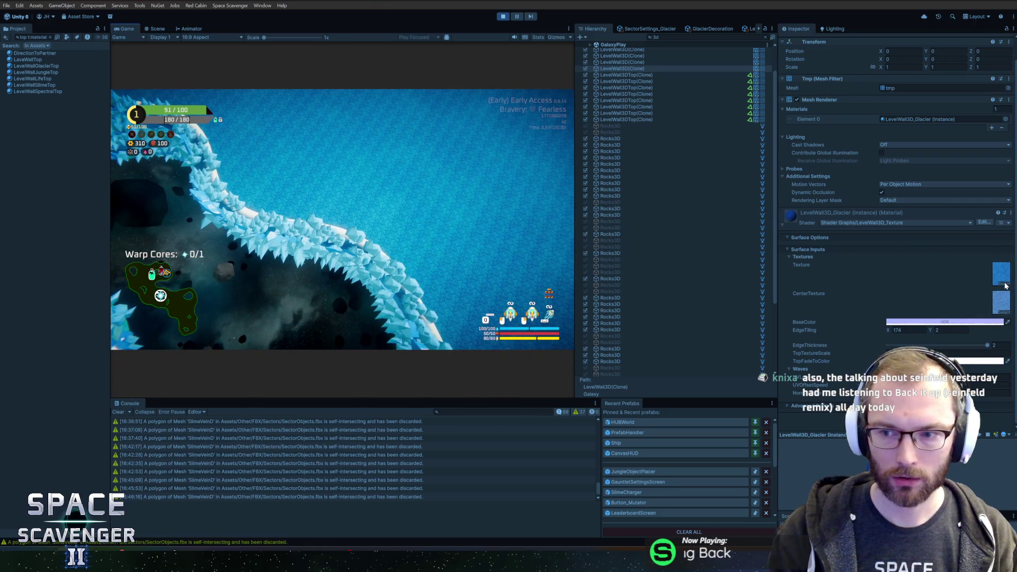
pyautogui.click(1005, 286)
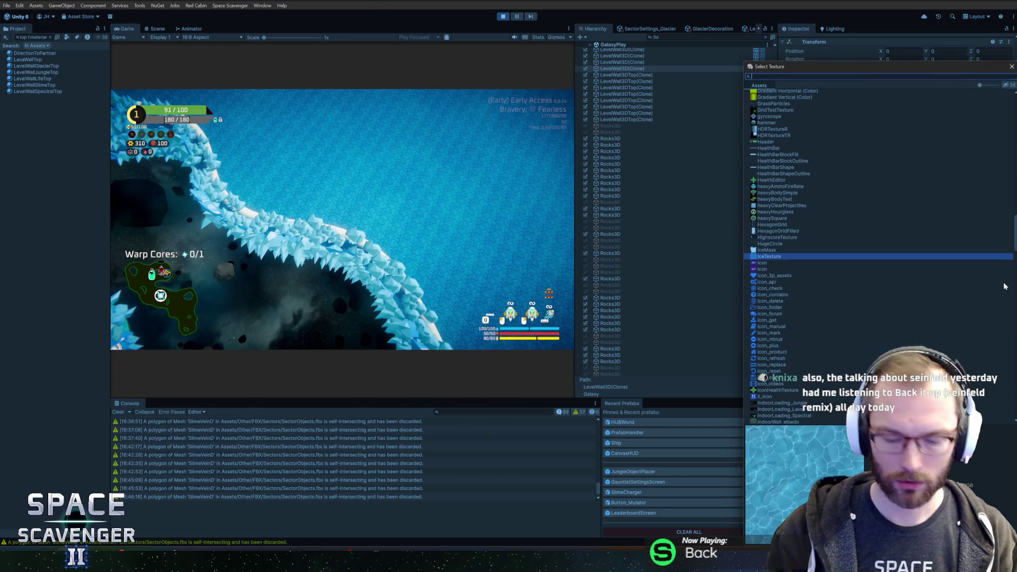
pyautogui.press('Escape')
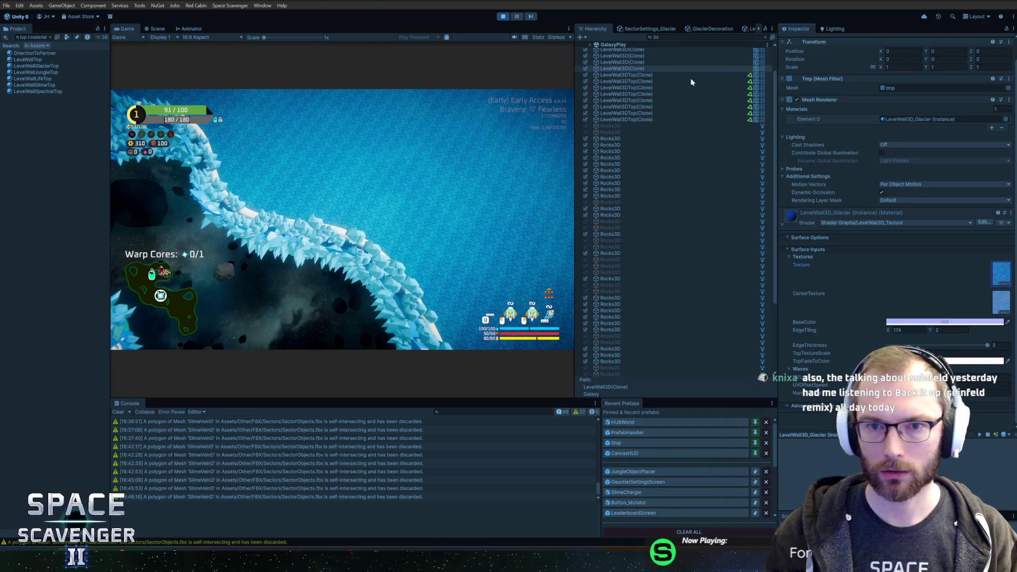
# - Set the LevelWall3DTop clone's CustomNoise texture to SnowTexture
pyautogui.click(630, 75)
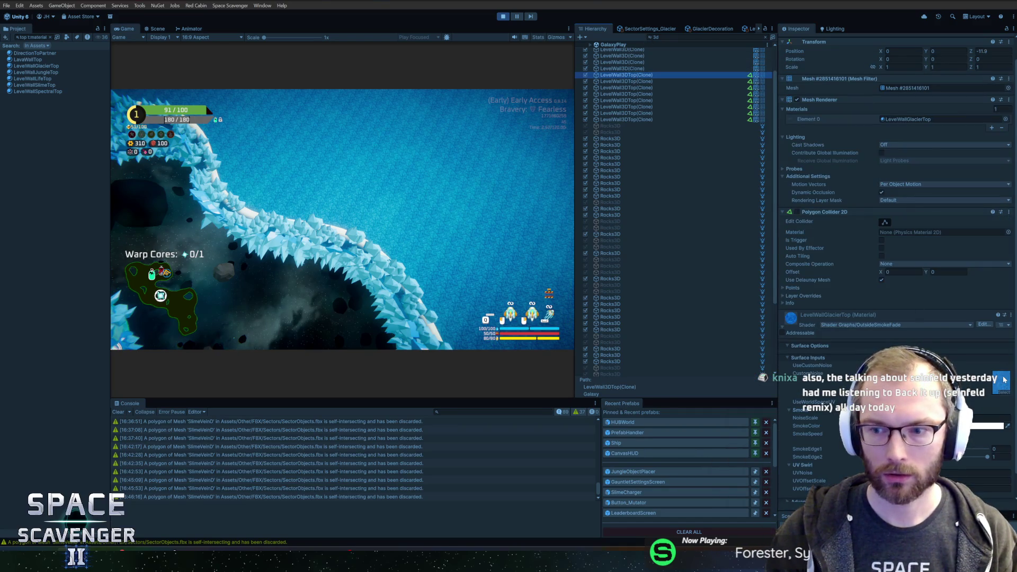
pyautogui.click(1003, 394)
pyautogui.write('snow')
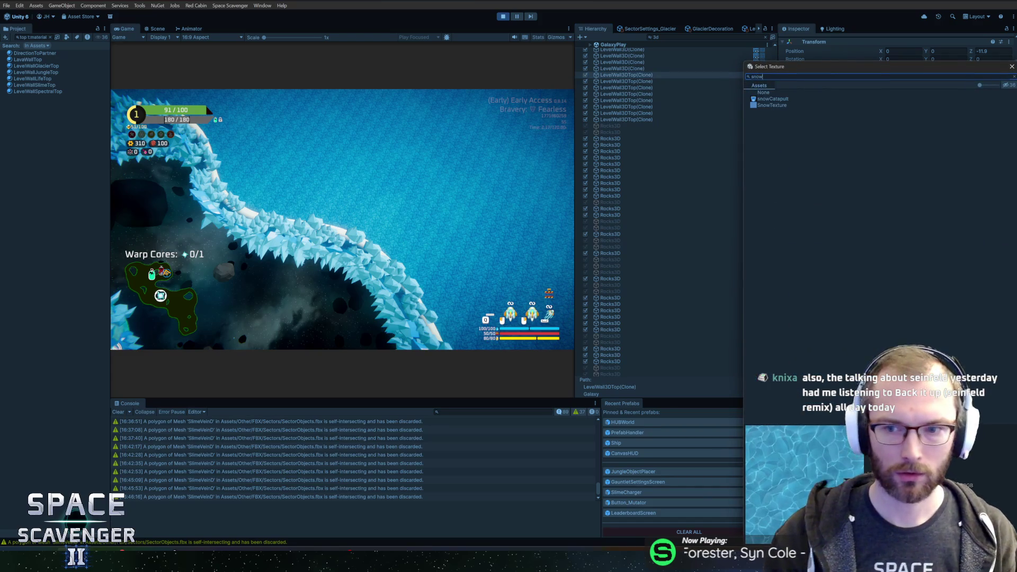
pyautogui.click(779, 107)
pyautogui.click(575, 191)
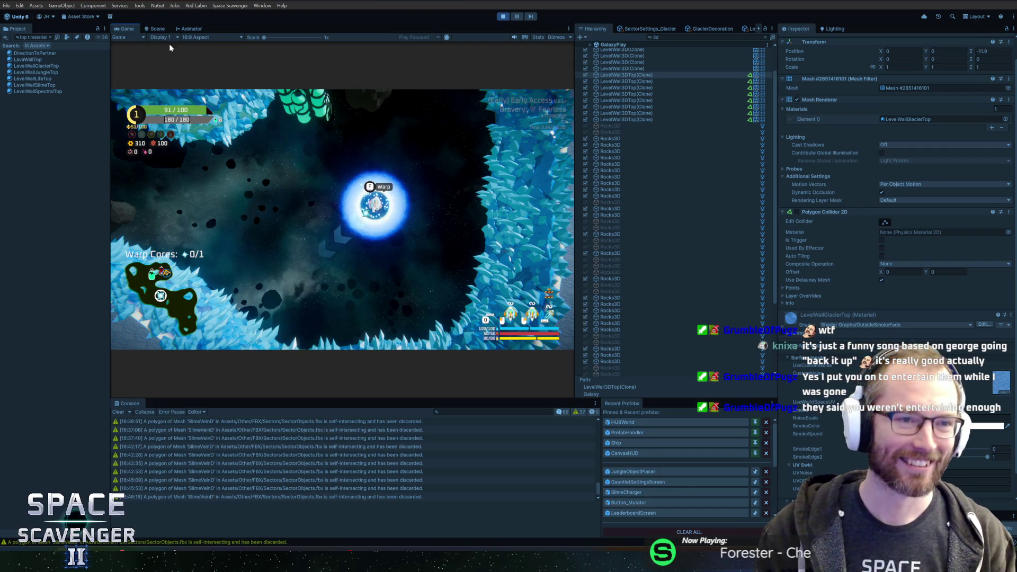
pyautogui.doubleClick(120, 30)
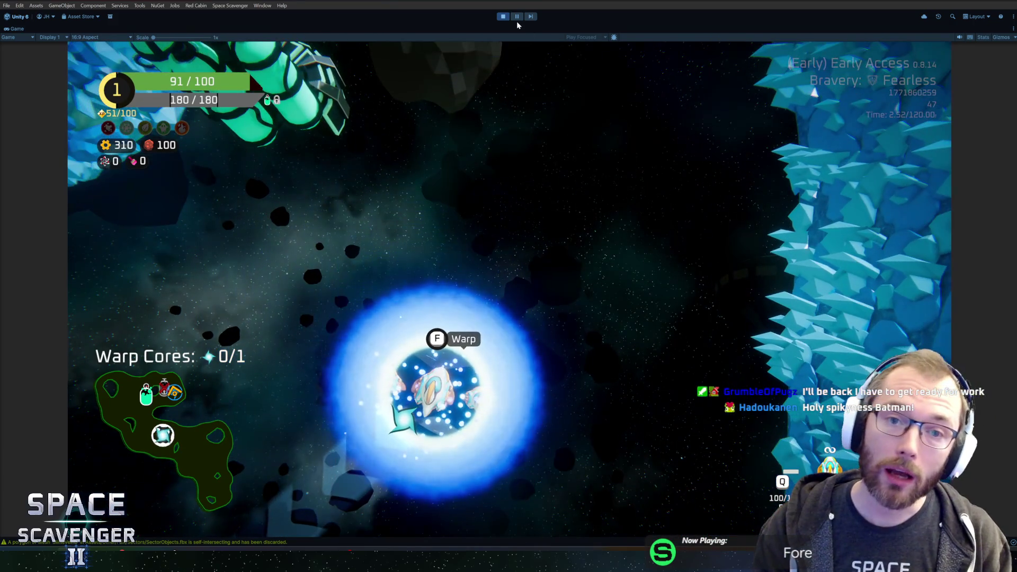
pyautogui.hotkey('shift', 'space')
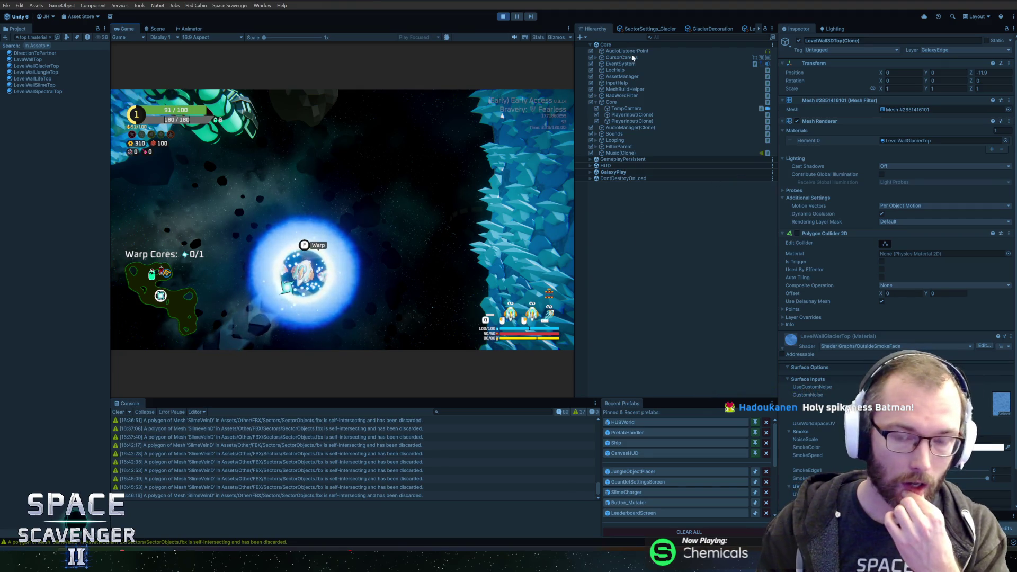
# - Set Rotation Range to 90 on the small, medium, large and top icicle layers
pyautogui.click(699, 30)
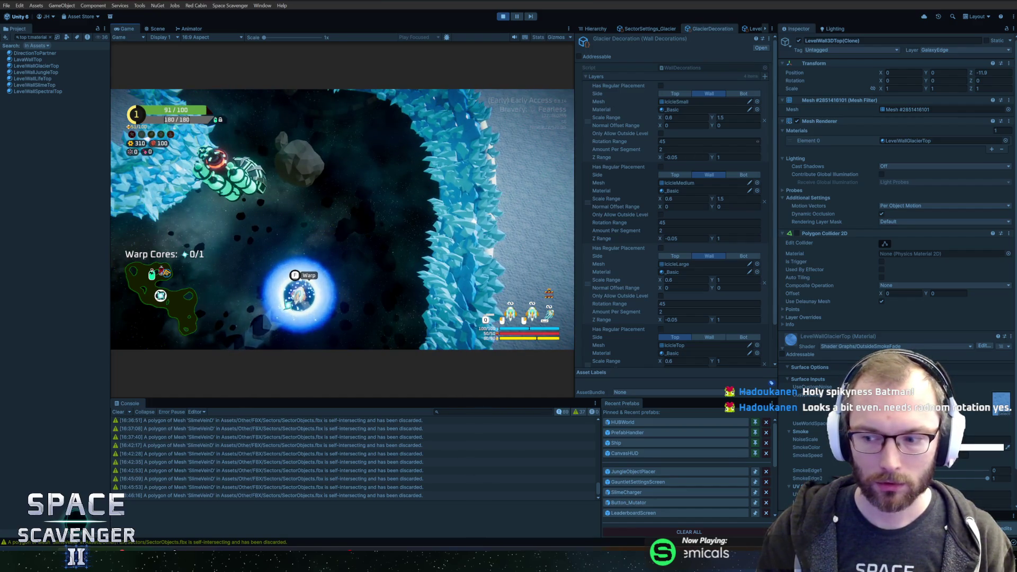
pyautogui.click(679, 142)
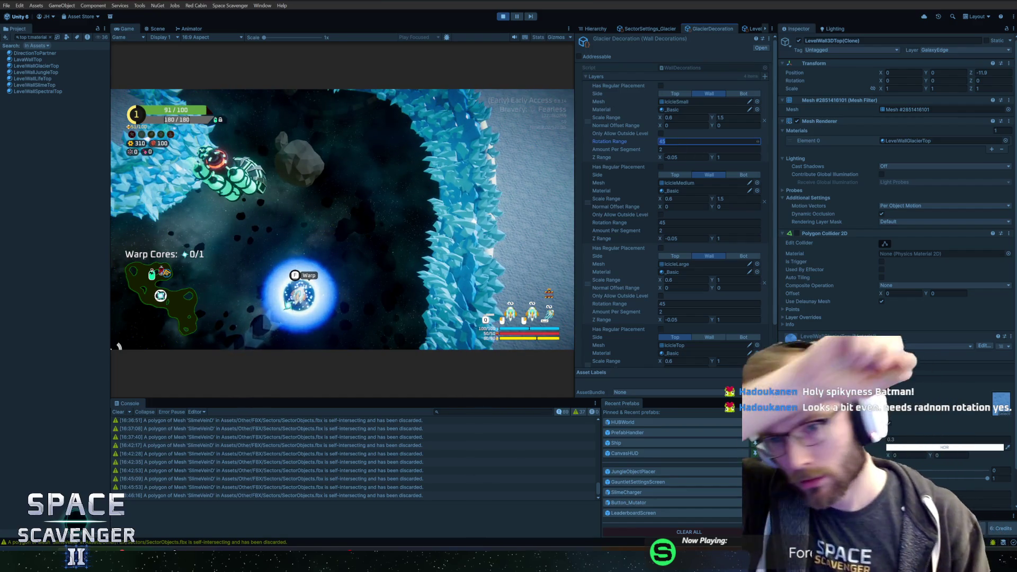
pyautogui.write('90')
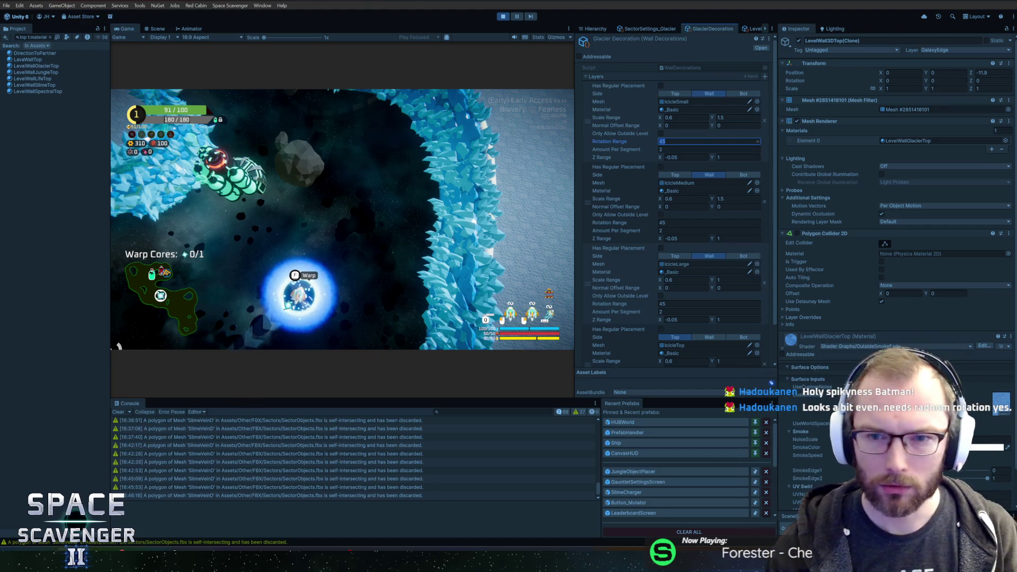
pyautogui.click(669, 222)
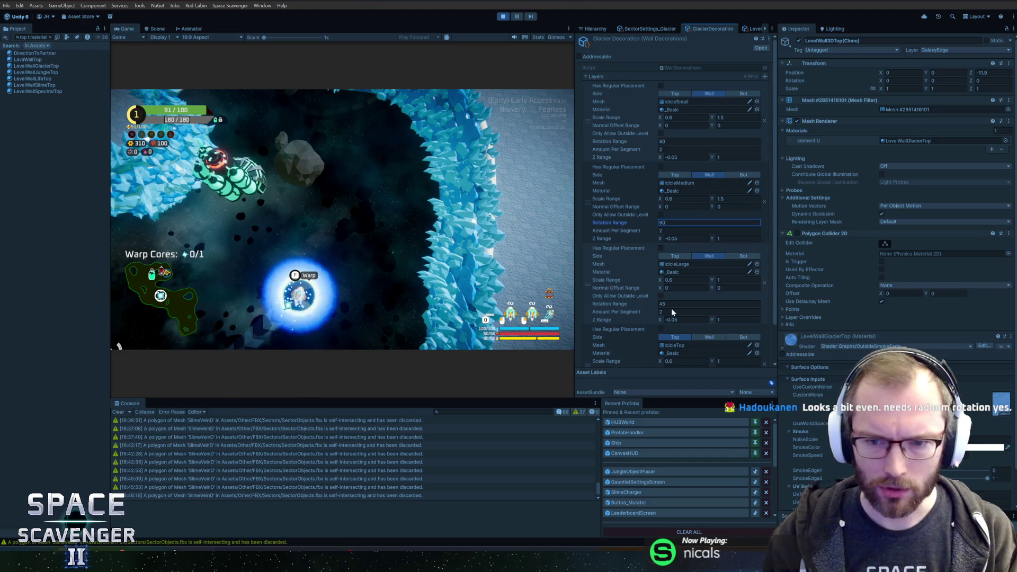
pyautogui.click(669, 303)
pyautogui.write('90')
pyautogui.scroll(-2, 669, 304)
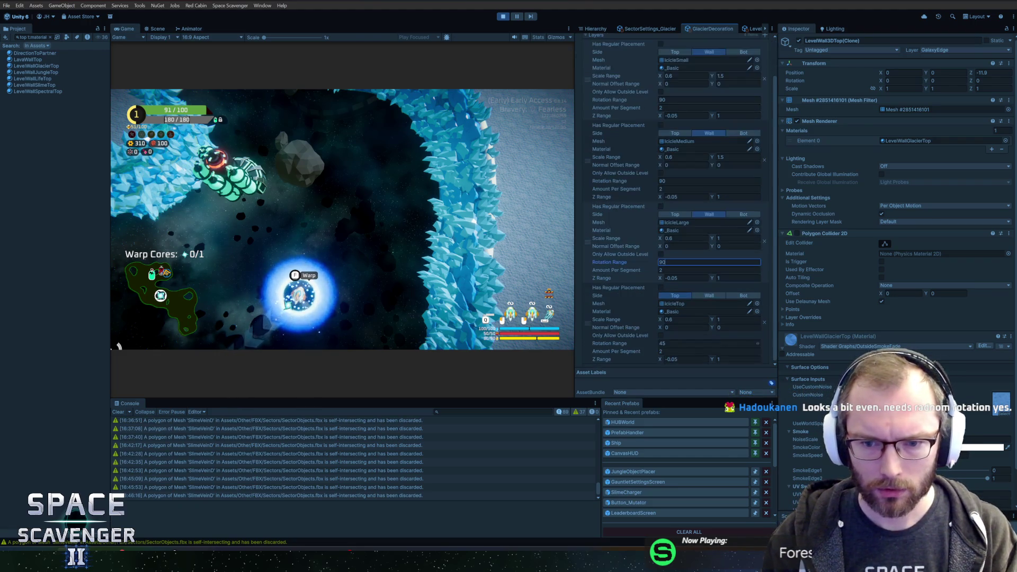
pyautogui.click(669, 343)
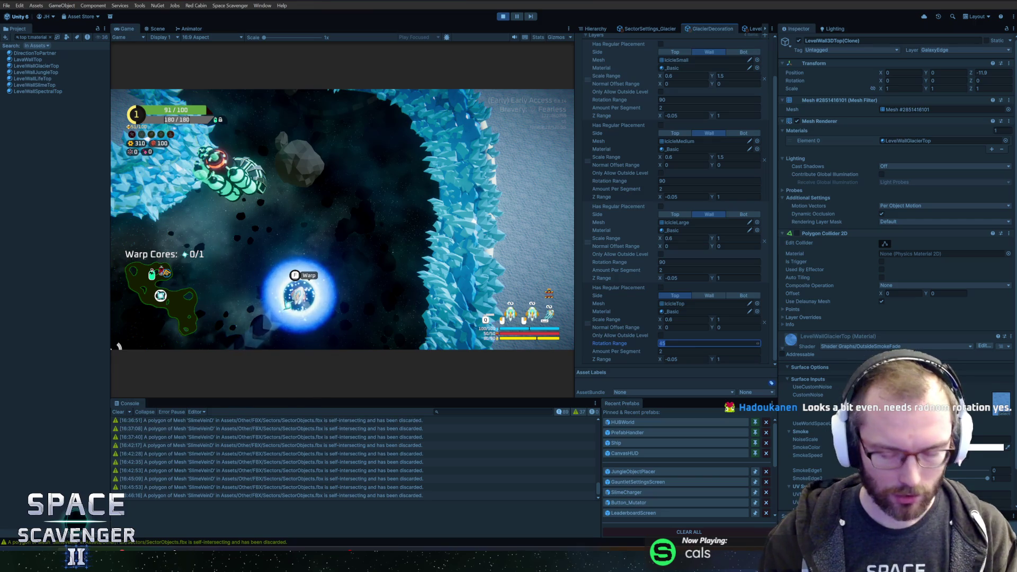
pyautogui.write('90')
# - Run 'level regenerate decorations' in the game console and fly the ship past the icicle walls
pyautogui.click(343, 183)
pyautogui.press('`')
pyautogui.press('Up')
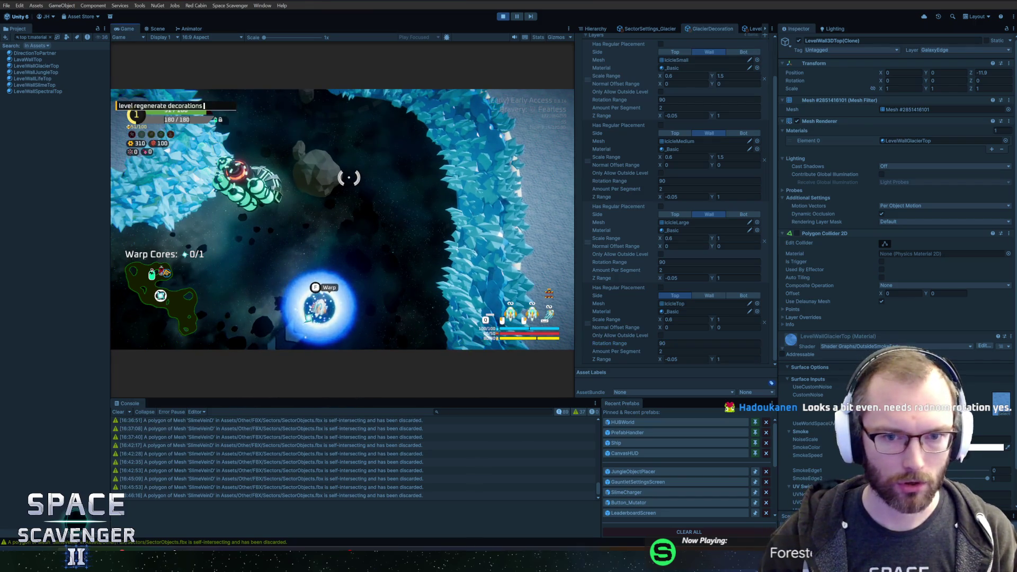
pyautogui.press('Return')
pyautogui.press('d')
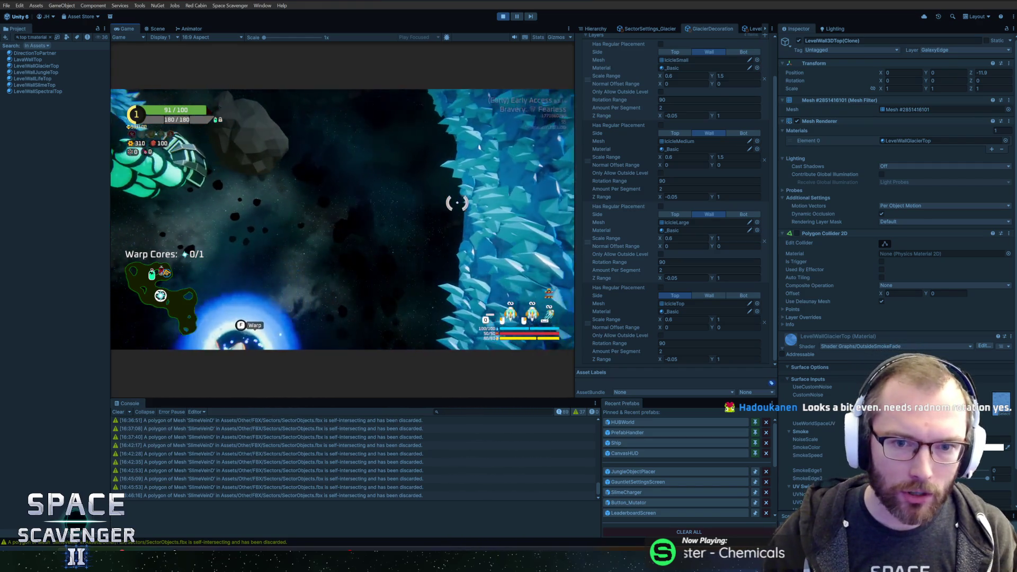
pyautogui.press('s')
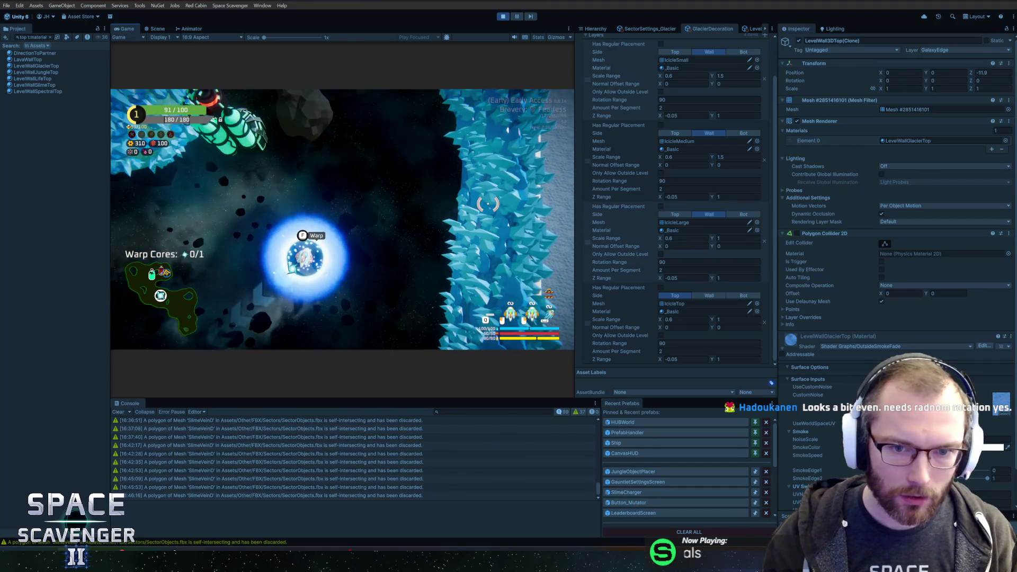
pyautogui.press('w')
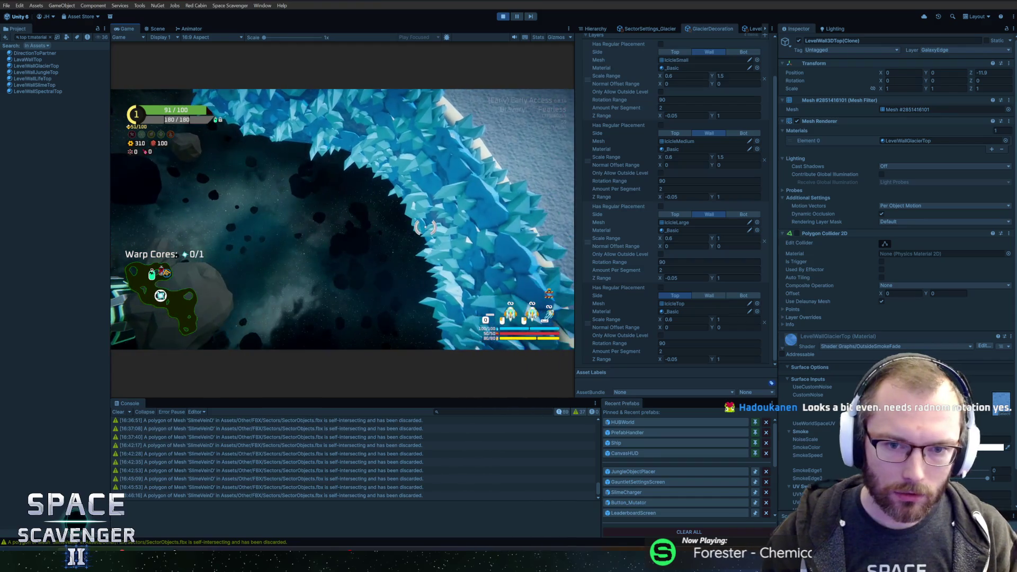
pyautogui.click(683, 100)
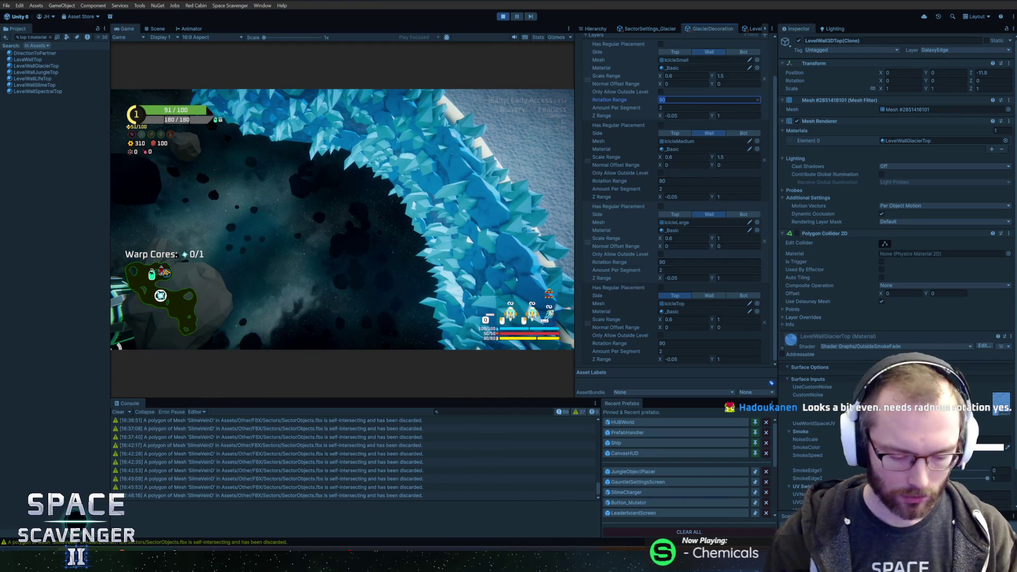
# - Give the small and medium icicle layers a 180 rotation range and the medium layer a minimum Z of 0
pyautogui.click(672, 149)
pyautogui.click(683, 157)
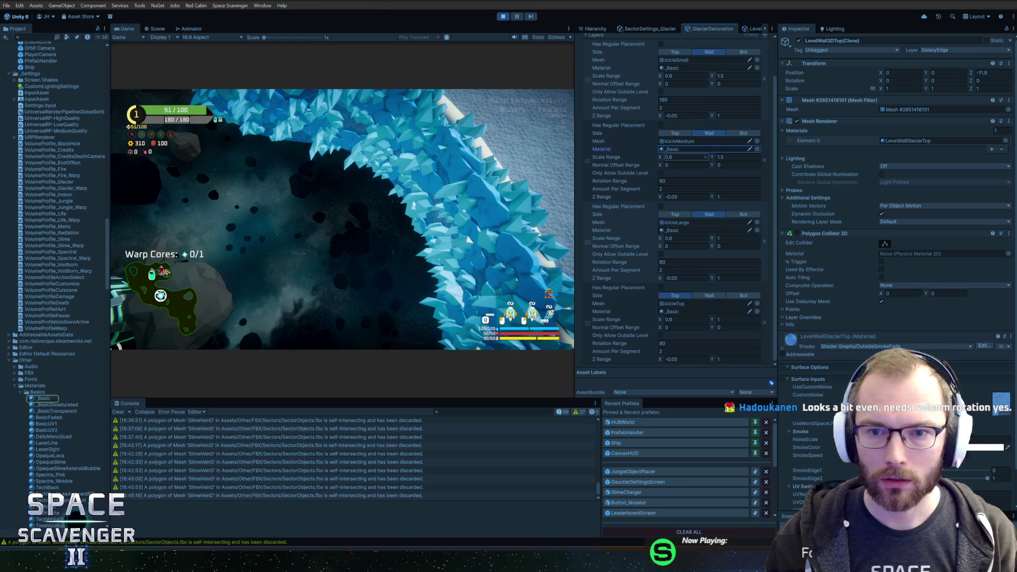
pyautogui.click(676, 180)
pyautogui.write('180')
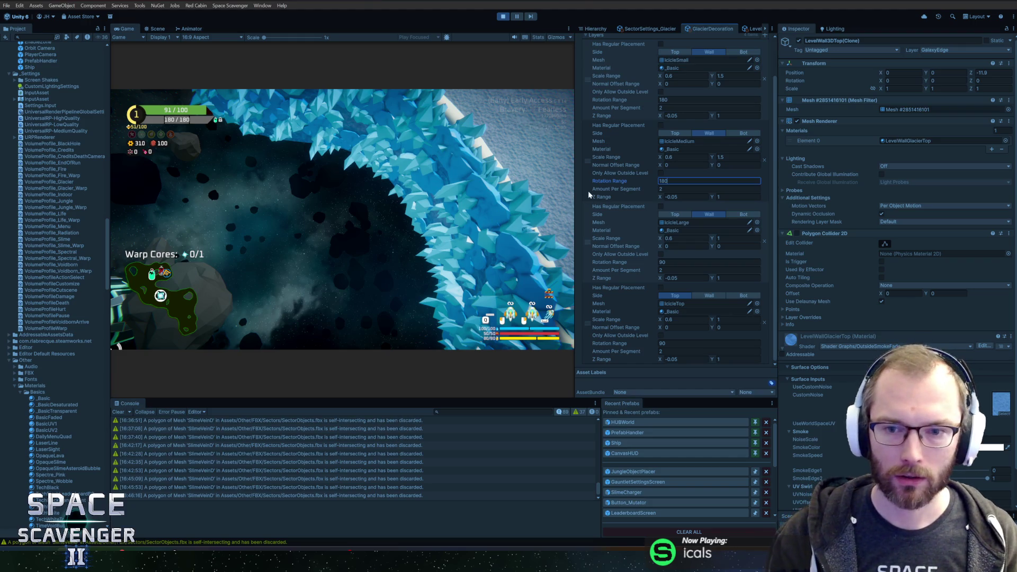
pyautogui.press('Tab')
pyautogui.press('Tab')
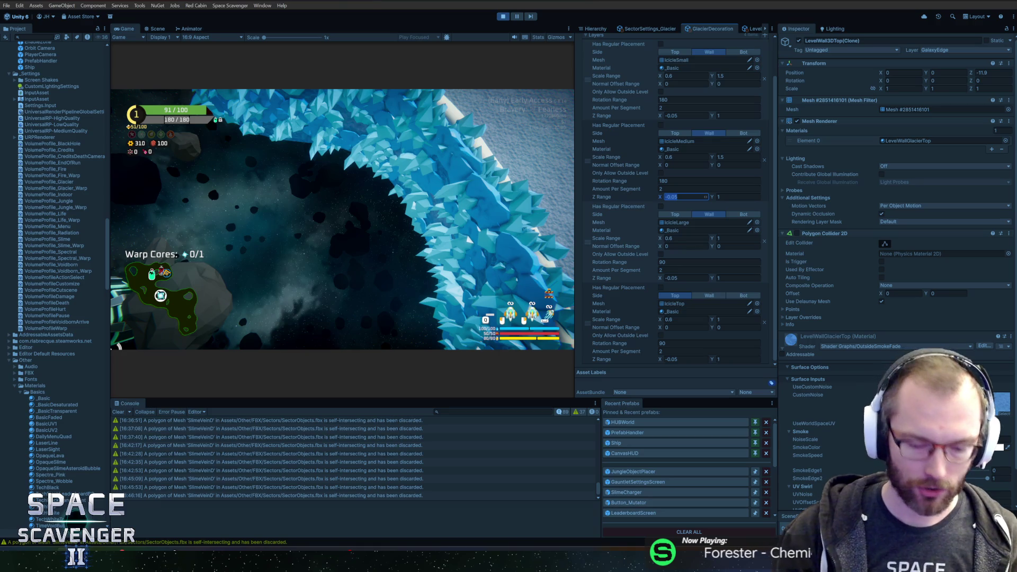
pyautogui.write('0')
pyautogui.press('Tab')
pyautogui.write('0')
# - Regenerate the wall decorations, then set the medium icicles' maximum Z to 0.3
pyautogui.click(429, 256)
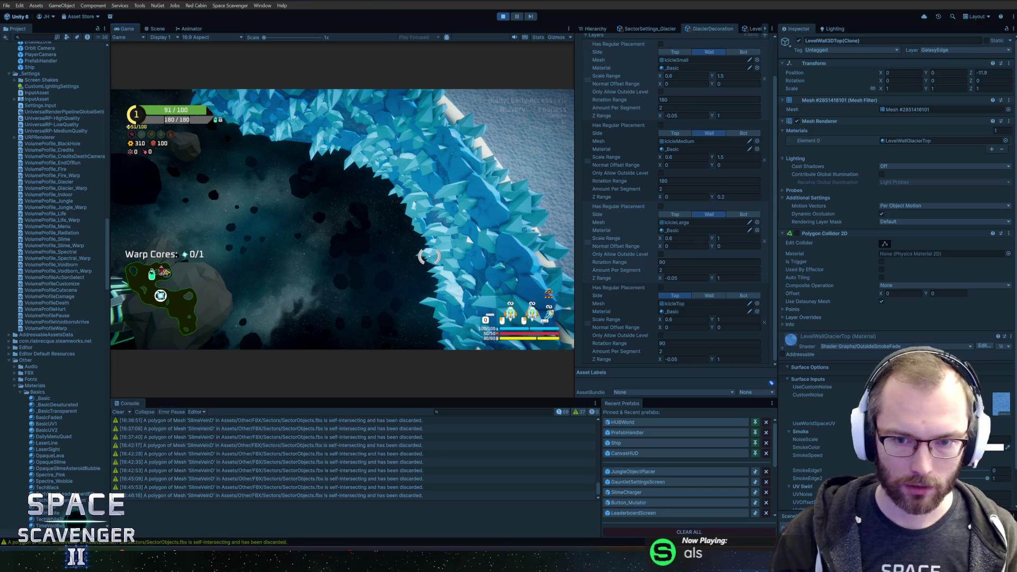
pyautogui.press('`')
pyautogui.press('Return')
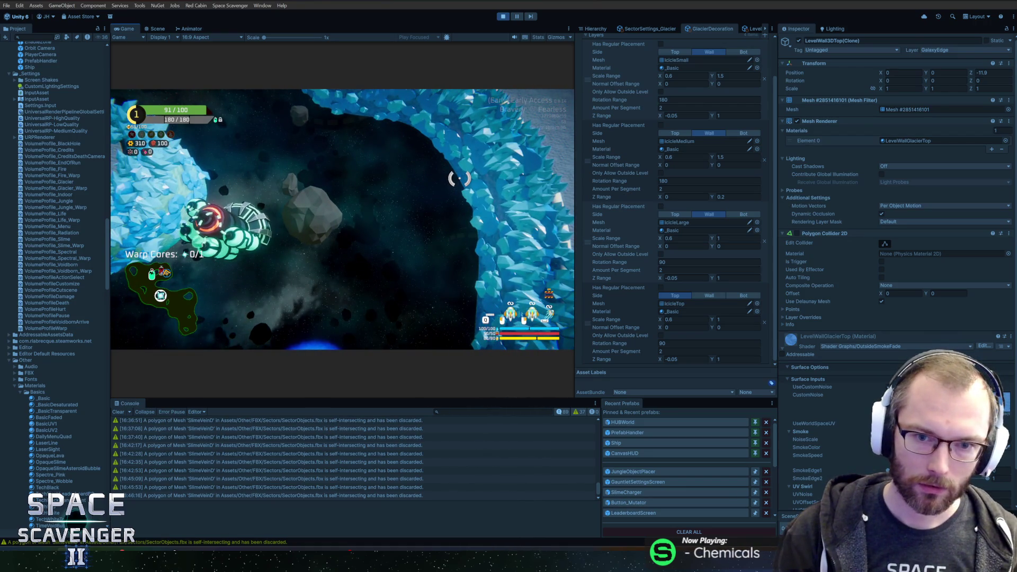
pyautogui.click(728, 197)
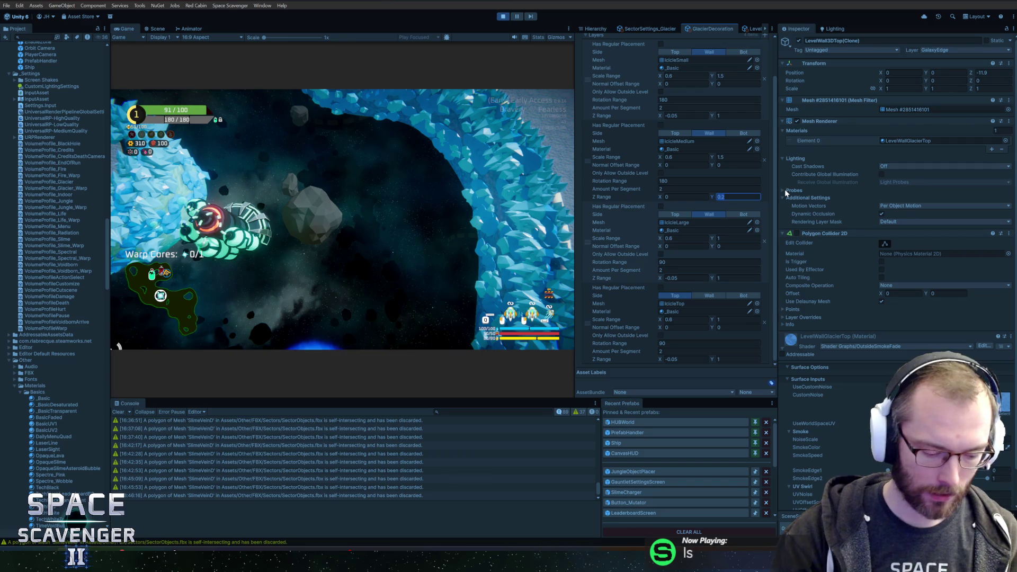
pyautogui.write('0.3')
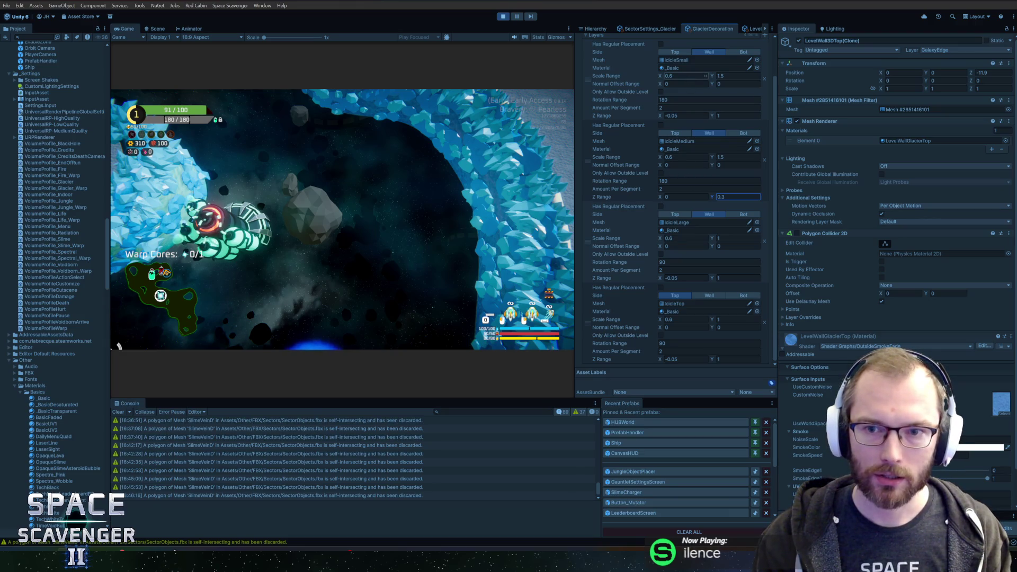
pyautogui.click(684, 115)
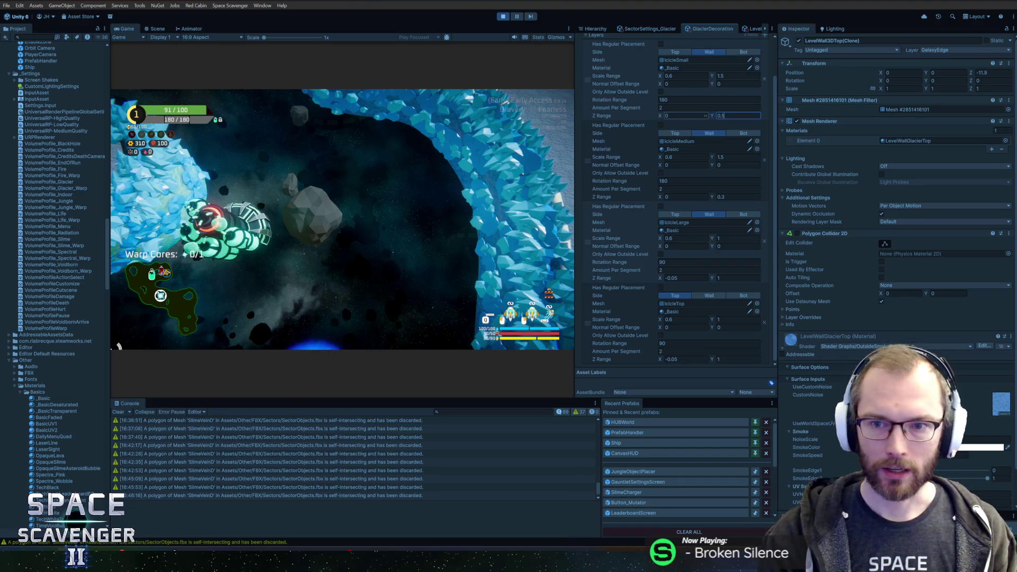
# - Apply the small icicles' 0–0.4 Z range and regenerate the wall decorations from the console
pyautogui.click(451, 146)
pyautogui.press('`')
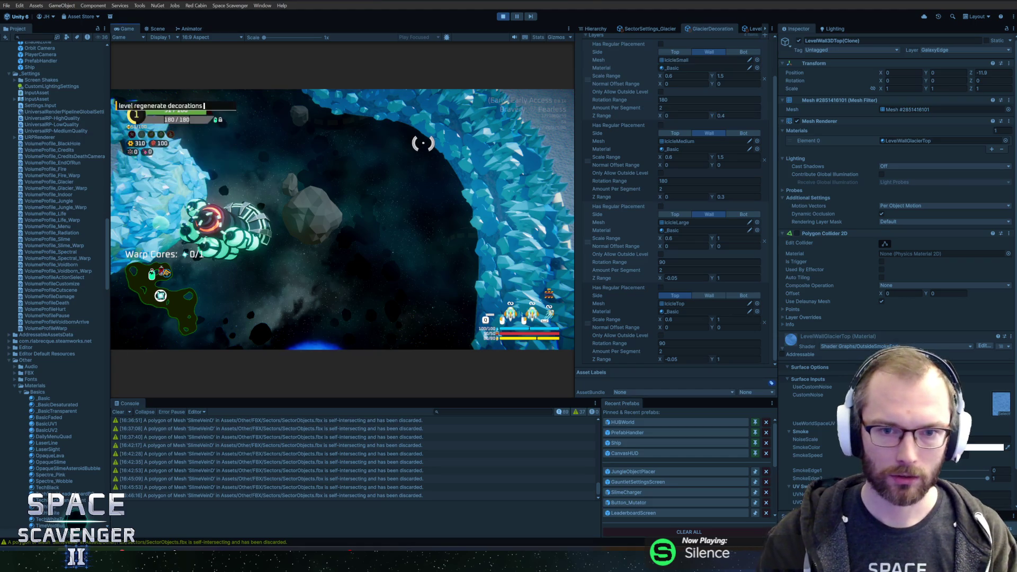
pyautogui.press('Return')
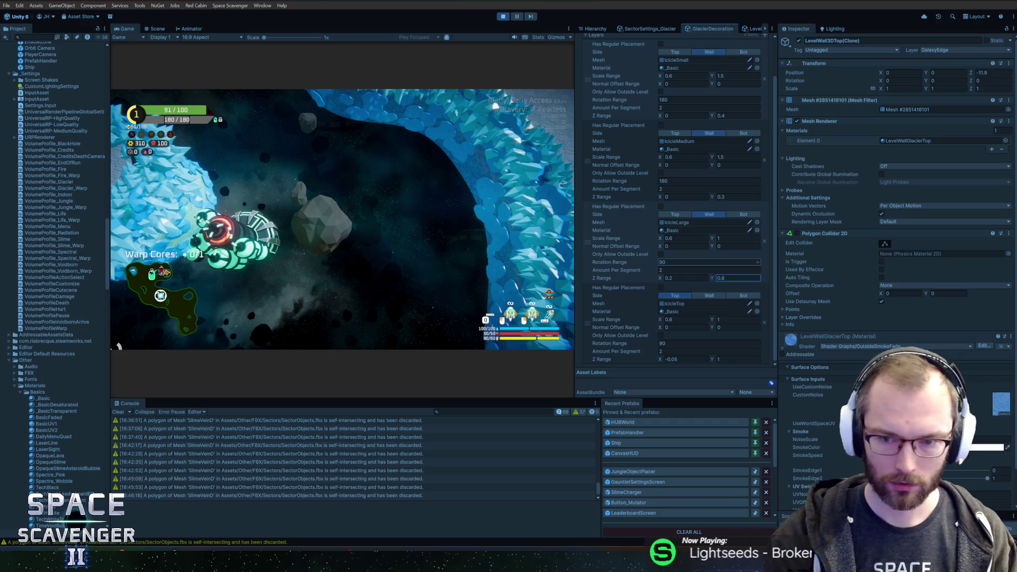
# - Set the large icicles' Z range to 0.2–0.8 and enlarge the game view over the console
pyautogui.click(405, 208)
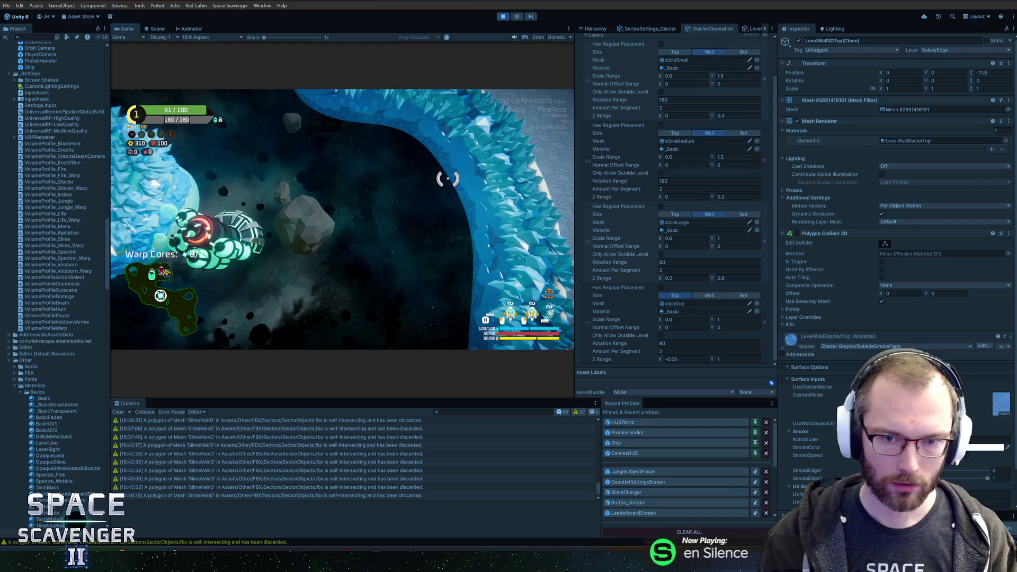
pyautogui.click(683, 189)
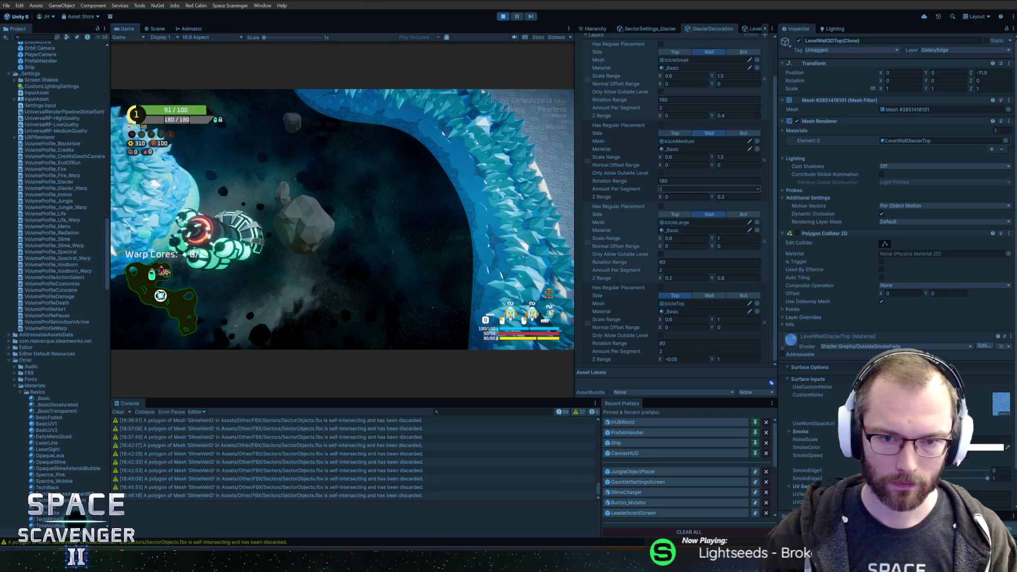
pyautogui.click(470, 166)
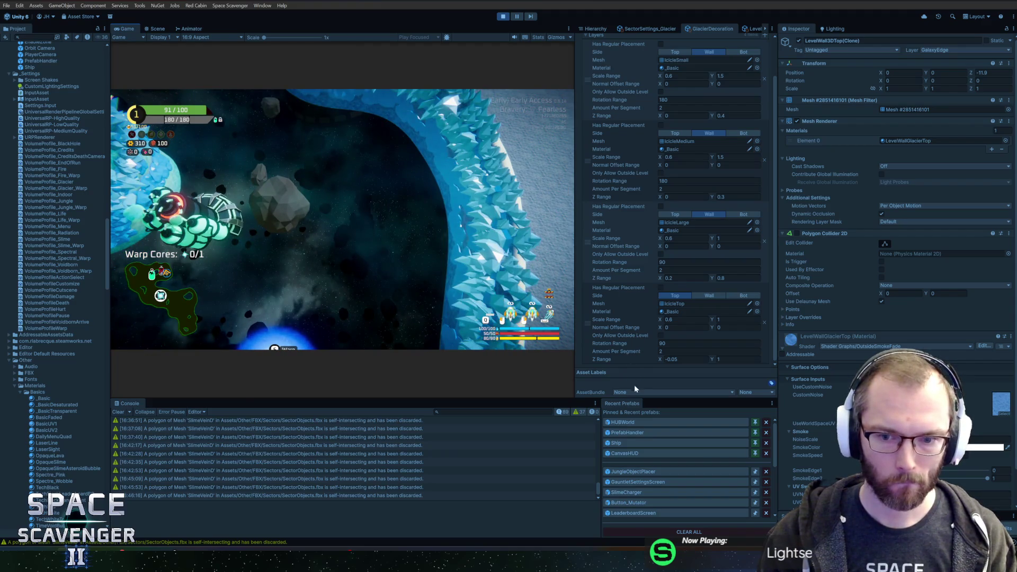
pyautogui.moveTo(565, 400); pyautogui.dragTo(566, 444)
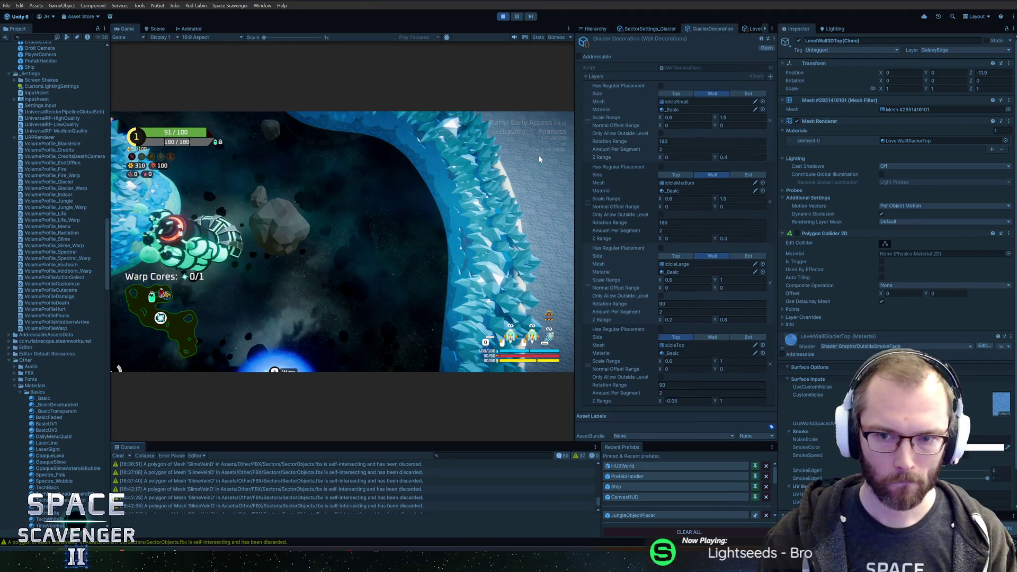
# - Duplicate the medium icicle layer and give the copy a Z range of 0.7 to 1
pyautogui.rightClick(593, 192)
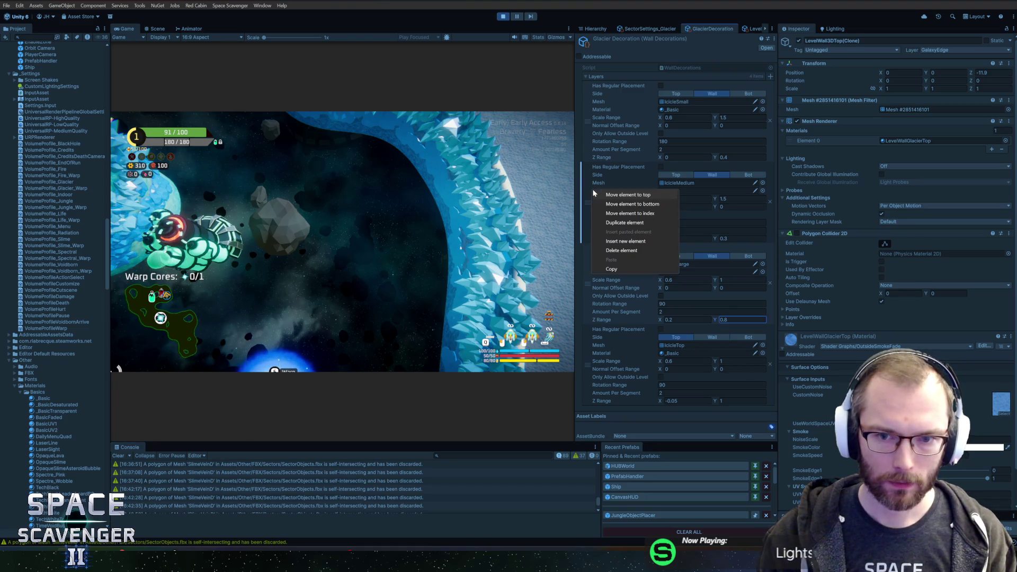
pyautogui.click(623, 223)
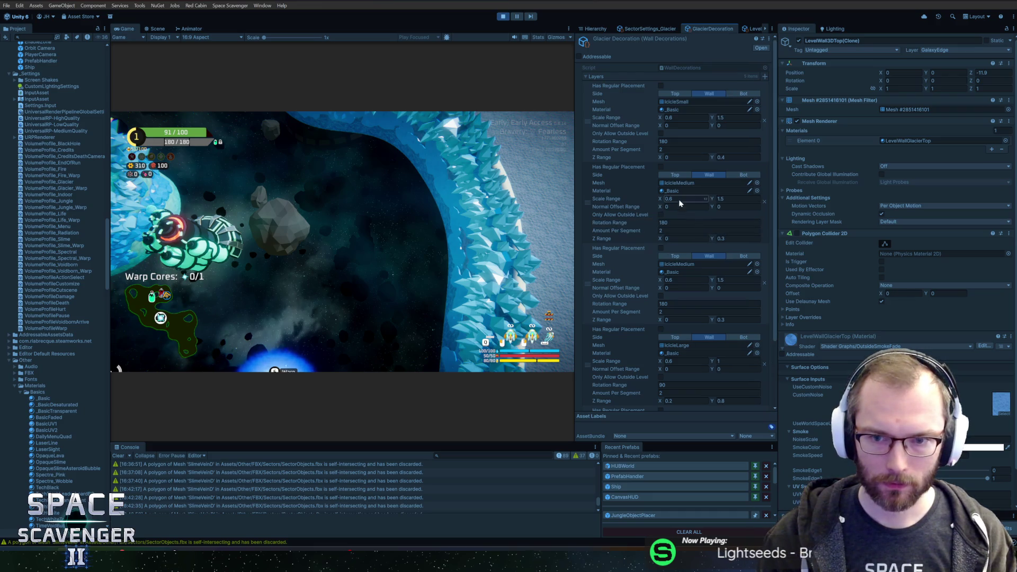
pyautogui.click(684, 320)
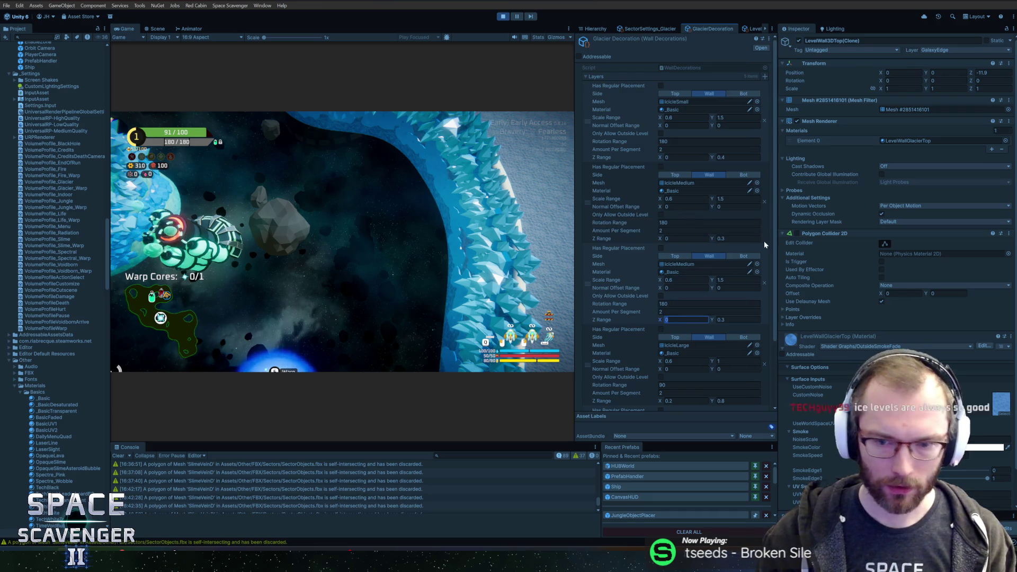
pyautogui.write('0.7')
pyautogui.press('Tab')
pyautogui.write('1')
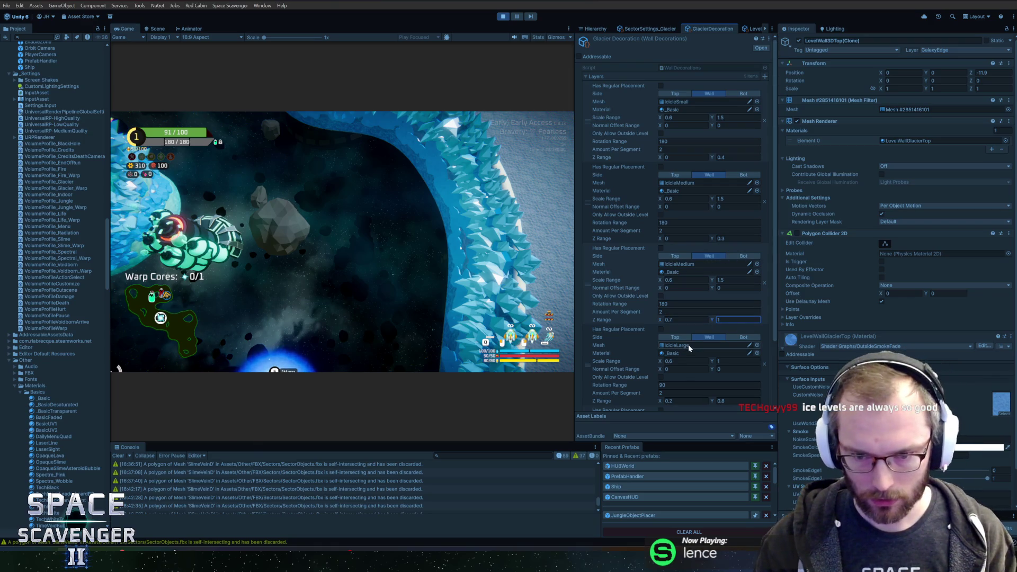
pyautogui.rightClick(600, 354)
pyautogui.press('Escape')
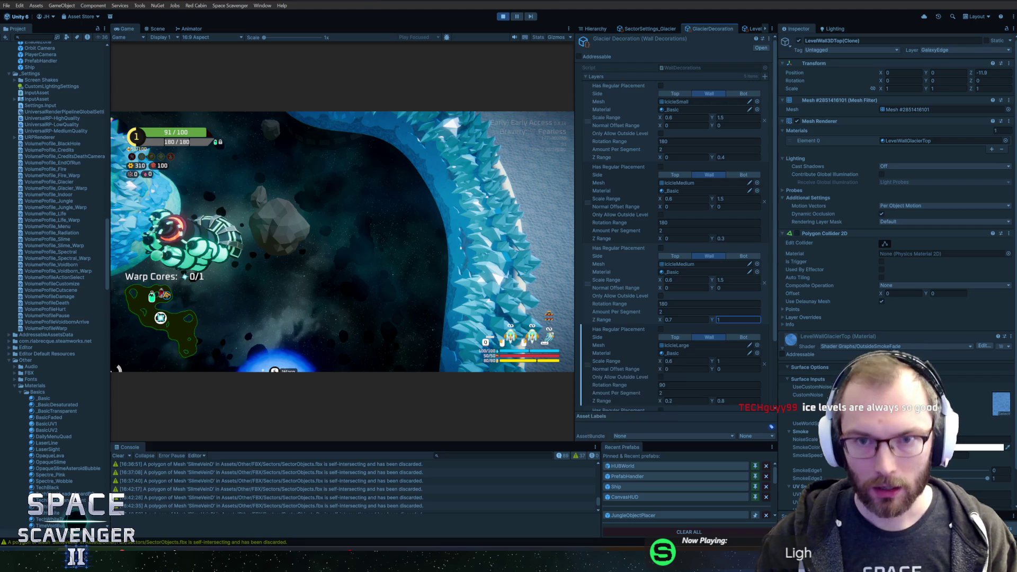
# - Duplicate the first IcicleSmall layer, keeping the copy's Z range at 0.6 to 1
pyautogui.rightClick(588, 116)
pyautogui.click(673, 158)
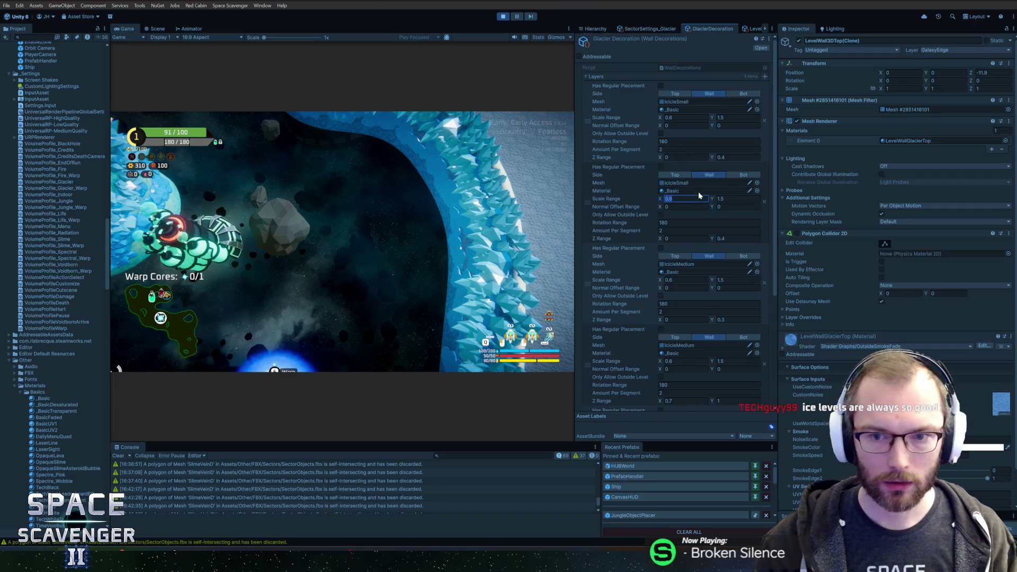
pyautogui.scroll(-1, 699, 196)
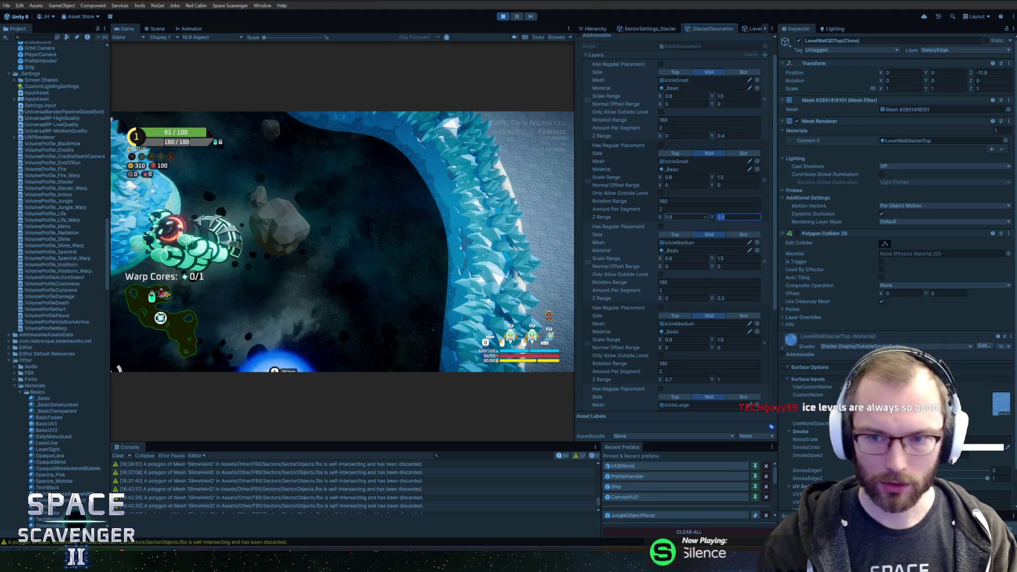
pyautogui.write('1')
pyautogui.click(119, 369)
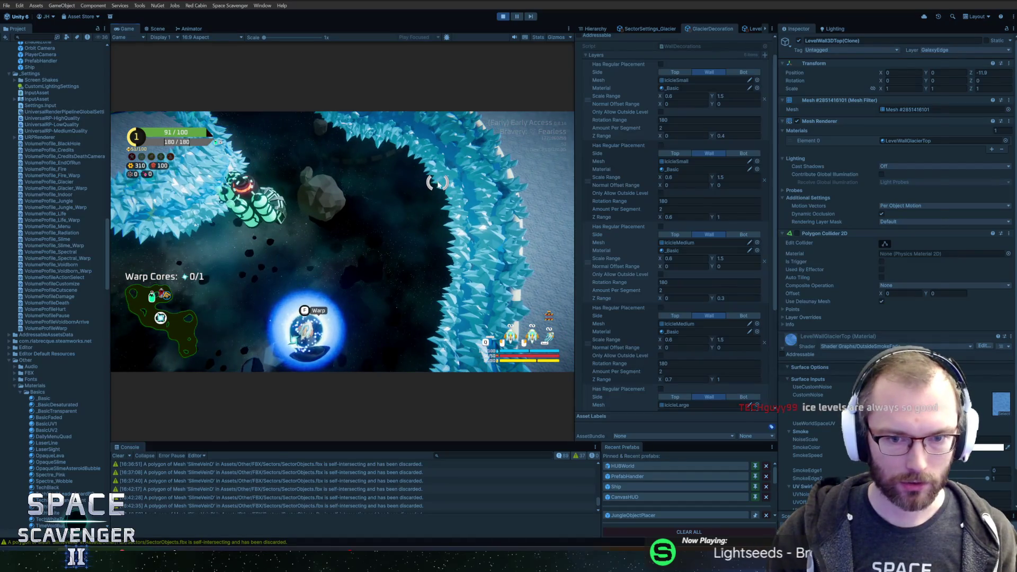
# - In Blender, show all icicle meshes and select IcicleMedium's tip in X-ray Edit Mode
pyautogui.hotkey('alt', 'Tab')
pyautogui.hotkey('alt', 'Tab')
pyautogui.hotkey('alt', 'Tab')
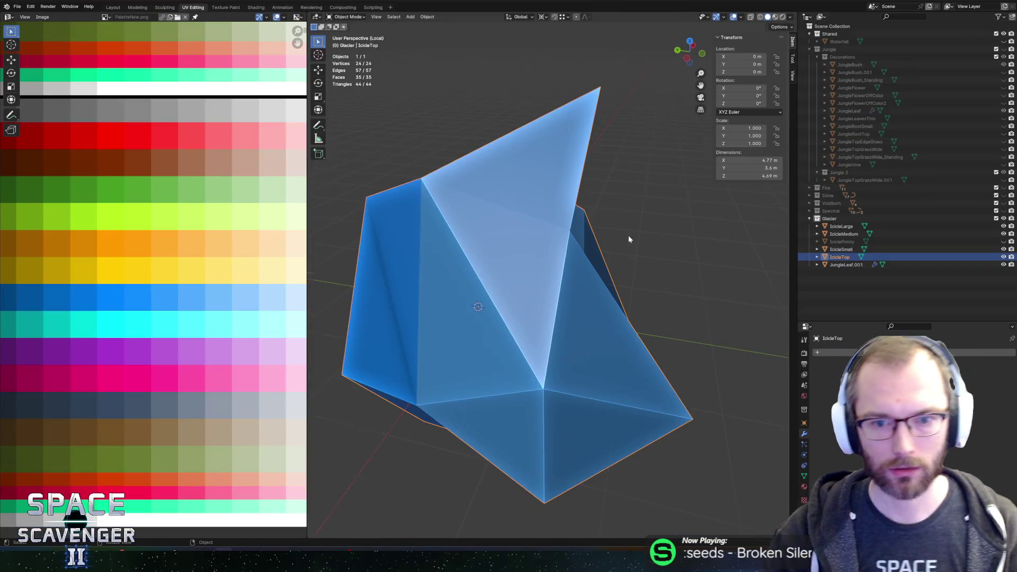
pyautogui.scroll(-5, 628, 235)
pyautogui.moveTo(591, 281)
pyautogui.mouseDown()
pyautogui.moveTo(487, 254)
pyautogui.moveTo(505, 262)
pyautogui.mouseUp()
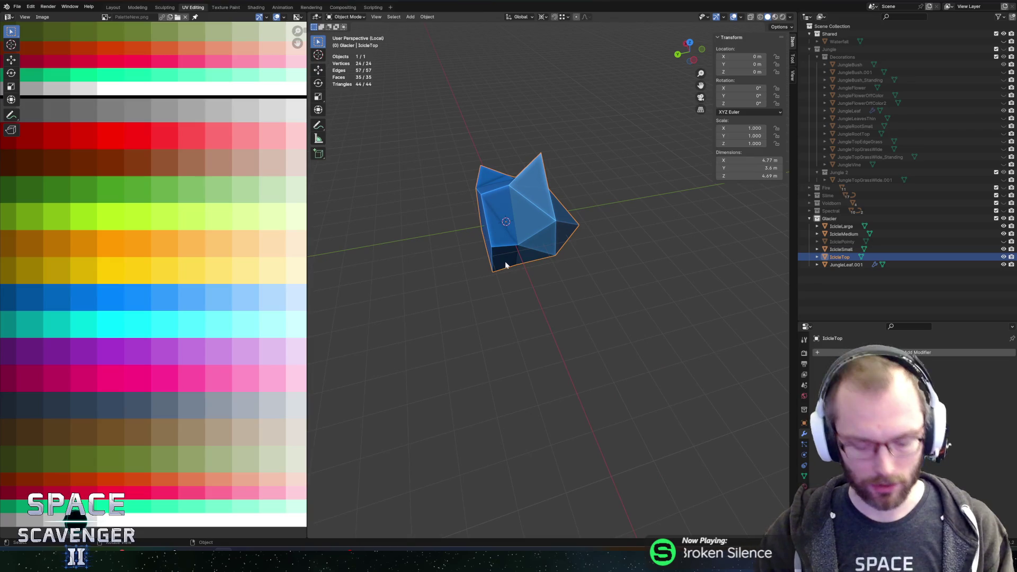
pyautogui.press('KP_Divide')
pyautogui.click(545, 309)
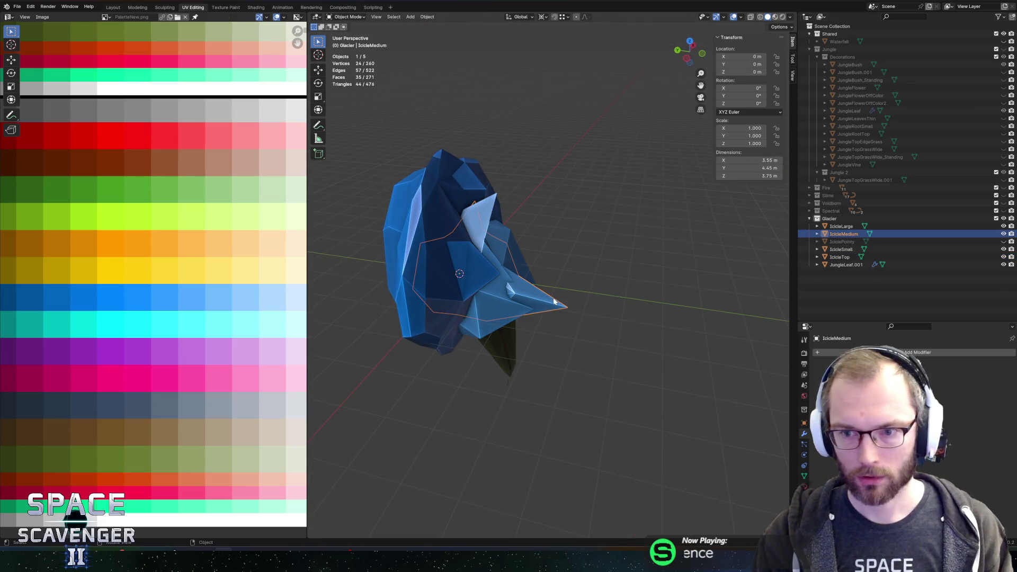
pyautogui.press('Tab')
pyautogui.hotkey('alt', 'z')
pyautogui.moveTo(563, 268); pyautogui.dragTo(606, 336)
pyautogui.click(571, 305)
# - Stretch IcicleMedium's three tip vertices outward along Y with proportional editing
pyautogui.press('g')
pyautogui.press('y')
pyautogui.click(591, 368)
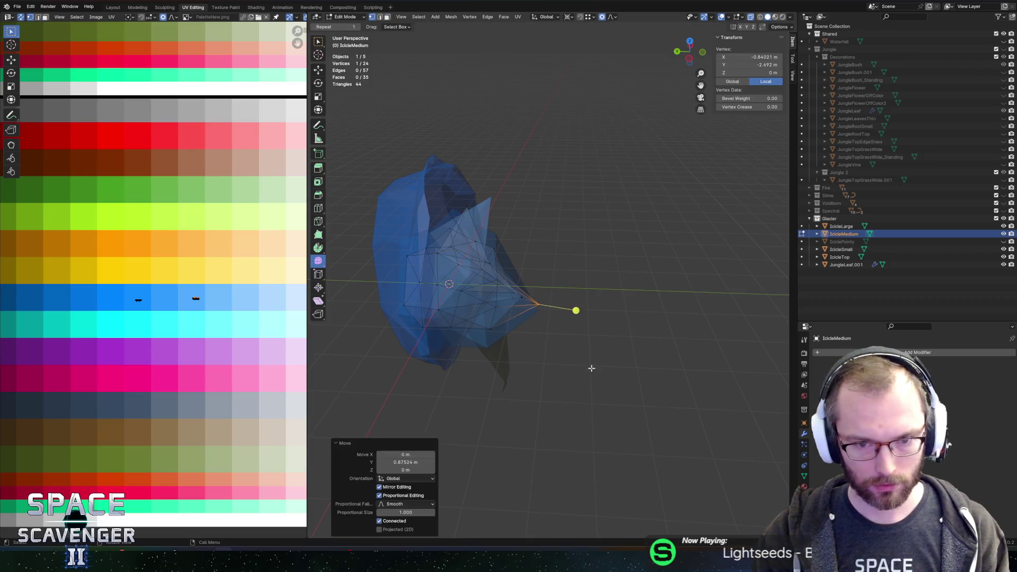
pyautogui.hotkey('ctrl', 'z')
pyautogui.press('a')
pyautogui.moveTo(506, 188); pyautogui.dragTo(611, 382)
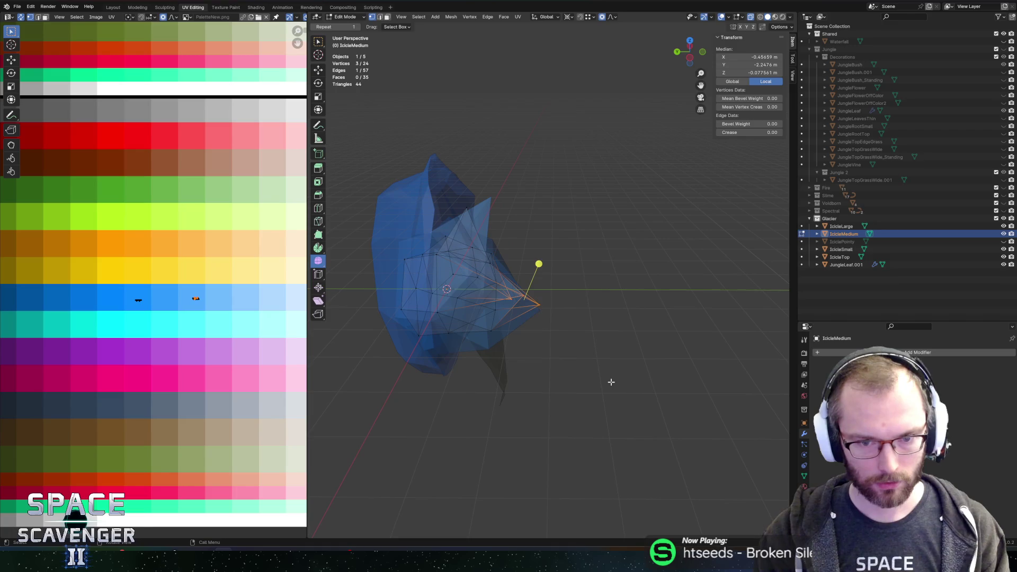
pyautogui.moveTo(647, 325)
pyautogui.mouseDown()
pyautogui.moveTo(491, 309)
pyautogui.moveTo(517, 318)
pyautogui.moveTo(506, 325)
pyautogui.mouseUp()
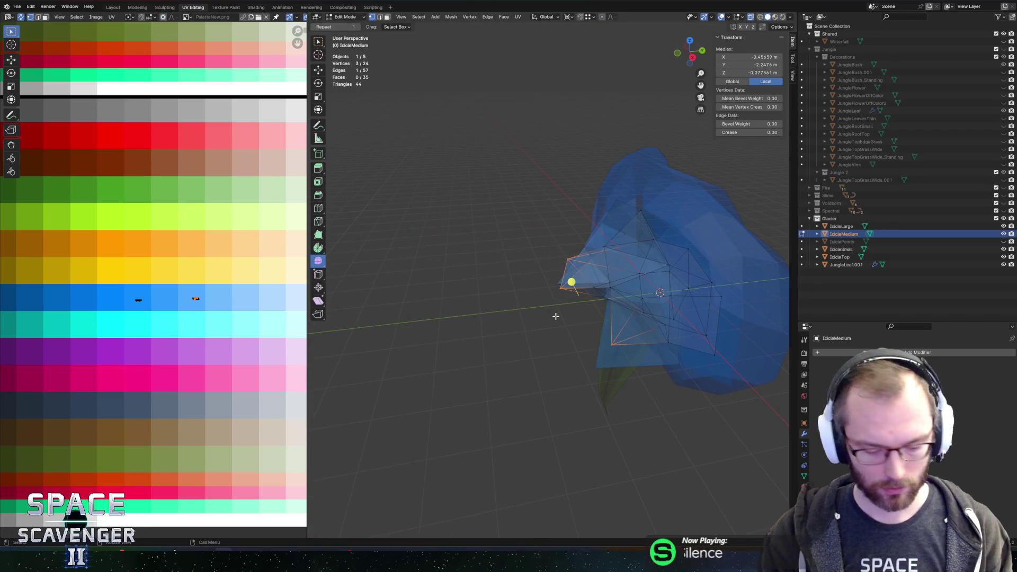
pyautogui.press('g')
pyautogui.press('y')
pyautogui.press('o')
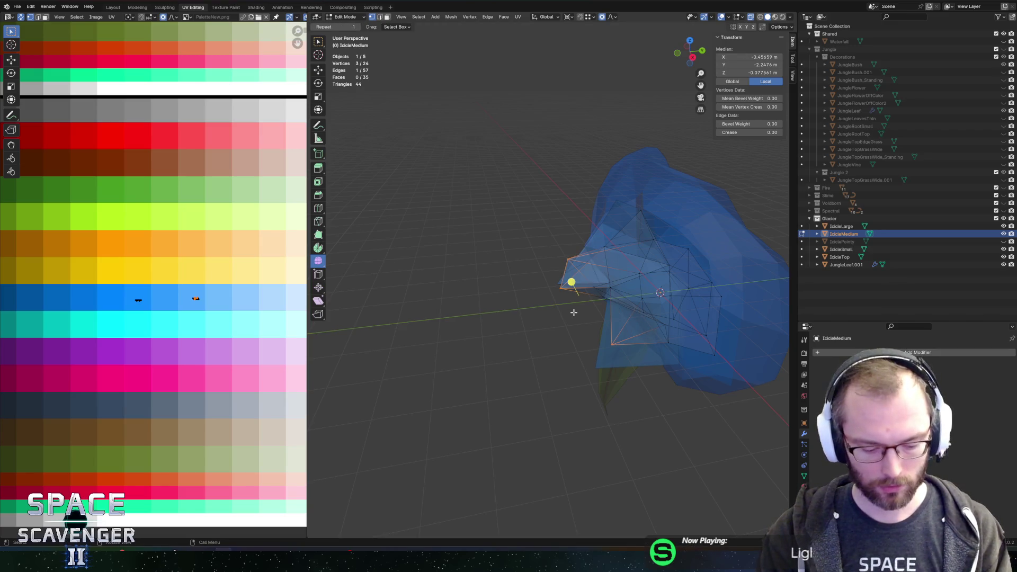
pyautogui.click(593, 311)
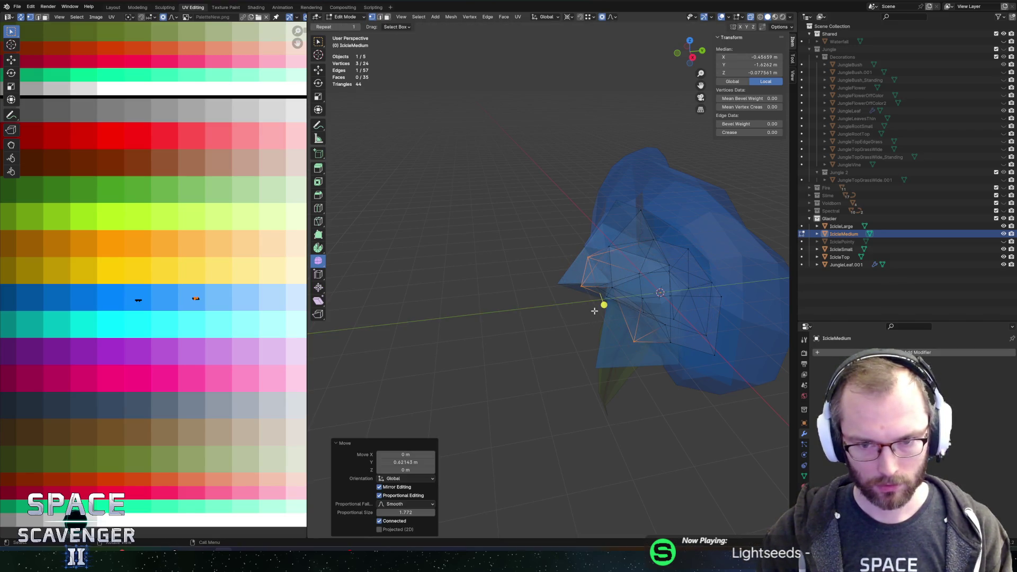
# - Scale the whole IcicleMedium mesh by 1.241 and re-export the icicle meshes to Unity
pyautogui.press('a')
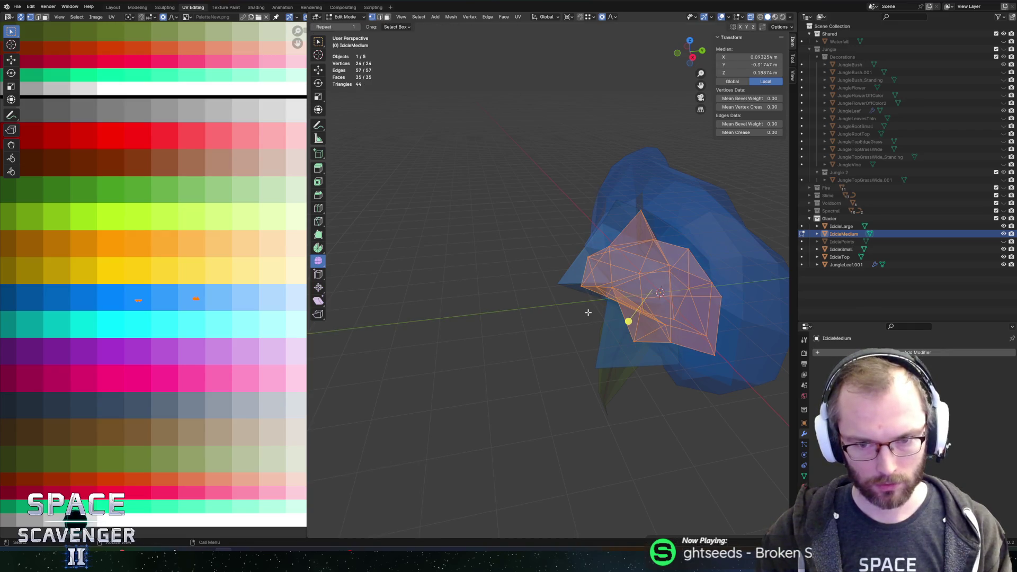
pyautogui.press('s')
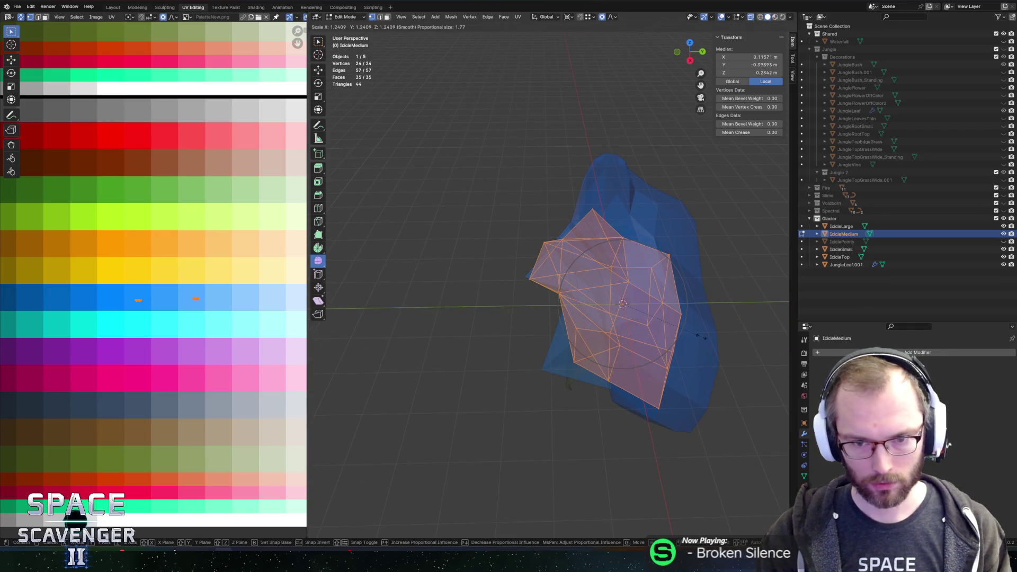
pyautogui.click(533, 339)
pyautogui.hotkey('ctrl', 'shift', 'e')
pyautogui.press('Return')
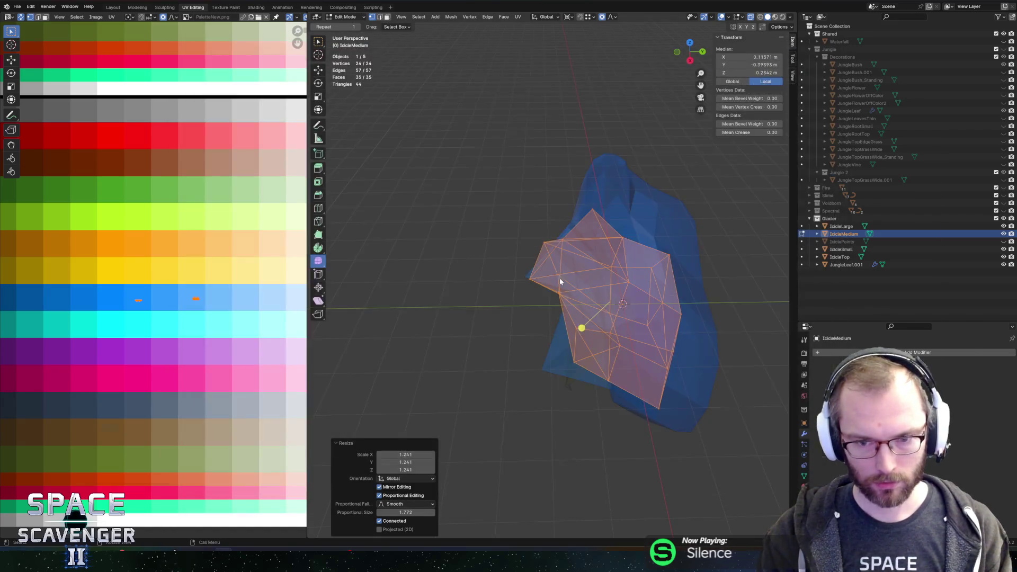
pyautogui.hotkey('alt', 'Tab')
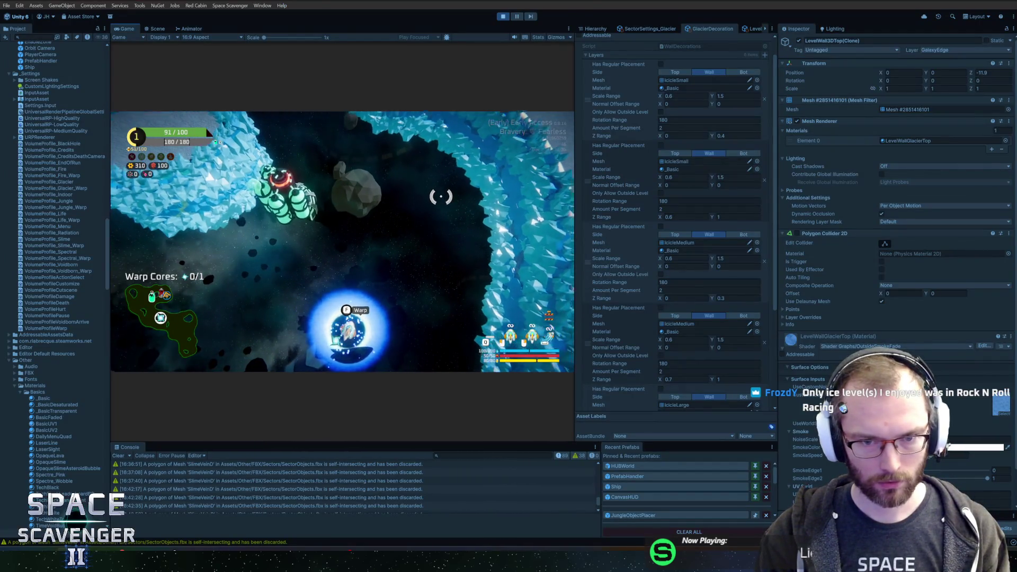
# - Set Amount Per Segment to 1 on the first three icicle layers and 3 on the upper IcicleMedium layer
pyautogui.click(683, 291)
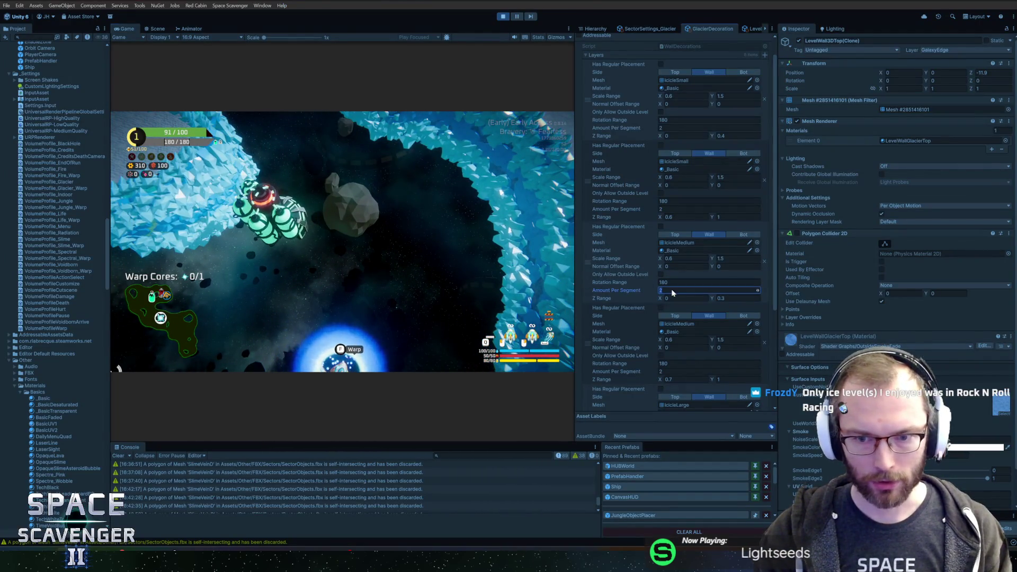
pyautogui.write('1')
pyautogui.click(683, 209)
pyautogui.write('1')
pyautogui.click(671, 128)
pyautogui.write('1')
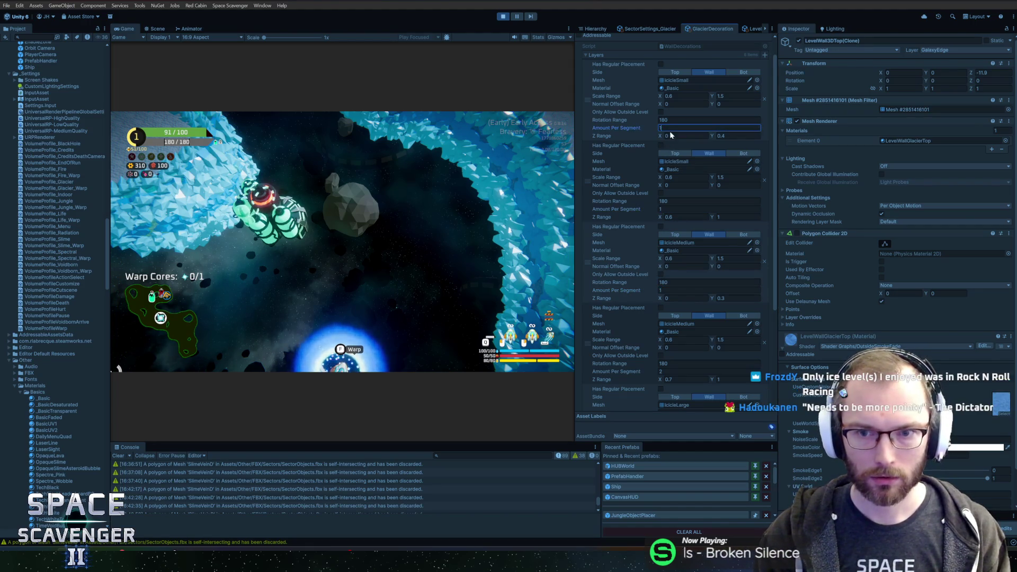
pyautogui.click(683, 371)
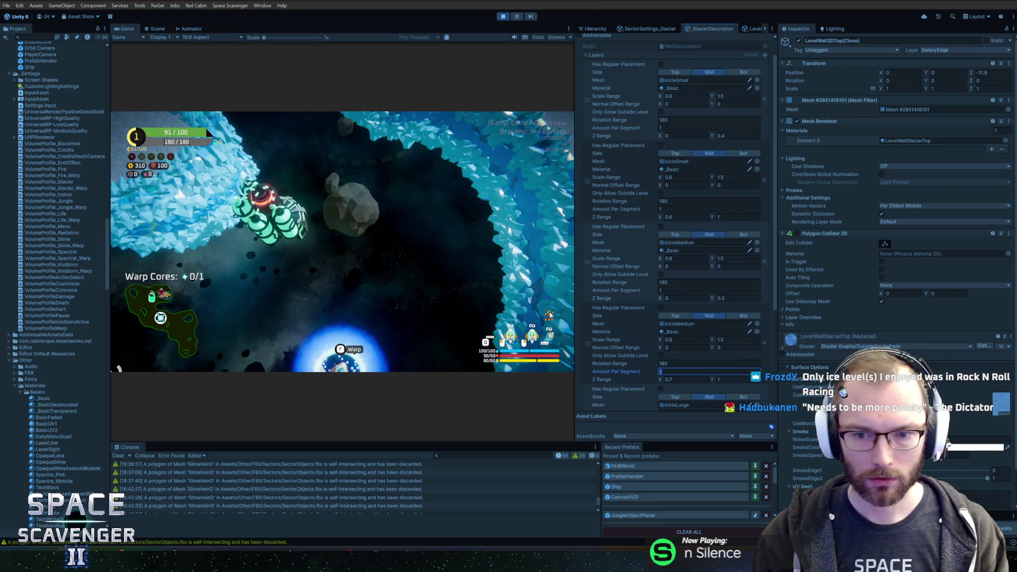
pyautogui.write('1')
pyautogui.click(494, 258)
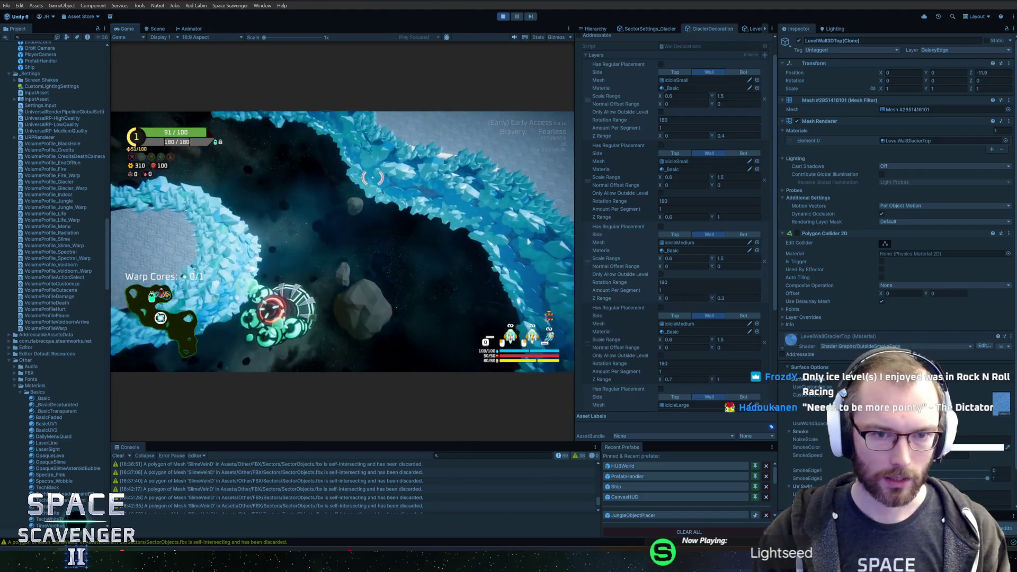
pyautogui.scroll(-3, 678, 343)
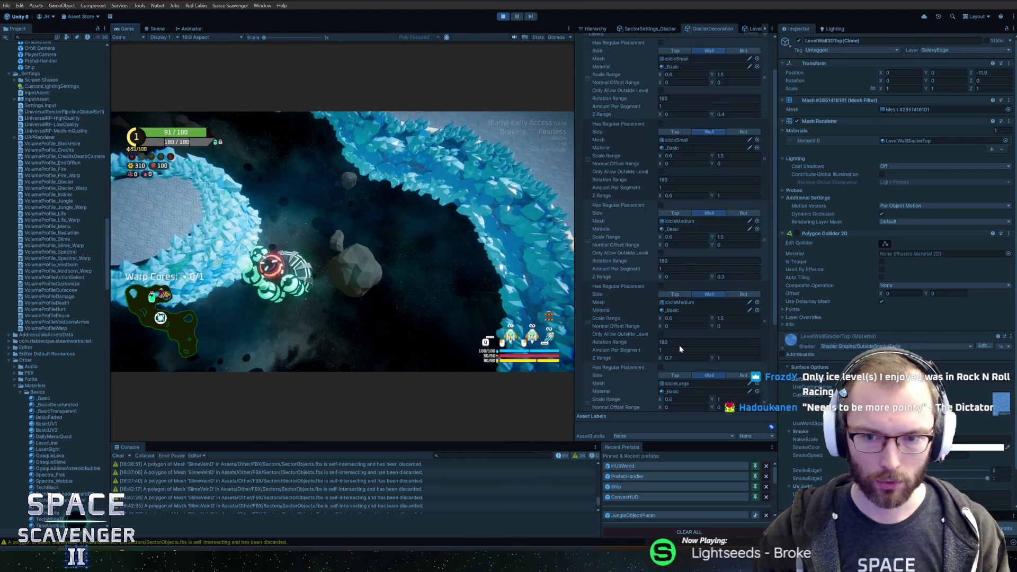
pyautogui.click(679, 306)
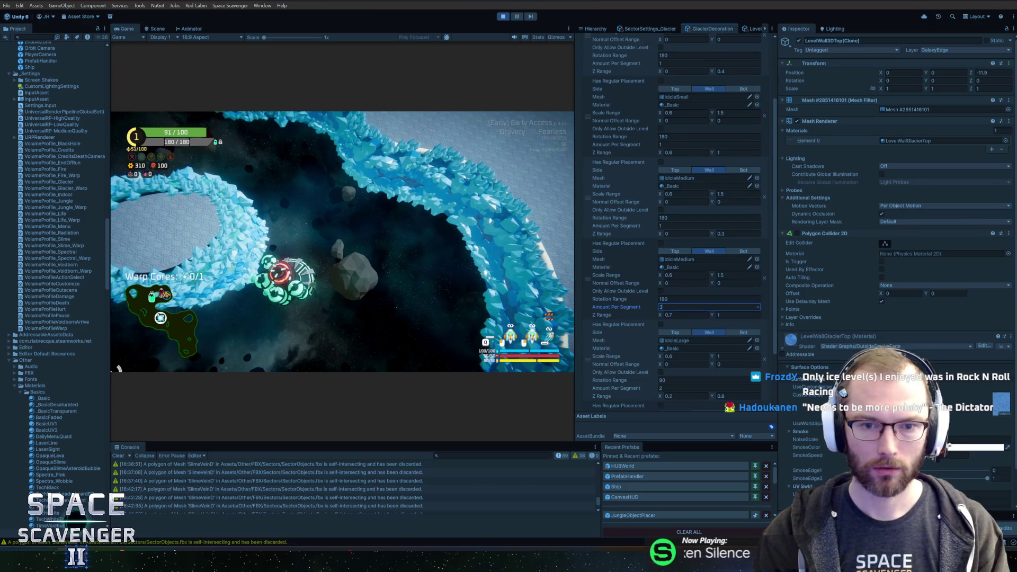
pyautogui.click(236, 258)
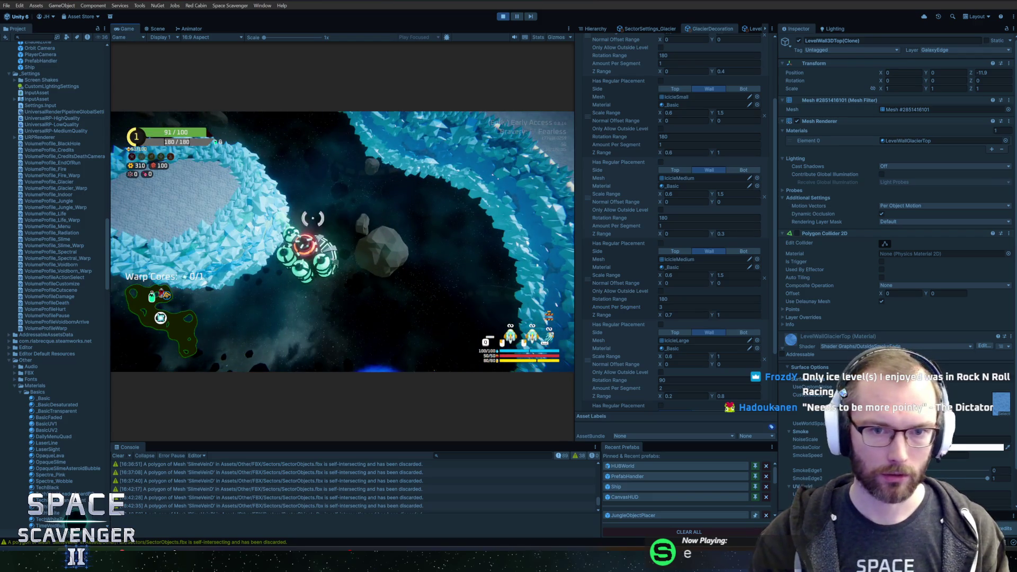
pyautogui.hotkey('shift', 'space')
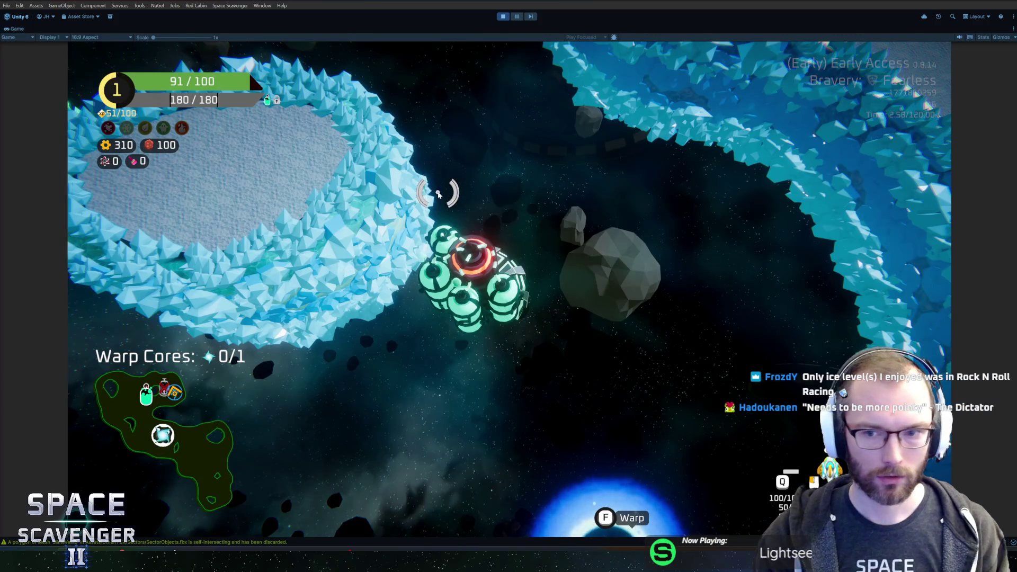
# - Fly the ship past the warp gate and up along the ice walls, then pause the game
pyautogui.press('s')
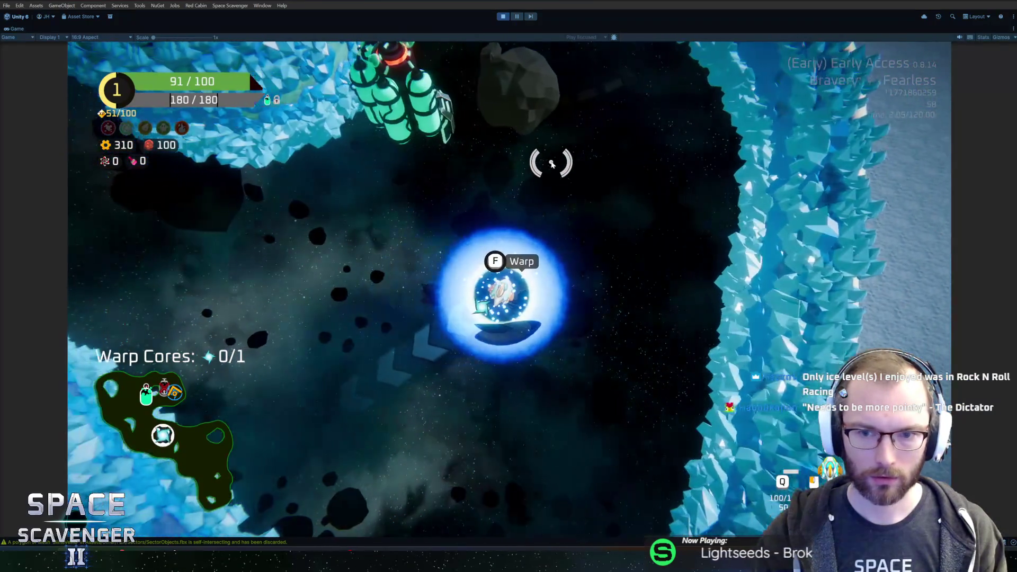
pyautogui.press('w')
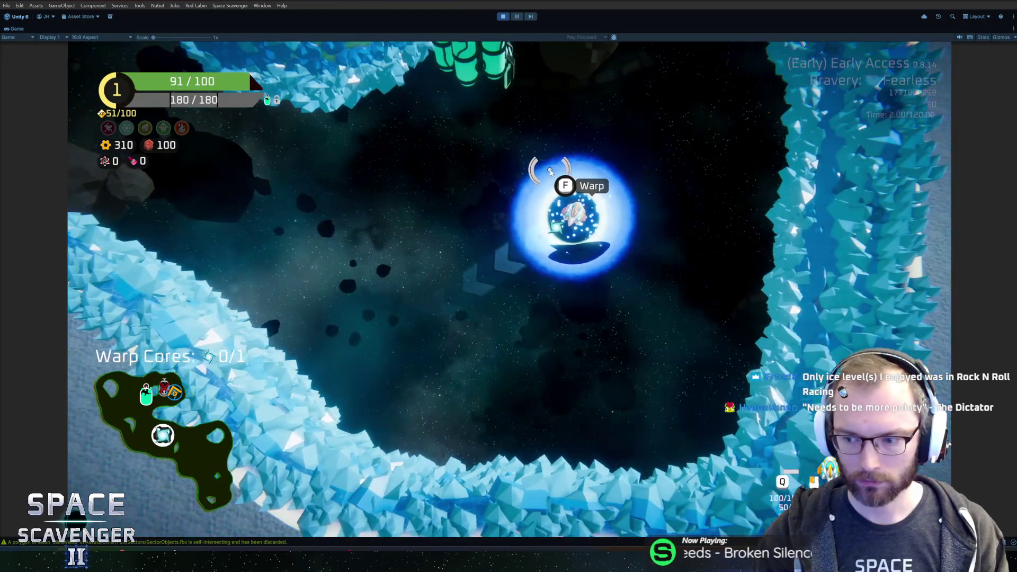
pyautogui.press('w')
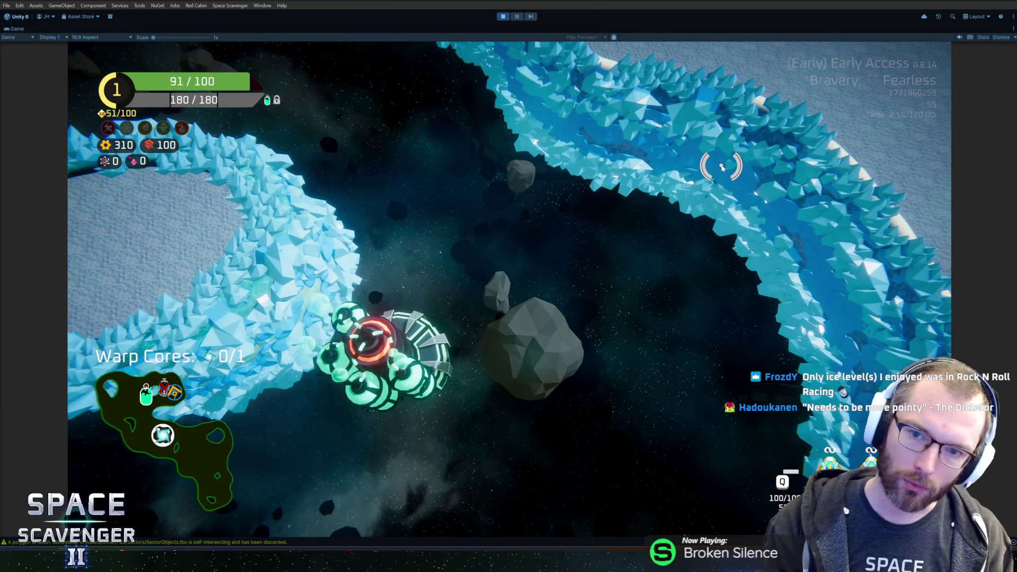
pyautogui.press('w')
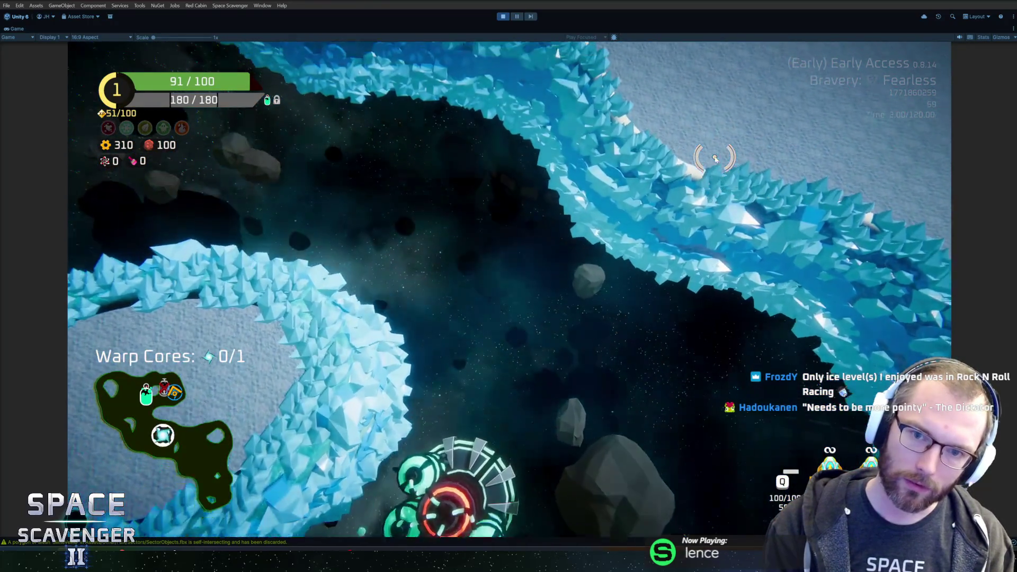
pyautogui.press('s')
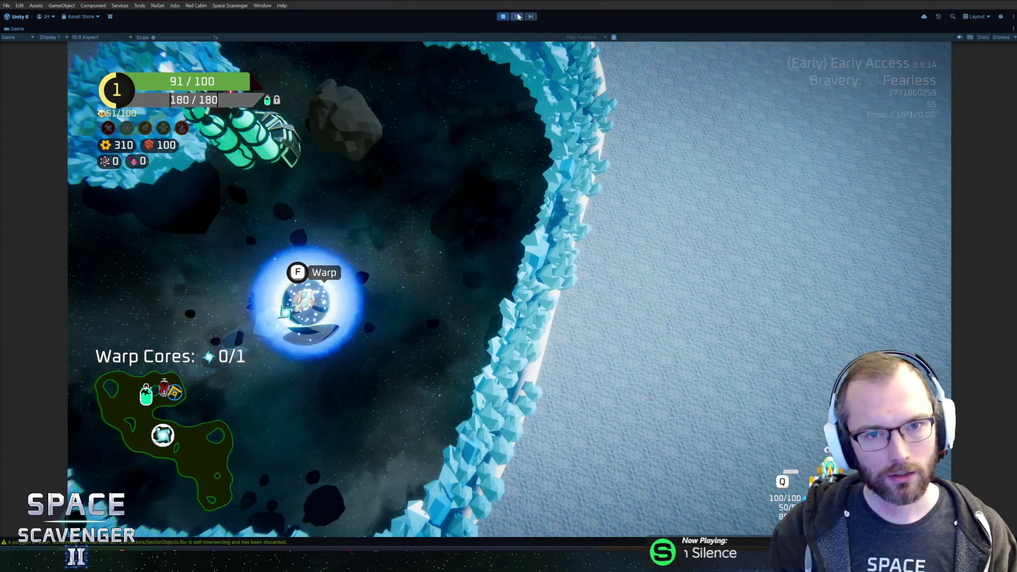
pyautogui.click(517, 17)
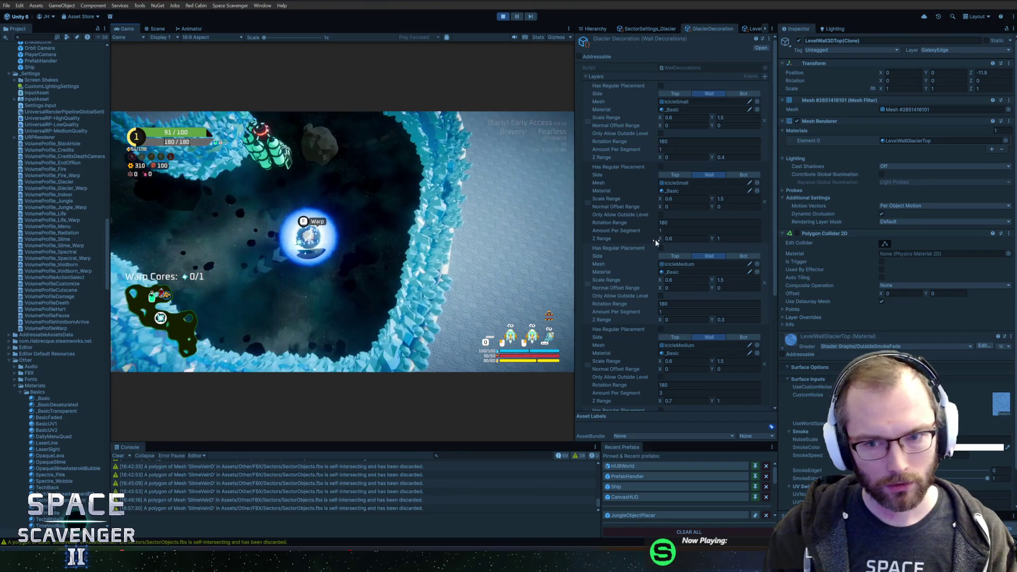
# - Scroll down to the IcicleTop layer and dismiss its options menu unchanged
pyautogui.scroll(-5, 656, 241)
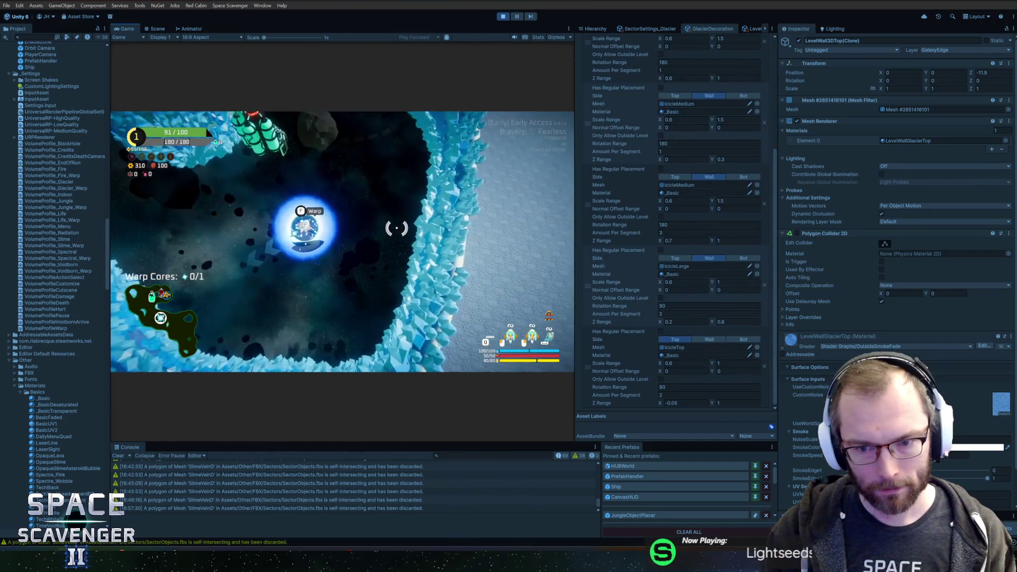
pyautogui.rightClick(592, 361)
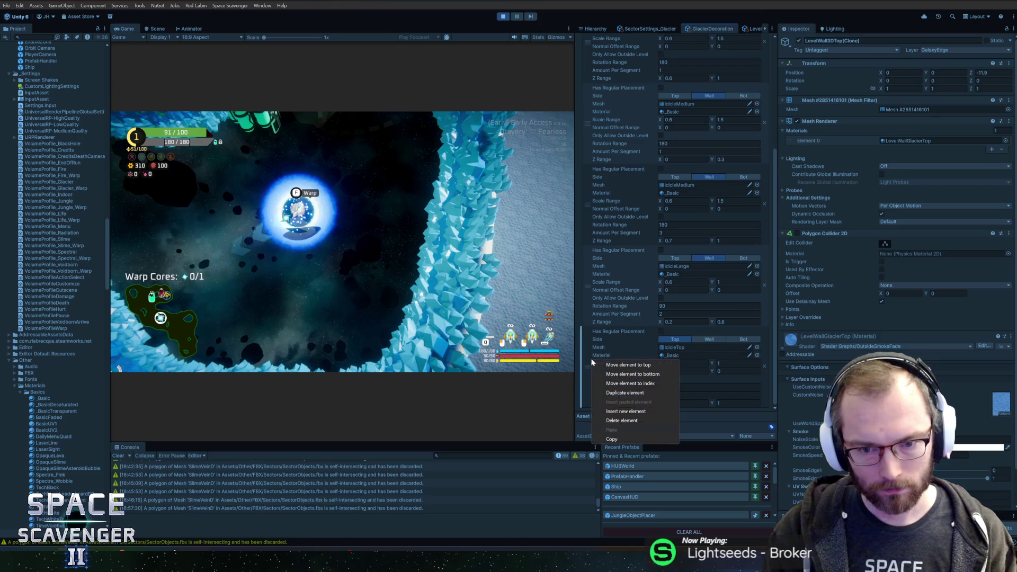
pyautogui.press('Escape')
pyautogui.write('level regenerate decorations')
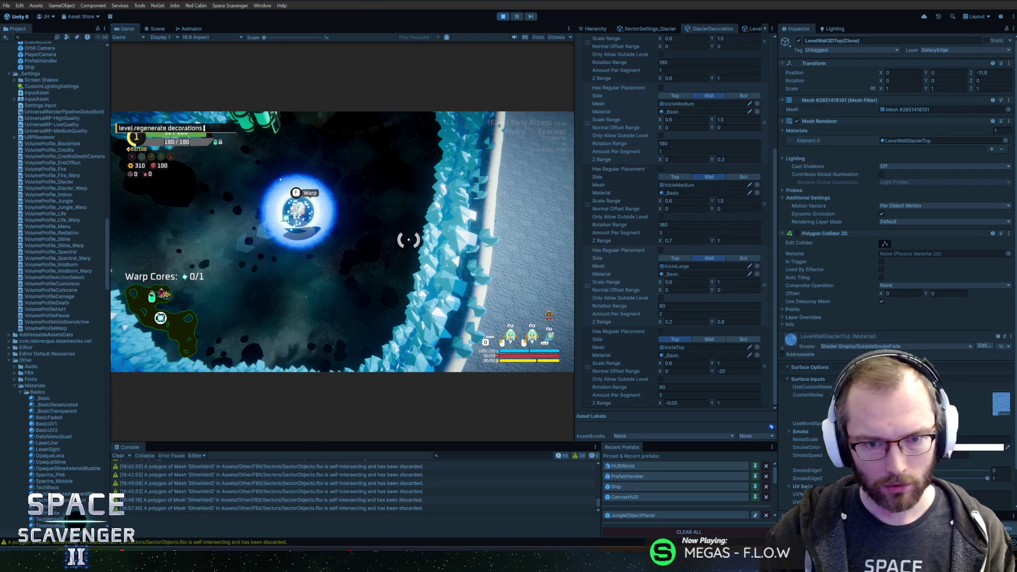
# - Change the IcicleTop normal offset maximum from -20 to 0 and tick Only Allow Outside Level
pyautogui.press('w')
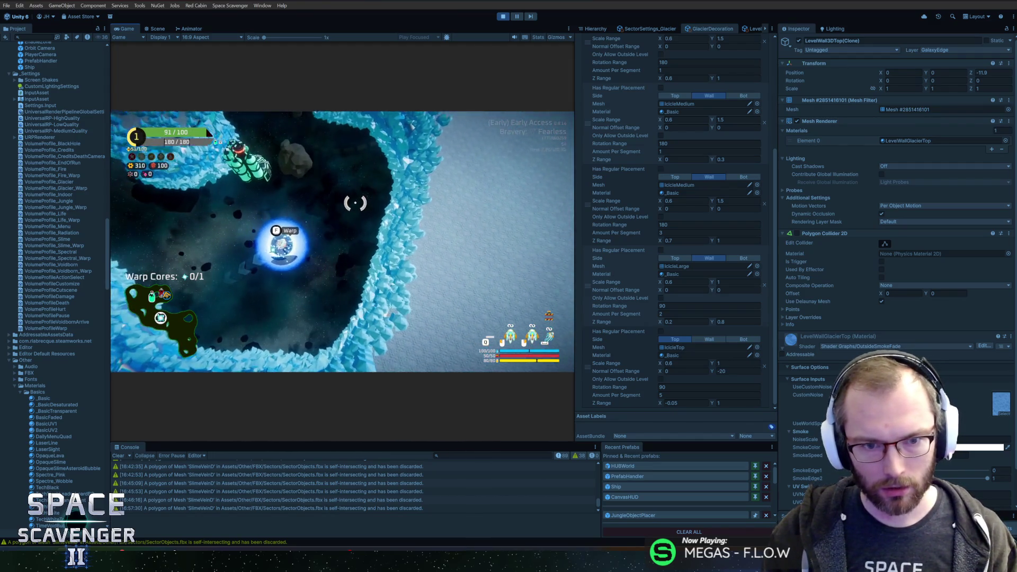
pyautogui.click(729, 372)
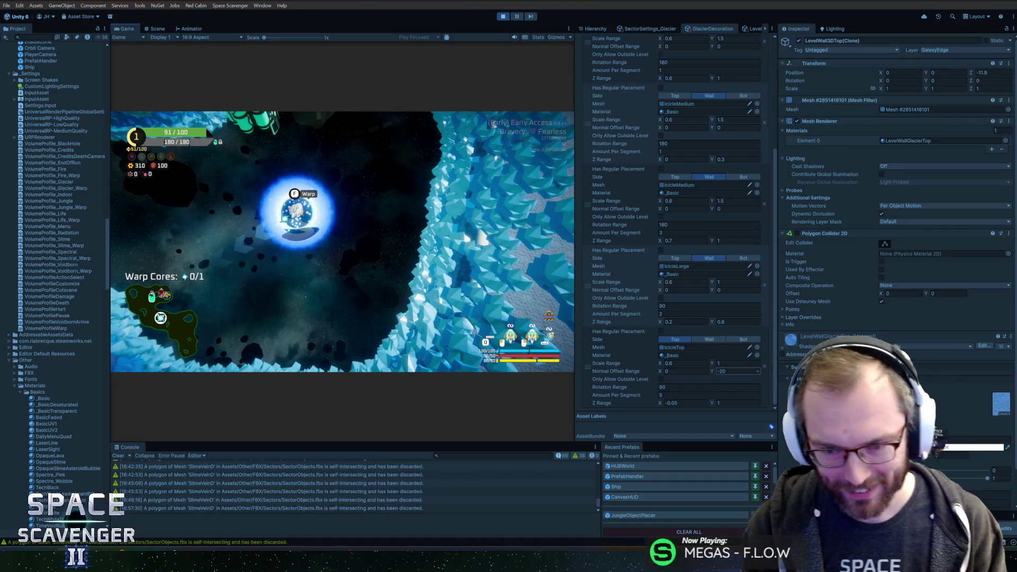
pyautogui.click(721, 371)
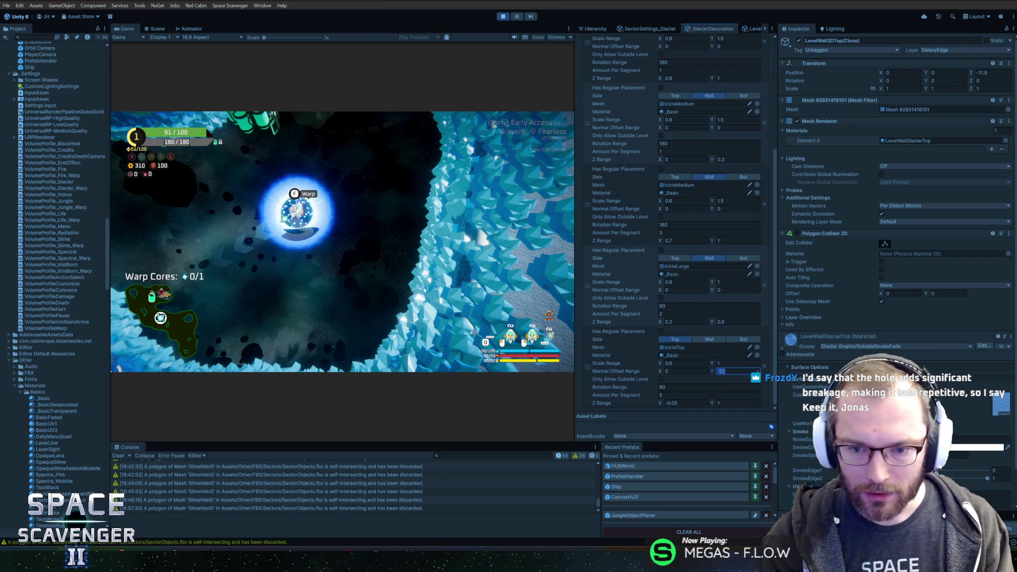
pyautogui.write('0')
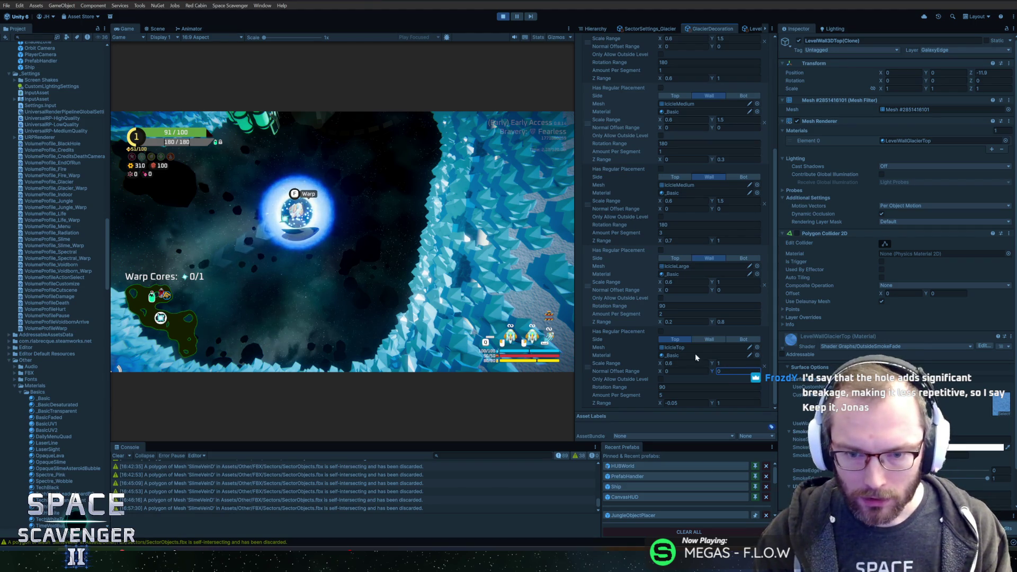
pyautogui.click(660, 379)
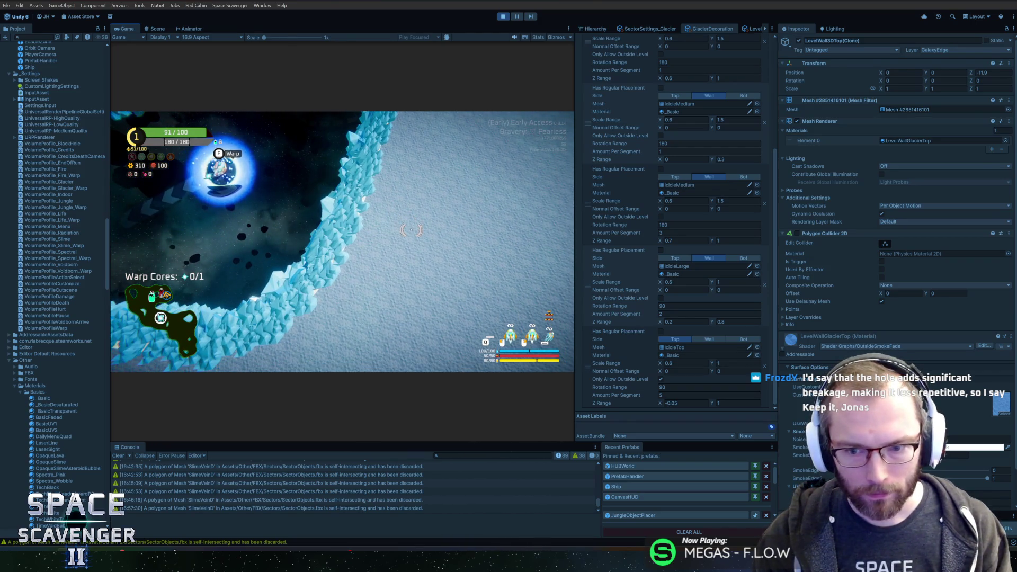
# - Set the IcicleTop layer's Z range to -5 to 1 and bring up the in-game console
pyautogui.write('5')
pyautogui.press('Return')
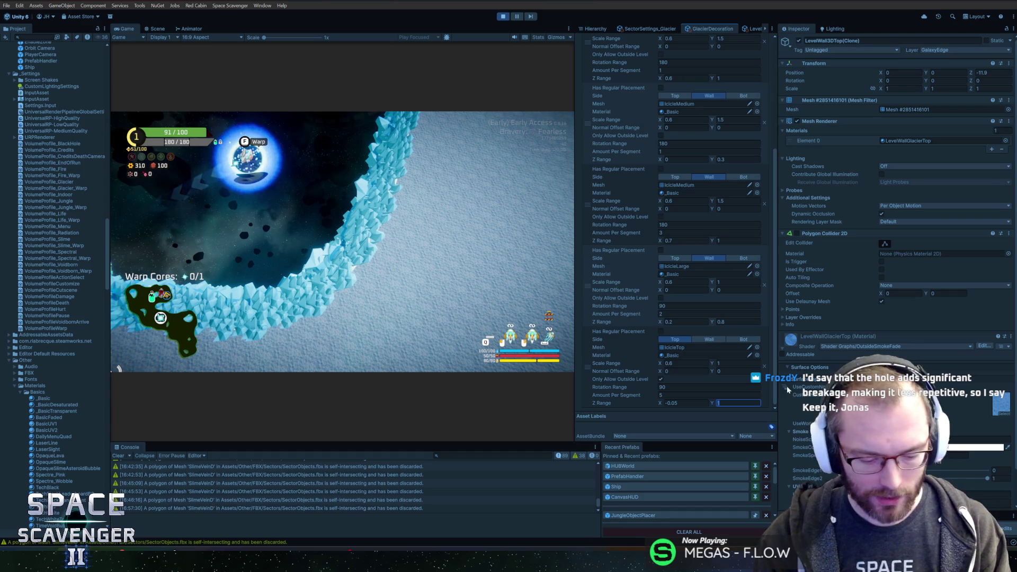
pyautogui.press('`')
pyautogui.press('`')
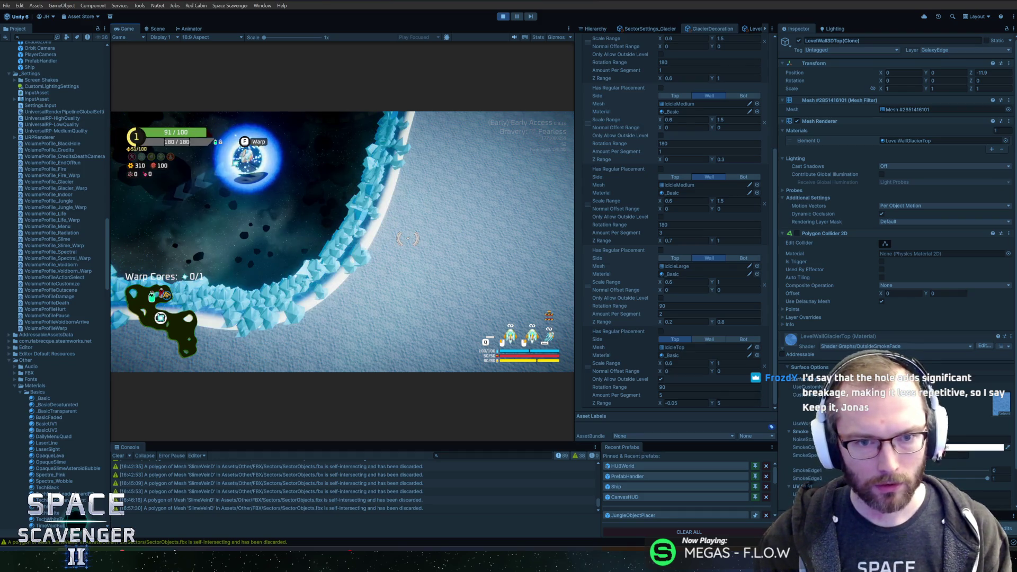
pyautogui.write('1')
pyautogui.hotkey('shift', 'Tab')
pyautogui.write('-5')
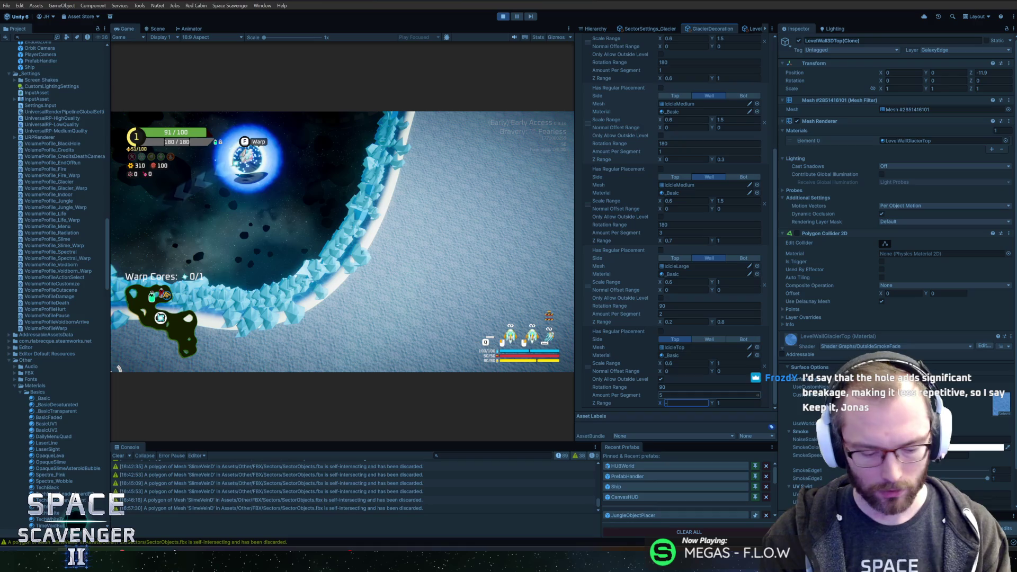
pyautogui.press('Return')
pyautogui.press('`')
pyautogui.press('`')
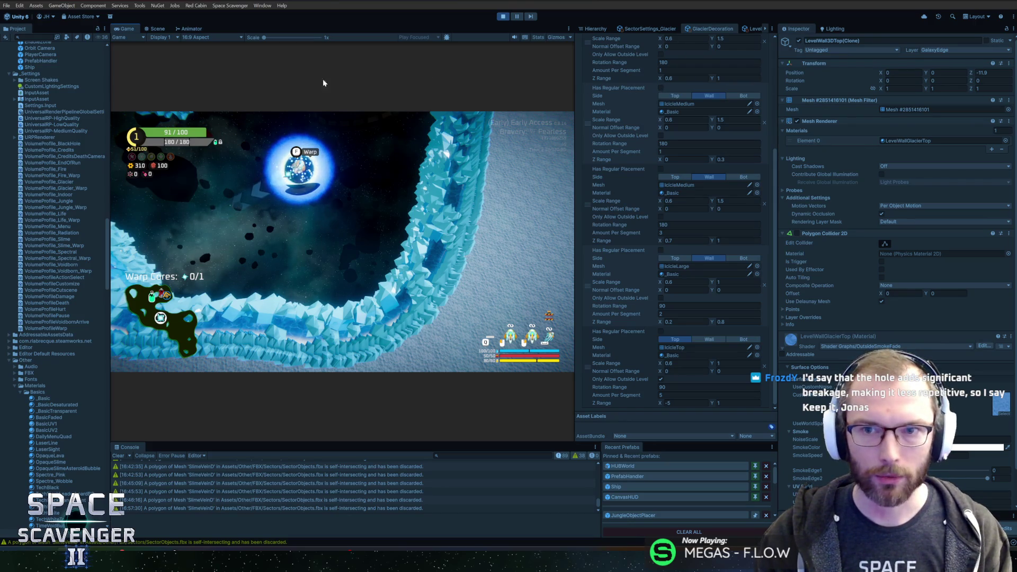
# - Find Sector Visuals in the Project panel and view MagmaDecoration_Indoor, then FireDecoration
pyautogui.scroll(-5, 35, 114)
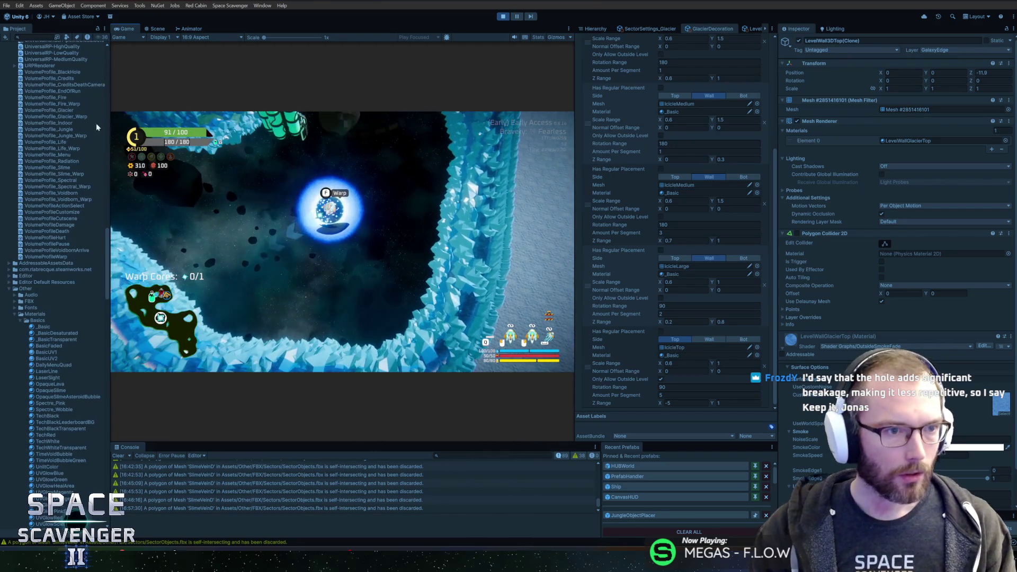
pyautogui.moveTo(107, 258)
pyautogui.mouseDown()
pyautogui.moveTo(104, 126)
pyautogui.moveTo(101, 166)
pyautogui.moveTo(111, 72)
pyautogui.moveTo(108, 169)
pyautogui.mouseUp()
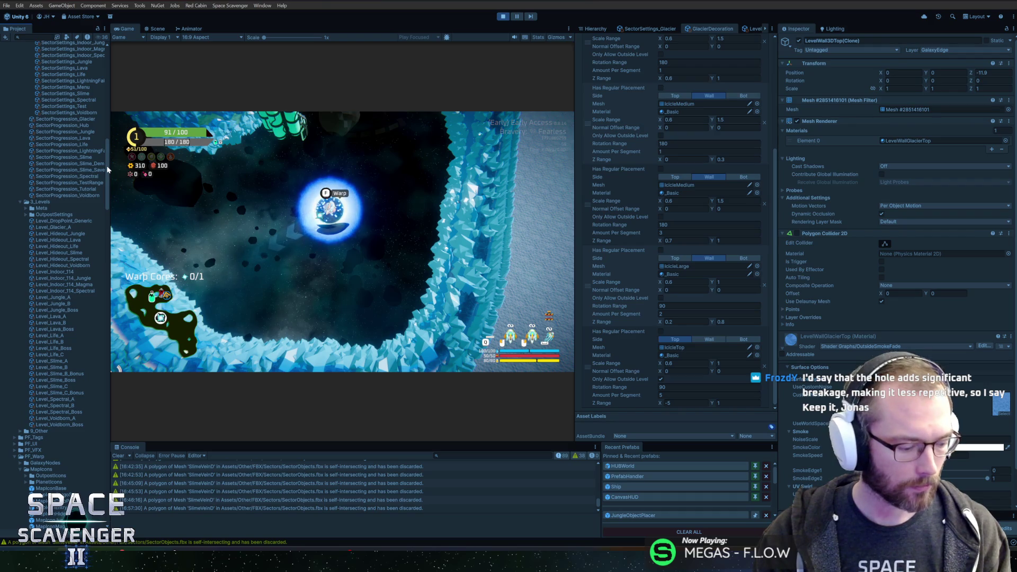
pyautogui.moveTo(108, 170); pyautogui.dragTo(109, 172)
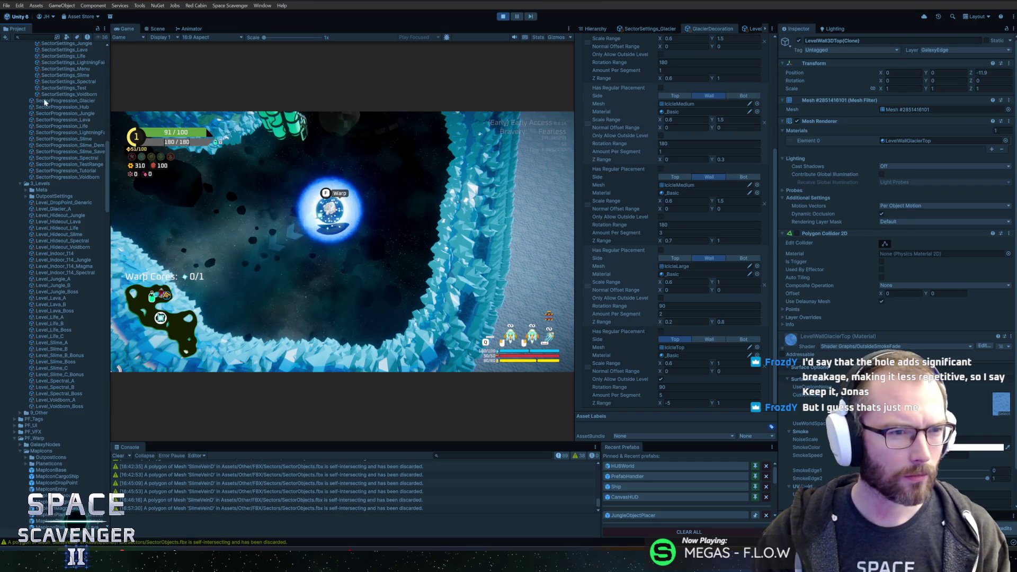
pyautogui.scroll(5, 46, 59)
pyautogui.scroll(3, 51, 106)
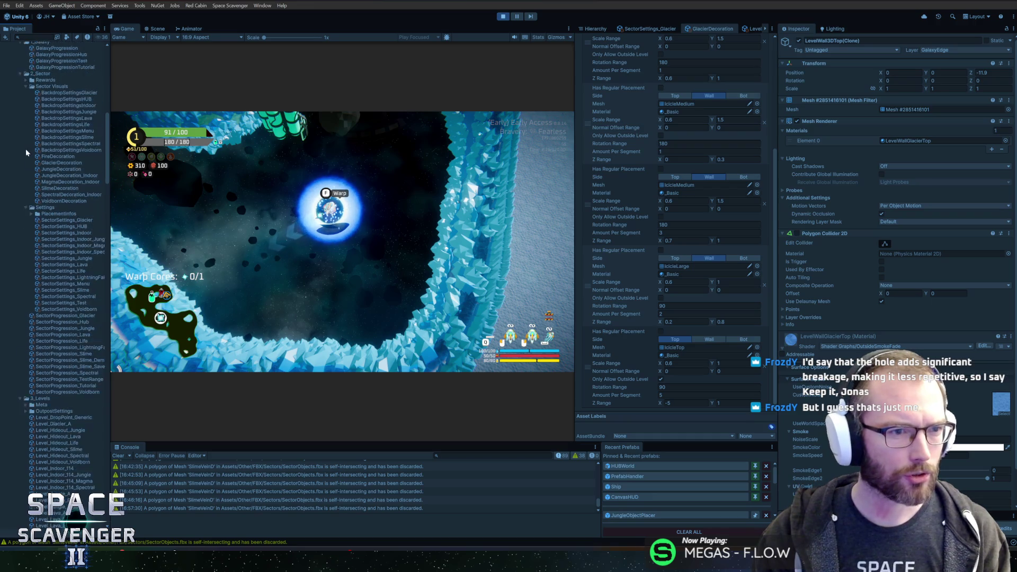
pyautogui.click(51, 206)
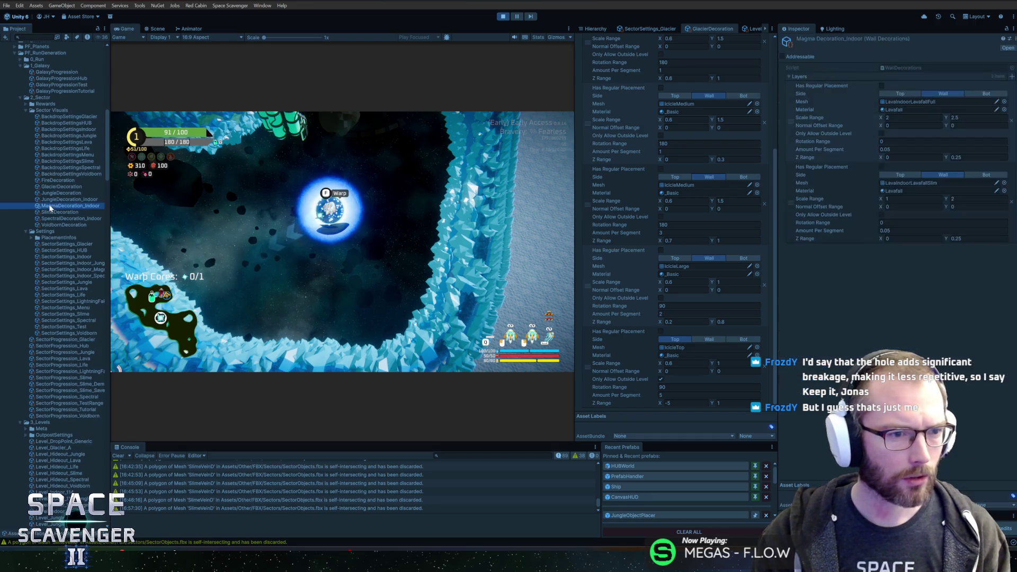
pyautogui.click(63, 181)
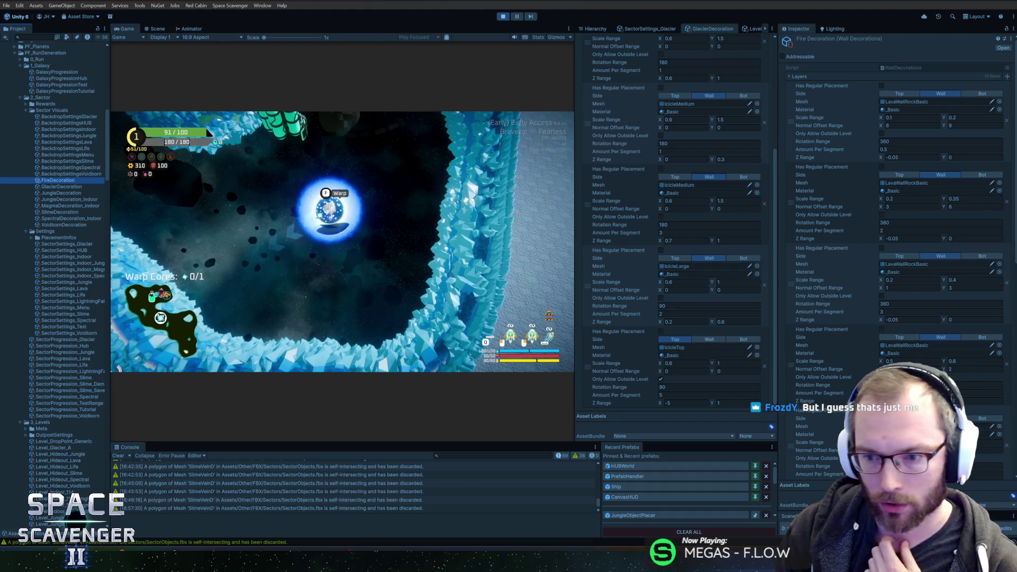
# - Set the IcicleTop Normal Offset Range to 3 and 6
pyautogui.scroll(-10, 898, 207)
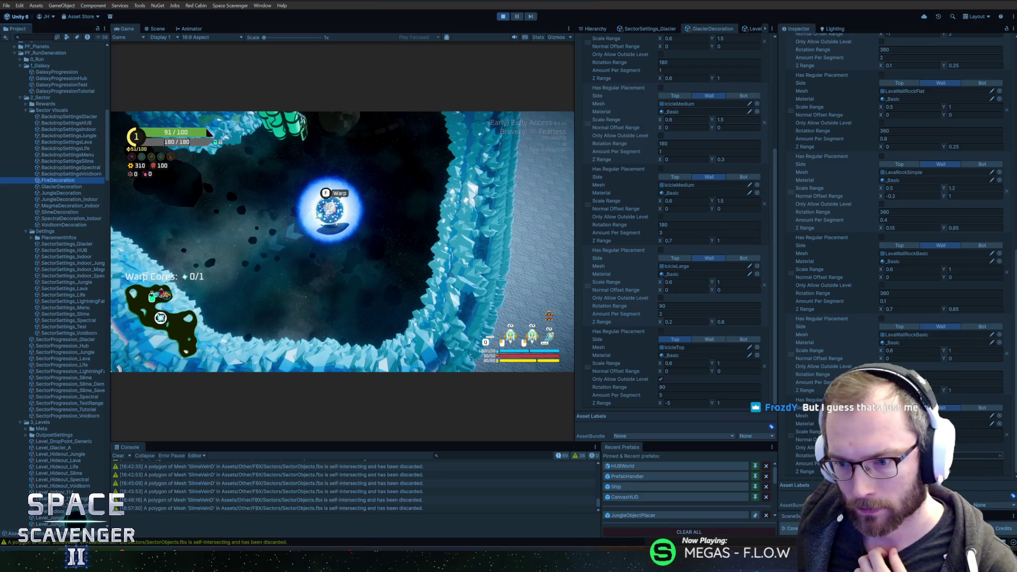
pyautogui.scroll(10, 901, 254)
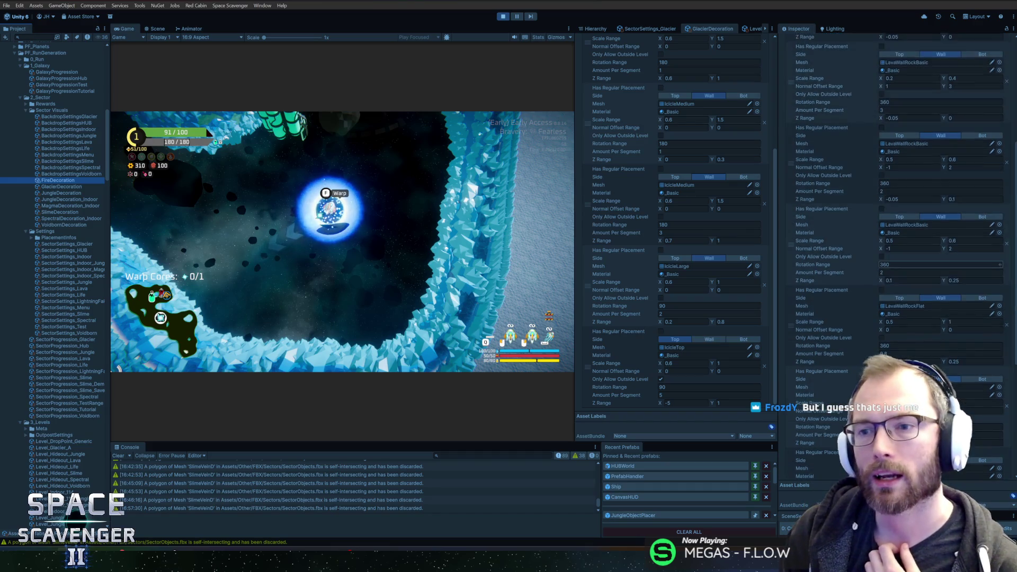
pyautogui.scroll(-2, 954, 273)
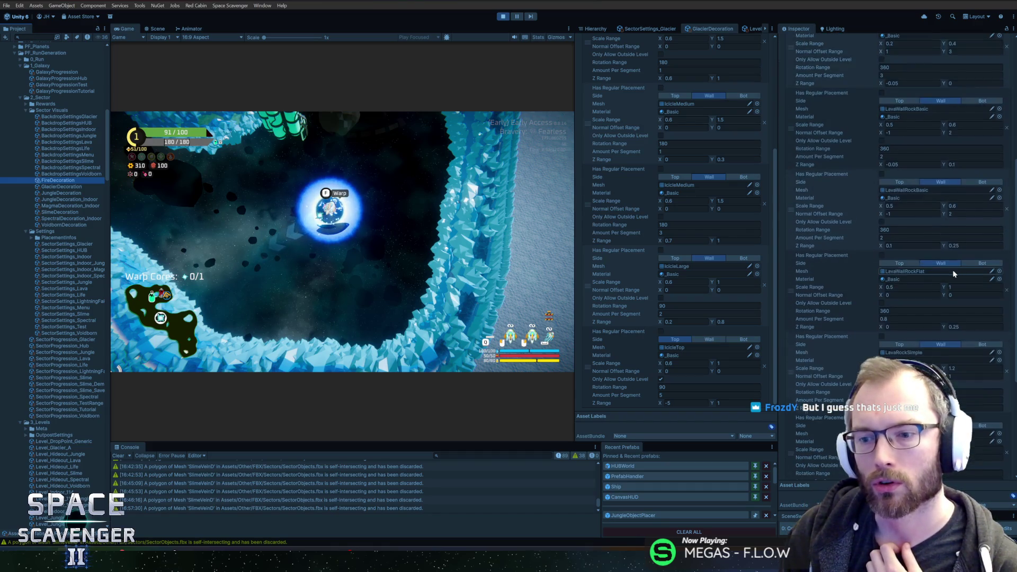
pyautogui.scroll(-10, 953, 273)
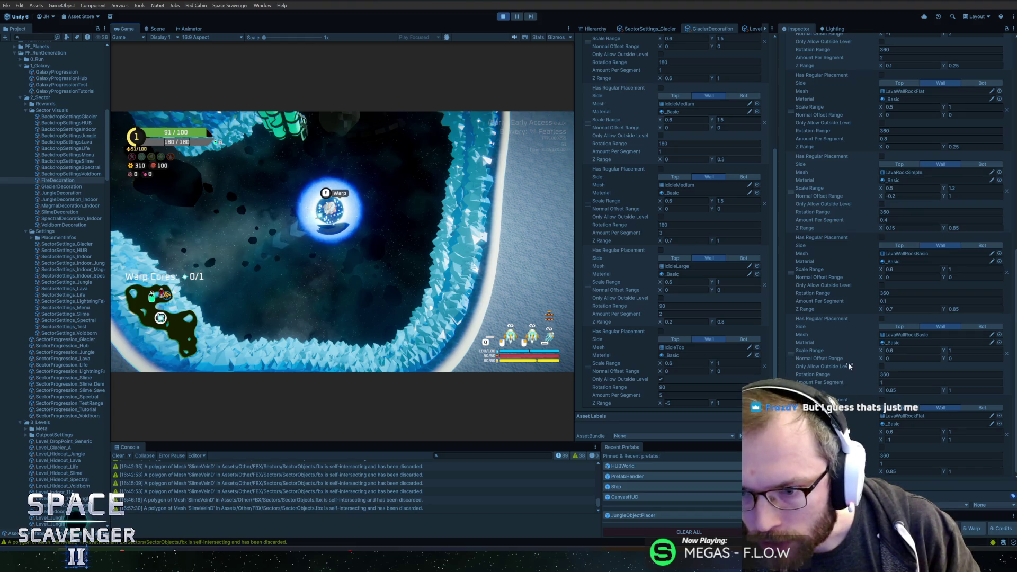
pyautogui.scroll(5, 863, 264)
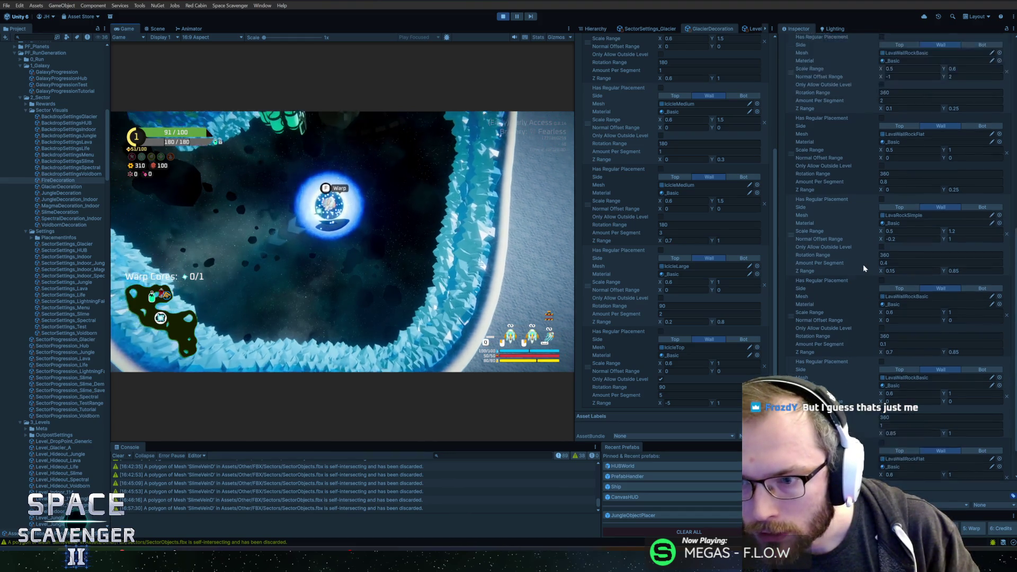
pyautogui.scroll(5, 873, 208)
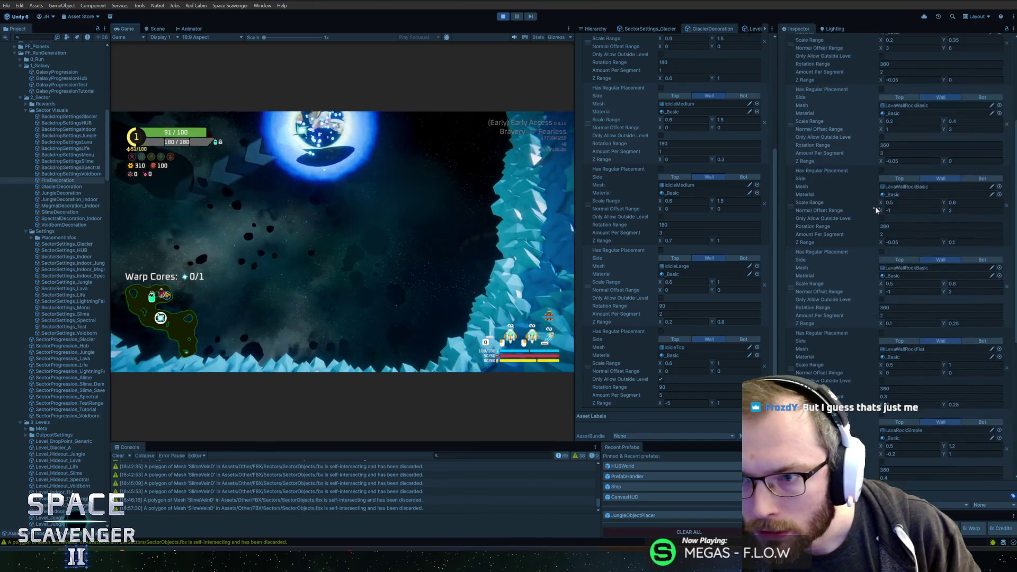
pyautogui.scroll(5, 874, 209)
pyautogui.scroll(2, 874, 217)
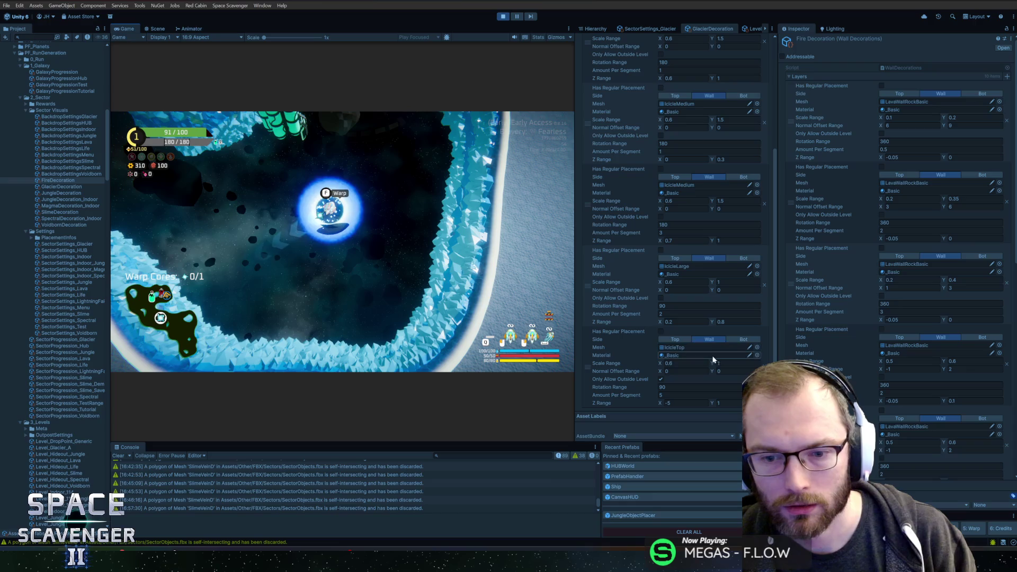
pyautogui.click(705, 371)
pyautogui.write('3')
pyautogui.press('Tab')
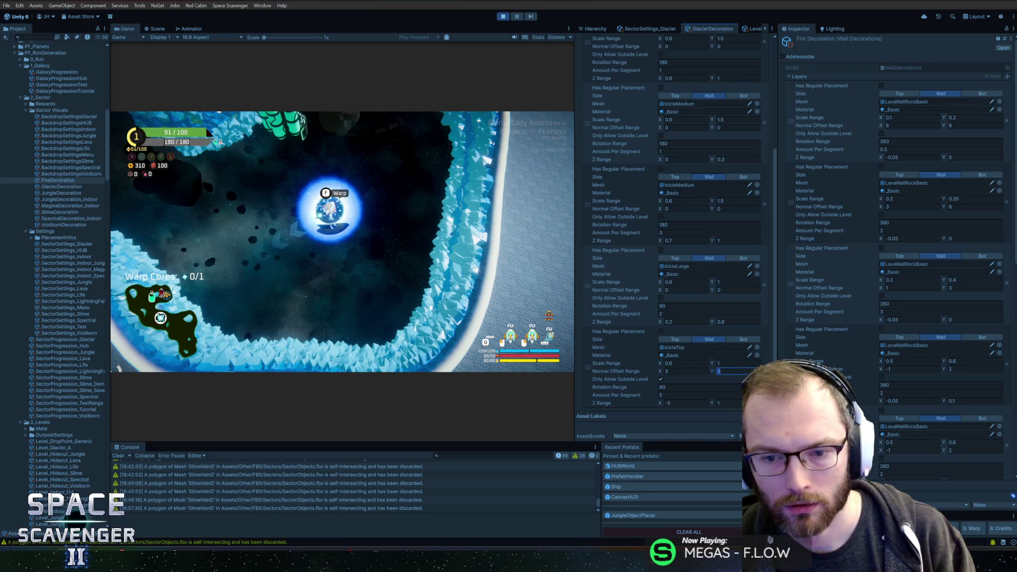
pyautogui.write('6')
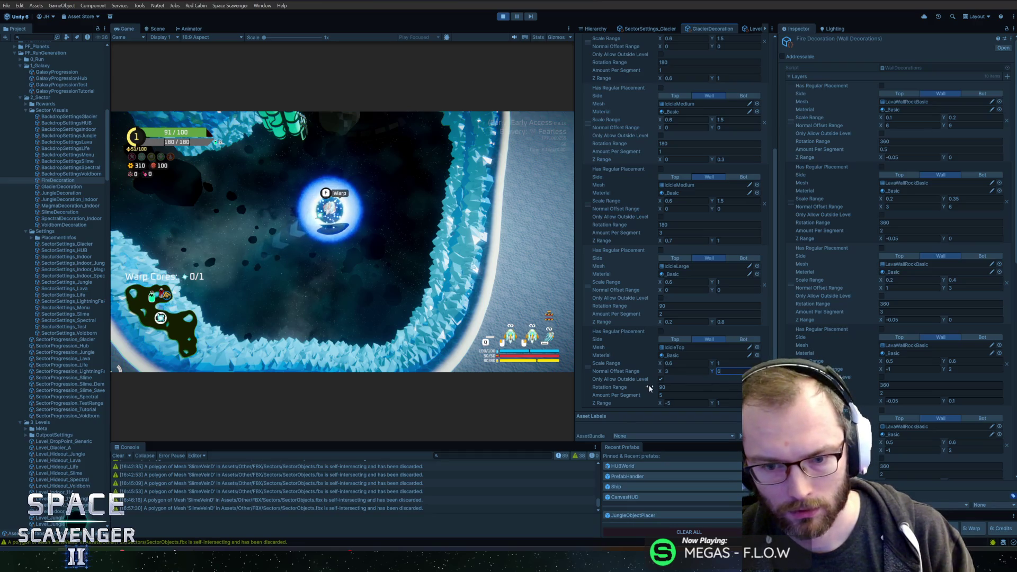
pyautogui.click(421, 307)
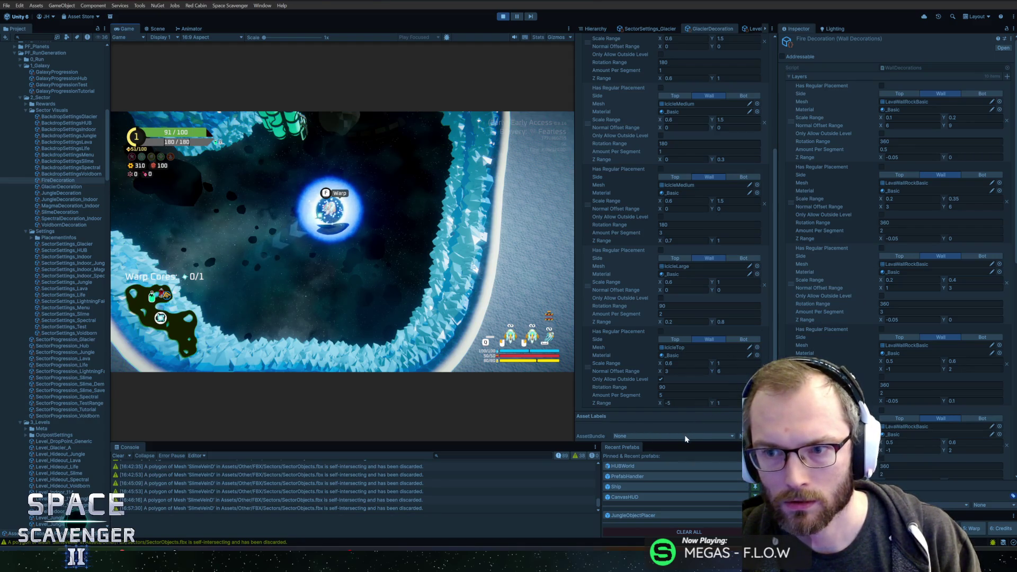
# - Set the IcicleTop Z Range minimum to -0.05, raise the offset maximum to 20, and regenerate the icicles
pyautogui.click(686, 403)
pyautogui.write('-0.05')
pyautogui.press('Tab')
pyautogui.click(352, 183)
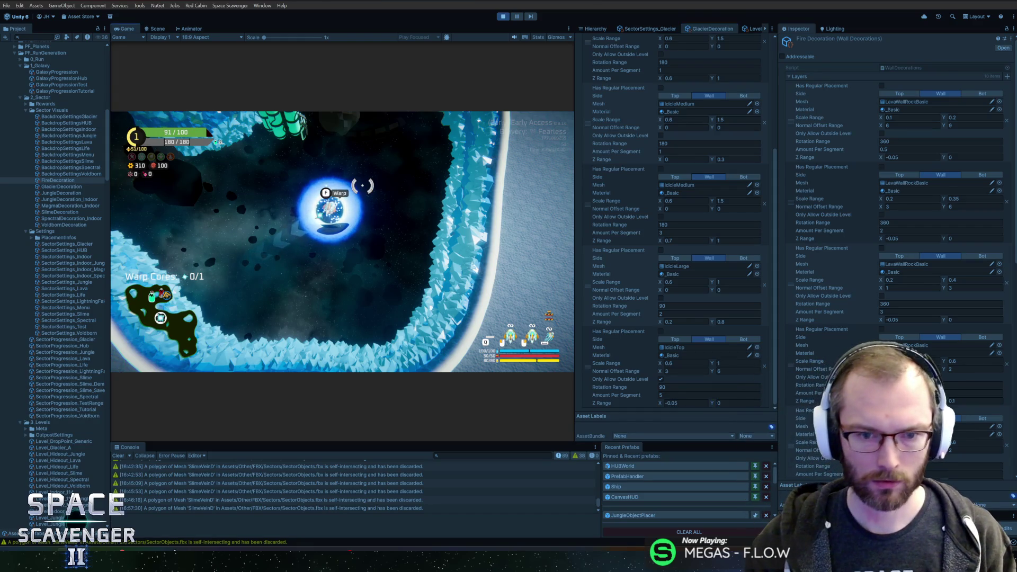
pyautogui.press('d')
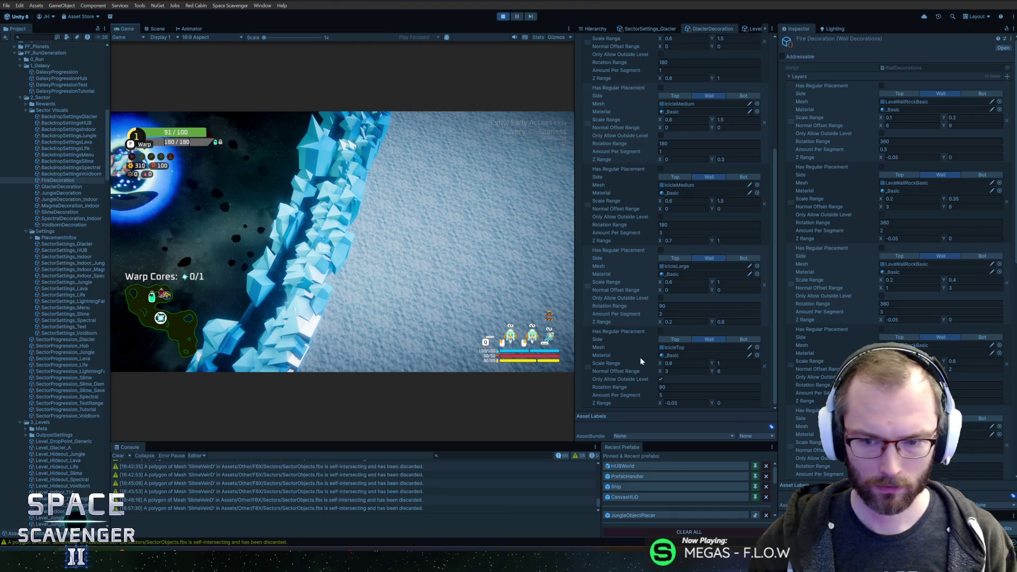
pyautogui.press('Escape')
pyautogui.write('20')
pyautogui.click(265, 258)
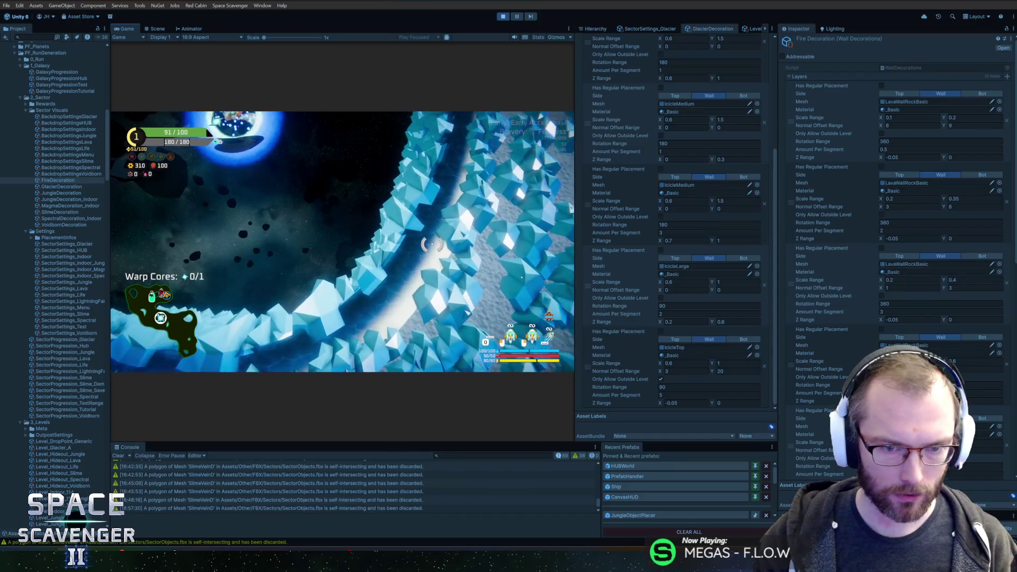
# - In Blender, edit the IcicleTop mesh with the 3D cursor as the pivot point
pyautogui.hotkey('alt', 'Tab')
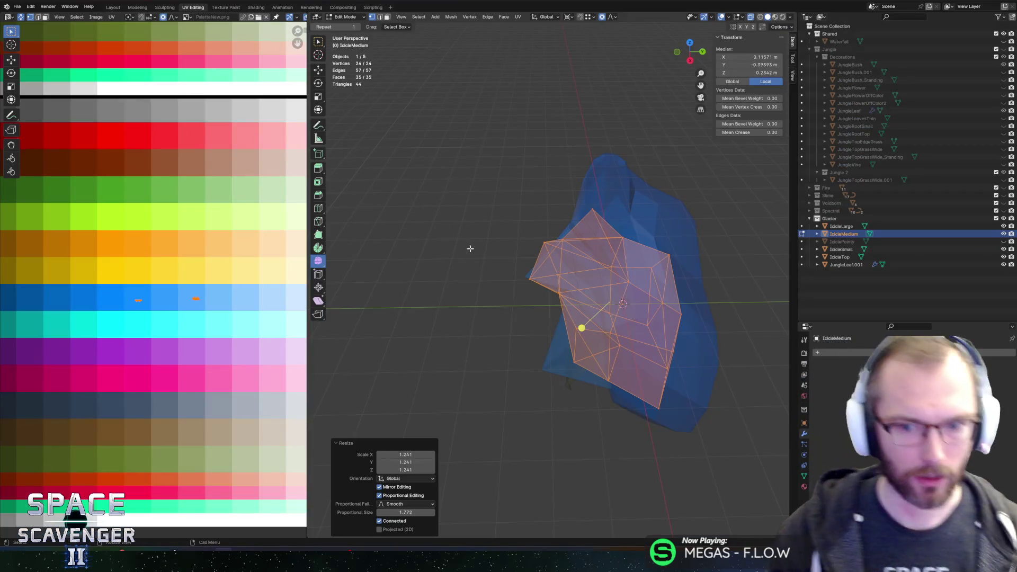
pyautogui.press('Tab')
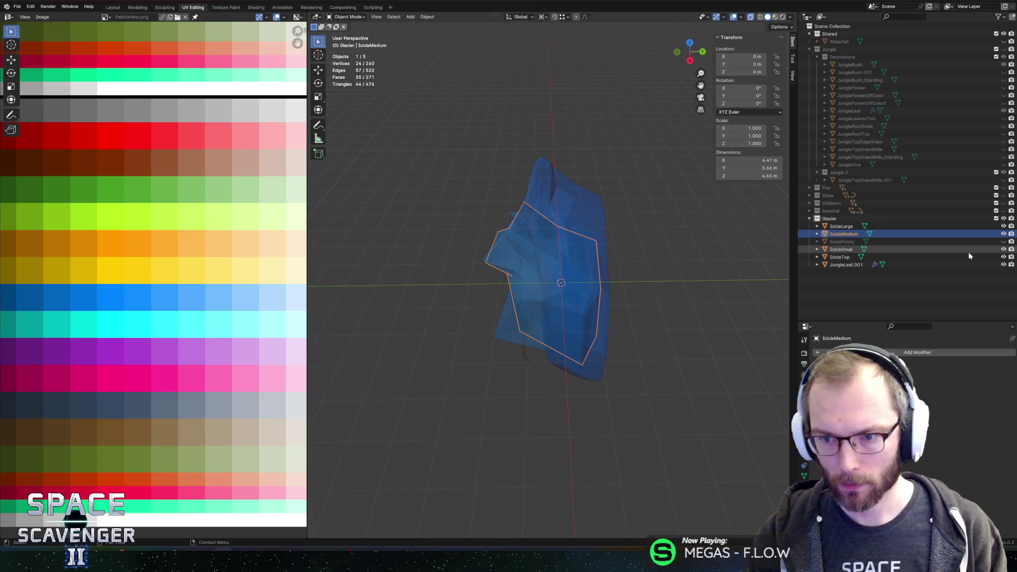
pyautogui.click(845, 249)
pyautogui.click(847, 256)
pyautogui.press('Tab')
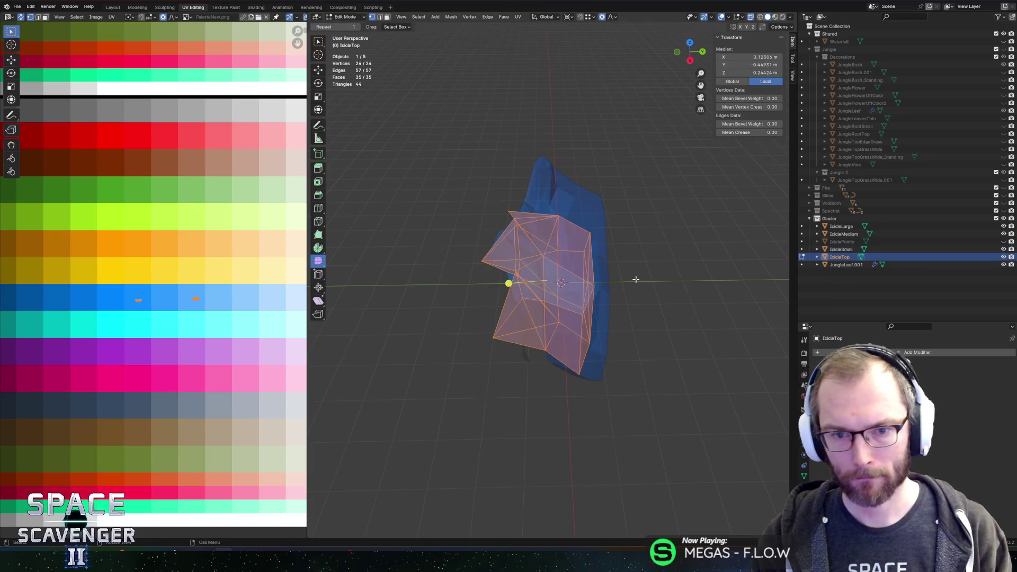
pyautogui.press('.')
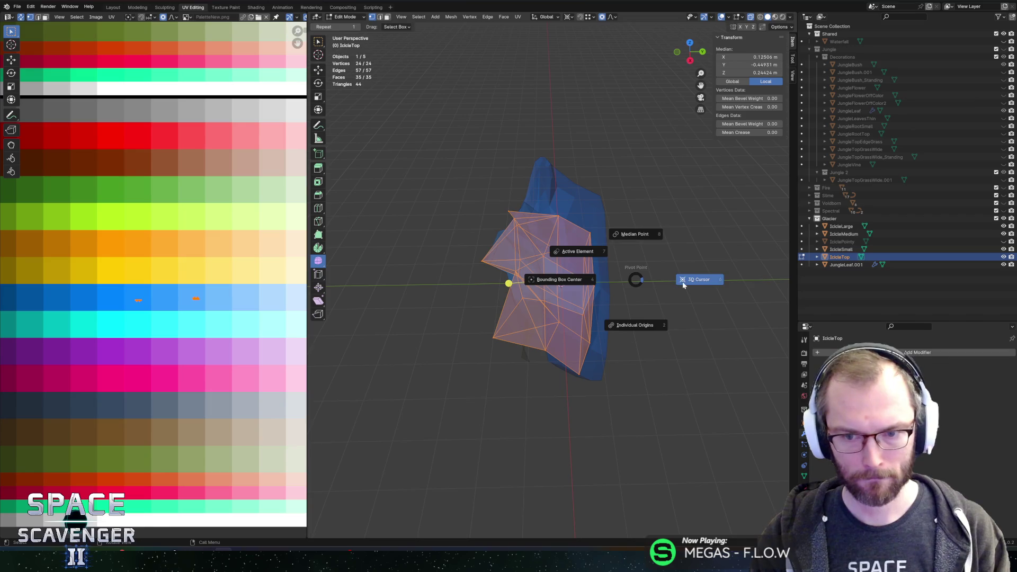
pyautogui.click(682, 281)
# - Rotate the IcicleTop mesh -90° around X twice
pyautogui.write('rx90')
pyautogui.press('-')
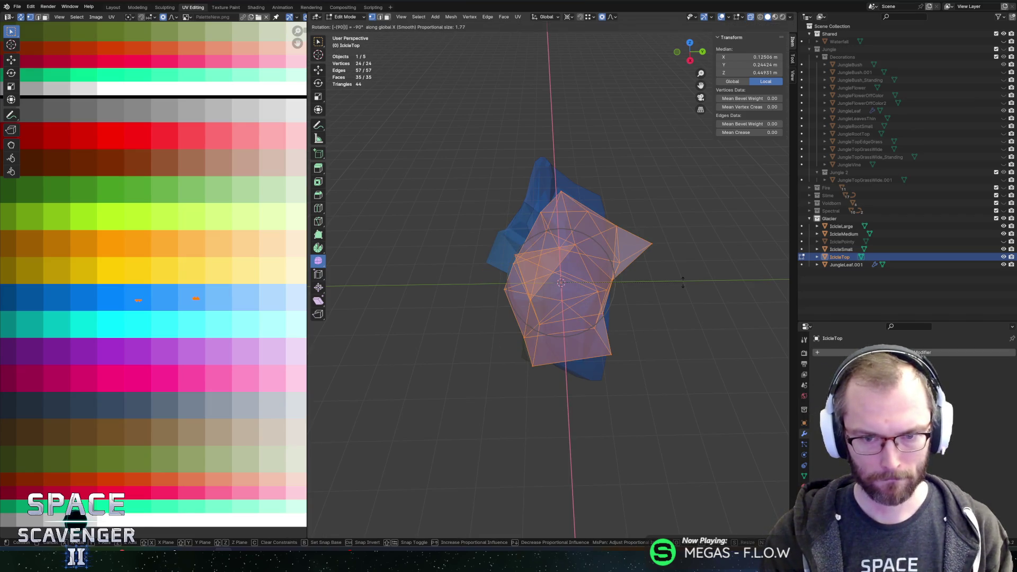
pyautogui.press('Return')
pyautogui.moveTo(681, 281)
pyautogui.mouseDown()
pyautogui.moveTo(647, 270)
pyautogui.moveTo(667, 239)
pyautogui.mouseUp()
pyautogui.press('r')
pyautogui.press('x')
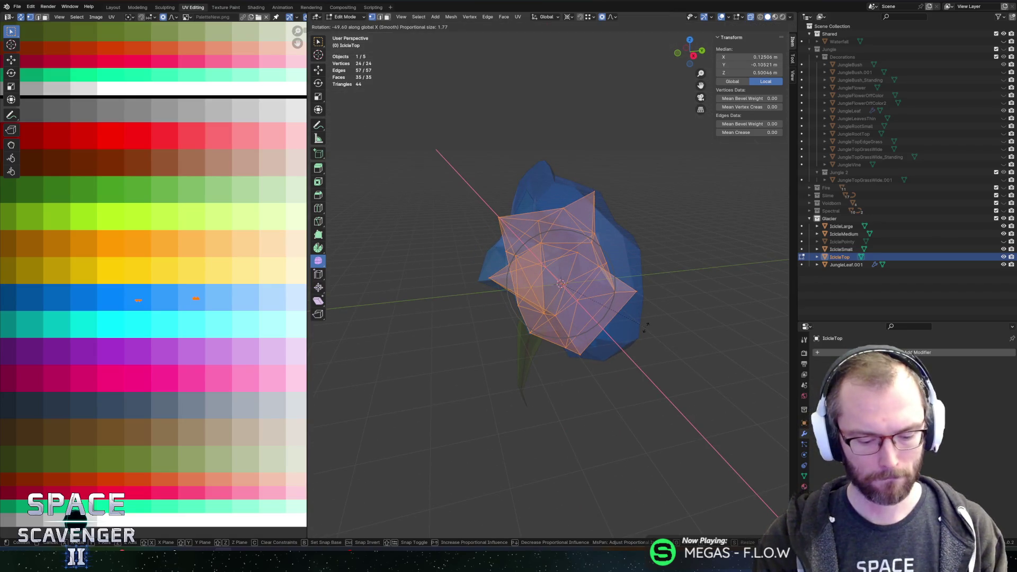
pyautogui.write('-90')
pyautogui.press('Return')
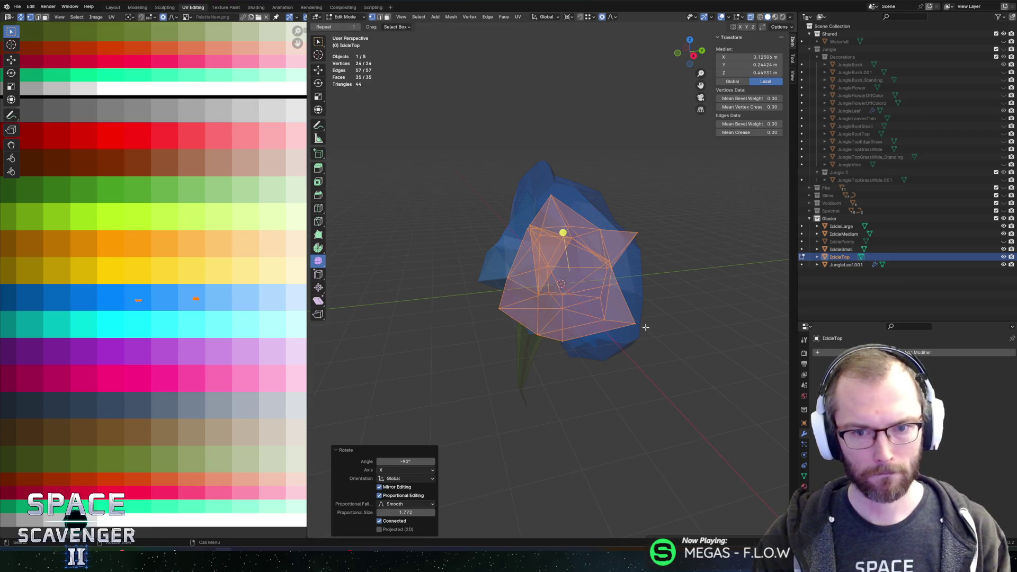
# - Re-export the mesh over SectorObjects.fbx and return to Unity
pyautogui.hotkey('ctrl', 'alt', 'e')
pyautogui.click(771, 482)
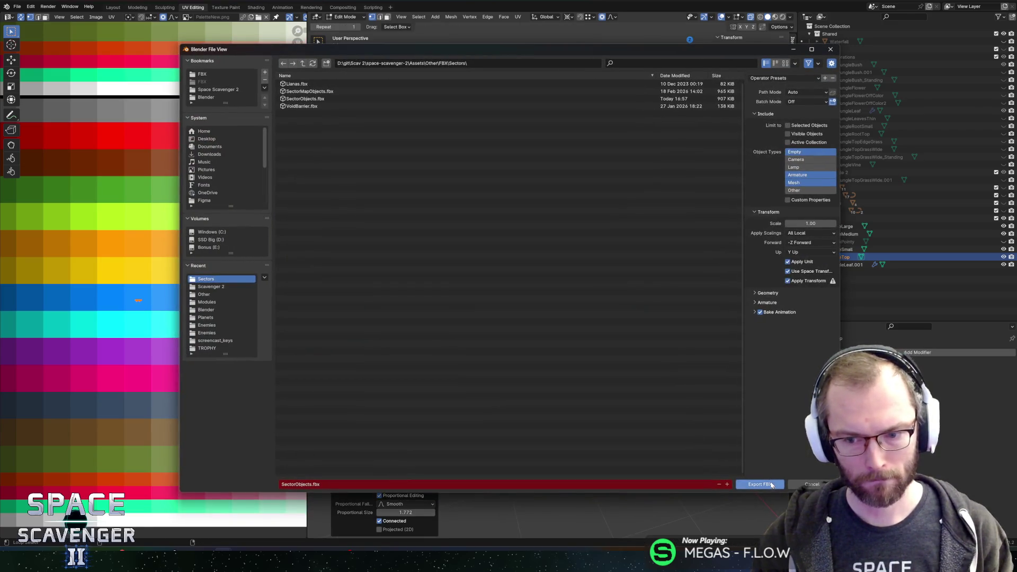
pyautogui.hotkey('alt', 'Tab')
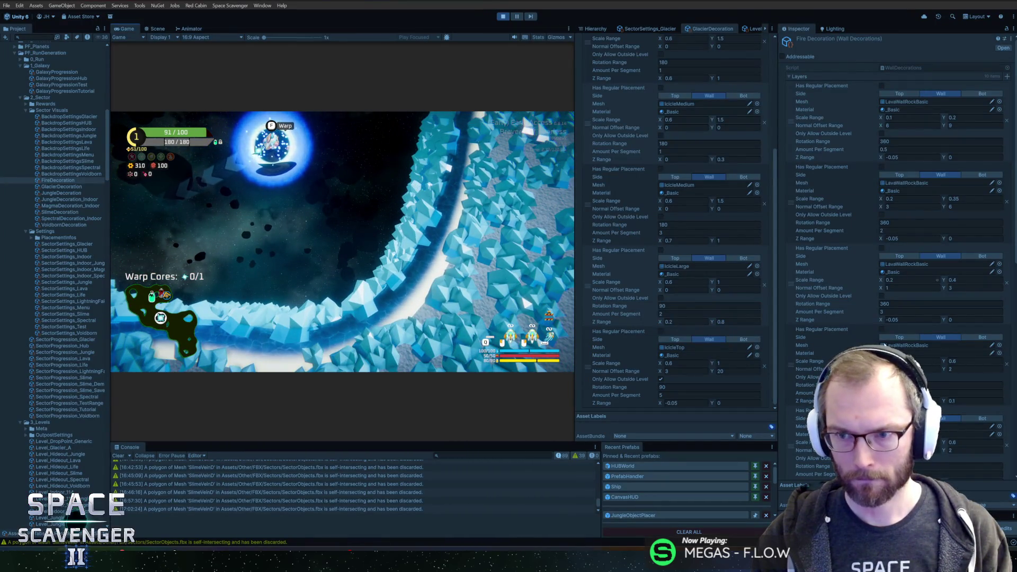
# - Set the IcicleTop Normal Offset Range to 0 and 5, then regenerate the ice walls from the console
pyautogui.click(688, 394)
pyautogui.click(683, 371)
pyautogui.write('0')
pyautogui.press('Tab')
pyautogui.write('5')
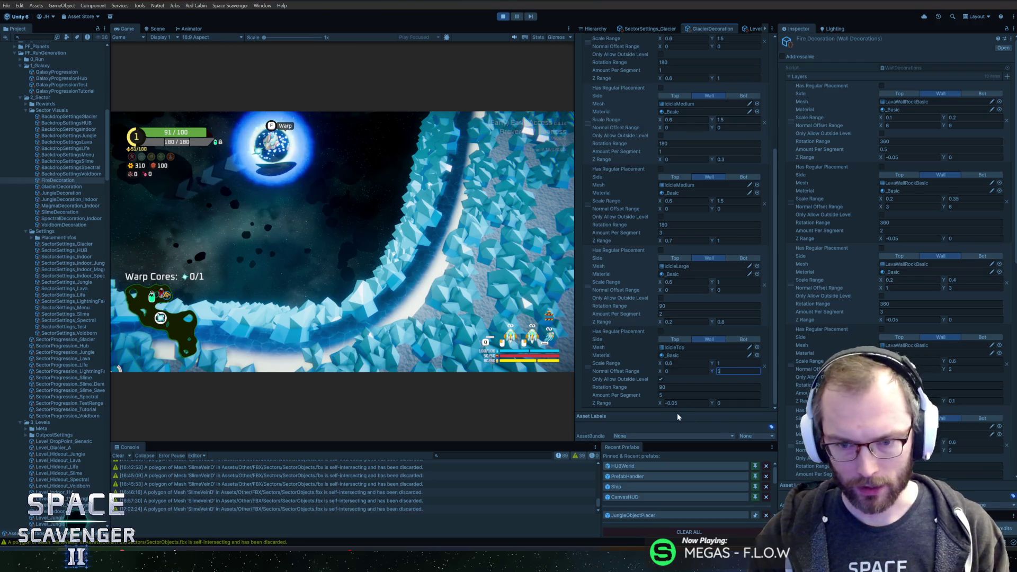
pyautogui.click(345, 221)
pyautogui.press('`')
pyautogui.press('Return')
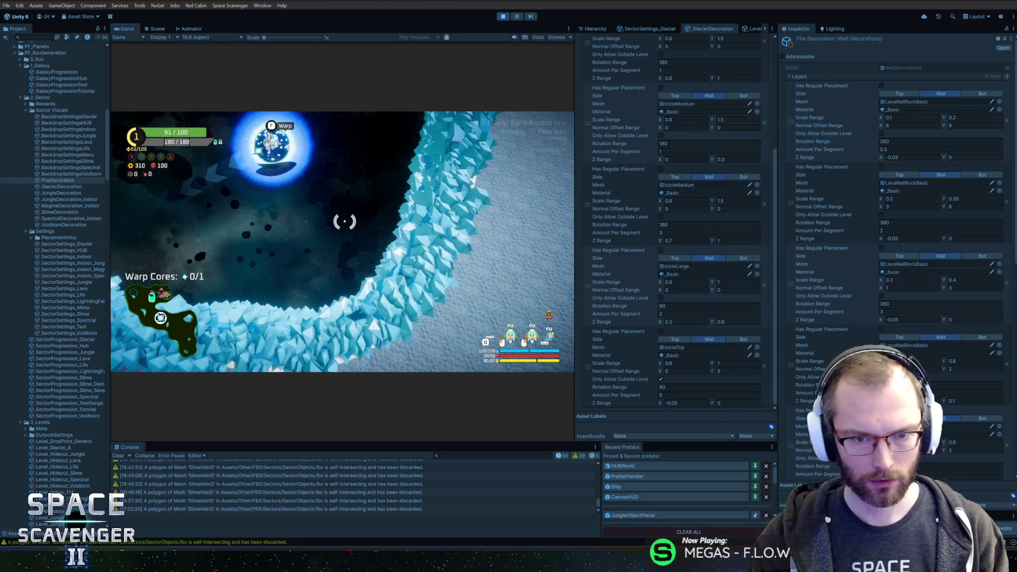
# - Set Amount Per Segment to 2 and the offset maximum to 10, then regenerate the walls
pyautogui.click(758, 395)
pyautogui.write('2')
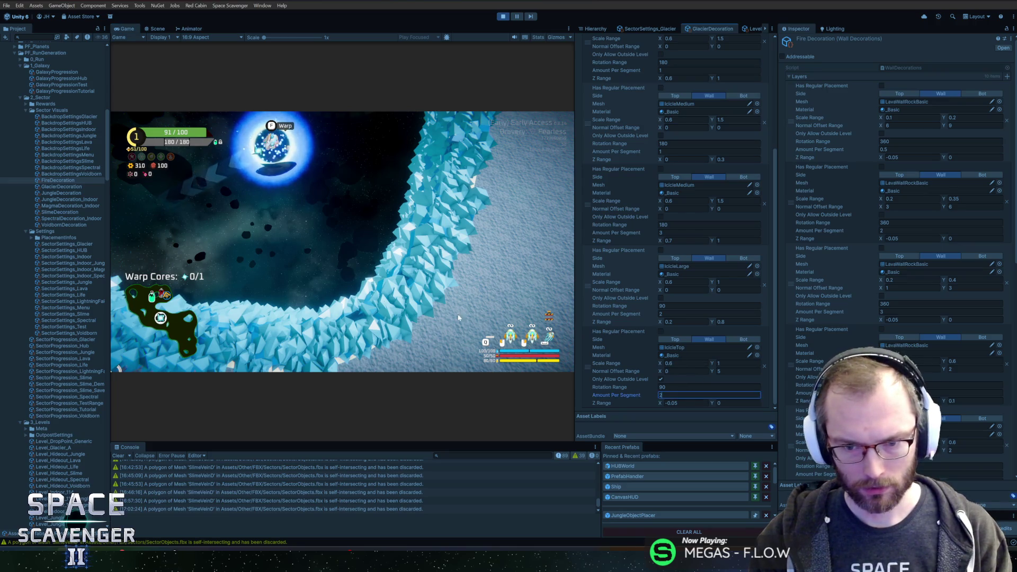
pyautogui.click(118, 369)
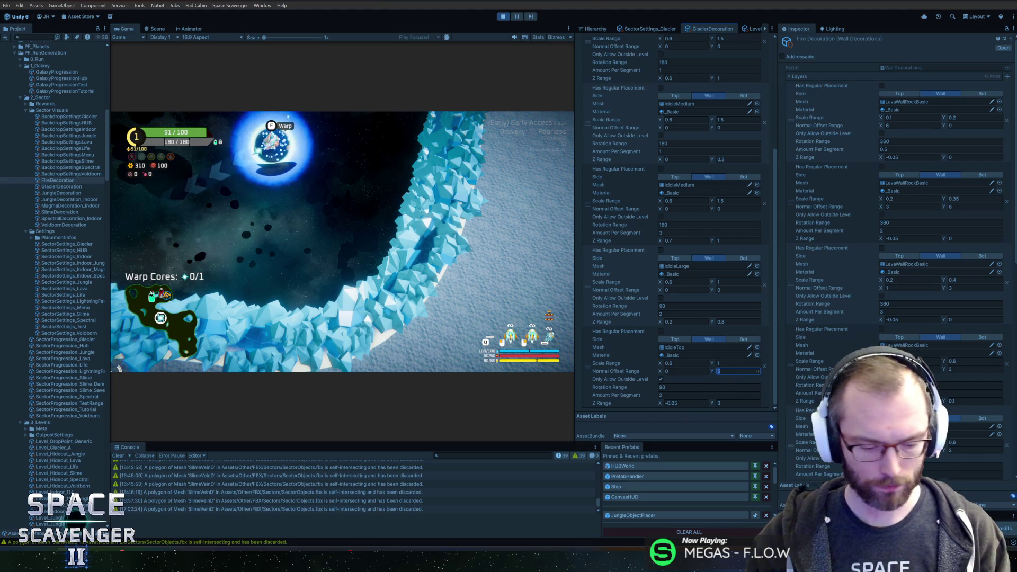
pyautogui.click(738, 371)
pyautogui.write('10')
pyautogui.click(118, 369)
pyautogui.press('`')
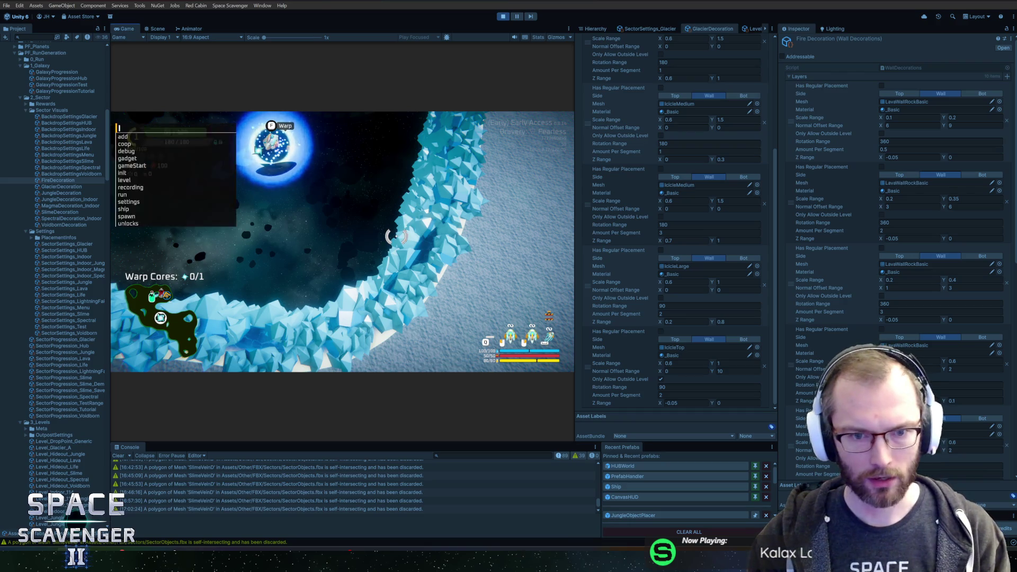
pyautogui.press('Return')
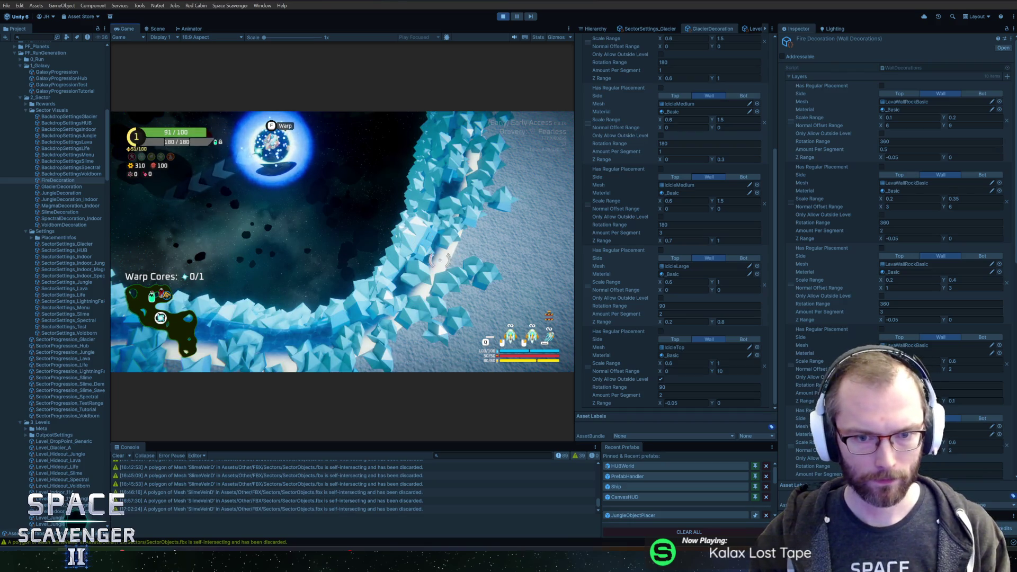
# - Duplicate the IcicleTop element and give the copy 1 per segment with a 10–20 normal offset
pyautogui.rightClick(595, 357)
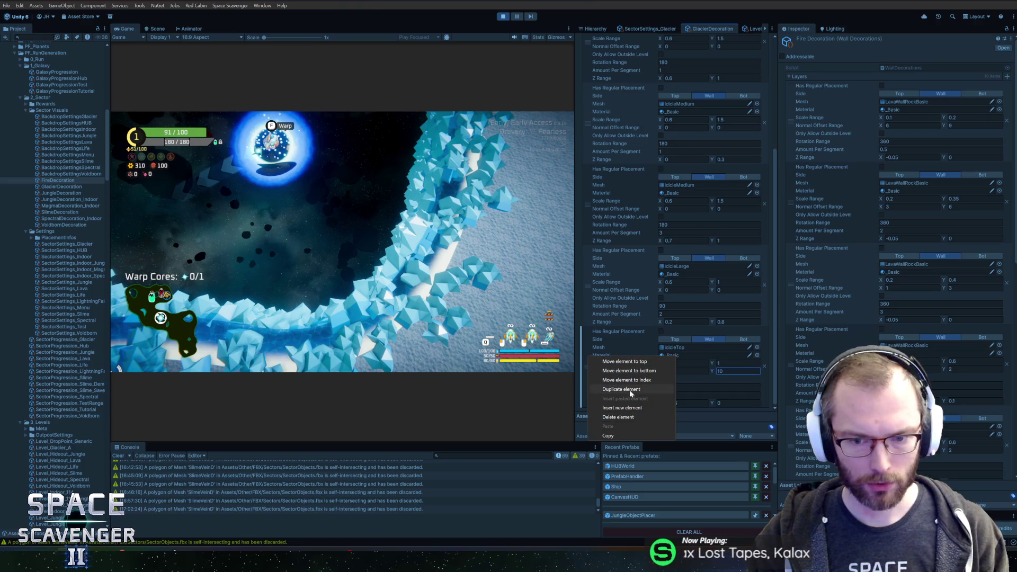
pyautogui.click(614, 390)
pyautogui.scroll(-3, 645, 360)
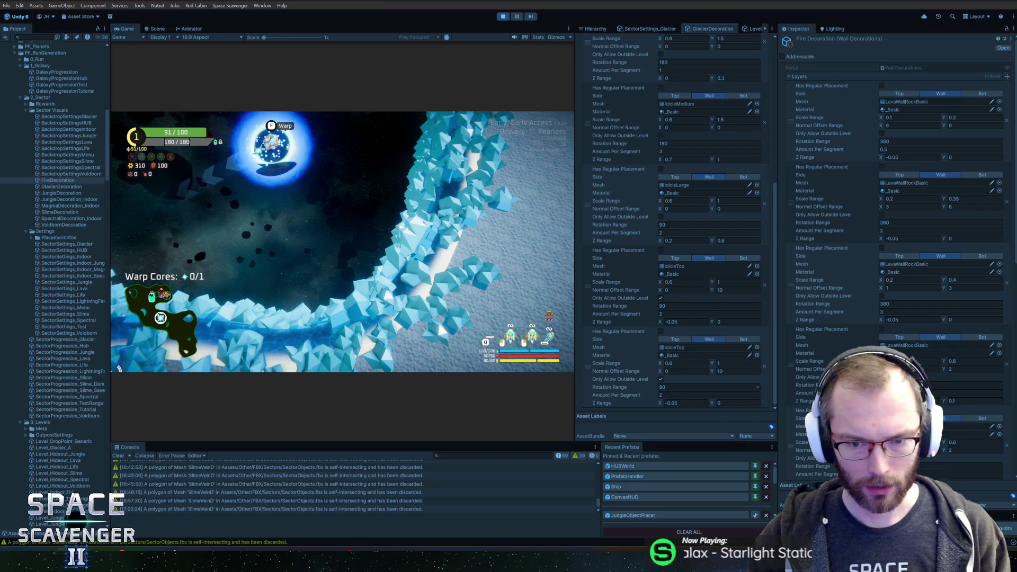
pyautogui.click(688, 395)
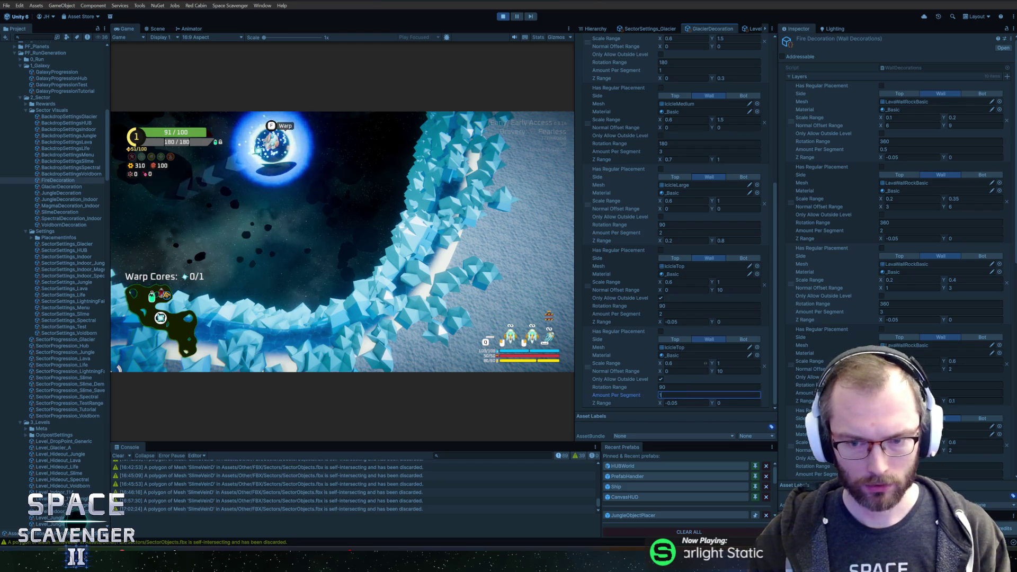
pyautogui.click(705, 371)
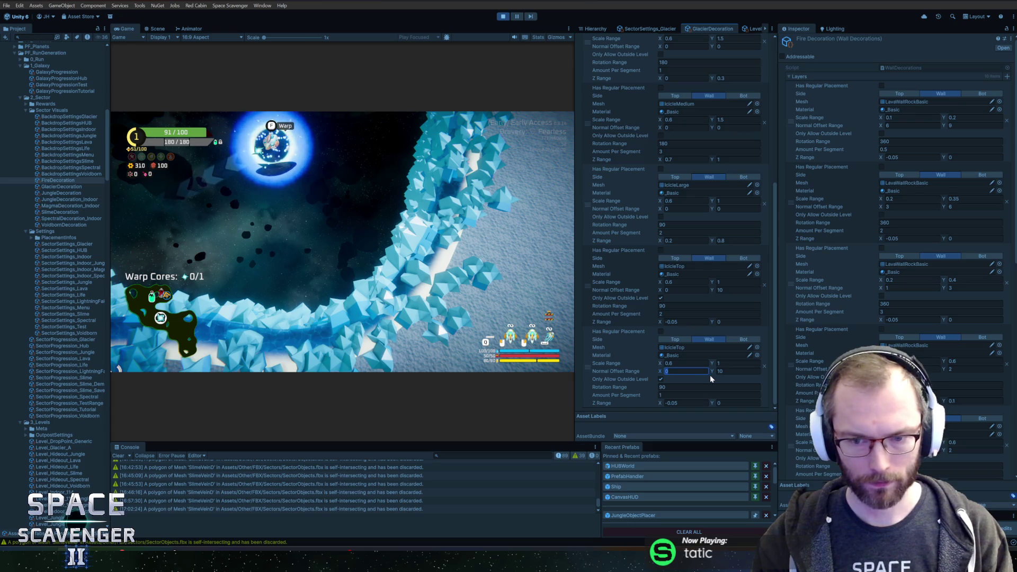
pyautogui.write('10')
pyautogui.press('Tab')
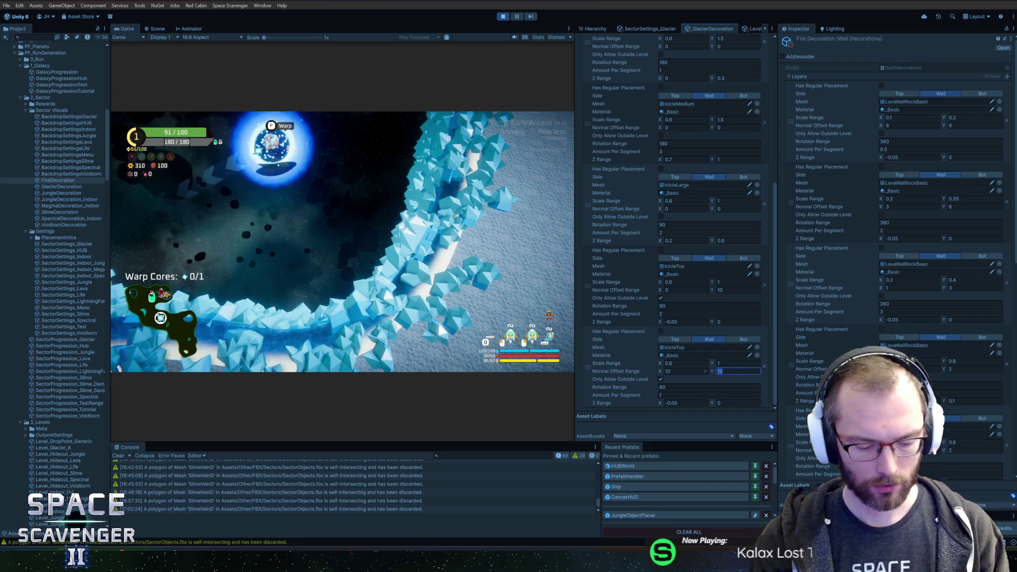
pyautogui.write('20')
pyautogui.press('Return')
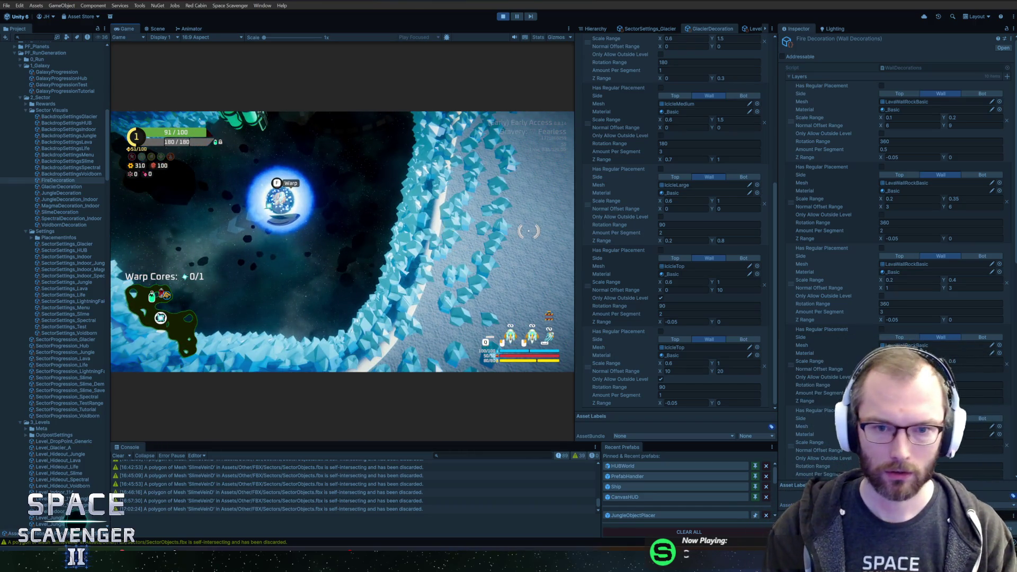
# - Filter the hierarchy by '3d' and give a LevelWall3DTop clone an ice texture
pyautogui.click(606, 30)
pyautogui.hotkey('ctrl', 'f')
pyautogui.write('3d')
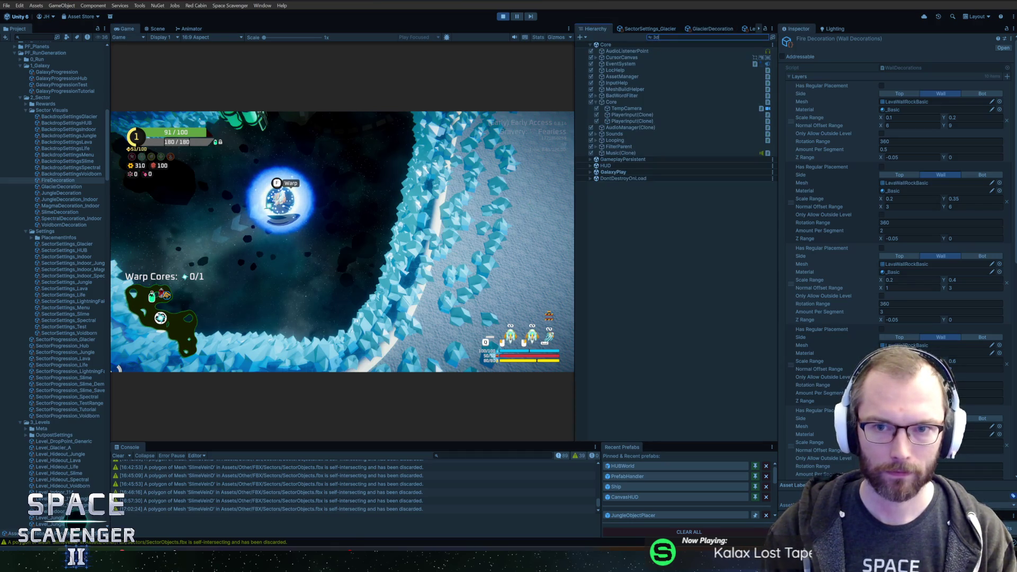
pyautogui.click(620, 109)
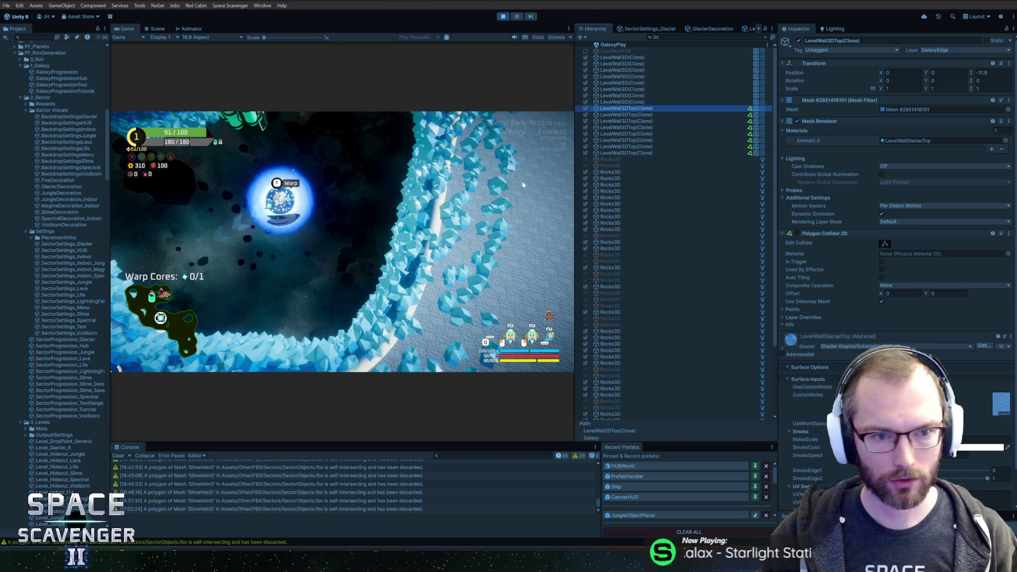
pyautogui.click(1002, 412)
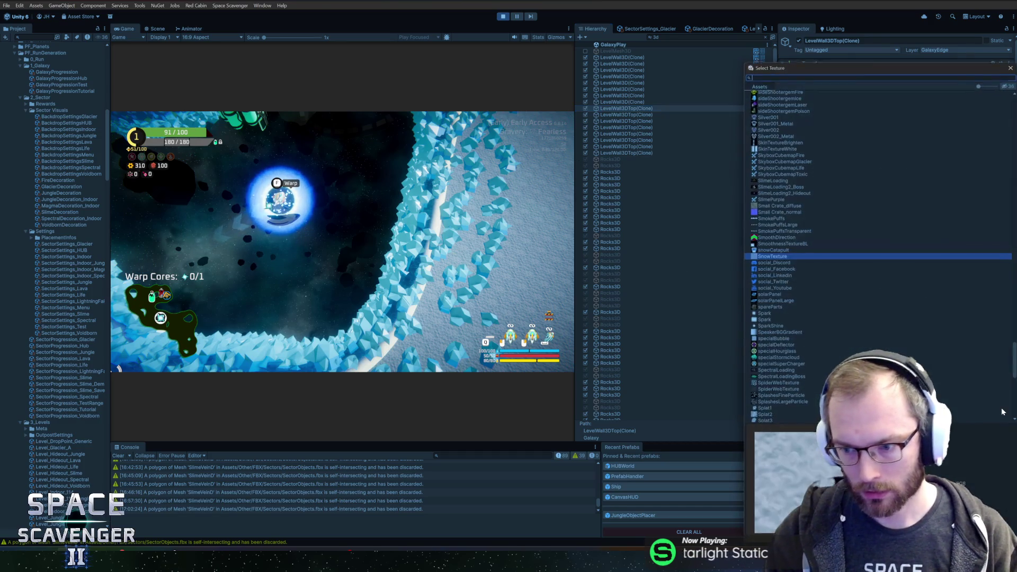
pyautogui.write('ice')
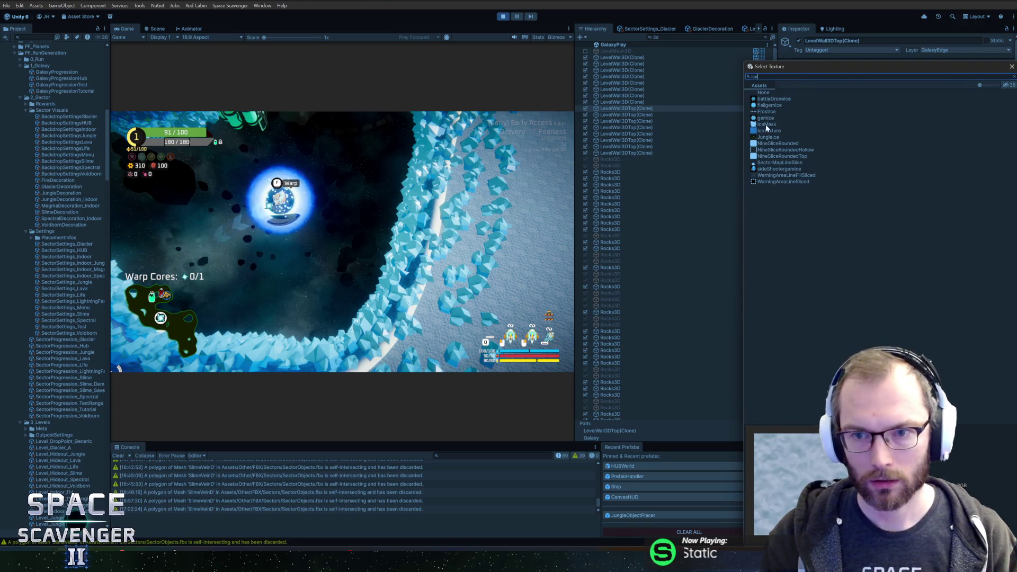
pyautogui.doubleClick(768, 131)
# - Retint the LevelWall3D material's base colour and open the LevelWall3D_Texture shader graph
pyautogui.click(636, 101)
pyautogui.click(964, 344)
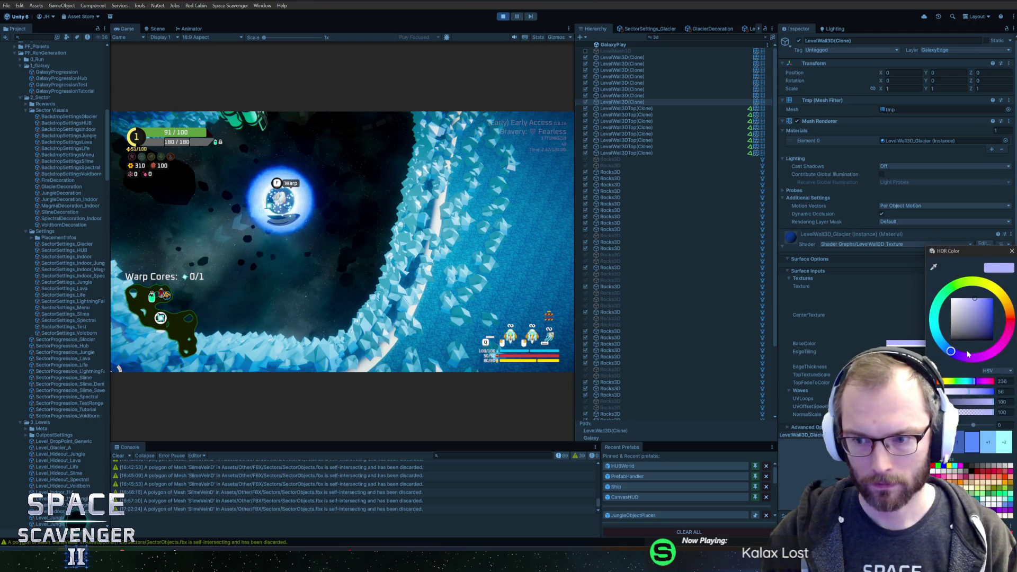
pyautogui.click(1011, 252)
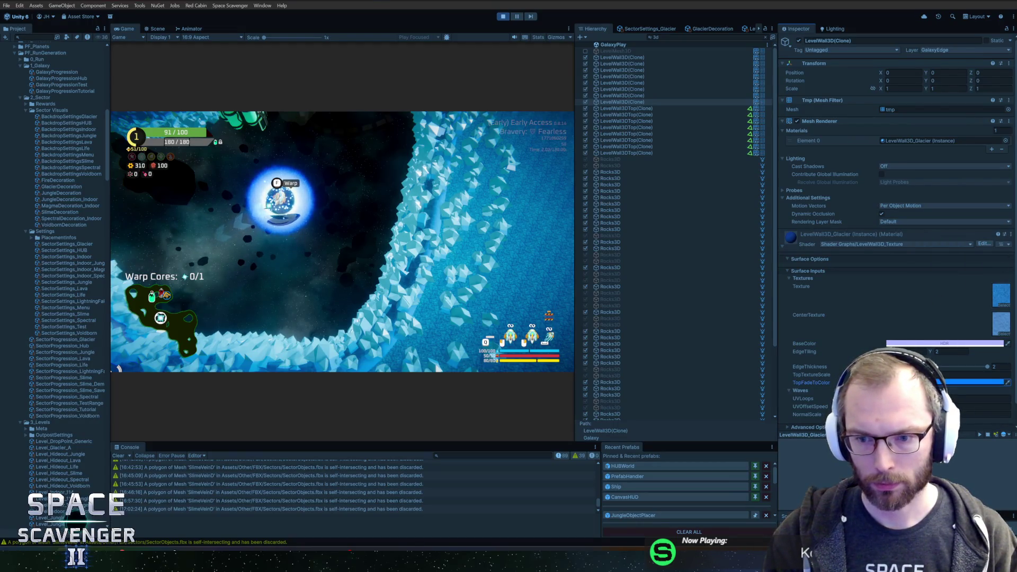
pyautogui.scroll(-1, 896, 238)
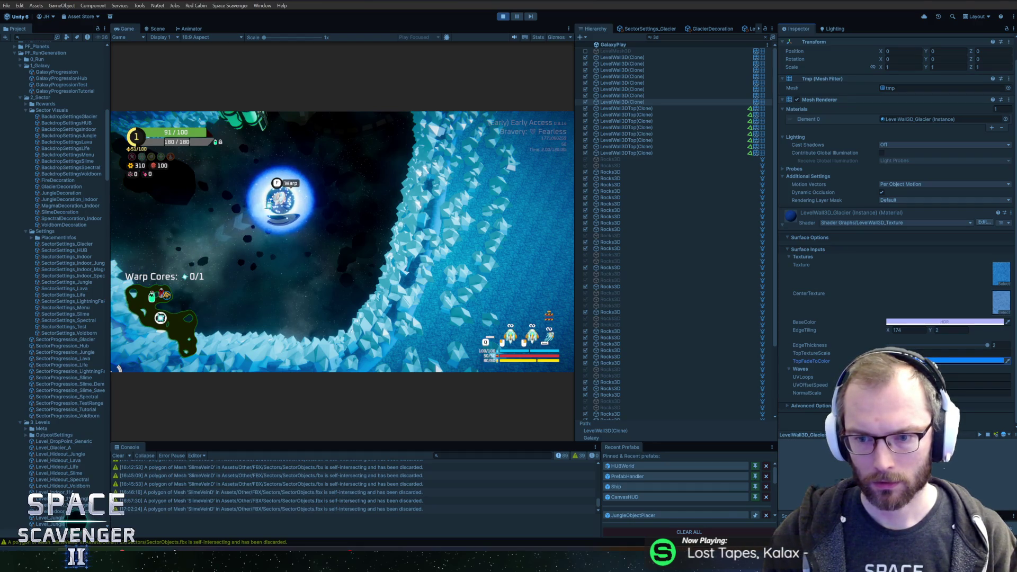
pyautogui.click(983, 222)
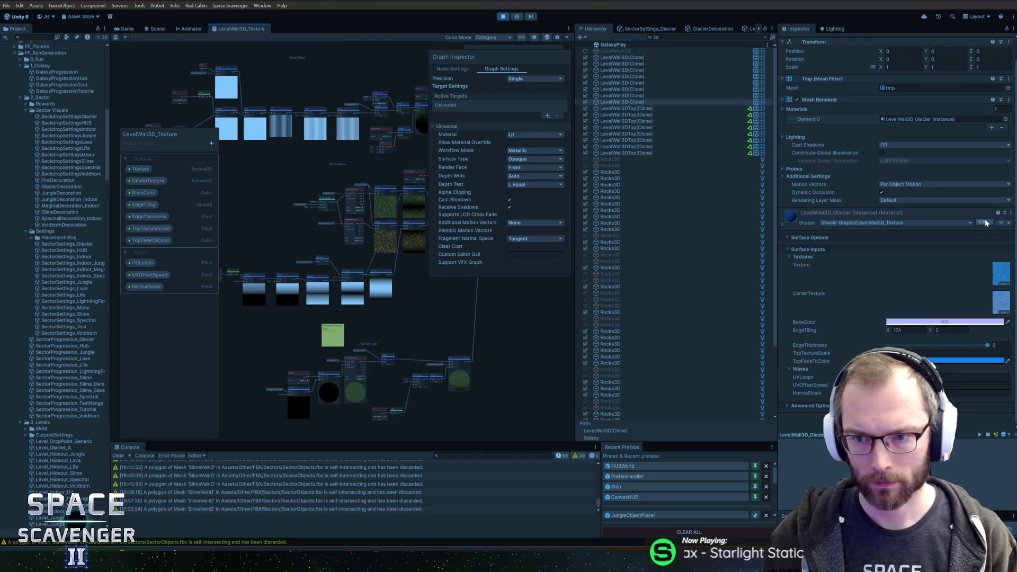
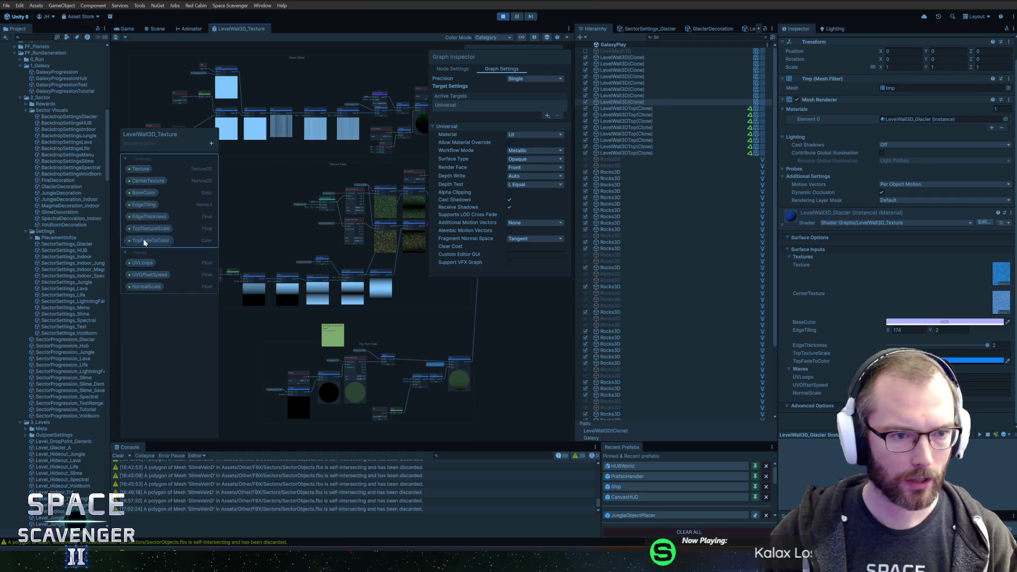
# - Shift the Smoothstep and One Minus pair down-left and drop TopFadeToColor left onto the wire
pyautogui.scroll(5, 444, 378)
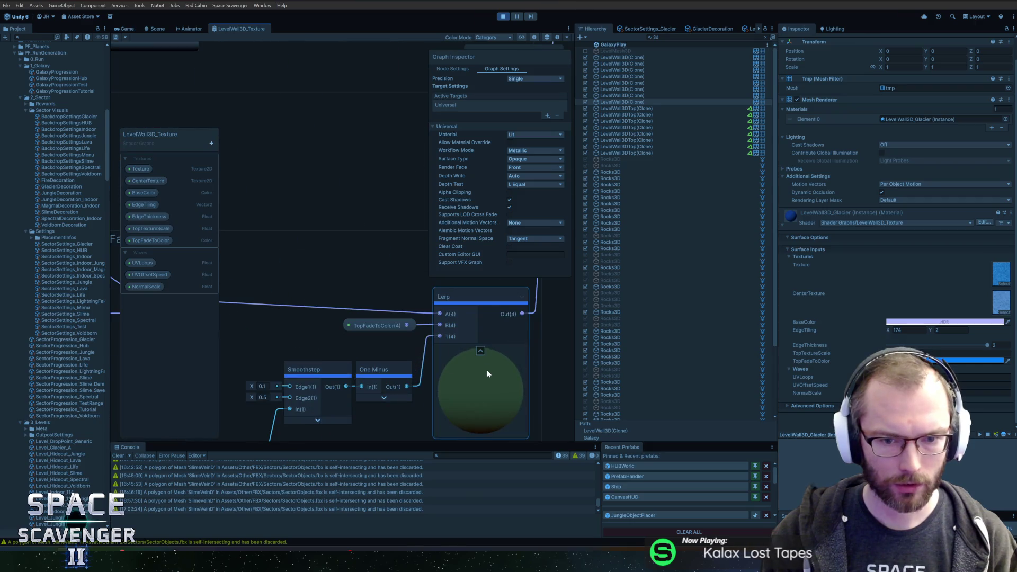
pyautogui.scroll(-3, 393, 268)
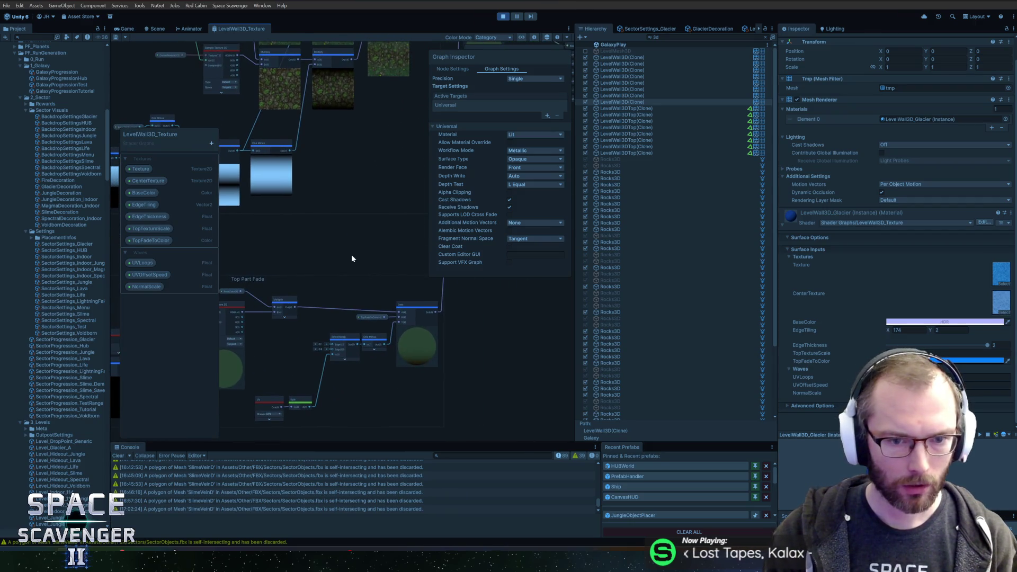
pyautogui.scroll(-2, 351, 254)
pyautogui.scroll(2, 373, 247)
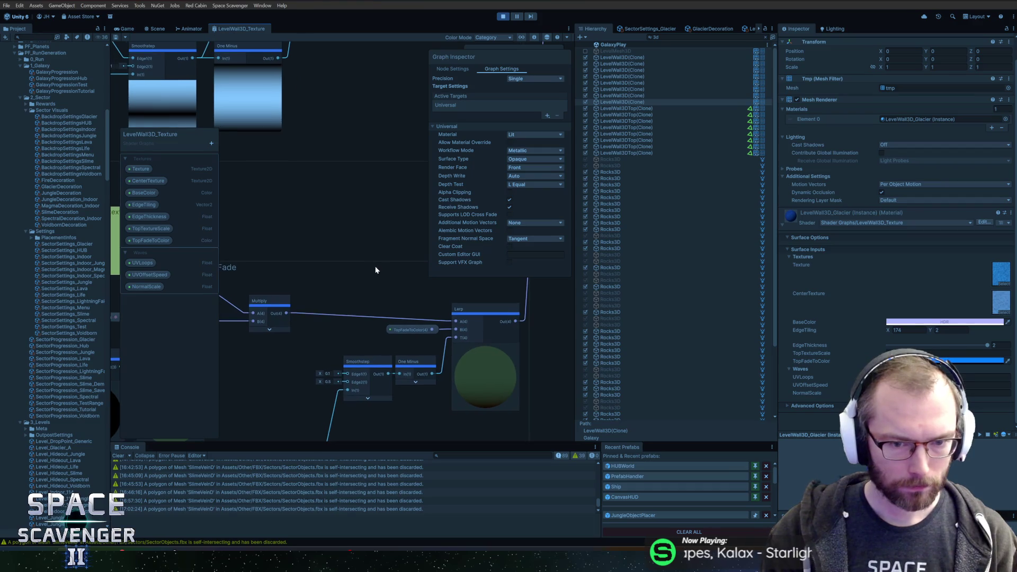
pyautogui.moveTo(405, 237)
pyautogui.mouseDown()
pyautogui.moveTo(436, 206)
pyautogui.moveTo(423, 182)
pyautogui.moveTo(326, 204)
pyautogui.moveTo(355, 204)
pyautogui.moveTo(212, 284)
pyautogui.moveTo(313, 288)
pyautogui.moveTo(328, 305)
pyautogui.mouseUp()
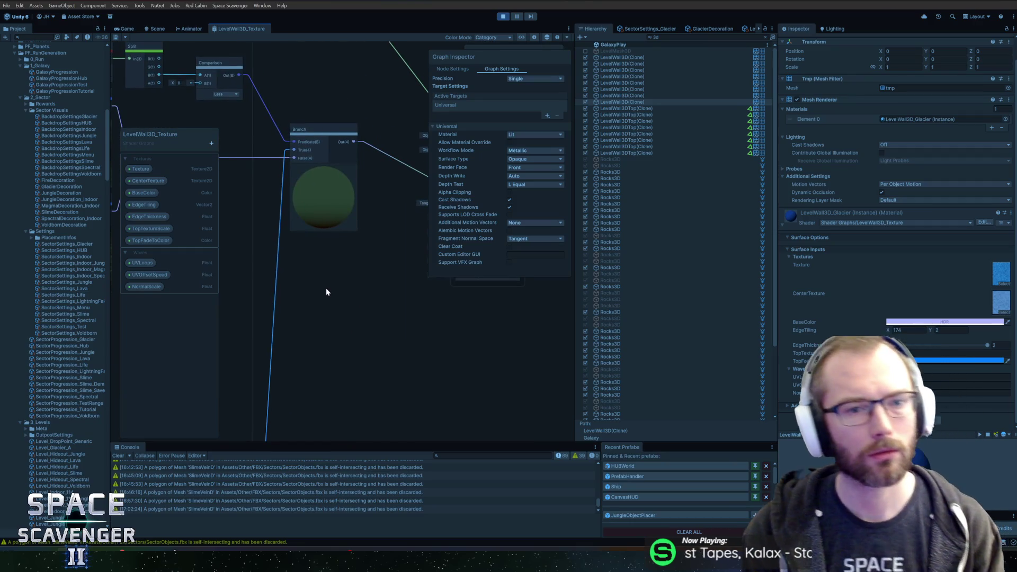
pyautogui.moveTo(395, 286)
pyautogui.mouseDown()
pyautogui.moveTo(300, 278)
pyautogui.moveTo(309, 276)
pyautogui.moveTo(304, 332)
pyautogui.moveTo(427, 256)
pyautogui.moveTo(363, 135)
pyautogui.moveTo(370, 225)
pyautogui.mouseUp()
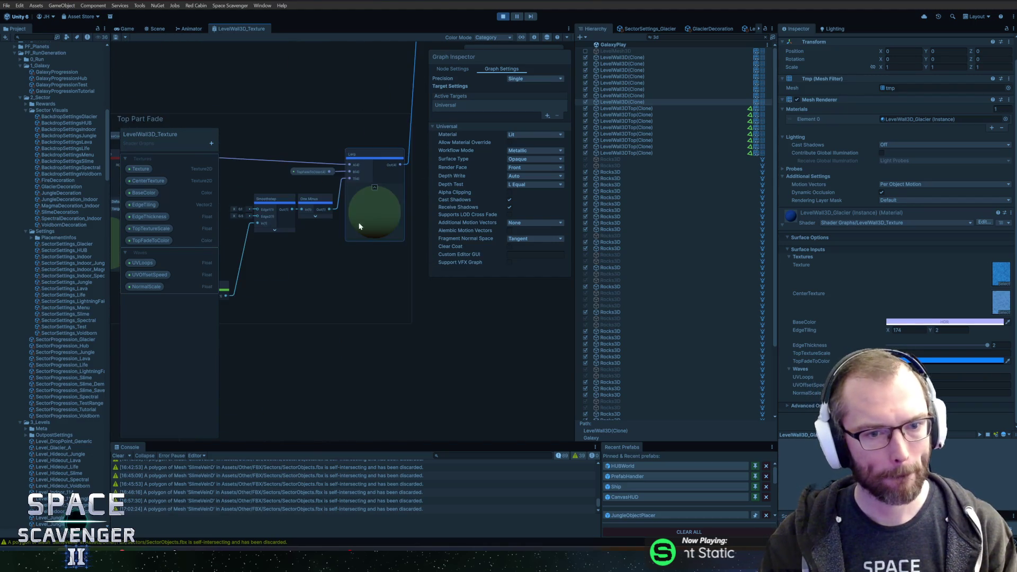
pyautogui.moveTo(291, 270); pyautogui.dragTo(336, 270)
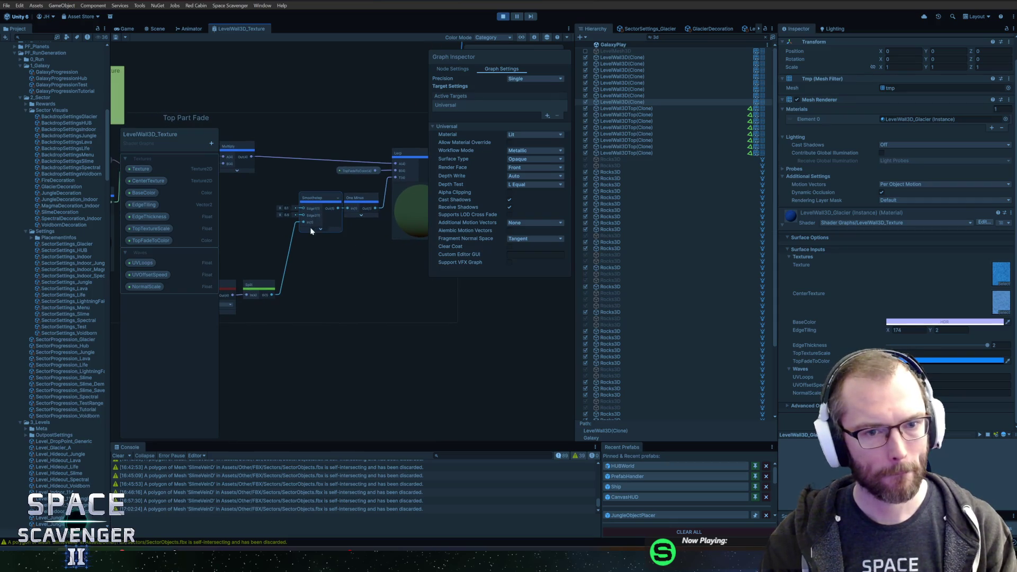
pyautogui.moveTo(320, 236)
pyautogui.mouseDown()
pyautogui.moveTo(370, 214)
pyautogui.moveTo(327, 224)
pyautogui.moveTo(340, 237)
pyautogui.mouseUp()
pyautogui.moveTo(341, 172); pyautogui.dragTo(300, 179)
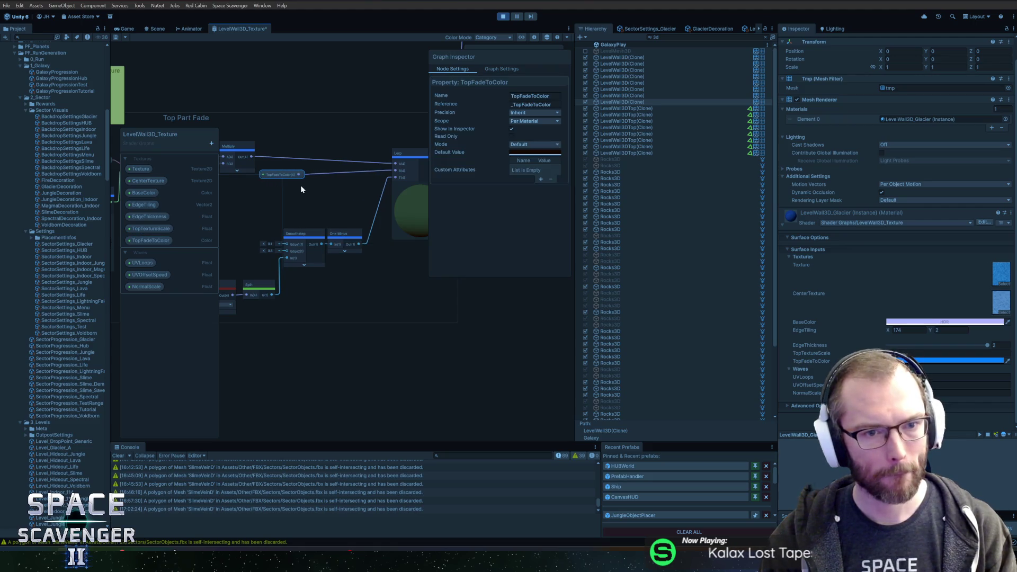
pyautogui.scroll(1, 301, 186)
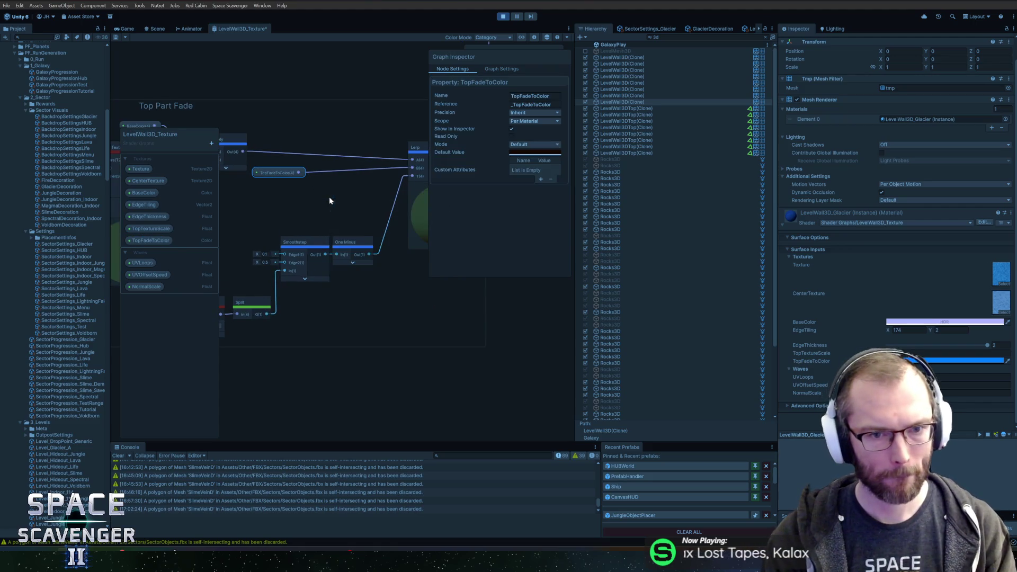
pyautogui.rightClick(348, 211)
# - Route TopFadeToColor through Split and a Multiply with One Minus into the Lerp's T input, then save
pyautogui.rightClick(383, 191)
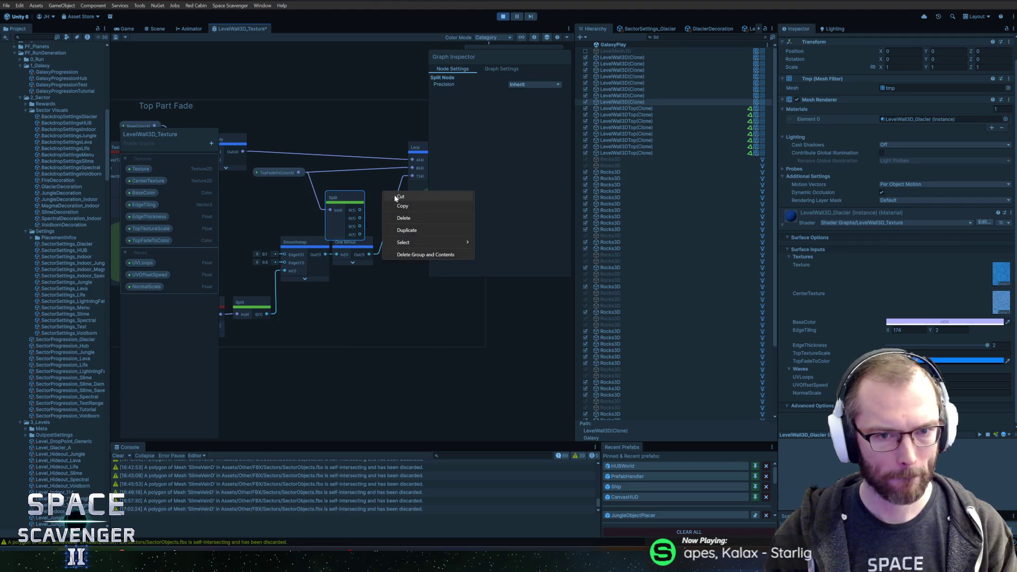
pyautogui.press('Escape')
pyautogui.rightClick(366, 90)
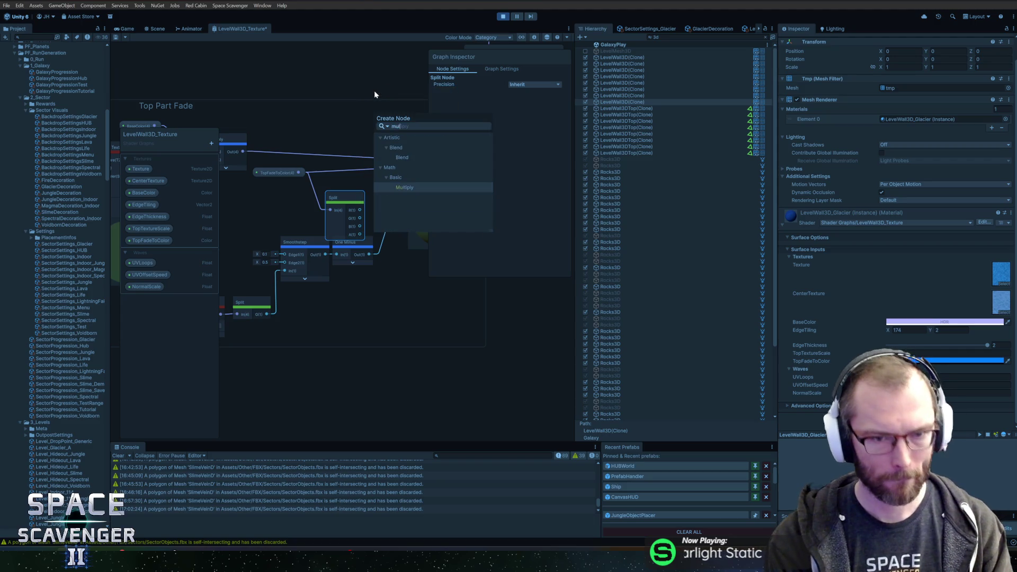
pyautogui.press('Escape')
pyautogui.moveTo(330, 217)
pyautogui.mouseDown()
pyautogui.moveTo(332, 192)
pyautogui.moveTo(359, 196)
pyautogui.moveTo(352, 187)
pyautogui.moveTo(282, 180)
pyautogui.mouseUp()
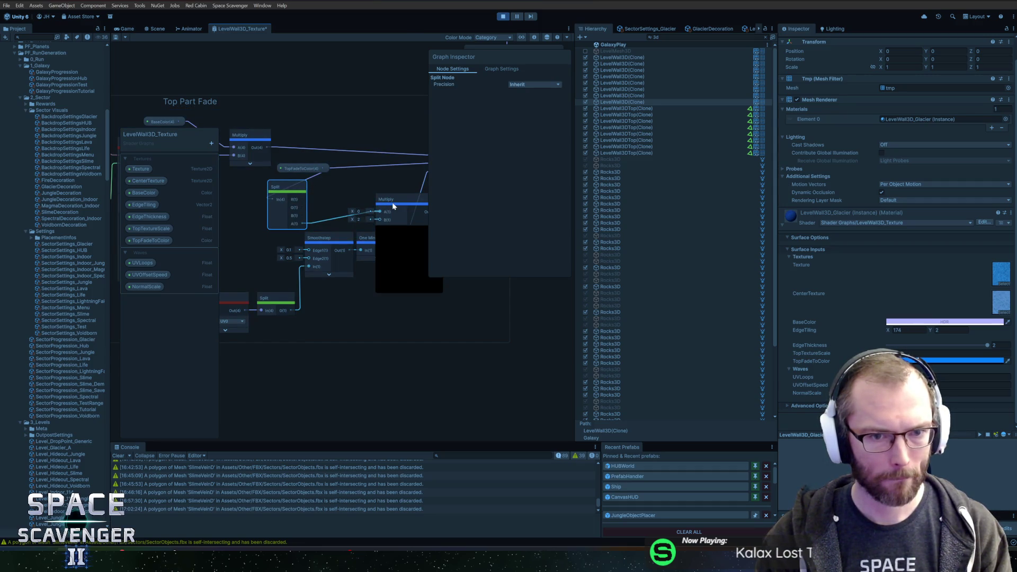
pyautogui.moveTo(393, 206); pyautogui.dragTo(366, 193)
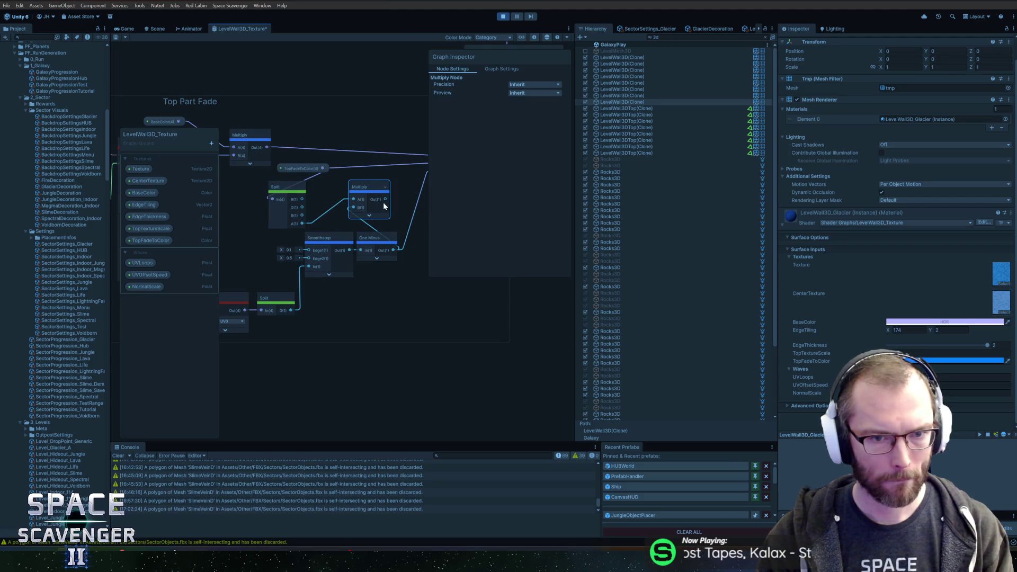
pyautogui.moveTo(390, 174); pyautogui.dragTo(390, 173)
pyautogui.click(114, 37)
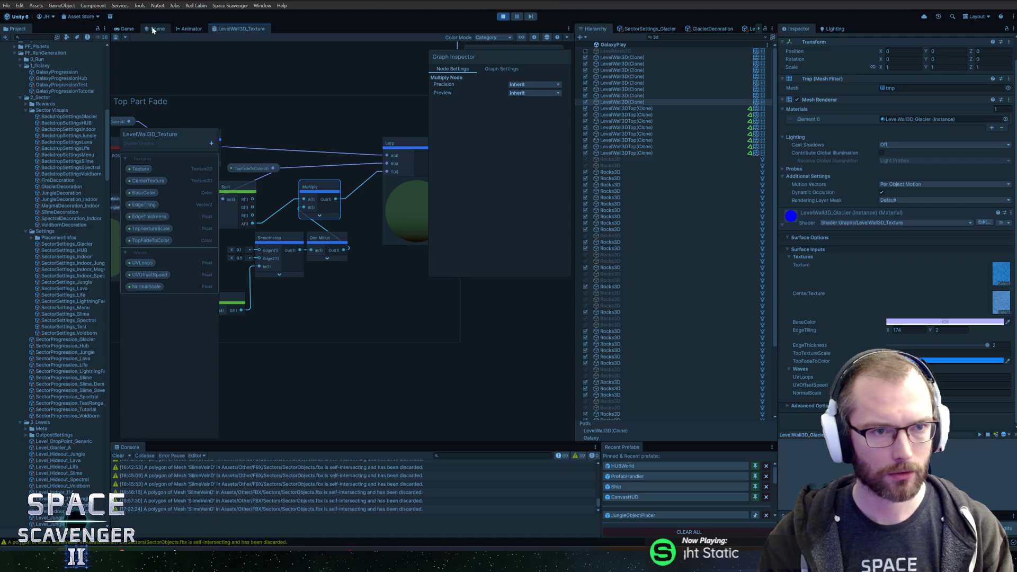
# - Play-test the glacier walls with the wall material colour's alpha set to 1000
pyautogui.click(155, 29)
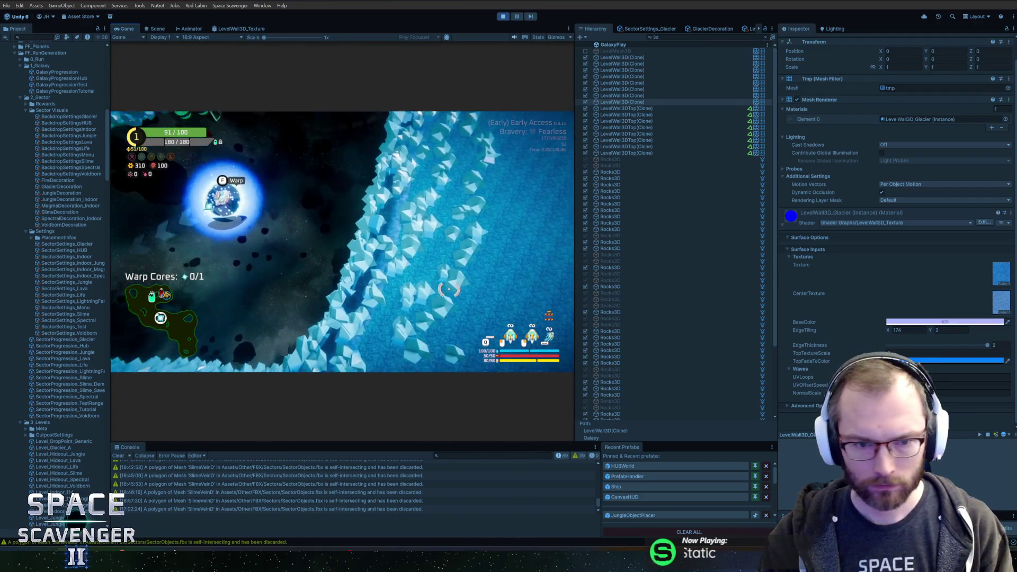
pyautogui.click(932, 321)
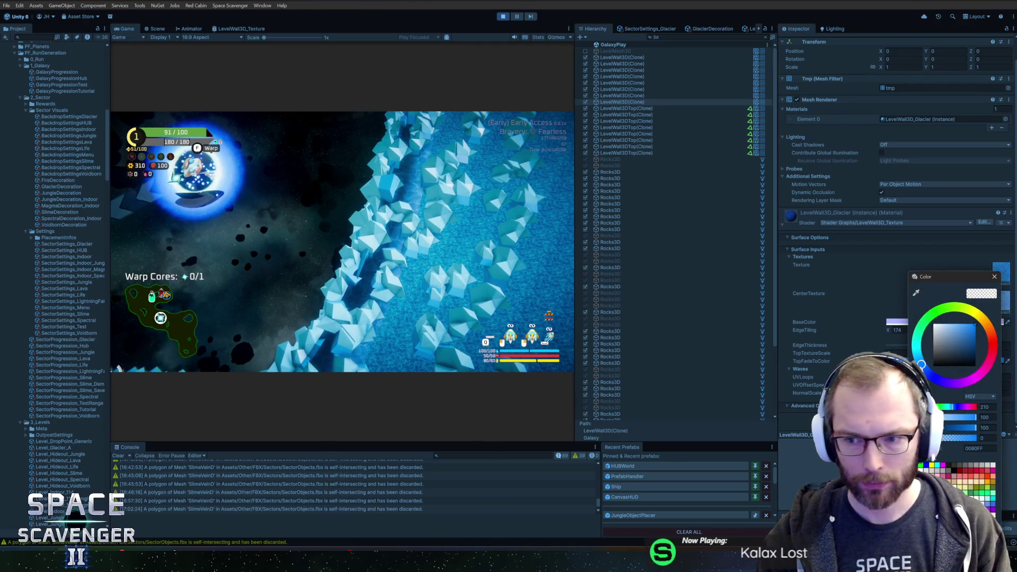
pyautogui.click(984, 438)
pyautogui.write('100')
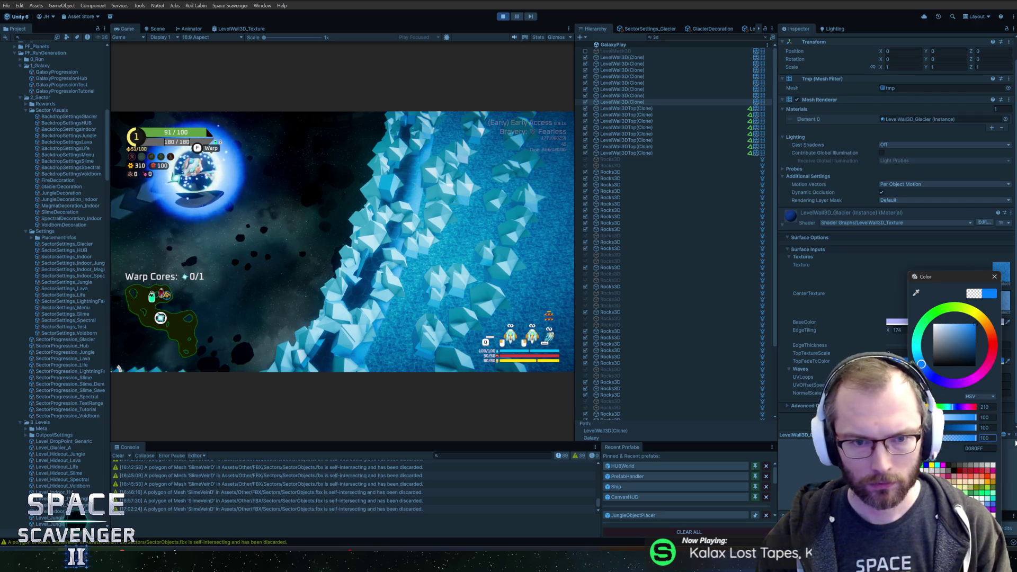
pyautogui.write('0')
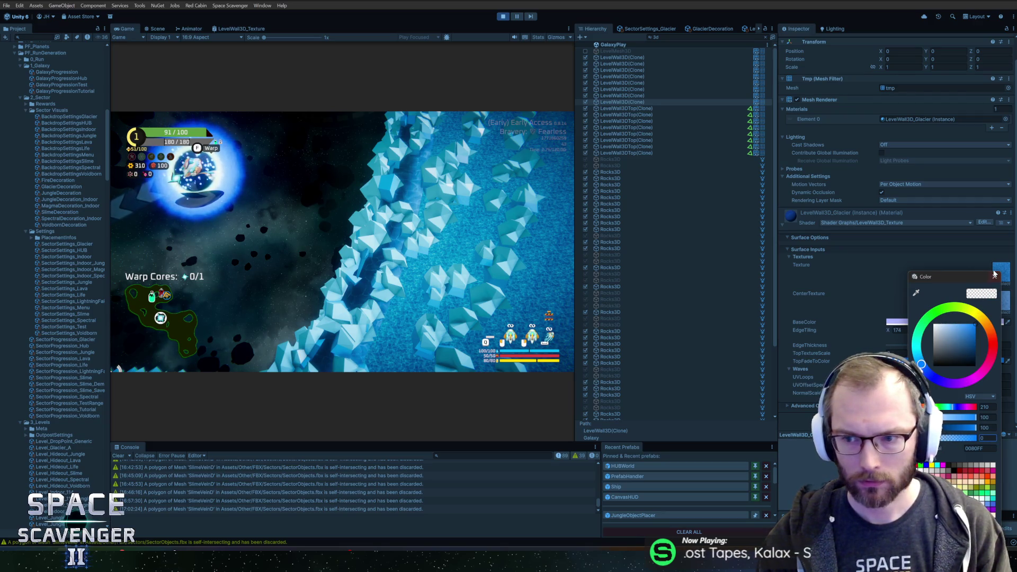
pyautogui.click(994, 275)
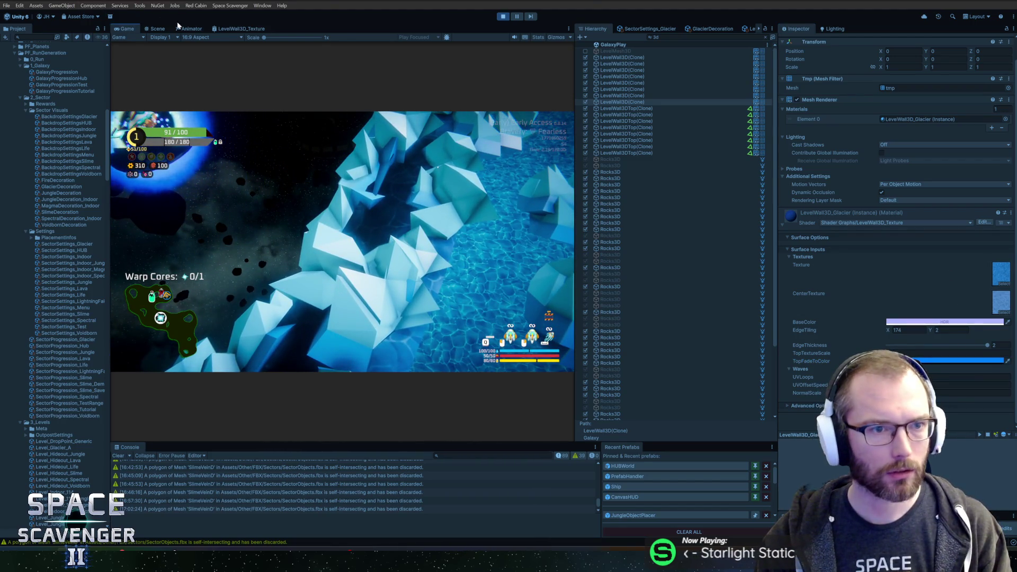
pyautogui.click(241, 28)
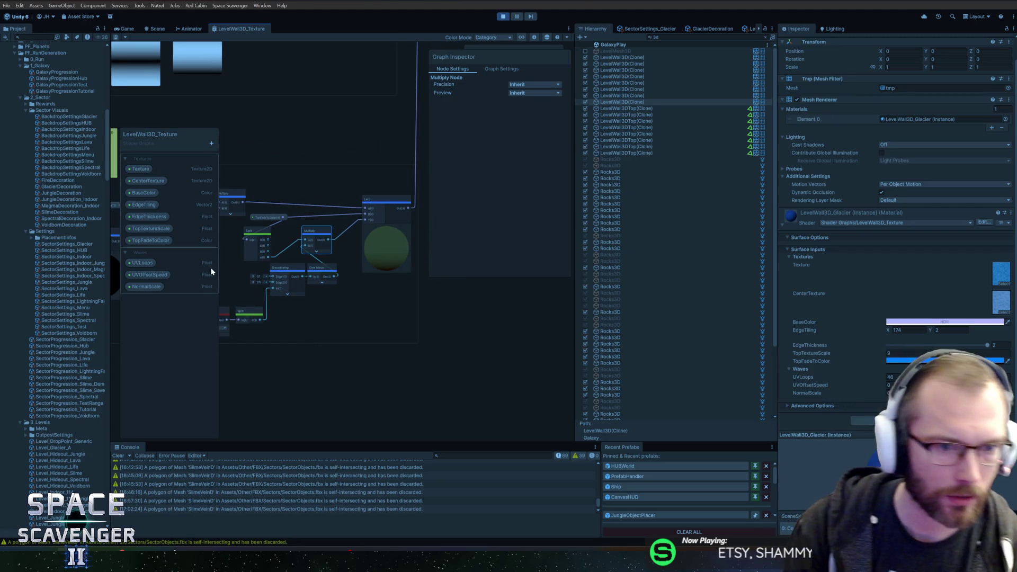
# - Inspect the UVLoops property and texture-sampling nodes, working over to the Top Part Fade group and Lerp
pyautogui.click(142, 262)
pyautogui.scroll(5, 287, 233)
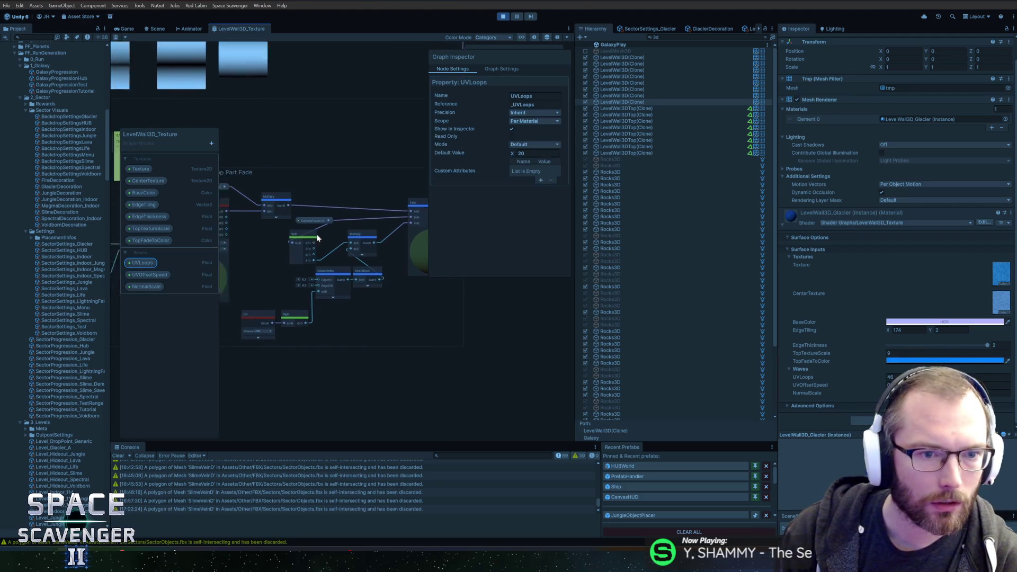
pyautogui.moveTo(305, 136)
pyautogui.mouseDown()
pyautogui.moveTo(312, 106)
pyautogui.moveTo(367, 101)
pyautogui.mouseUp()
pyautogui.click(282, 117)
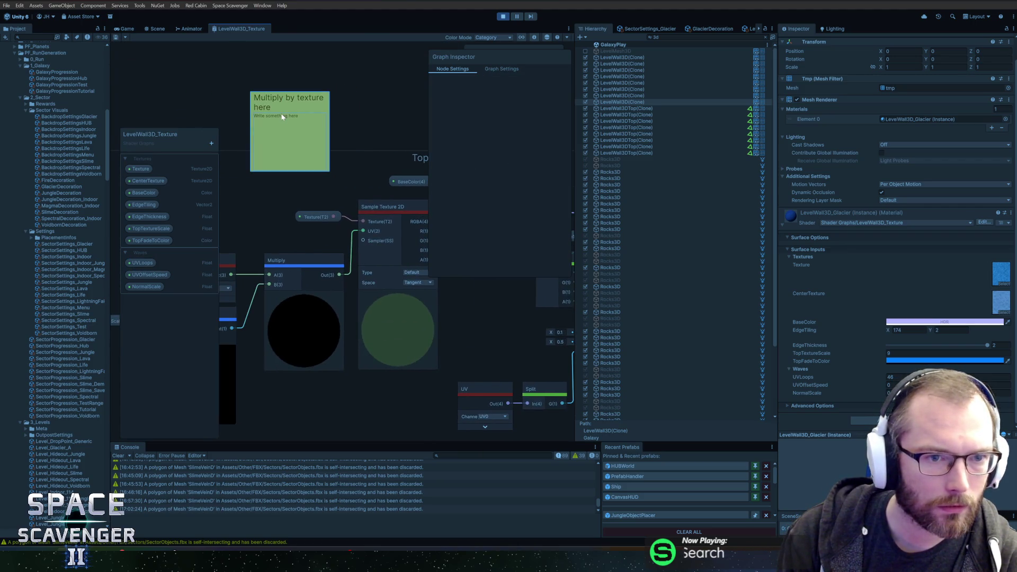
pyautogui.scroll(-3, 309, 112)
pyautogui.scroll(3, 364, 189)
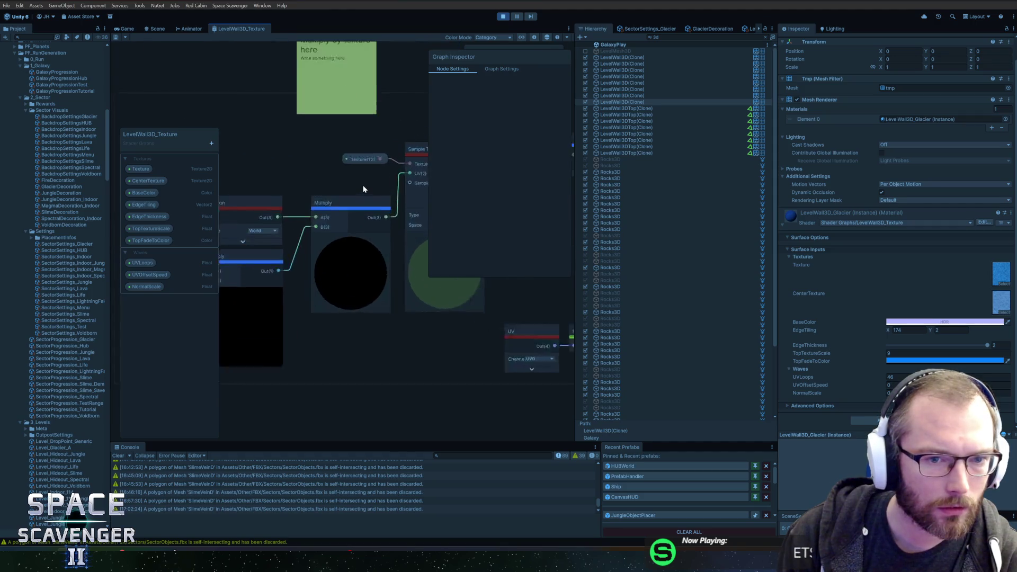
pyautogui.moveTo(363, 189); pyautogui.dragTo(465, 182)
pyautogui.scroll(-3, 466, 182)
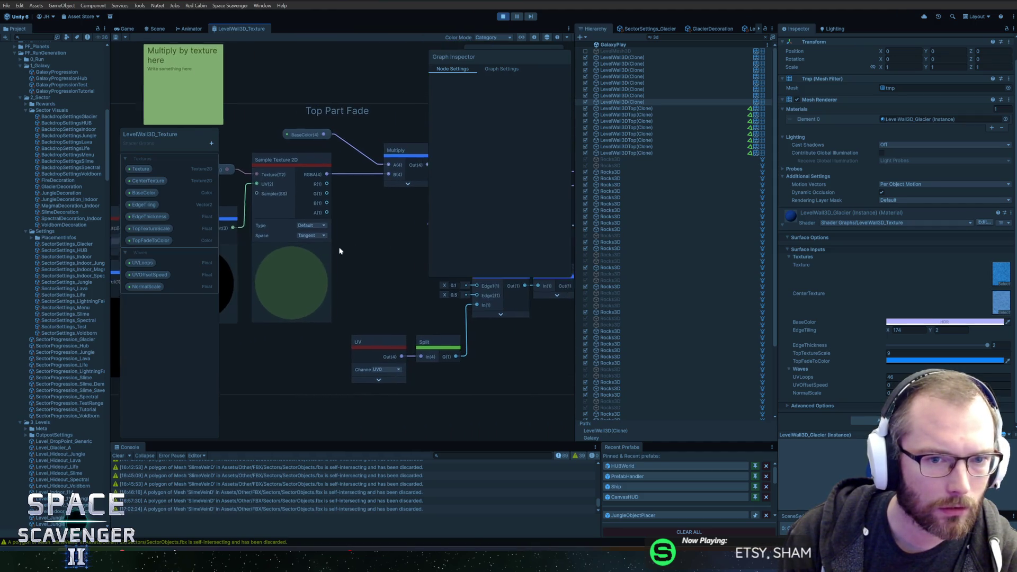
pyautogui.scroll(3, 363, 244)
pyautogui.moveTo(346, 148); pyautogui.dragTo(377, 112)
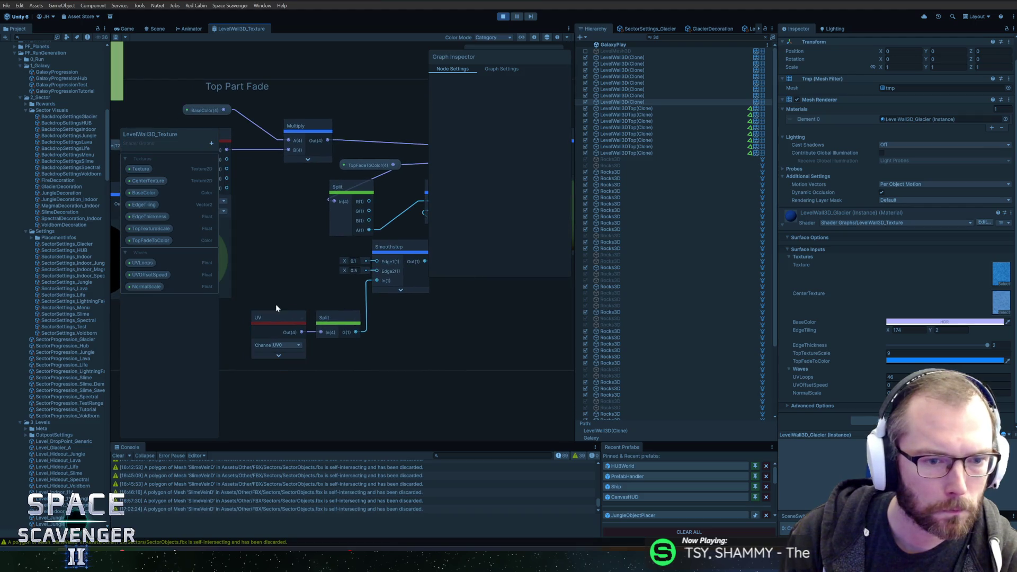
pyautogui.click(286, 349)
pyautogui.scroll(-3, 339, 352)
pyautogui.scroll(2, 403, 354)
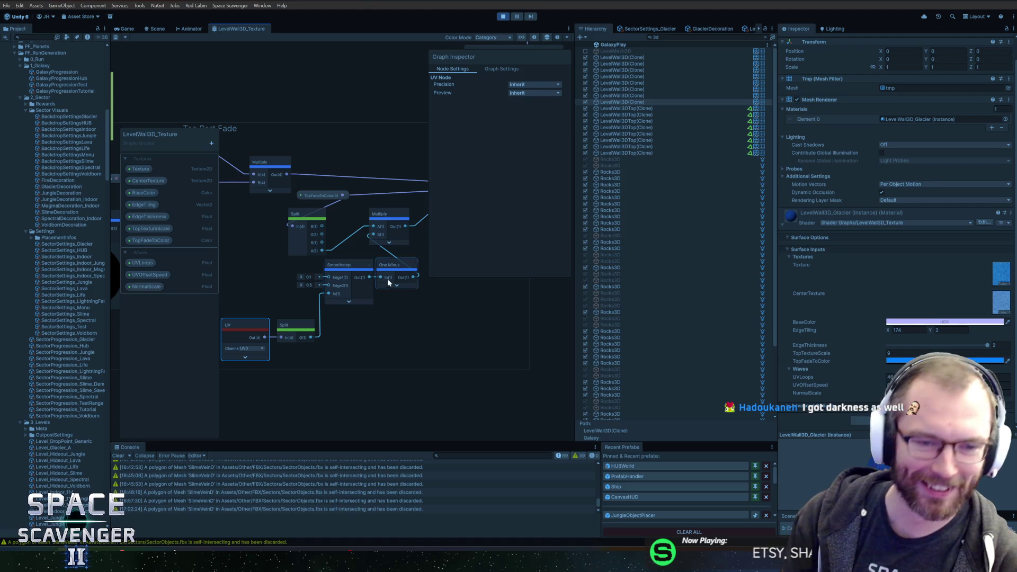
pyautogui.moveTo(401, 306)
pyautogui.mouseDown()
pyautogui.moveTo(291, 330)
pyautogui.moveTo(302, 318)
pyautogui.moveTo(407, 325)
pyautogui.moveTo(360, 298)
pyautogui.mouseUp()
# - Realign the fade nodes, moving the second Multiply right and repositioning Split and TopFadeToColor
pyautogui.moveTo(444, 337)
pyautogui.mouseDown()
pyautogui.moveTo(460, 306)
pyautogui.moveTo(357, 305)
pyautogui.mouseUp()
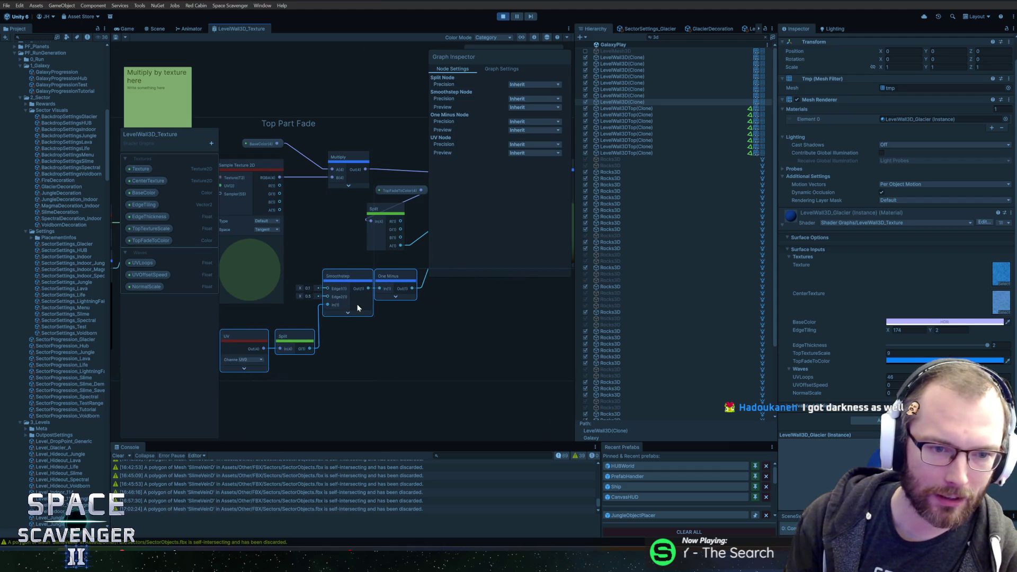
pyautogui.click(473, 325)
pyautogui.moveTo(450, 268); pyautogui.dragTo(340, 289)
pyautogui.moveTo(355, 233); pyautogui.dragTo(384, 233)
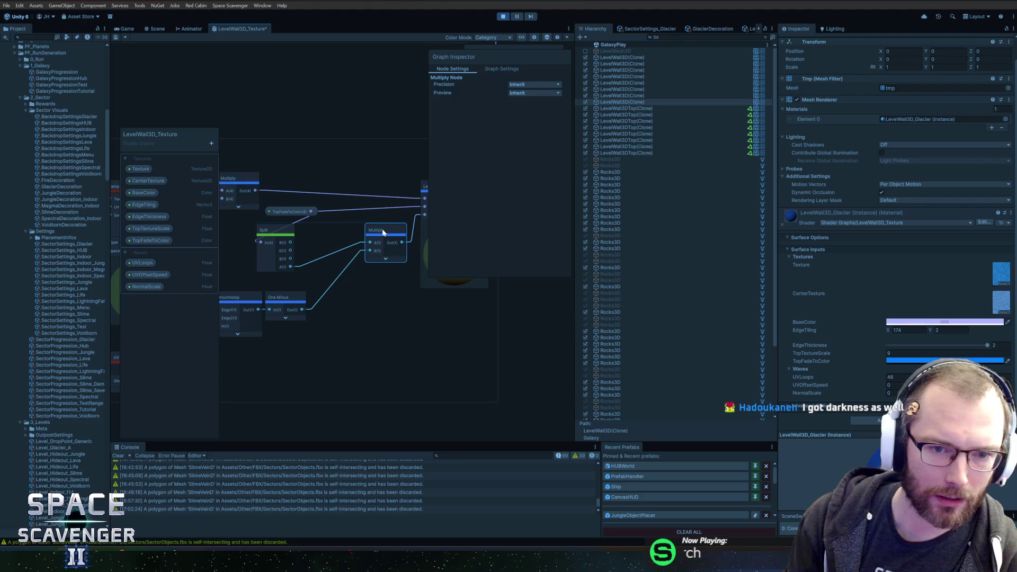
pyautogui.moveTo(269, 232)
pyautogui.mouseDown()
pyautogui.moveTo(322, 221)
pyautogui.moveTo(249, 221)
pyautogui.mouseUp()
# - Collapse the Split node's unused ports and line up Split, TopFadeToColor and Multiply
pyautogui.click(343, 223)
pyautogui.moveTo(327, 222); pyautogui.dragTo(327, 233)
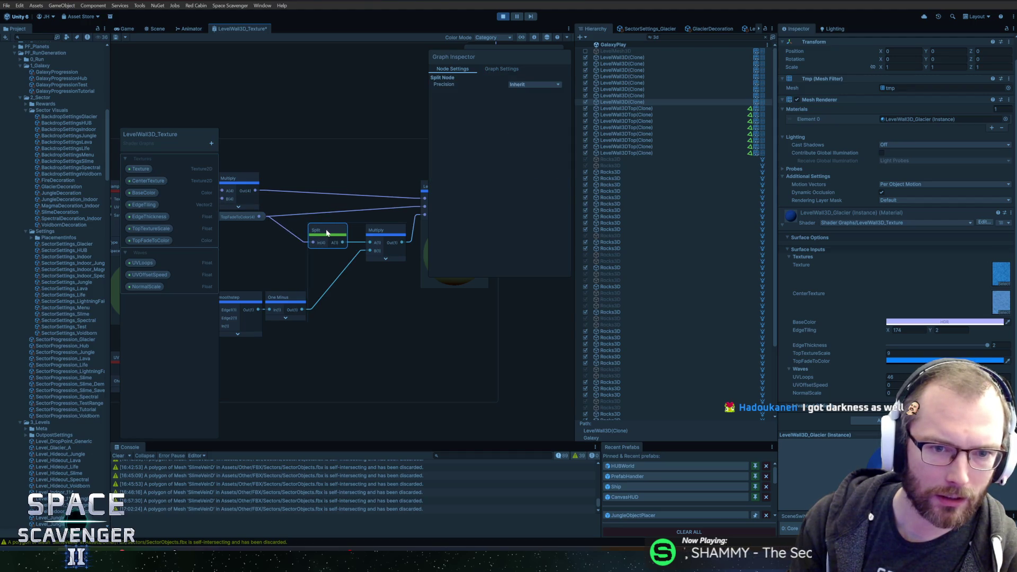
pyautogui.moveTo(237, 223)
pyautogui.mouseDown()
pyautogui.moveTo(282, 208)
pyautogui.moveTo(287, 227)
pyautogui.mouseUp()
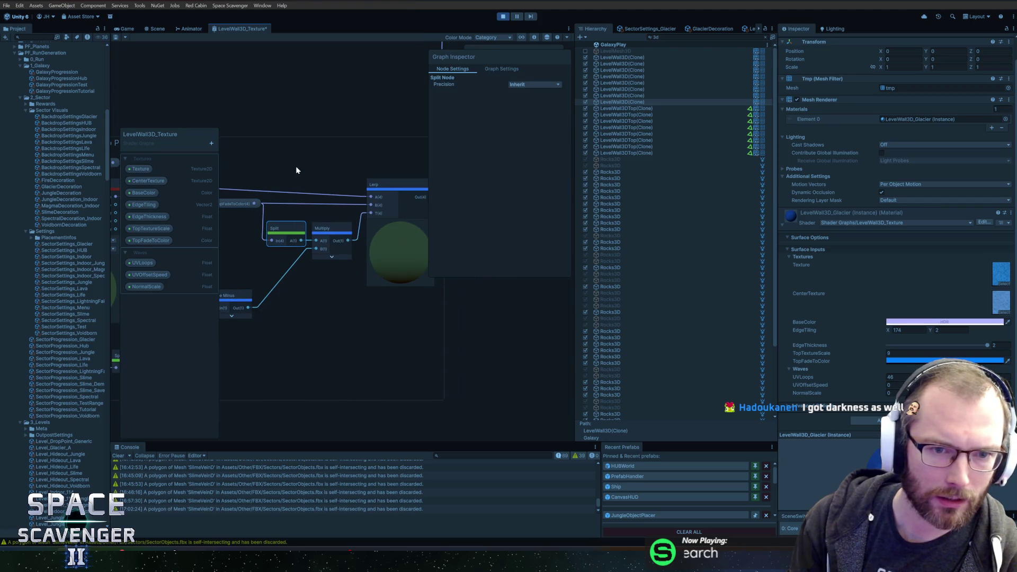
pyautogui.click(277, 193)
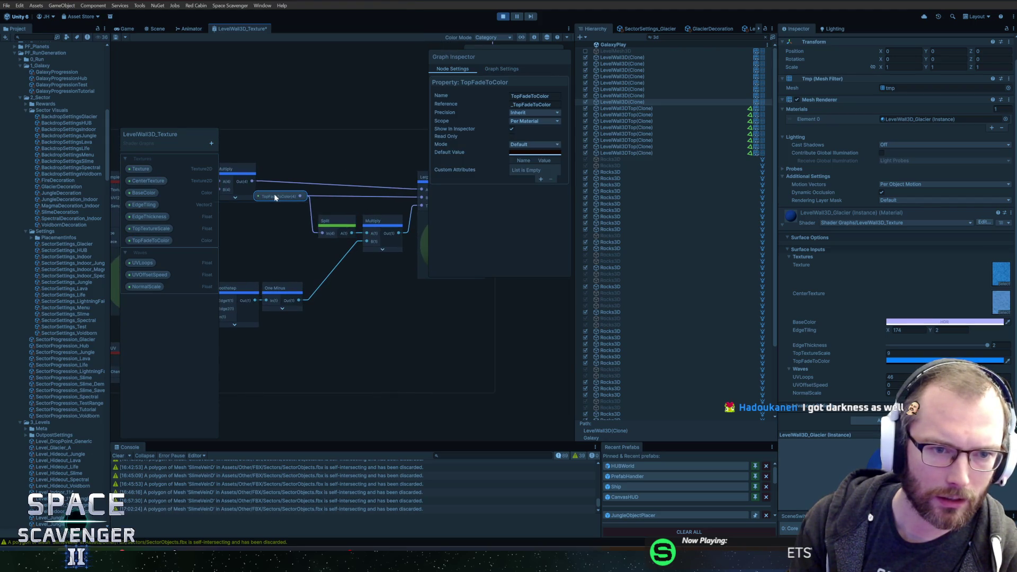
pyautogui.click(319, 170)
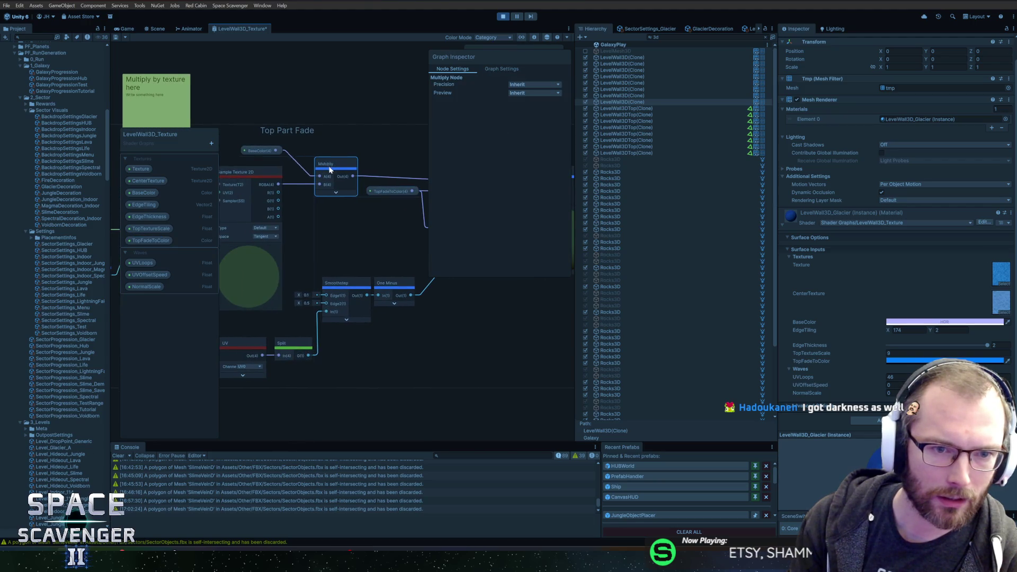
pyautogui.click(344, 113)
pyautogui.scroll(-5, 346, 201)
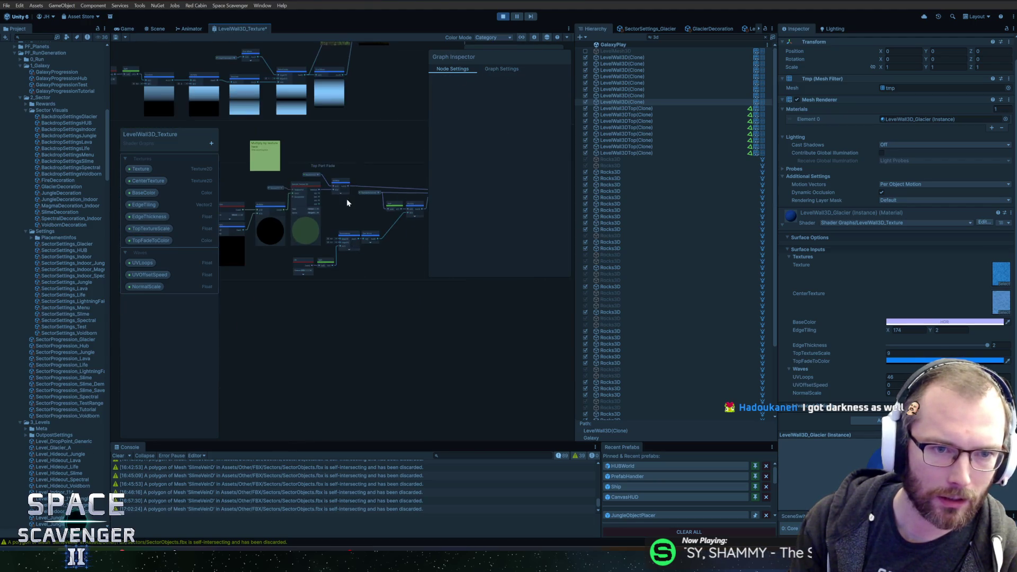
pyautogui.scroll(5, 325, 182)
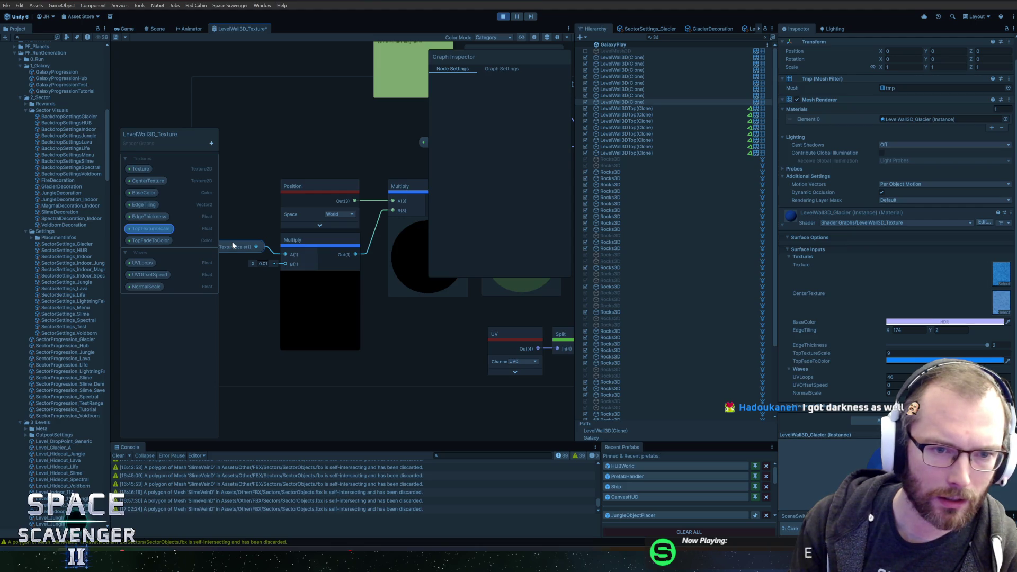
pyautogui.scroll(-3, 394, 302)
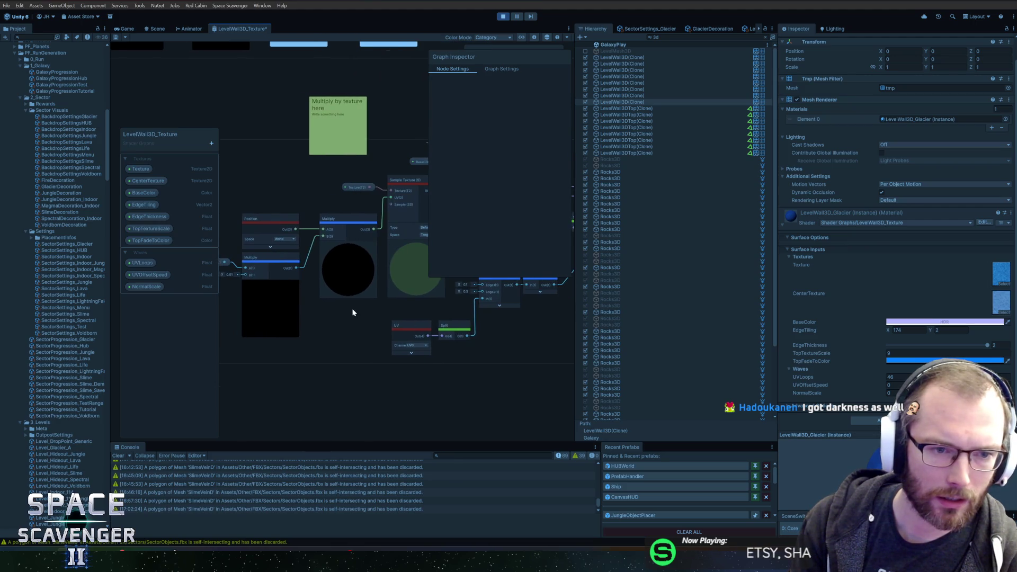
pyautogui.moveTo(345, 311); pyautogui.dragTo(320, 311)
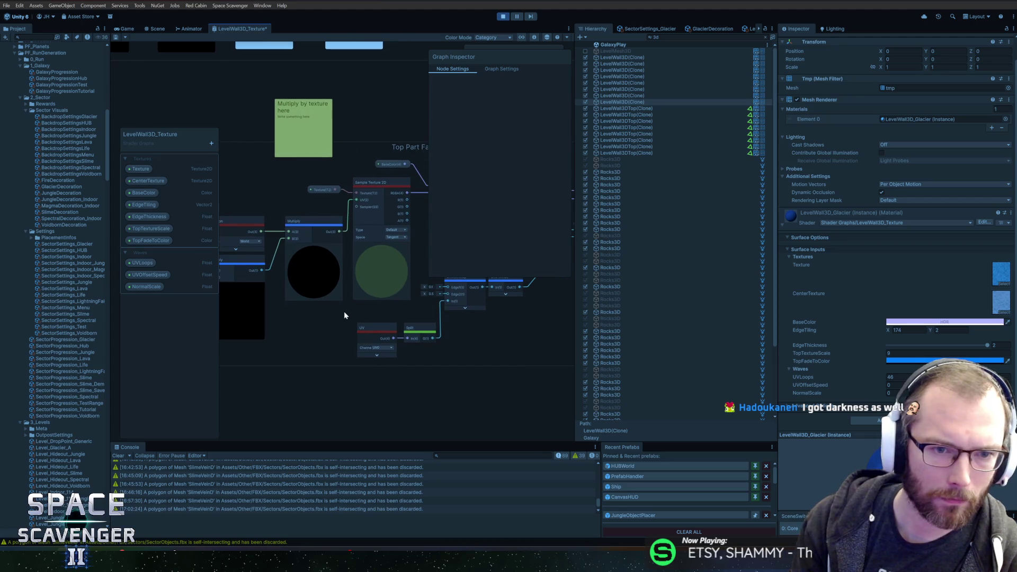
pyautogui.moveTo(382, 313); pyautogui.dragTo(358, 313)
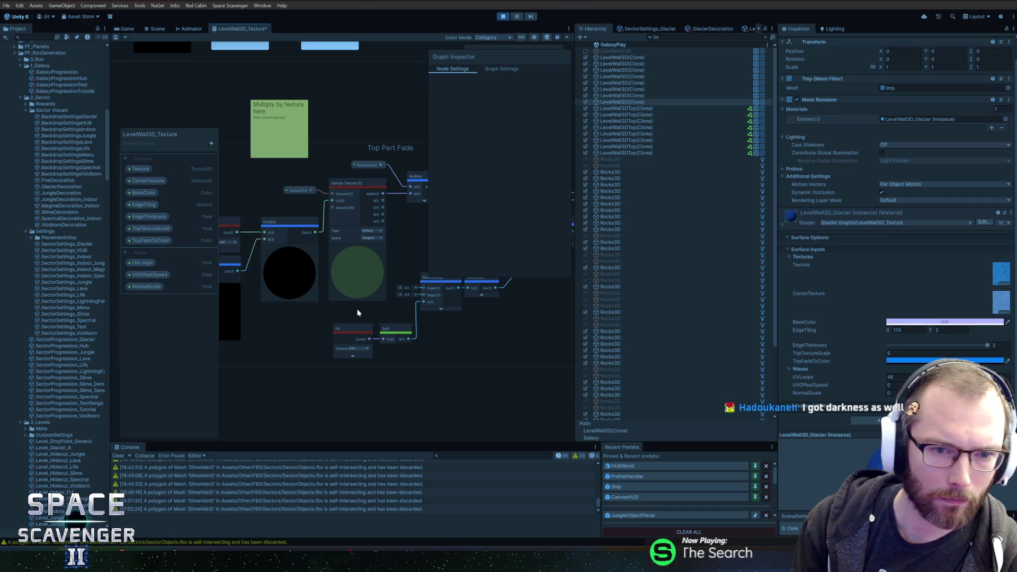
pyautogui.moveTo(357, 313); pyautogui.dragTo(191, 301)
pyautogui.scroll(-1, 252, 282)
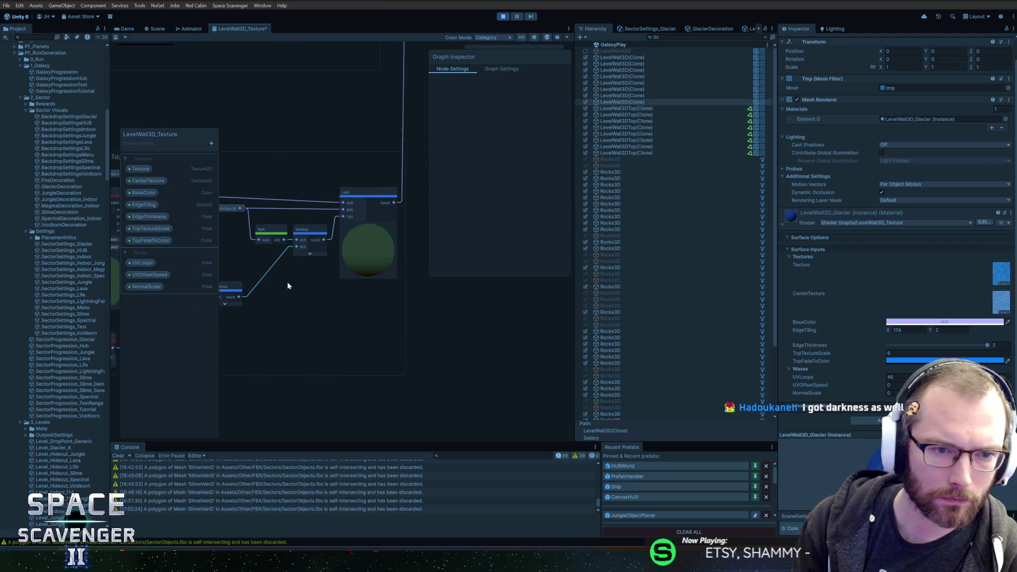
pyautogui.scroll(1, 351, 281)
pyautogui.moveTo(356, 283); pyautogui.dragTo(354, 282)
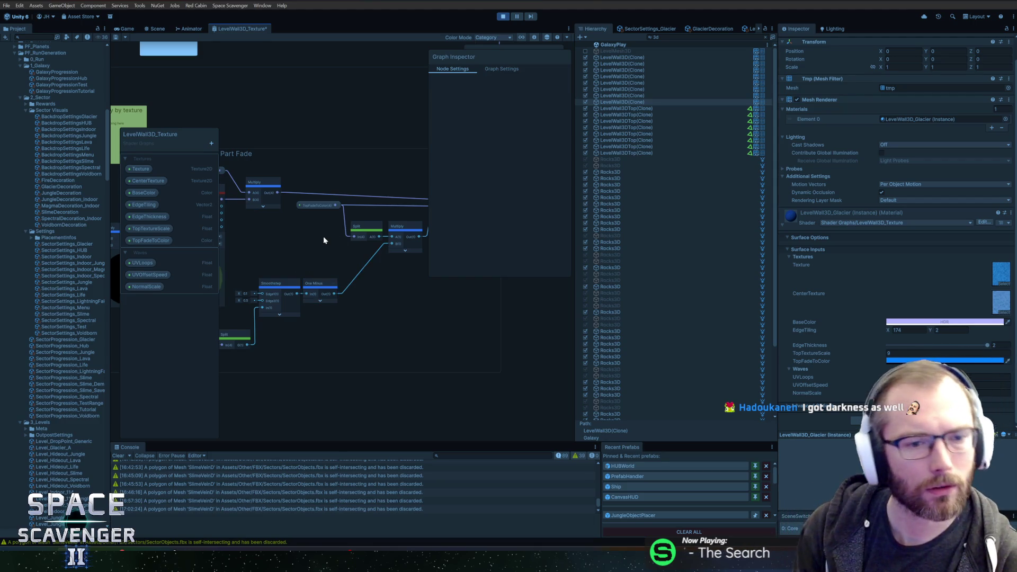
pyautogui.scroll(1, 315, 259)
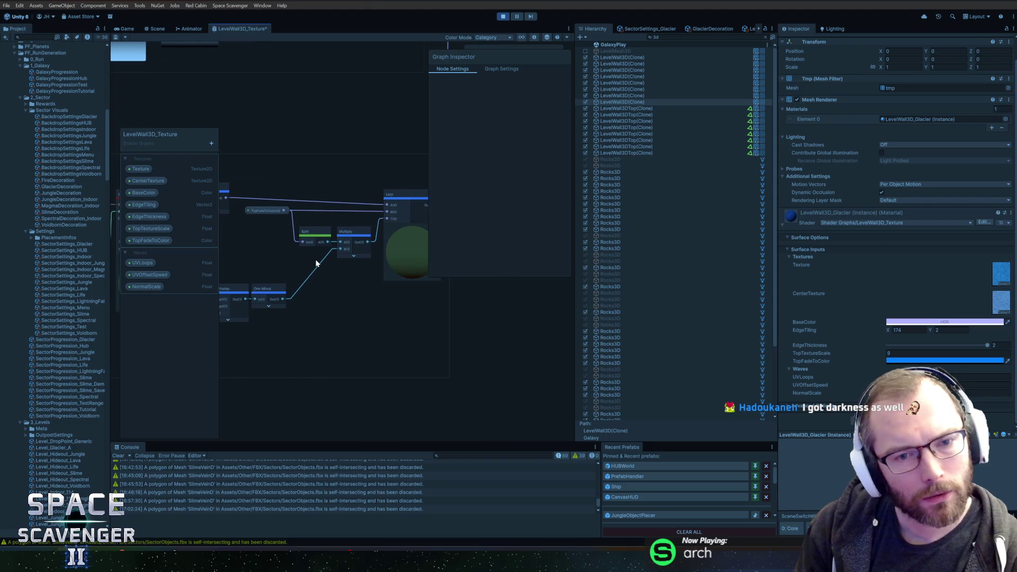
pyautogui.scroll(1, 296, 250)
pyautogui.scroll(1, 294, 246)
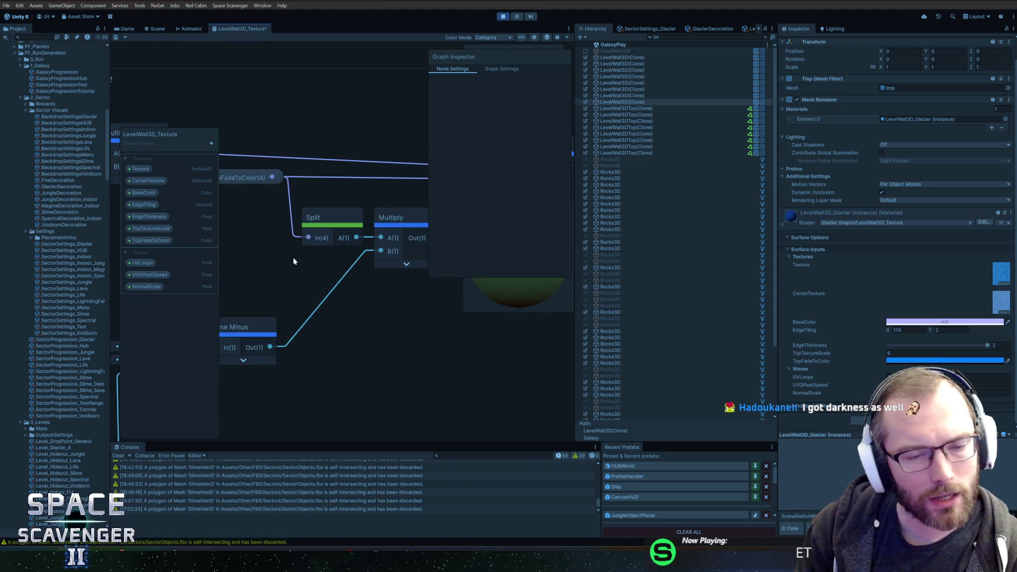
pyautogui.click(326, 218)
pyautogui.click(267, 195)
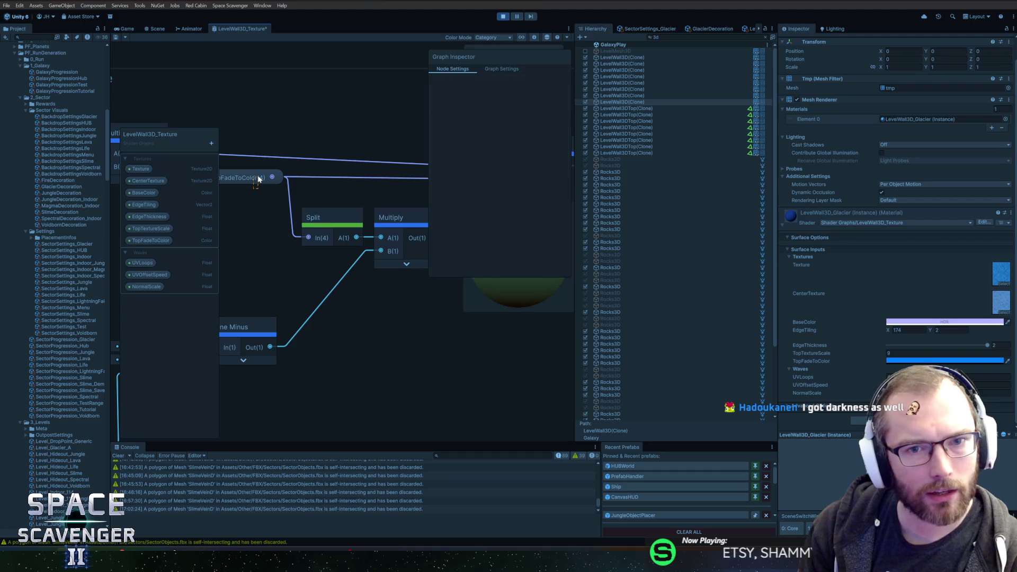
pyautogui.click(244, 179)
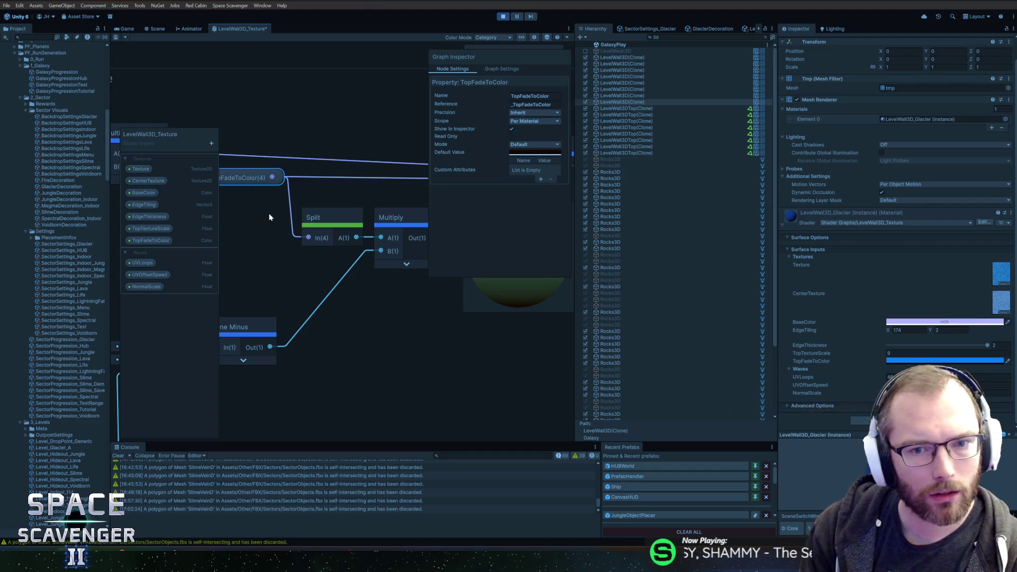
pyautogui.click(905, 361)
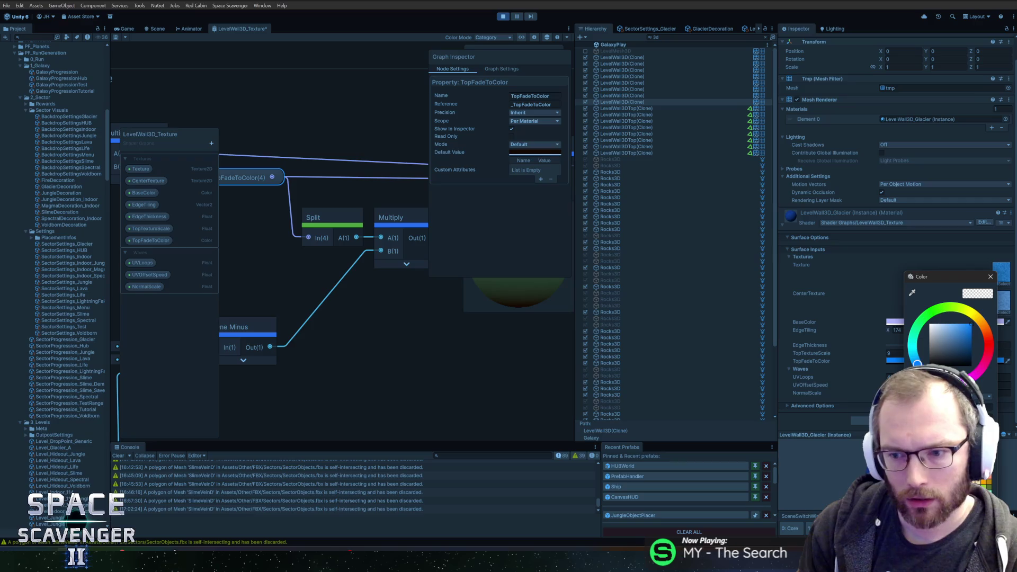
pyautogui.click(990, 277)
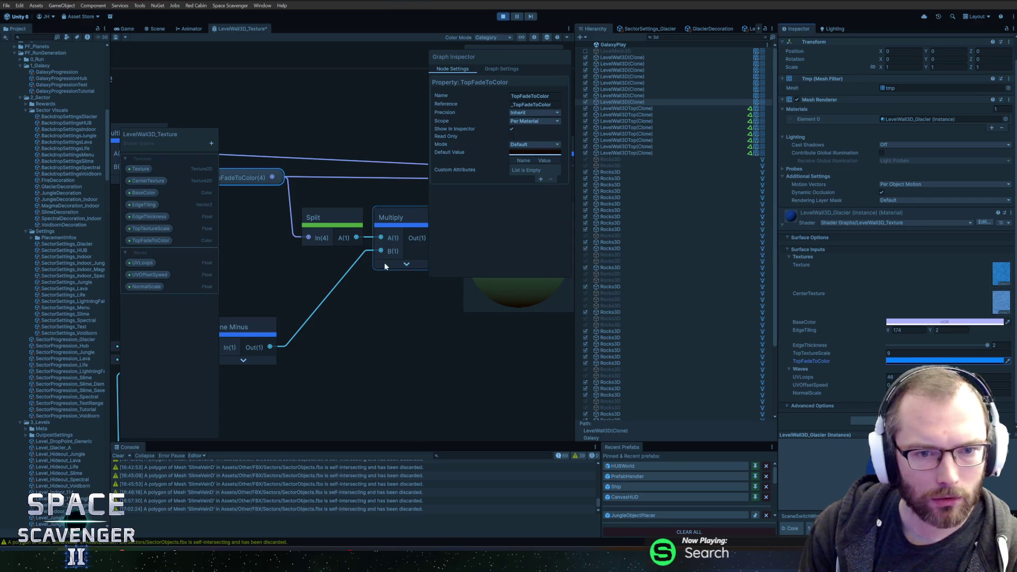
pyautogui.moveTo(397, 207); pyautogui.dragTo(363, 264)
pyautogui.moveTo(309, 204)
pyautogui.mouseDown()
pyautogui.moveTo(297, 223)
pyautogui.moveTo(428, 210)
pyautogui.mouseUp()
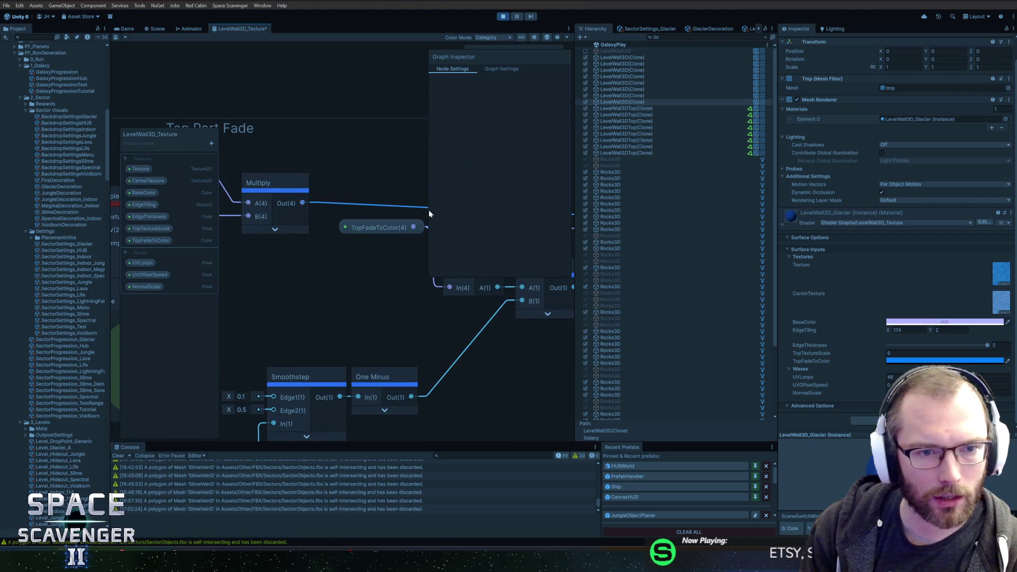
pyautogui.click(284, 208)
pyautogui.scroll(-3, 285, 201)
pyautogui.scroll(5, 368, 193)
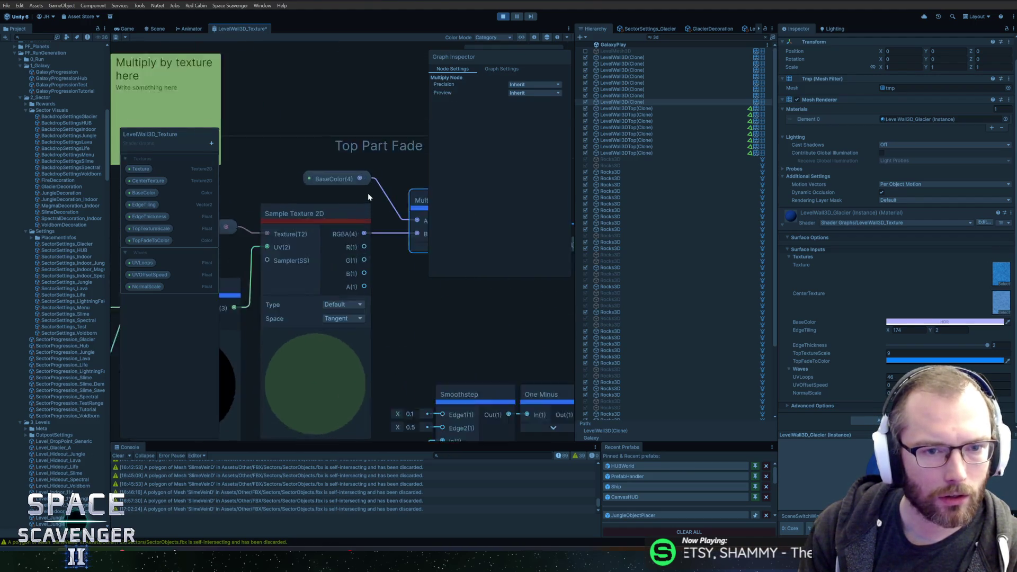
pyautogui.scroll(-3, 363, 202)
pyautogui.click(338, 191)
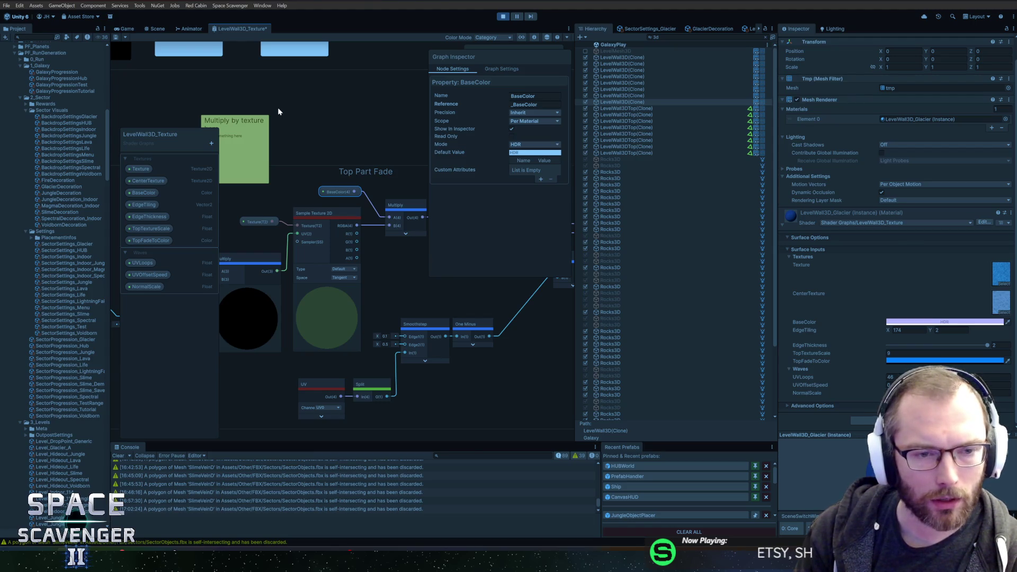
pyautogui.moveTo(263, 224); pyautogui.dragTo(263, 223)
pyautogui.click(343, 192)
pyautogui.scroll(-3, 342, 189)
pyautogui.scroll(3, 387, 152)
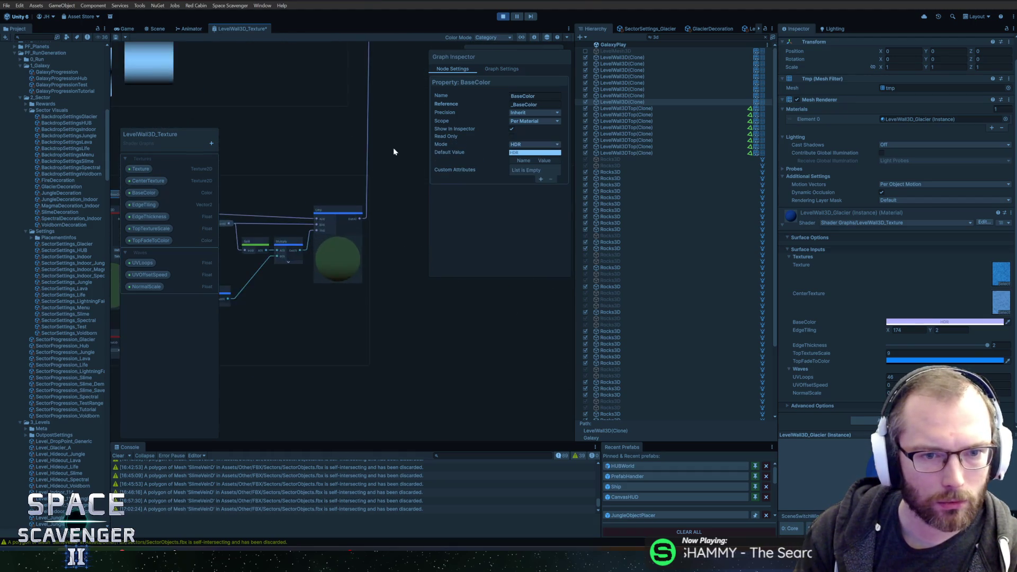
pyautogui.scroll(5, 366, 199)
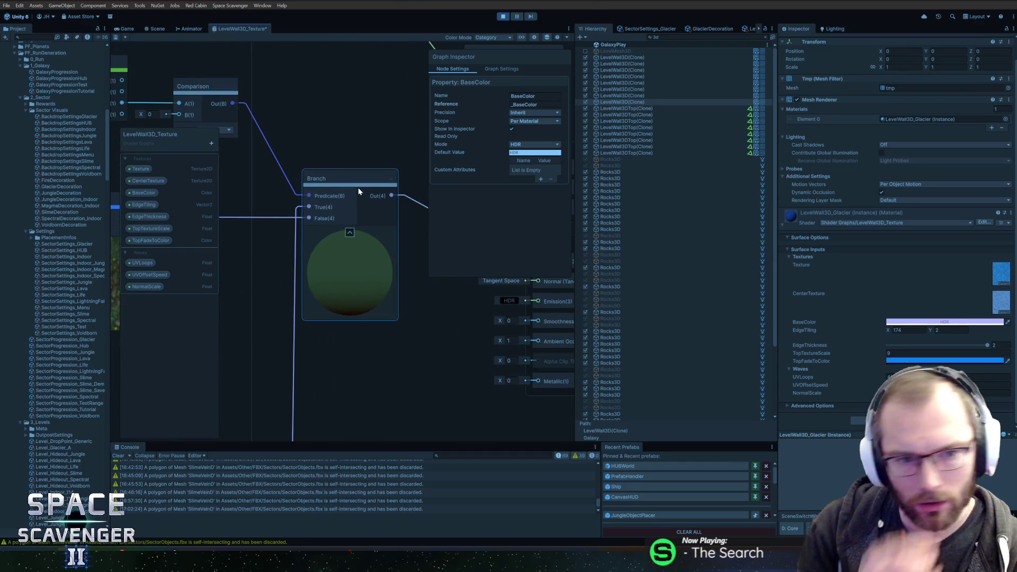
pyautogui.scroll(-4, 390, 145)
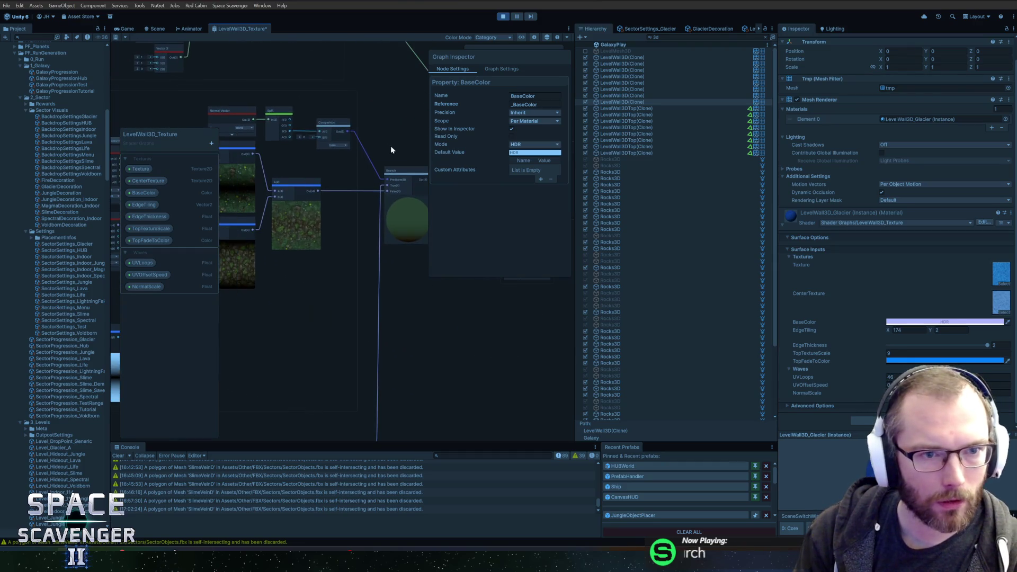
pyautogui.scroll(2, 383, 142)
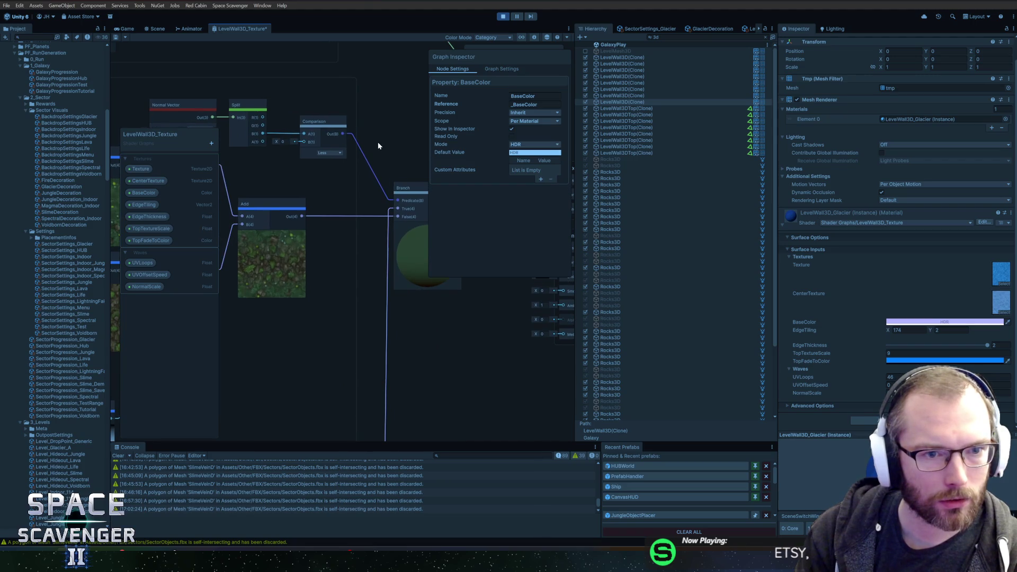
pyautogui.moveTo(377, 142); pyautogui.dragTo(413, 143)
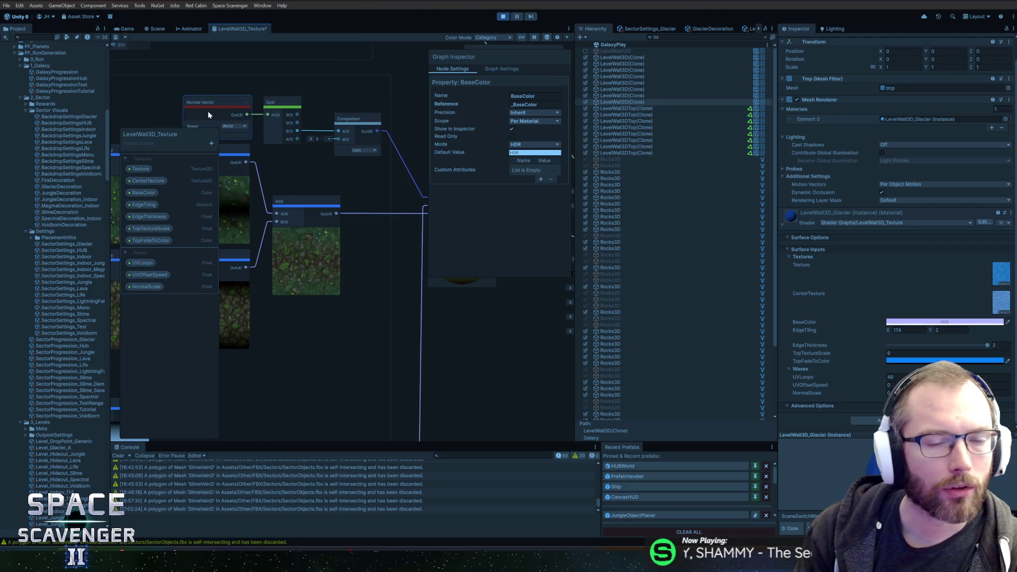
pyautogui.moveTo(333, 90)
pyautogui.mouseDown()
pyautogui.moveTo(363, 92)
pyautogui.moveTo(322, 123)
pyautogui.mouseUp()
pyautogui.click(339, 124)
pyautogui.click(371, 143)
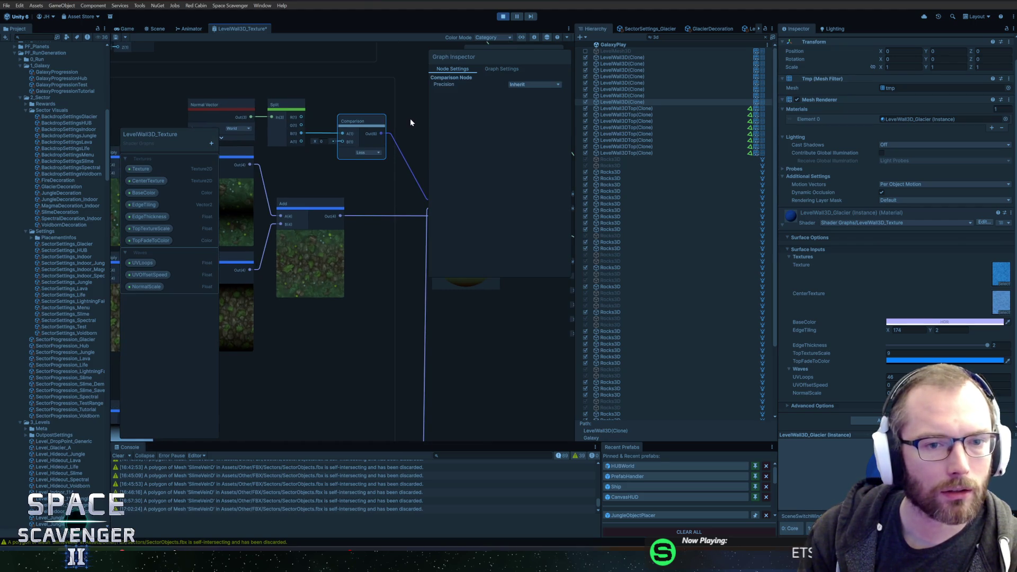
pyautogui.moveTo(409, 120); pyautogui.dragTo(359, 121)
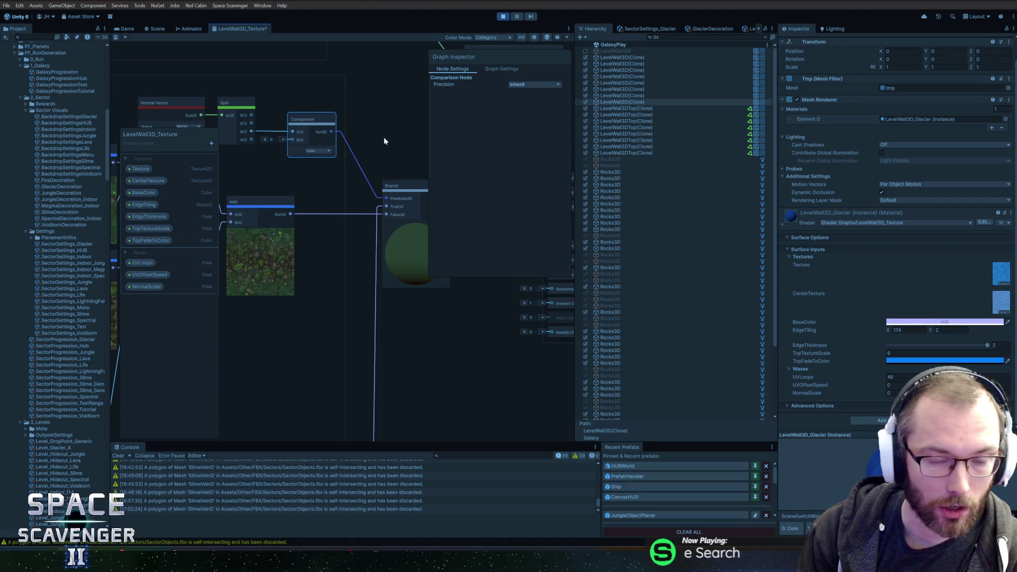
pyautogui.moveTo(384, 138); pyautogui.dragTo(327, 136)
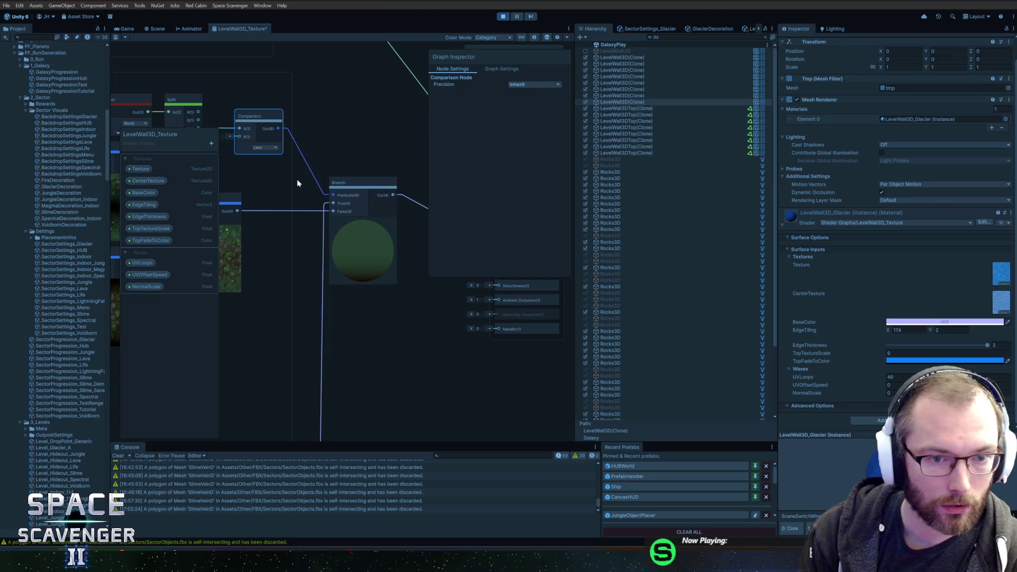
pyautogui.click(331, 336)
pyautogui.moveTo(332, 336)
pyautogui.mouseDown()
pyautogui.moveTo(261, 332)
pyautogui.moveTo(249, 314)
pyautogui.moveTo(373, 282)
pyautogui.moveTo(261, 296)
pyautogui.mouseUp()
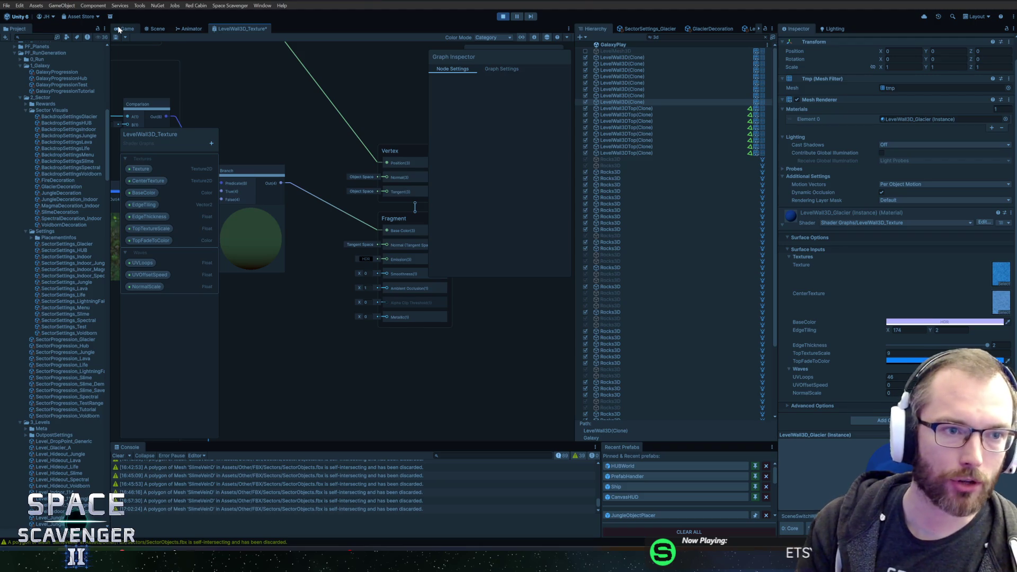
# - In the running game, retune the glacier wall BaseColor to a light purple with V at 84
pyautogui.click(119, 29)
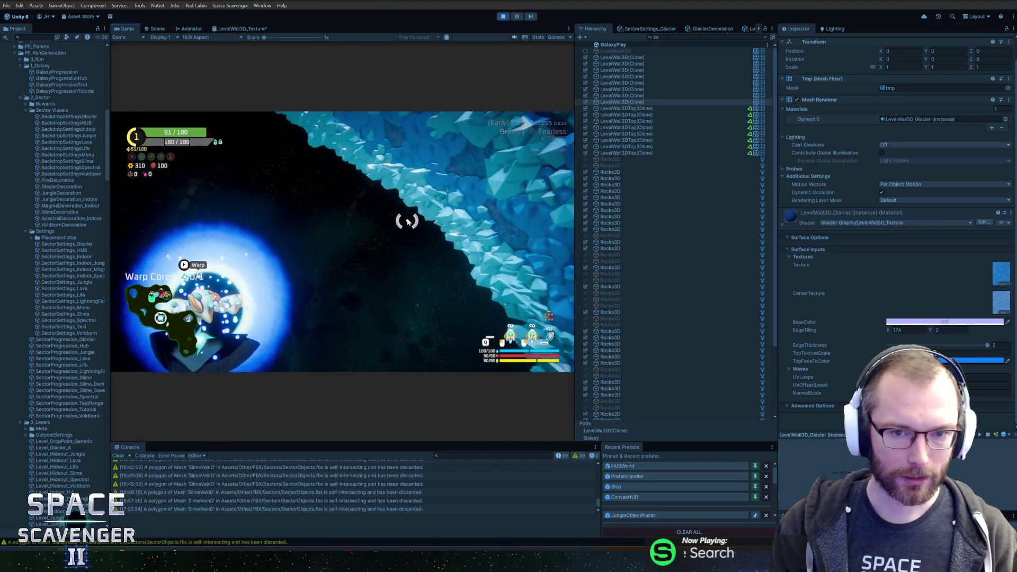
pyautogui.click(945, 322)
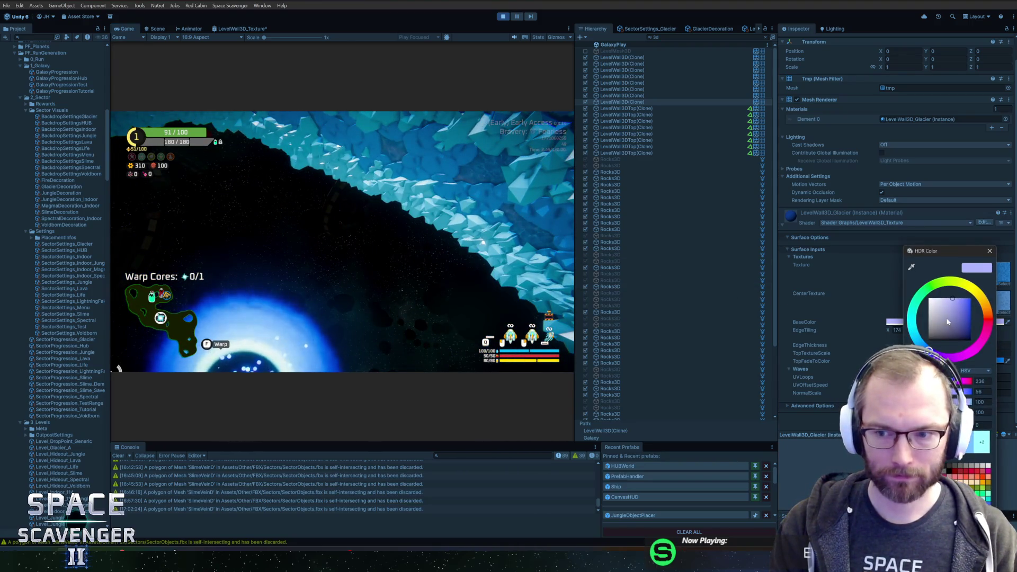
pyautogui.click(957, 302)
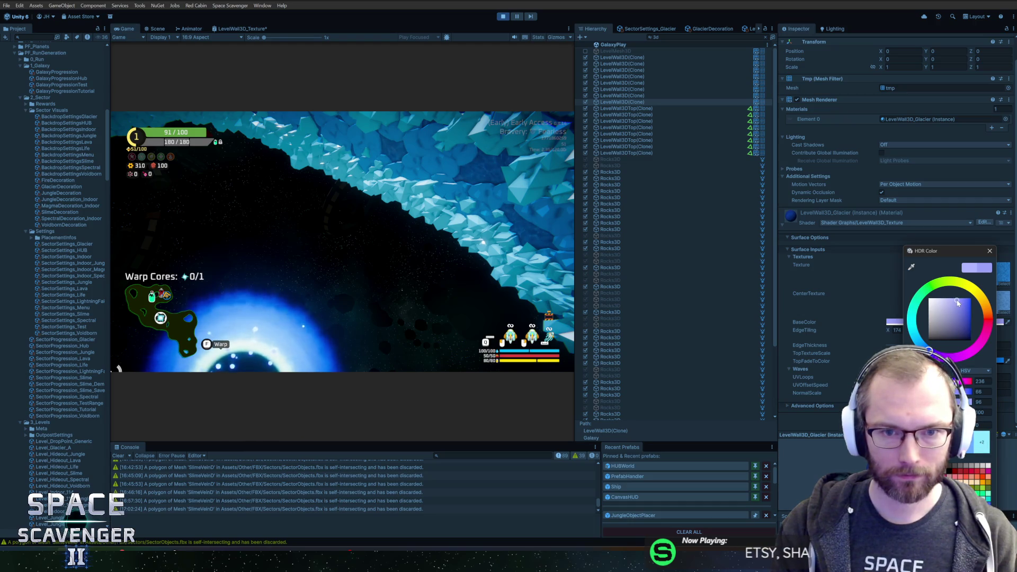
pyautogui.moveTo(959, 303)
pyautogui.mouseDown()
pyautogui.moveTo(928, 341)
pyautogui.moveTo(970, 333)
pyautogui.moveTo(978, 310)
pyautogui.mouseUp()
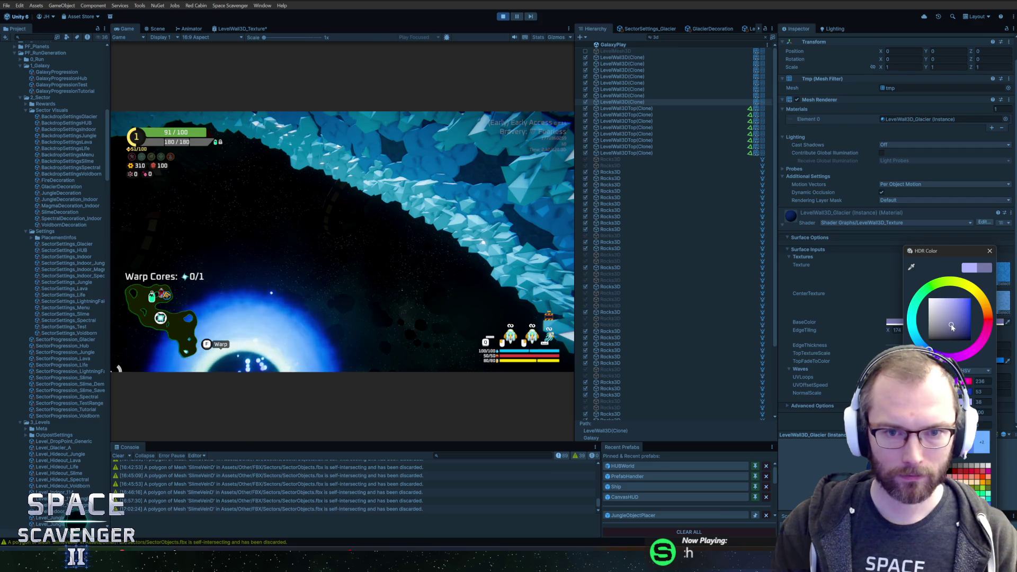
pyautogui.moveTo(948, 330)
pyautogui.mouseDown()
pyautogui.moveTo(946, 301)
pyautogui.moveTo(954, 312)
pyautogui.mouseUp()
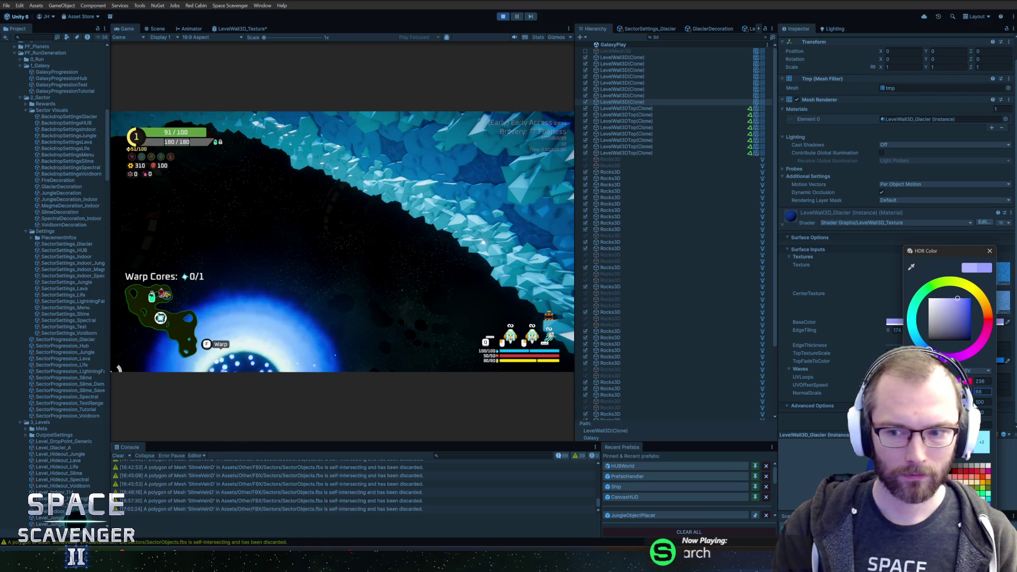
pyautogui.write('84')
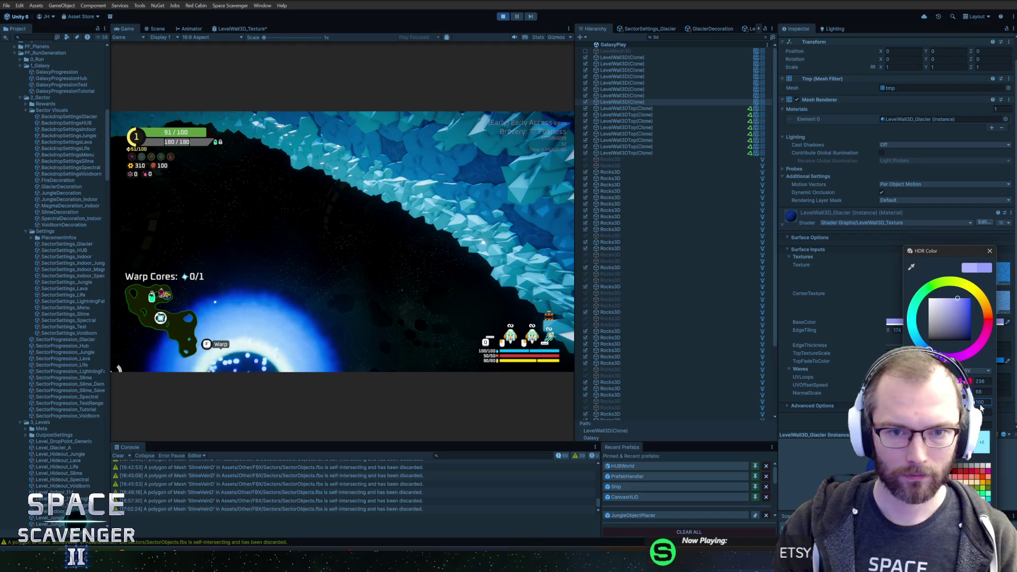
pyautogui.click(990, 251)
# - Copy the in-game glacier wall material's properties and paste them onto the LevelWall3D_Glacier asset found via '3d_g'
pyautogui.rightClick(820, 215)
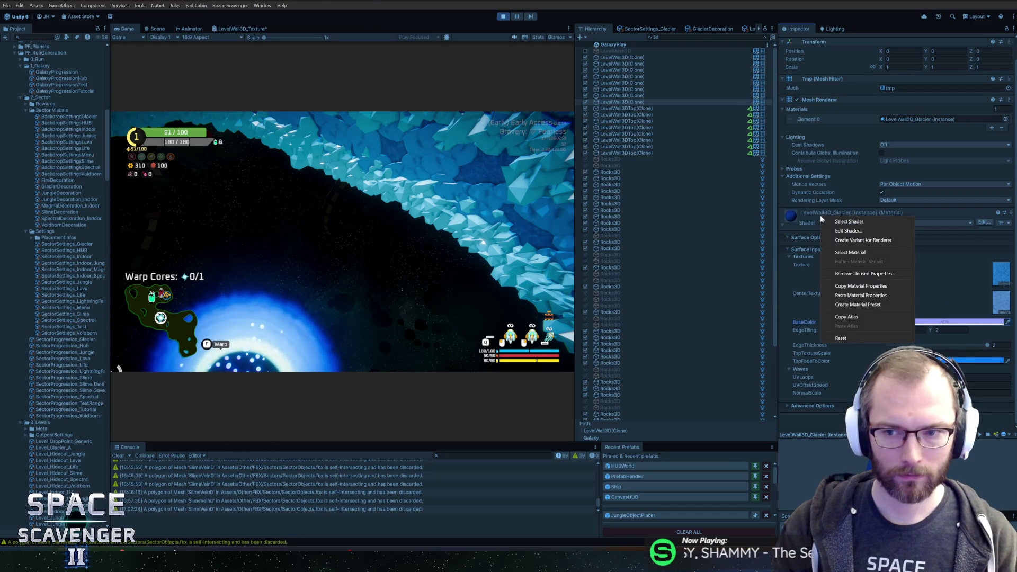
pyautogui.click(848, 286)
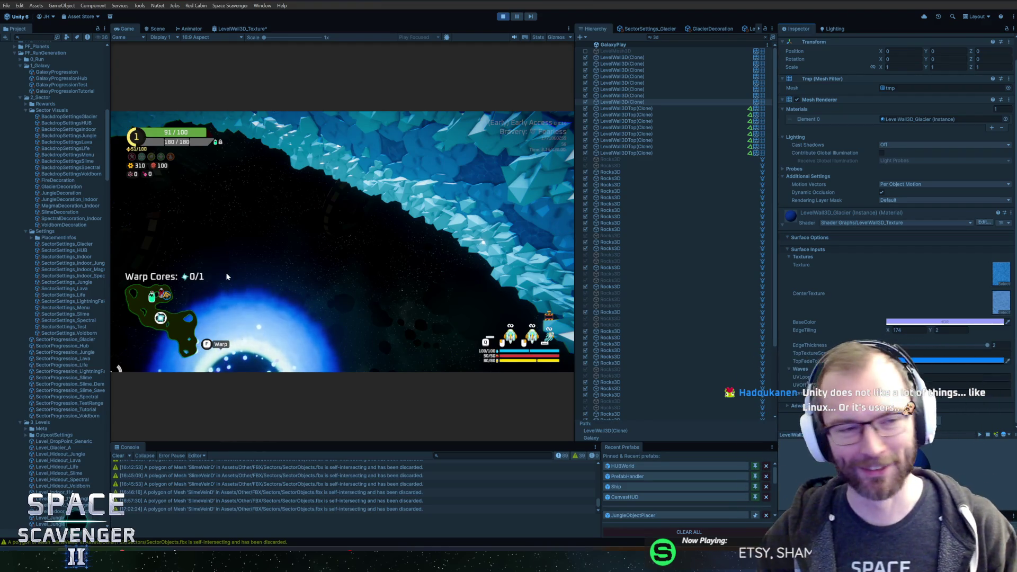
pyautogui.click(43, 36)
pyautogui.write('d')
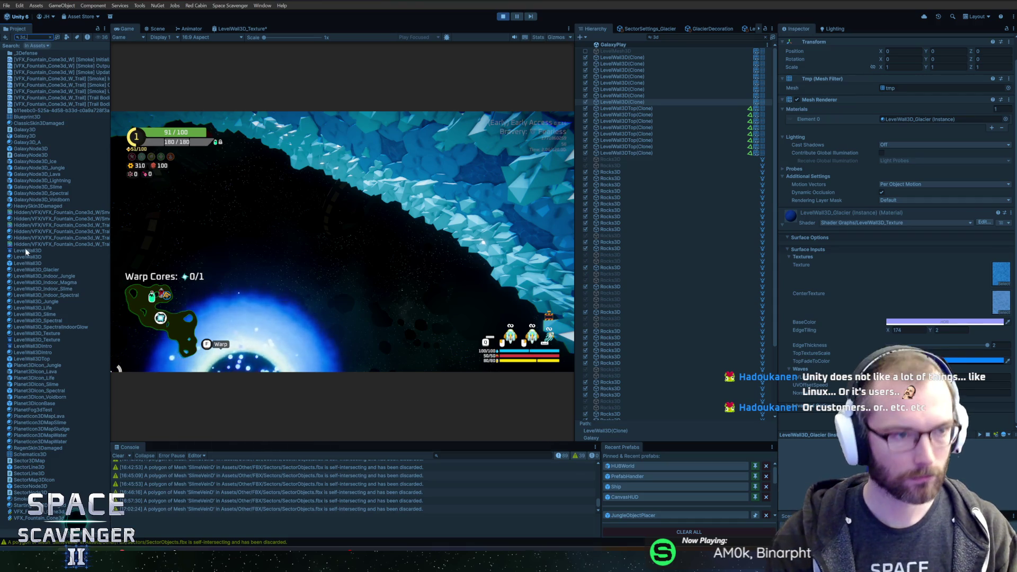
pyautogui.write('_g')
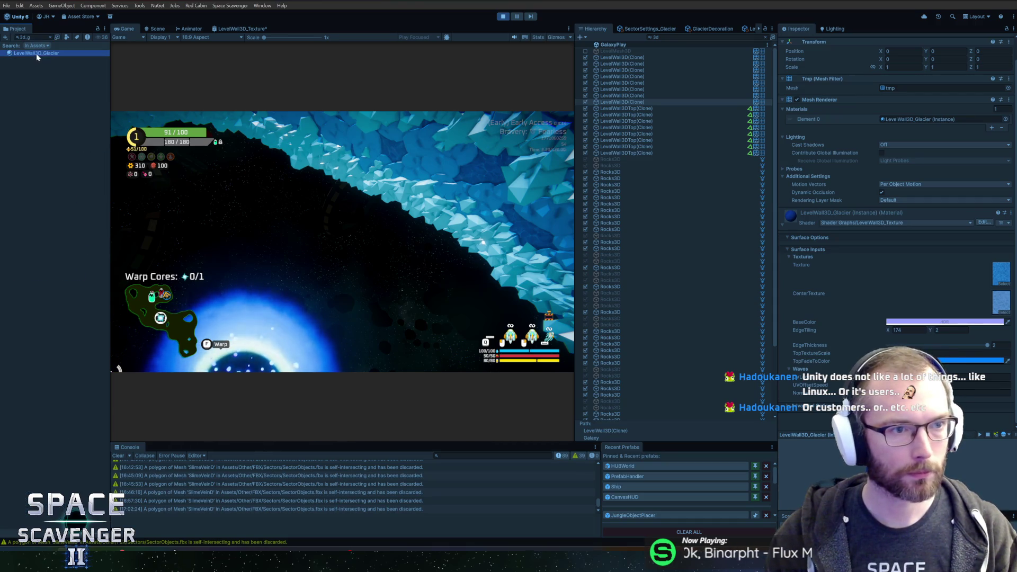
pyautogui.click(36, 53)
pyautogui.rightClick(848, 36)
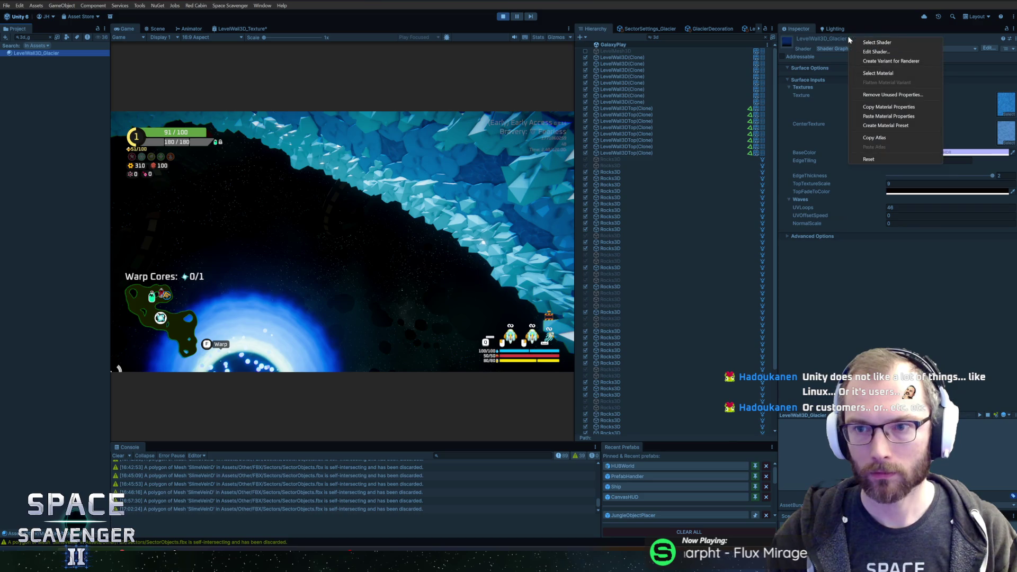
pyautogui.click(864, 116)
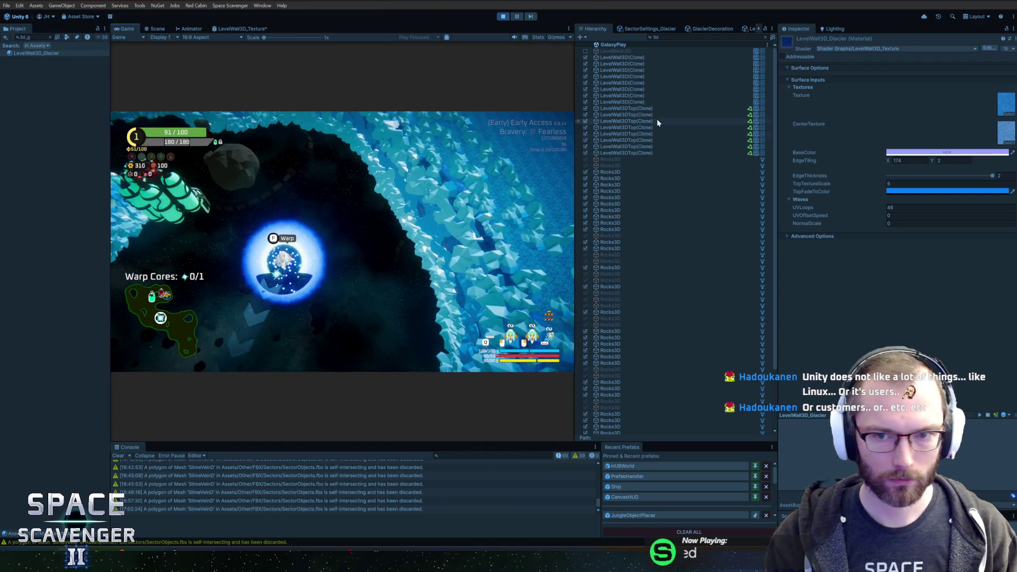
# - Switch LevelWall3DTop(Clone)'s material to the LevelWall3D_Texture shader
pyautogui.click(655, 108)
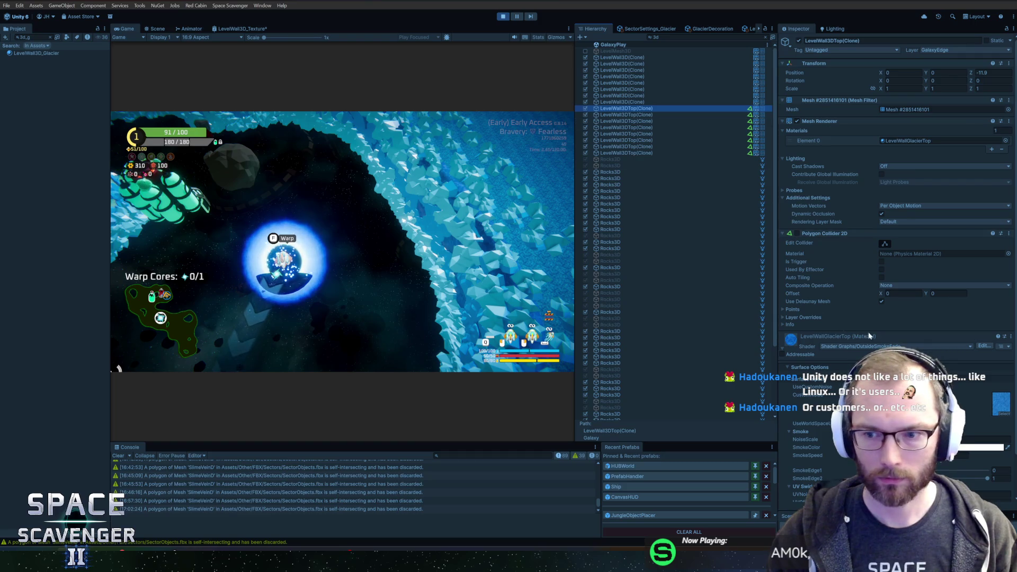
pyautogui.click(895, 346)
pyautogui.write('wall')
pyautogui.click(848, 337)
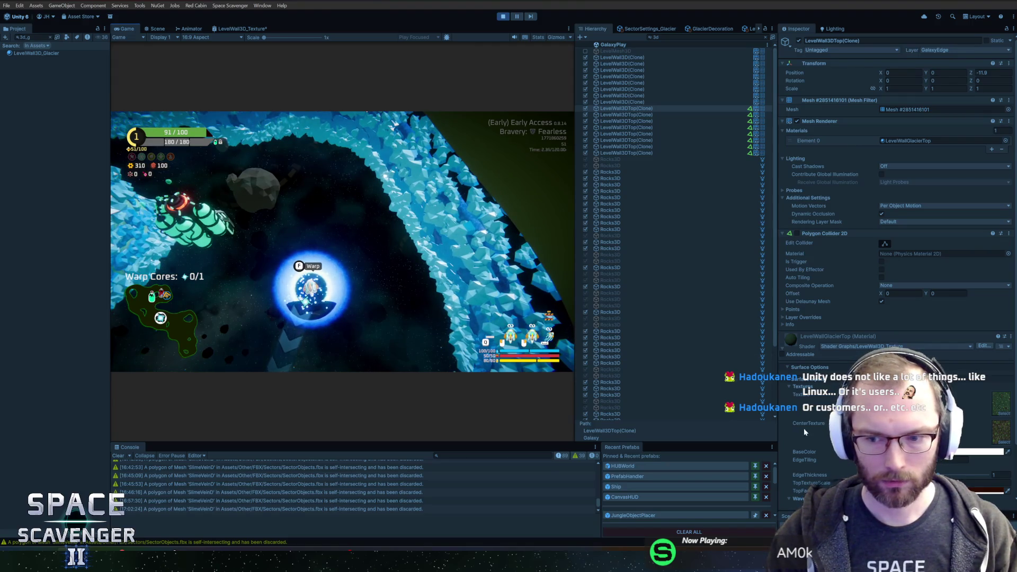
# - Compare with the plain glacier wall, then raise the top material's EdgeThickness to 2
pyautogui.scroll(-3, 811, 434)
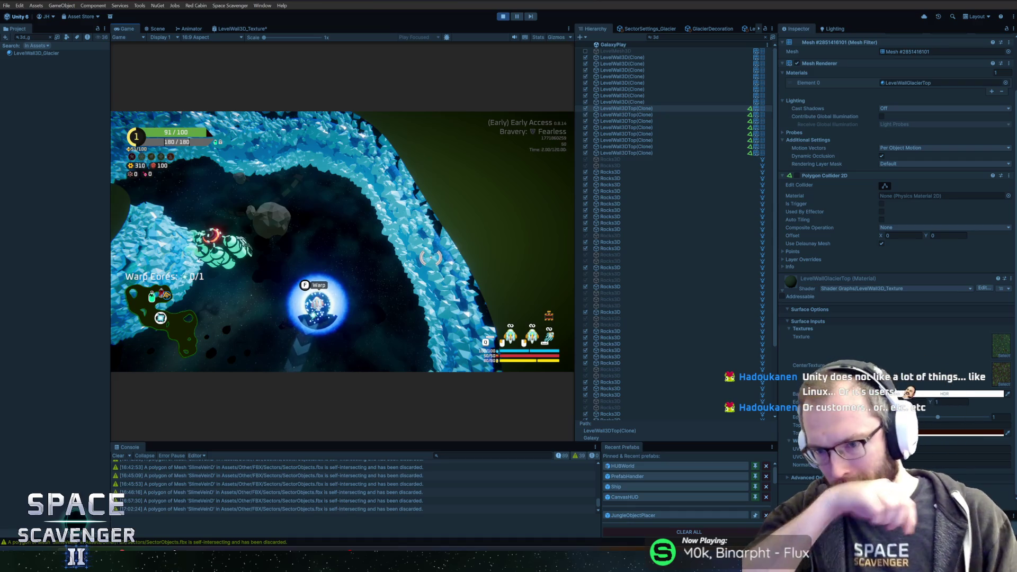
pyautogui.click(636, 102)
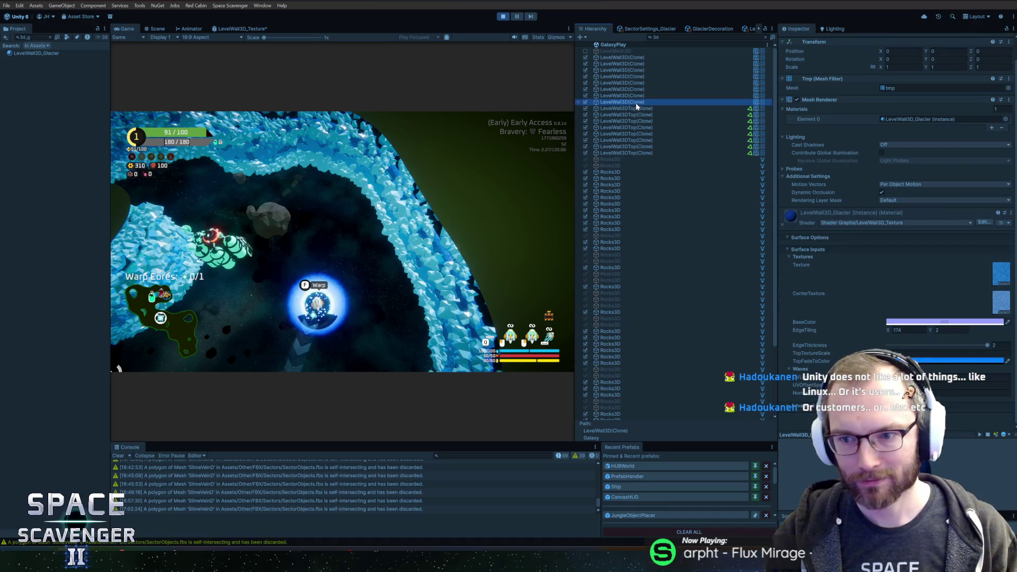
pyautogui.click(634, 108)
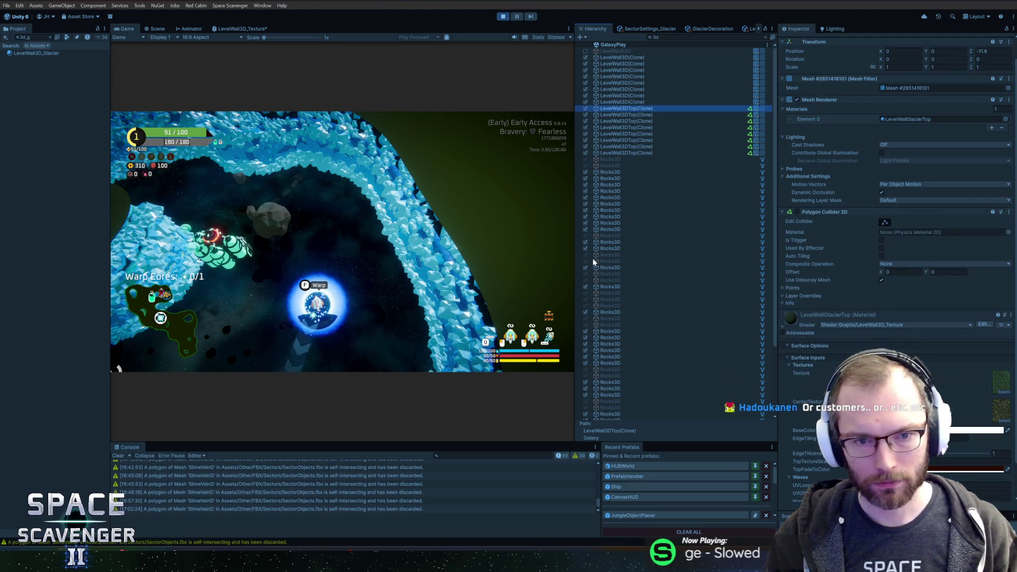
pyautogui.scroll(-2, 895, 244)
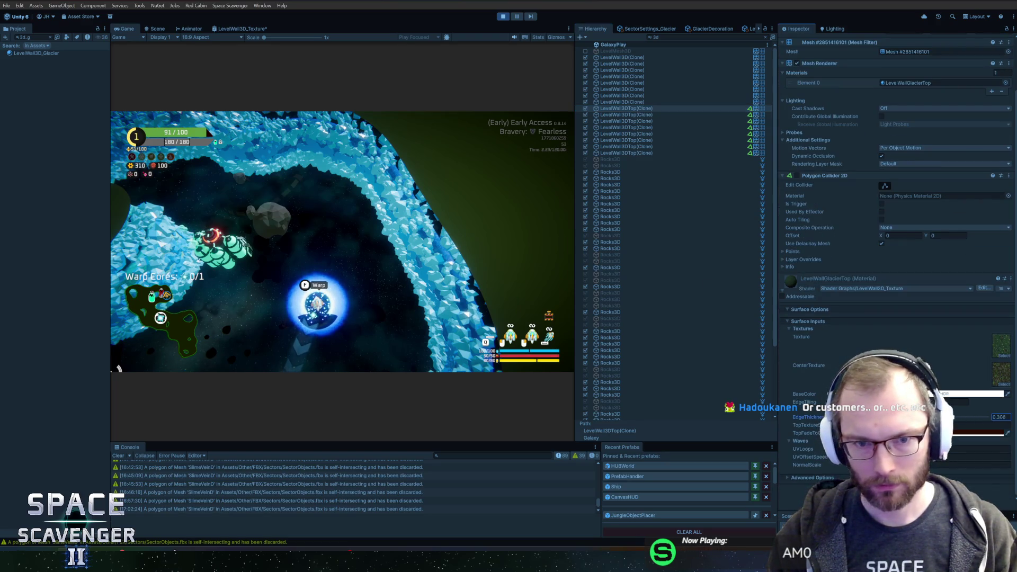
pyautogui.moveTo(975, 417); pyautogui.dragTo(1008, 417)
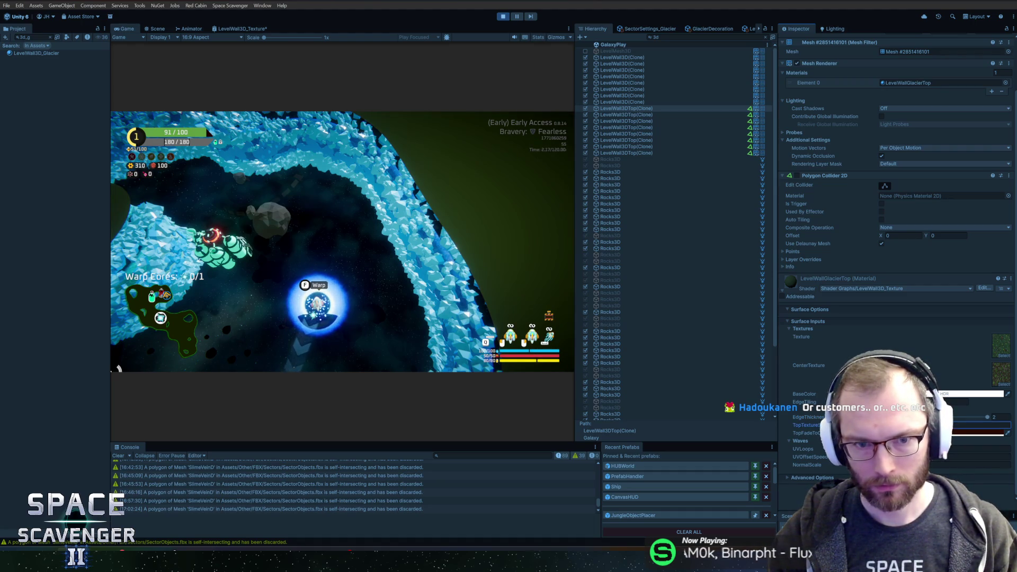
# - Assign IceTexture to the glacier top material's Texture slot and compare against the plain glacier wall
pyautogui.click(1001, 356)
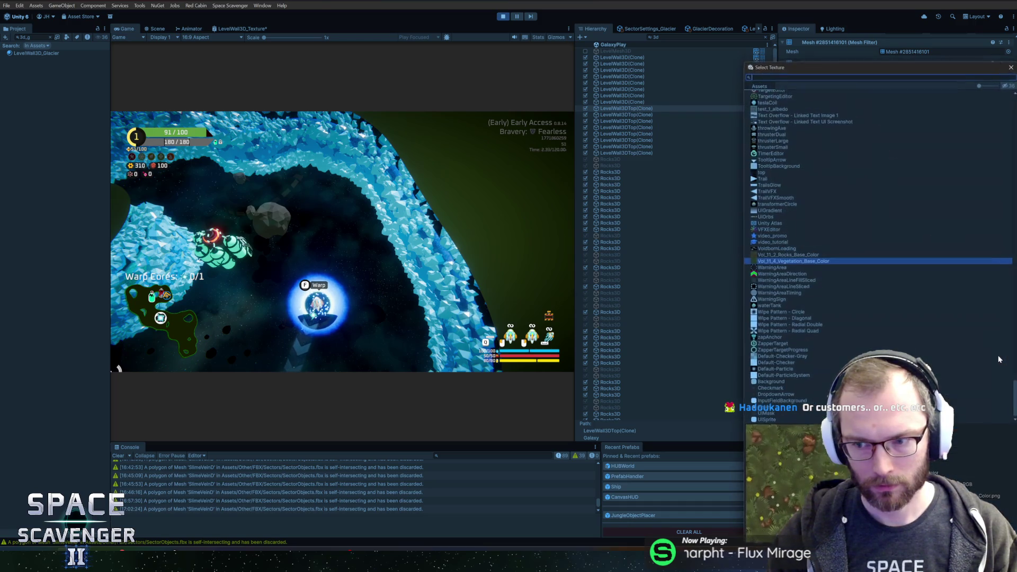
pyautogui.write('ice')
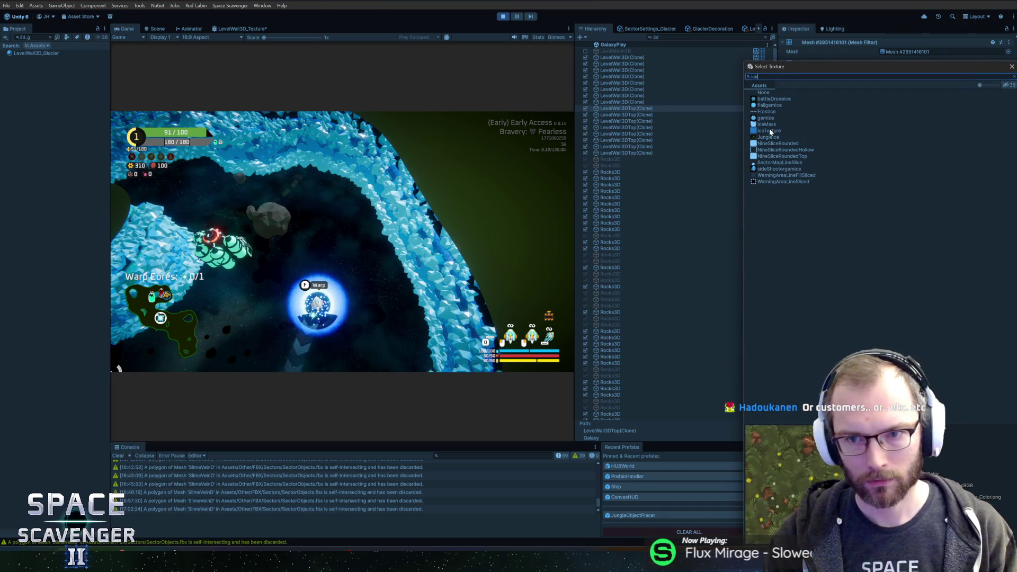
pyautogui.doubleClick(769, 130)
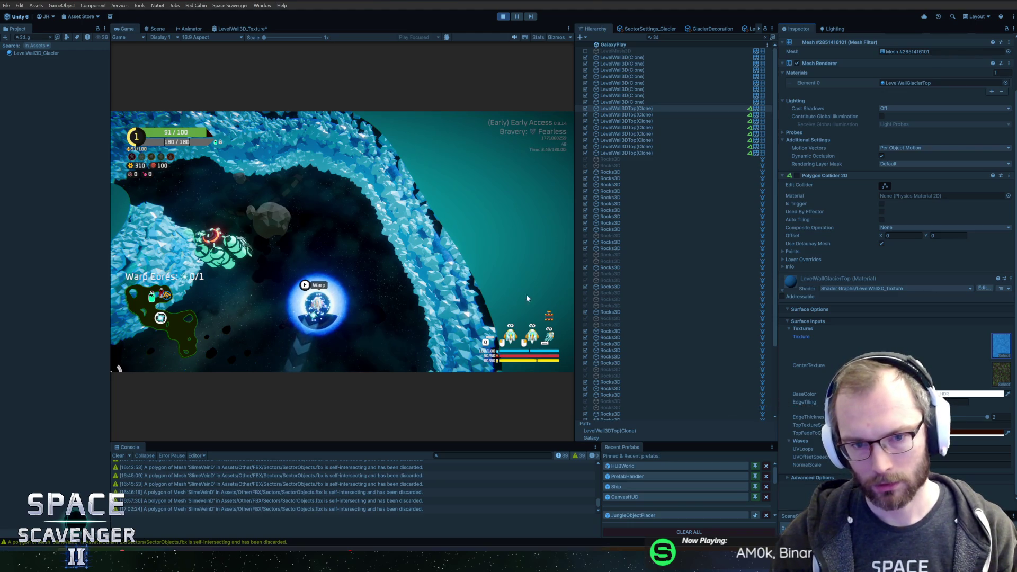
pyautogui.click(975, 464)
pyautogui.press('Return')
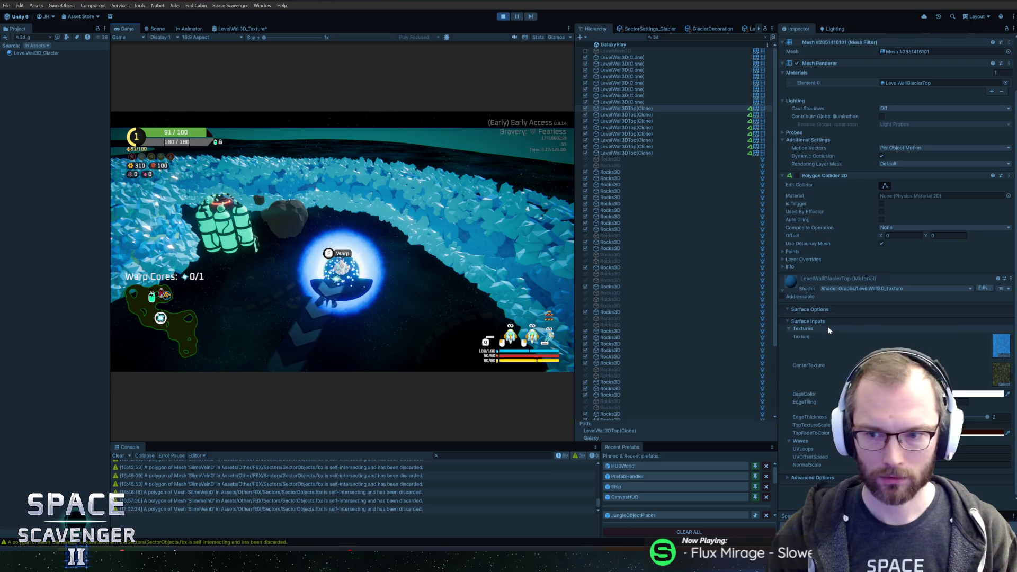
pyautogui.press('Up')
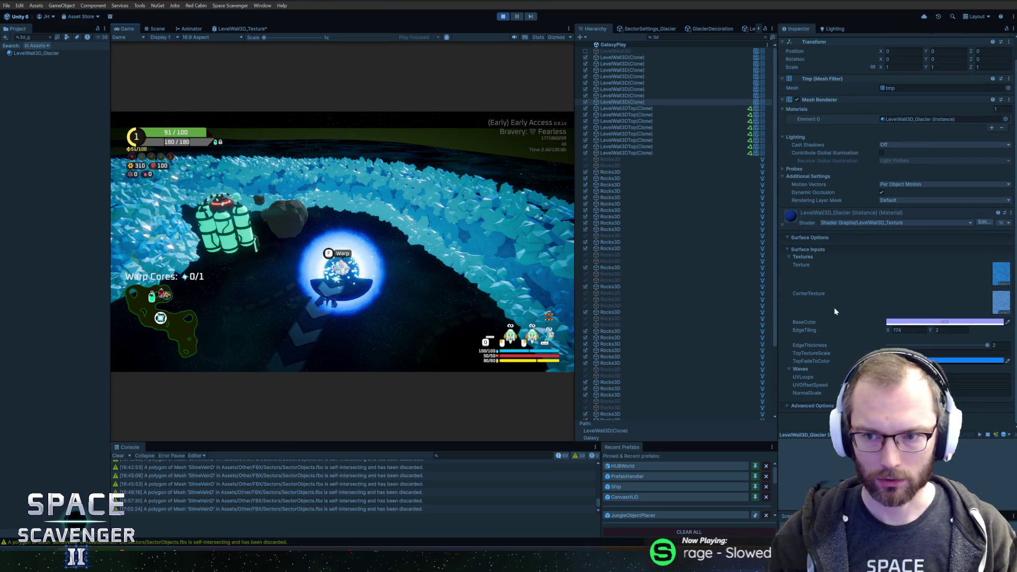
pyautogui.press('Down')
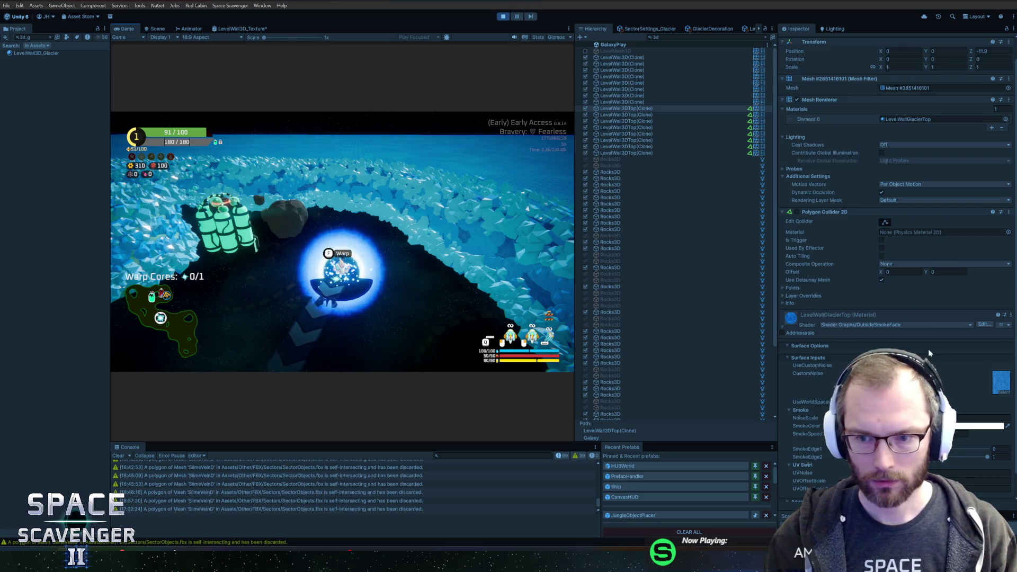
pyautogui.click(984, 324)
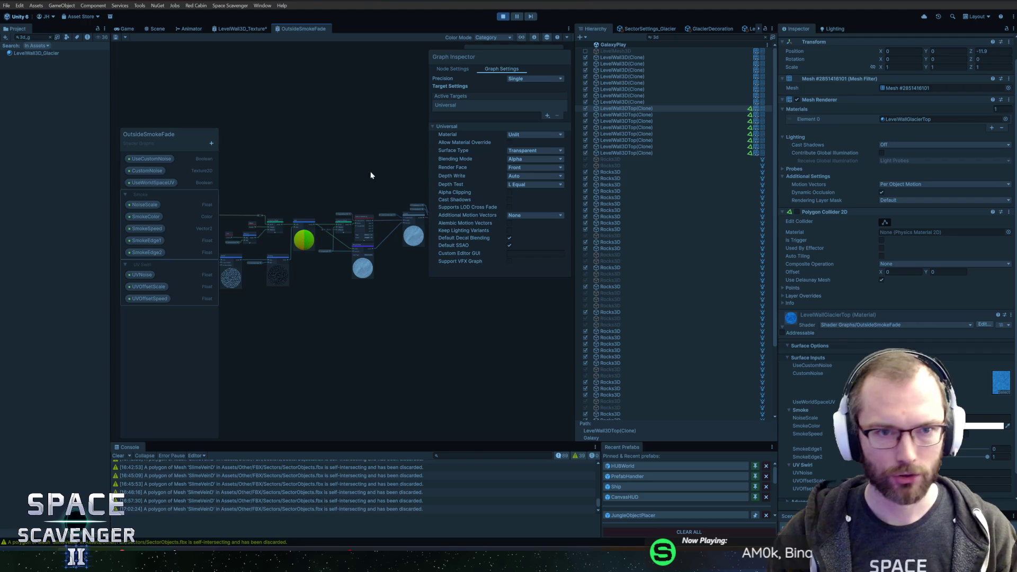
pyautogui.scroll(8, 373, 186)
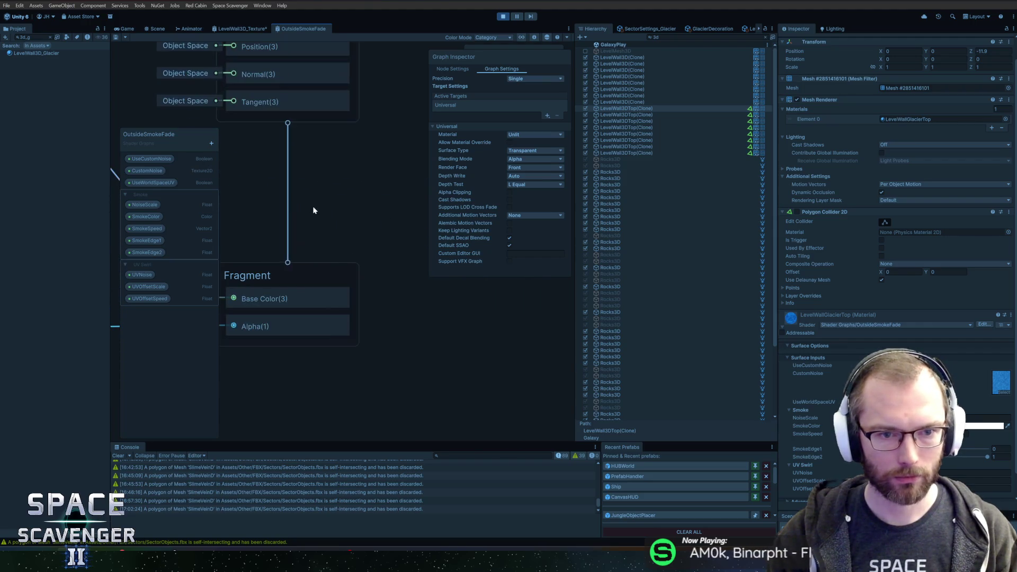
pyautogui.moveTo(312, 210); pyautogui.dragTo(388, 198)
pyautogui.scroll(-4, 373, 202)
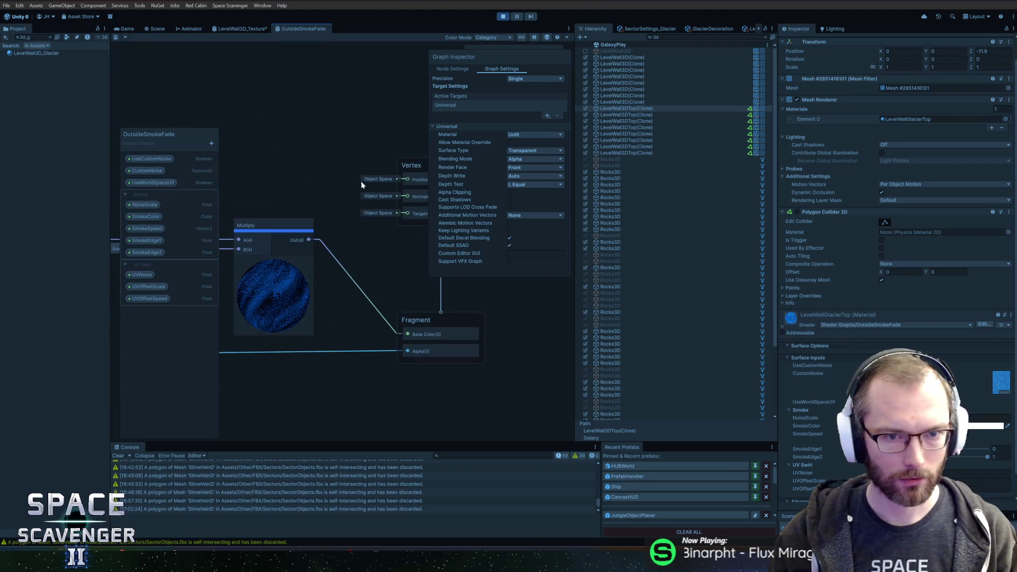
pyautogui.click(250, 30)
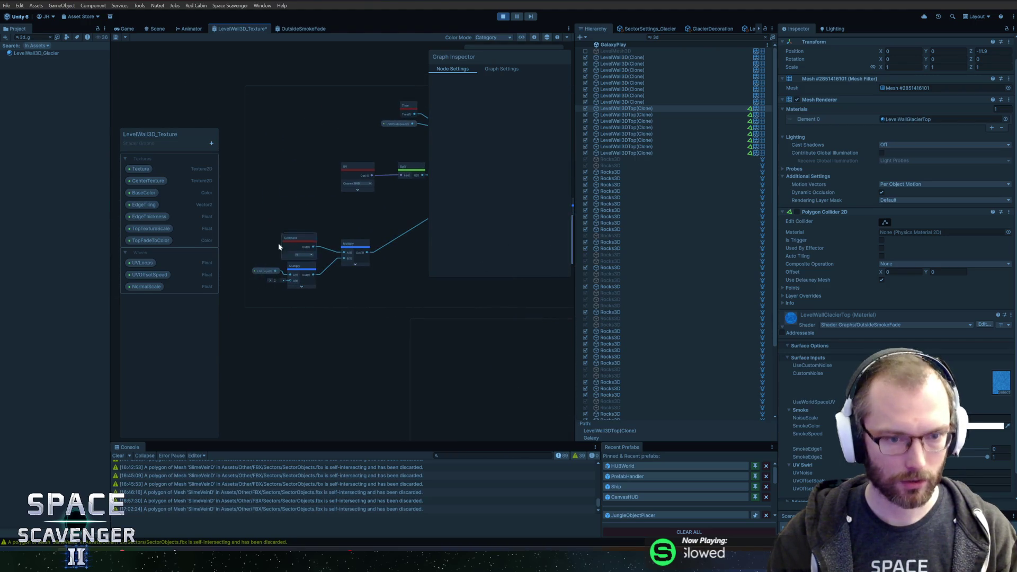
pyautogui.scroll(10, 443, 312)
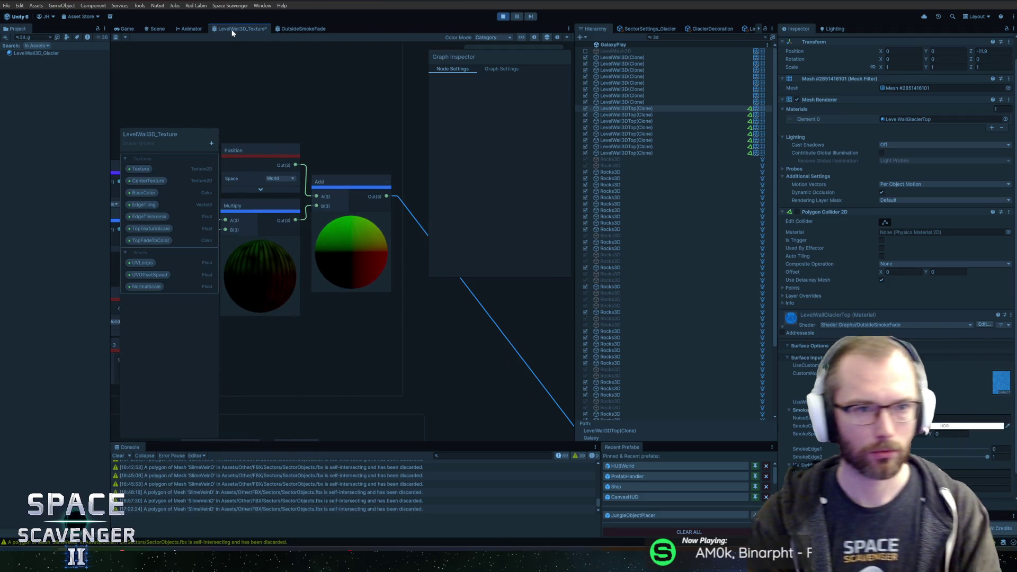
pyautogui.click(133, 27)
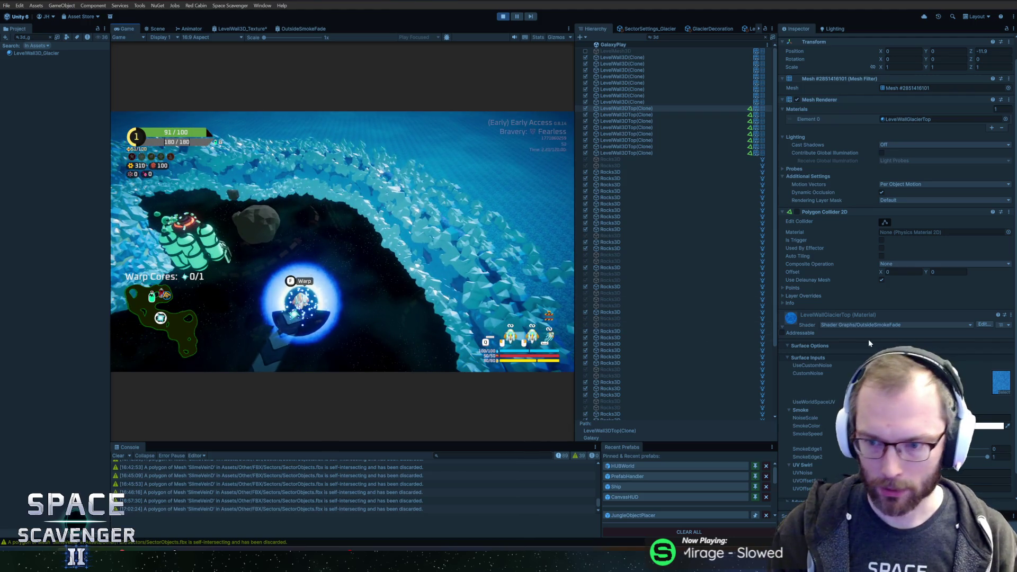
# - Try the MetalTexture and then IndoorCeiling shaders on the LevelWallGlacierTop material
pyautogui.click(879, 325)
pyautogui.write('text')
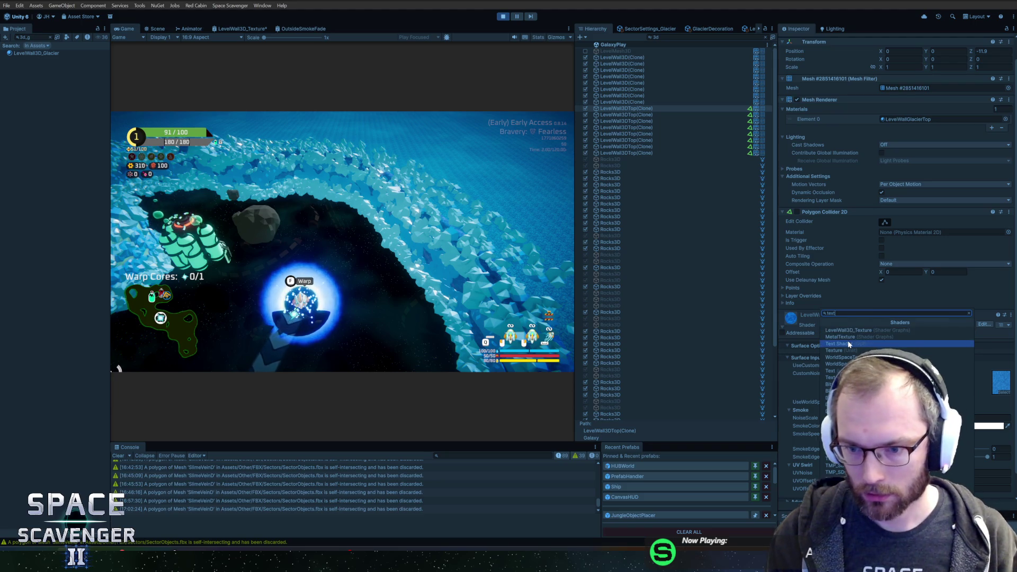
pyautogui.click(847, 338)
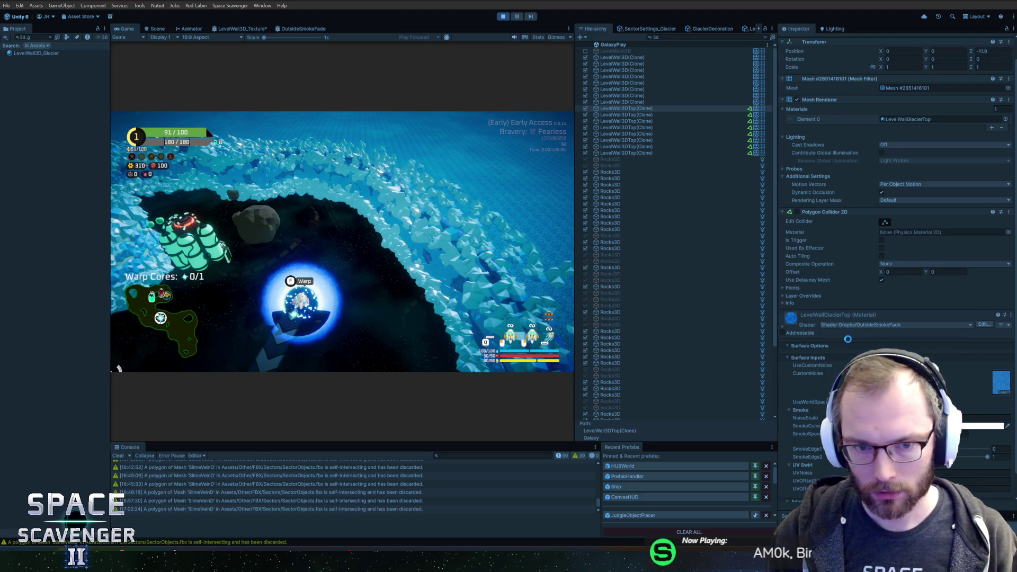
pyautogui.click(862, 325)
pyautogui.write('indoo')
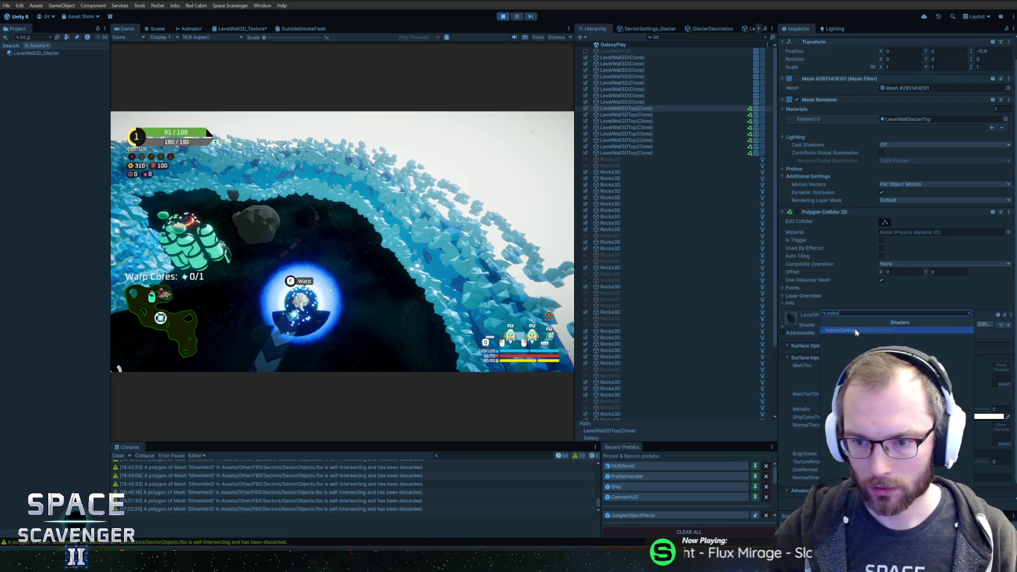
pyautogui.click(862, 329)
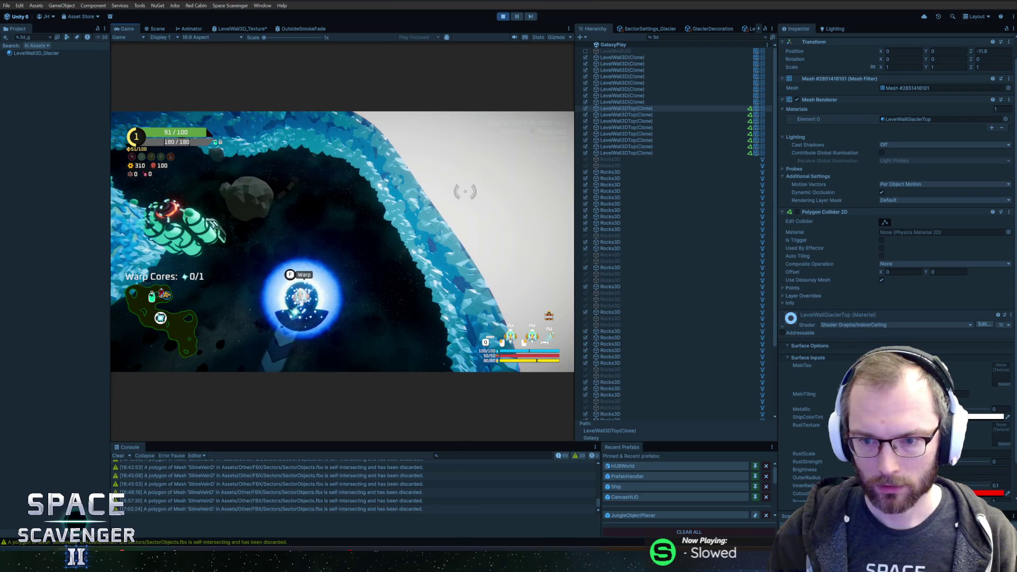
# - Switch the material's shader to space_floor, found by searching 'floo'
pyautogui.click(866, 325)
pyautogui.write('Ind')
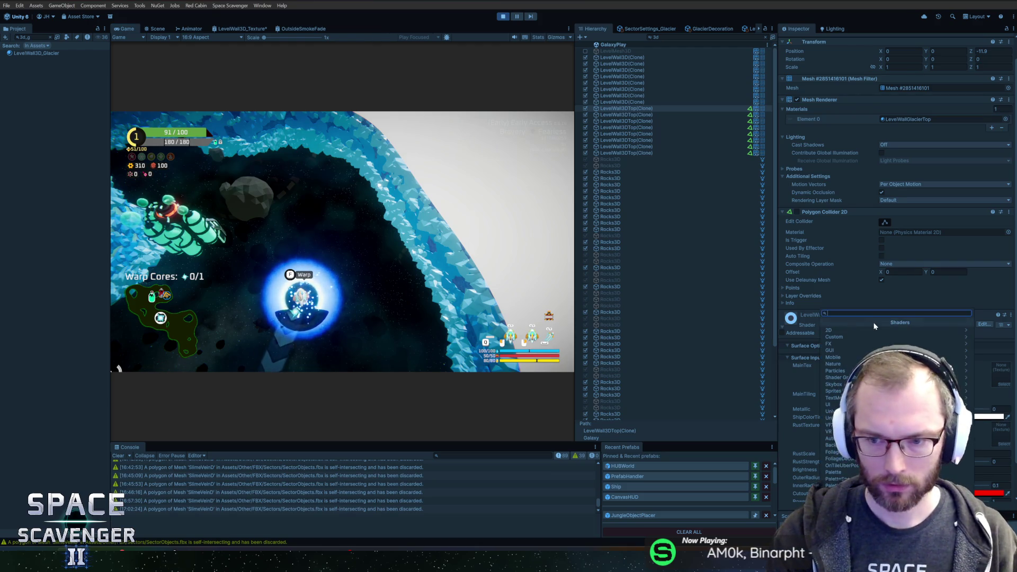
pyautogui.press('BackSpace')
pyautogui.press('BackSpace')
pyautogui.press('BackSpace')
pyautogui.write('floo')
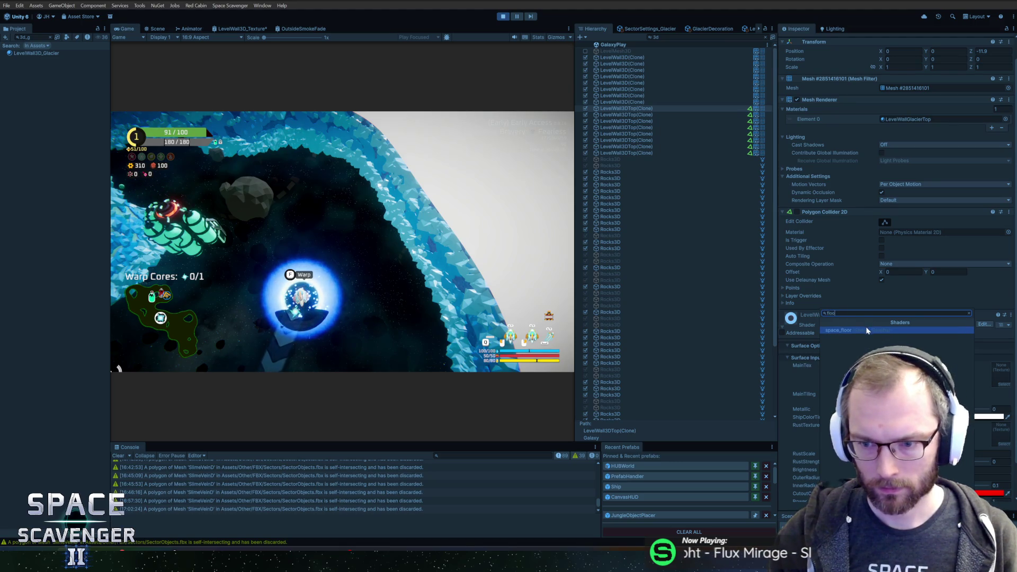
pyautogui.click(866, 330)
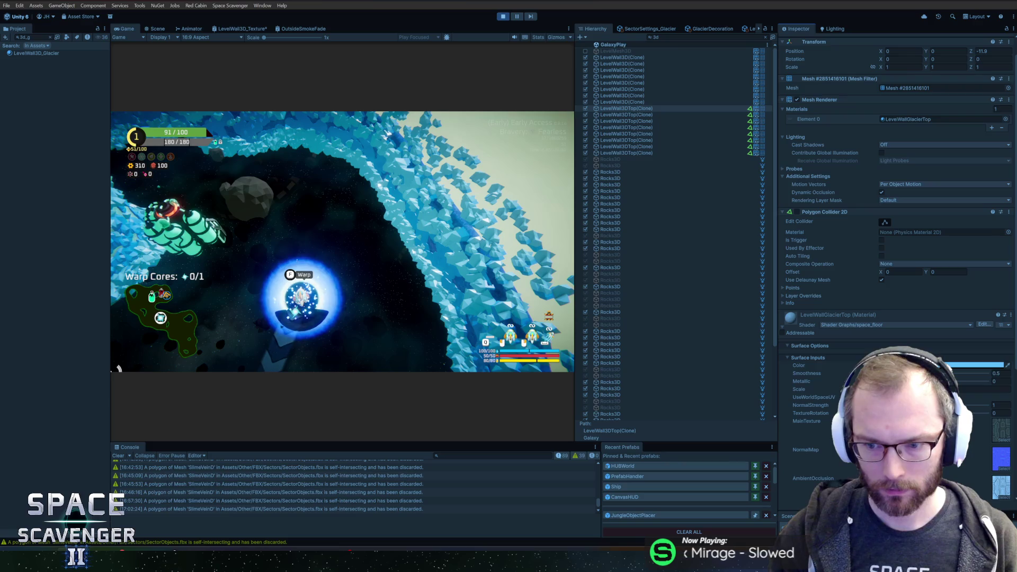
# - Assign IceTexture as the main texture and floor_normal as the normal map
pyautogui.click(1002, 467)
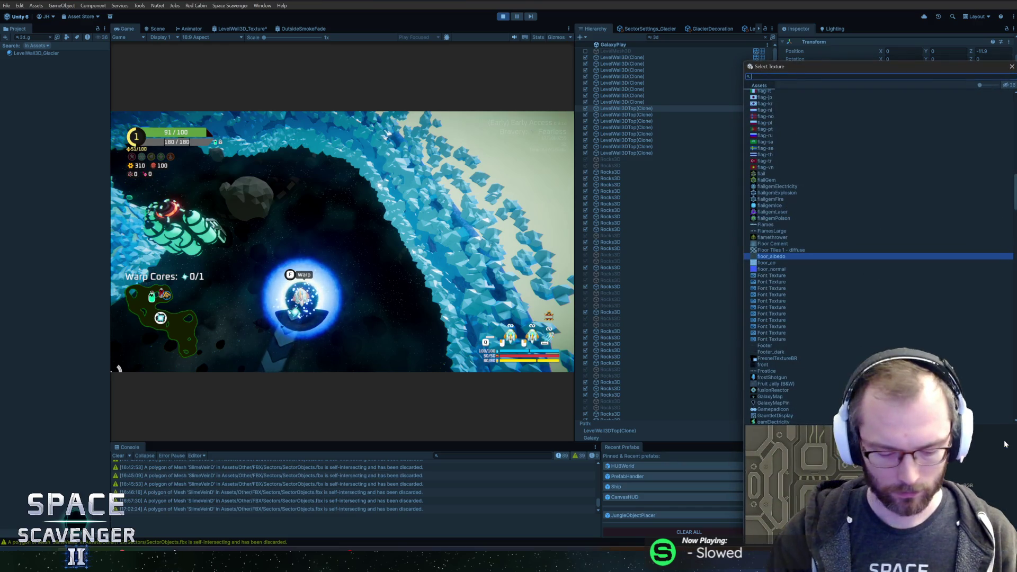
pyautogui.write('ice')
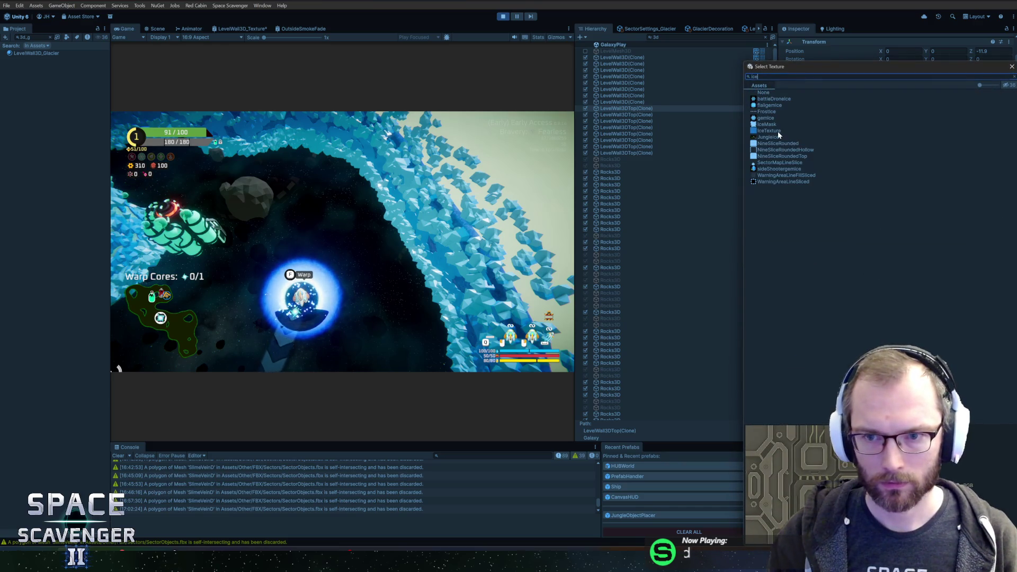
pyautogui.click(777, 131)
pyautogui.doubleClick(778, 133)
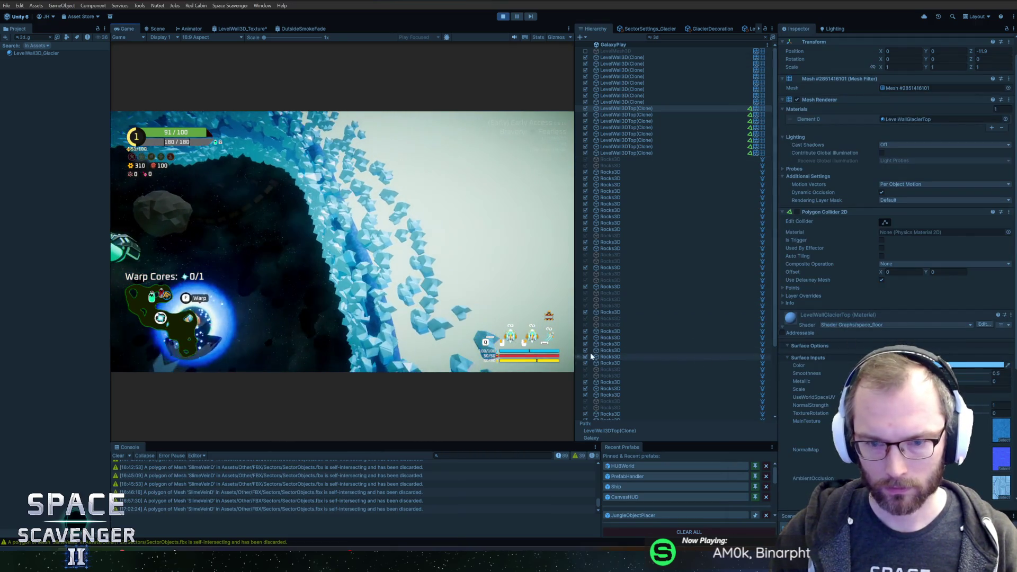
pyautogui.rightClick(810, 450)
pyautogui.click(1000, 469)
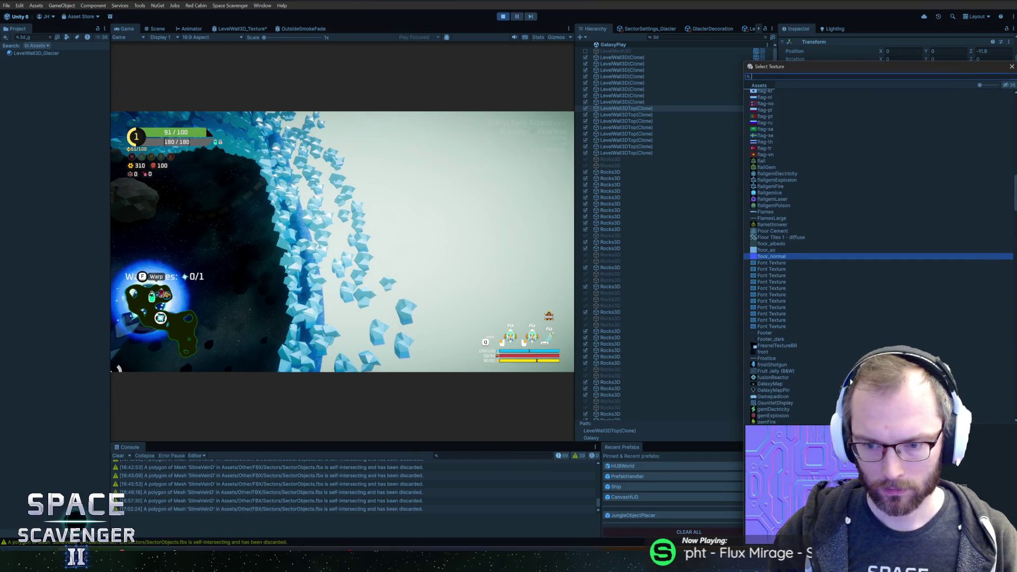
pyautogui.doubleClick(769, 257)
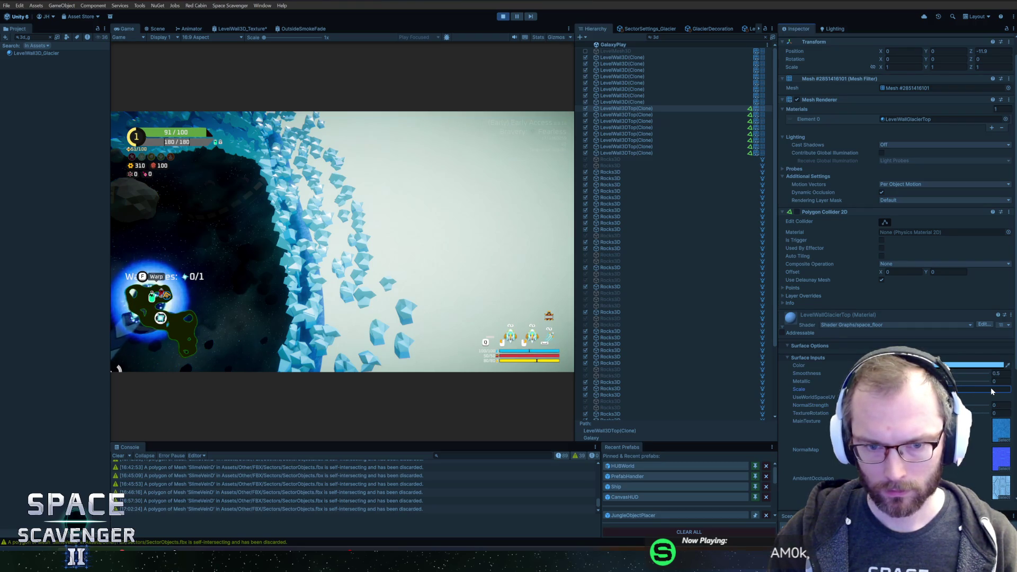
# - Tint the material bright blue and set Metallic to 1.09
pyautogui.click(974, 365)
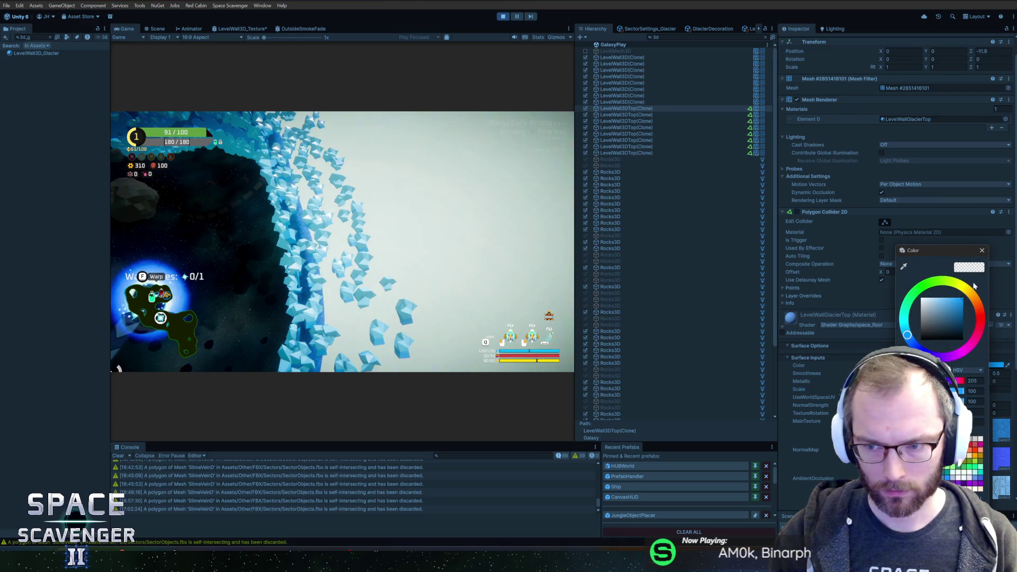
pyautogui.click(962, 298)
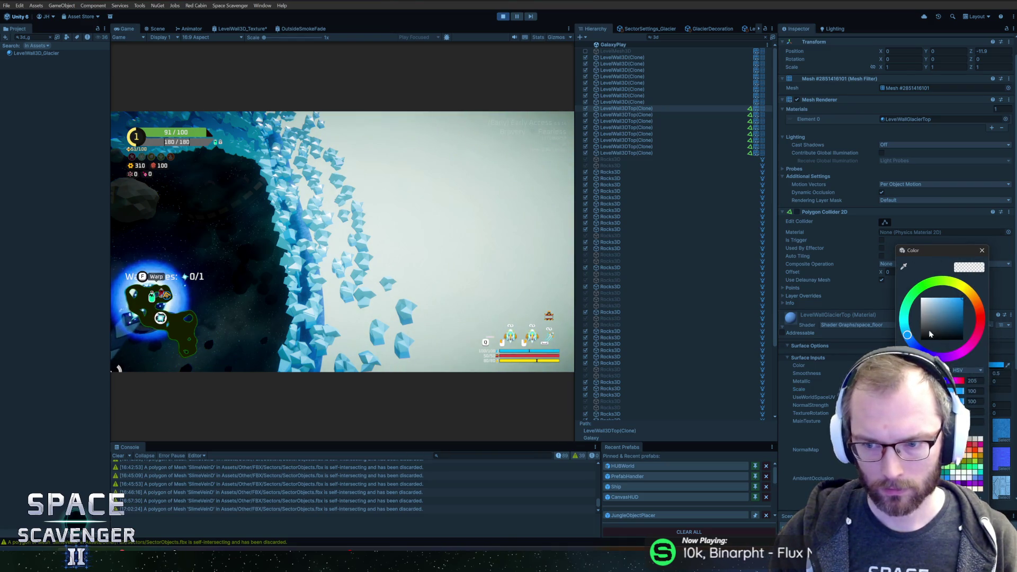
pyautogui.click(982, 251)
pyautogui.click(975, 365)
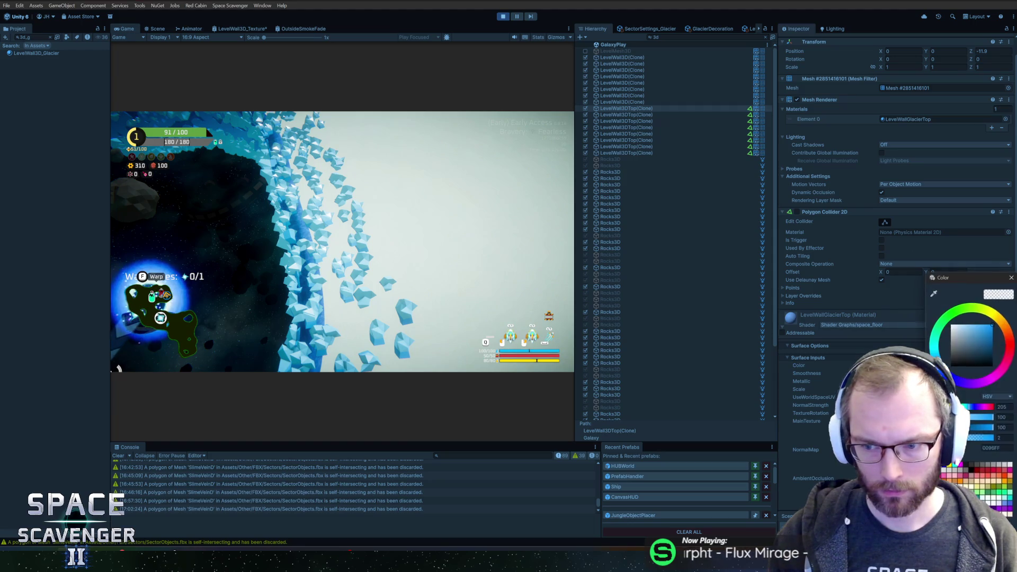
pyautogui.click(1011, 278)
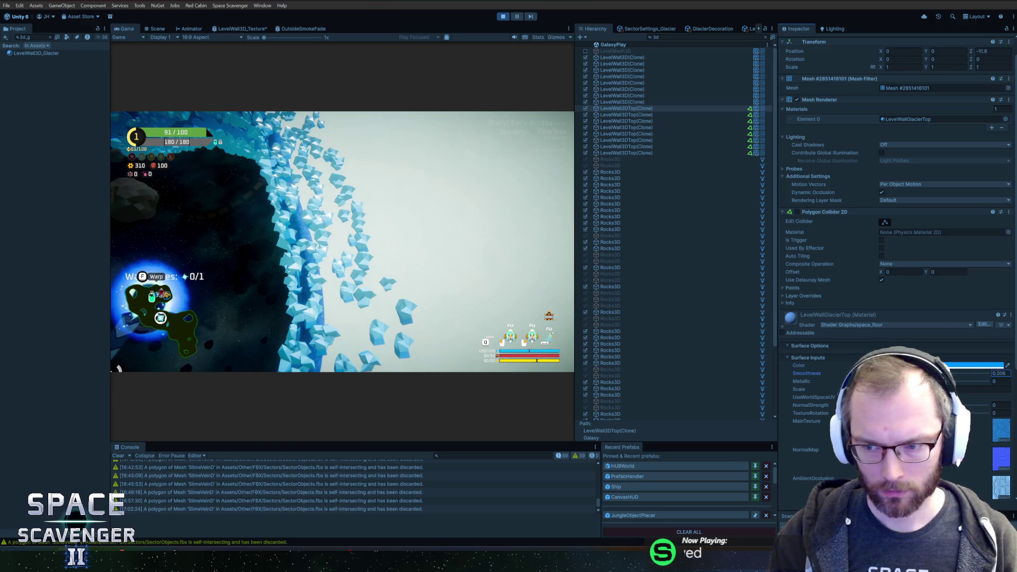
pyautogui.press('Tab')
pyautogui.write('2.07')
pyautogui.write('1.09')
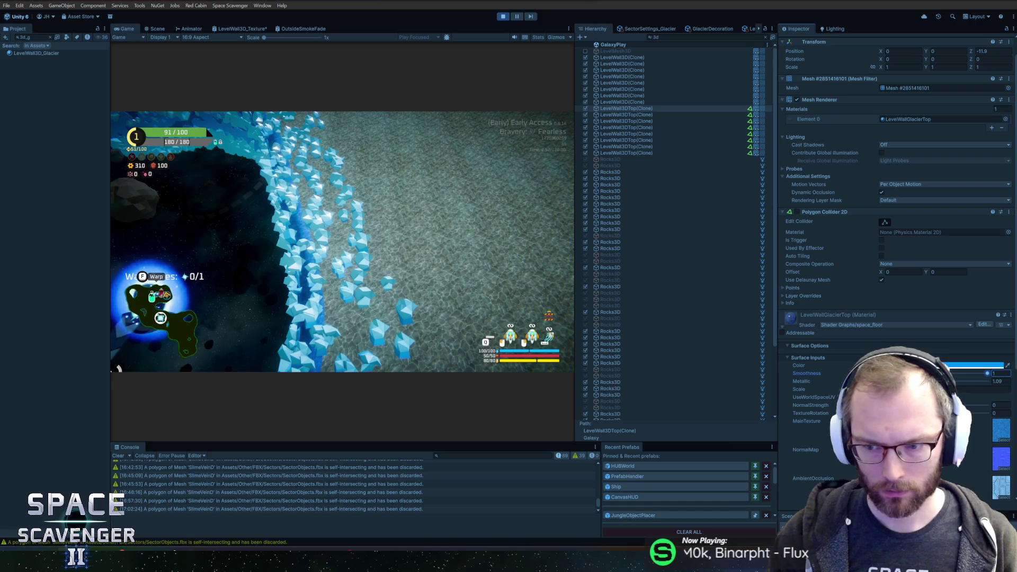
# - Try red, then blue for the LevelWallGlacierTop tint, then desaturate it to plain white
pyautogui.click(974, 365)
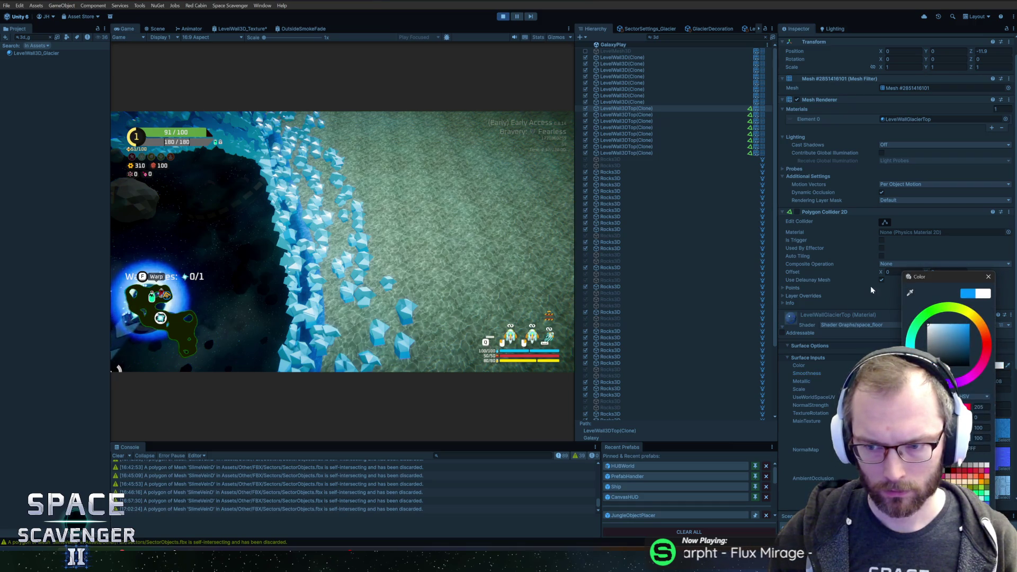
pyautogui.click(987, 277)
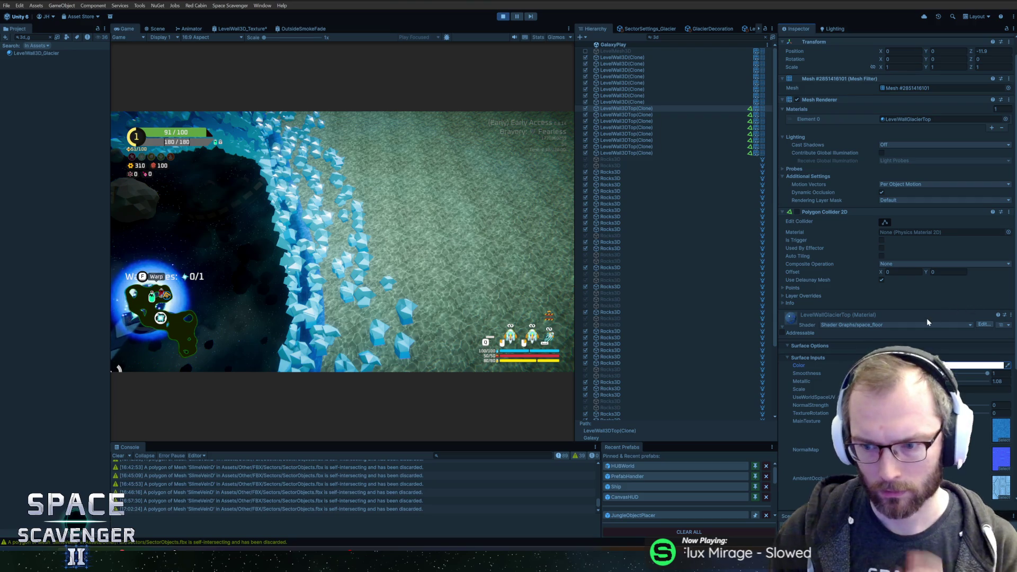
pyautogui.scroll(-3, 927, 321)
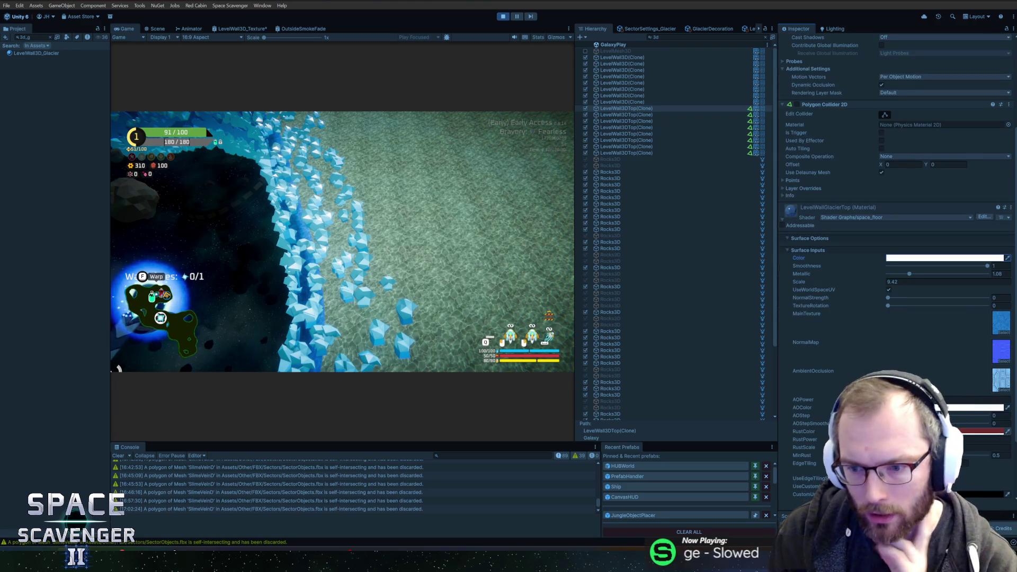
pyautogui.click(943, 258)
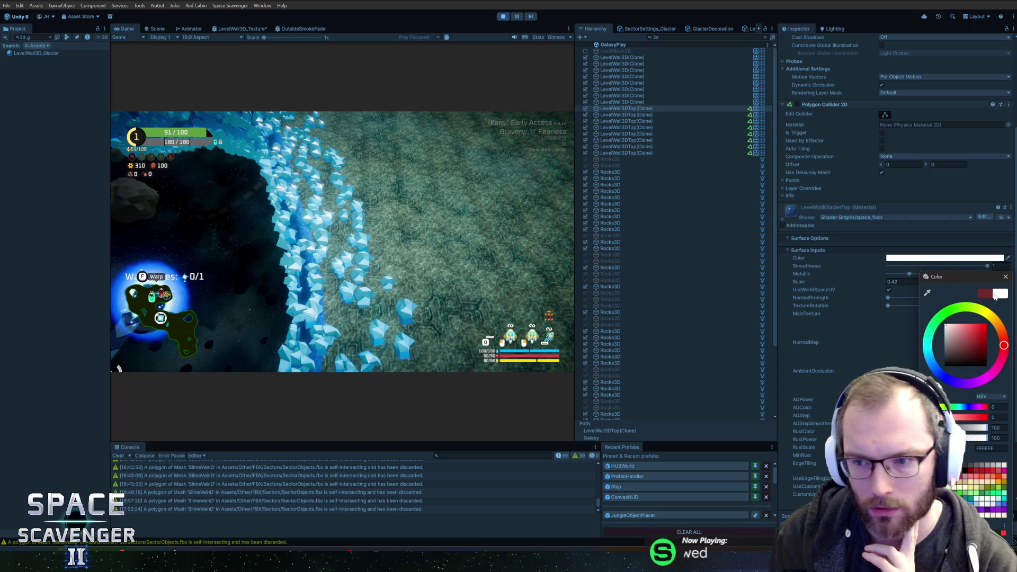
pyautogui.click(1005, 277)
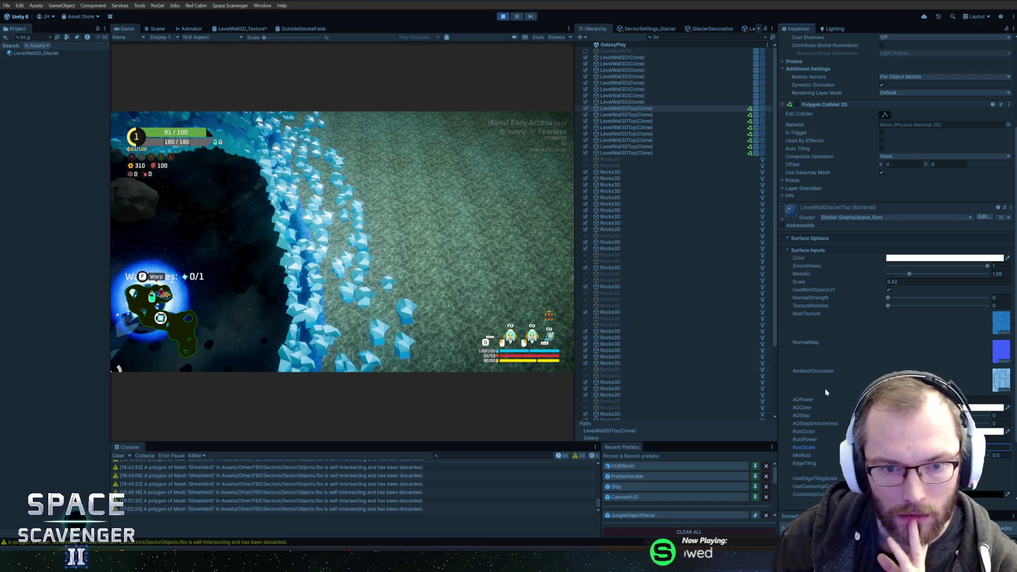
pyautogui.scroll(-3, 896, 264)
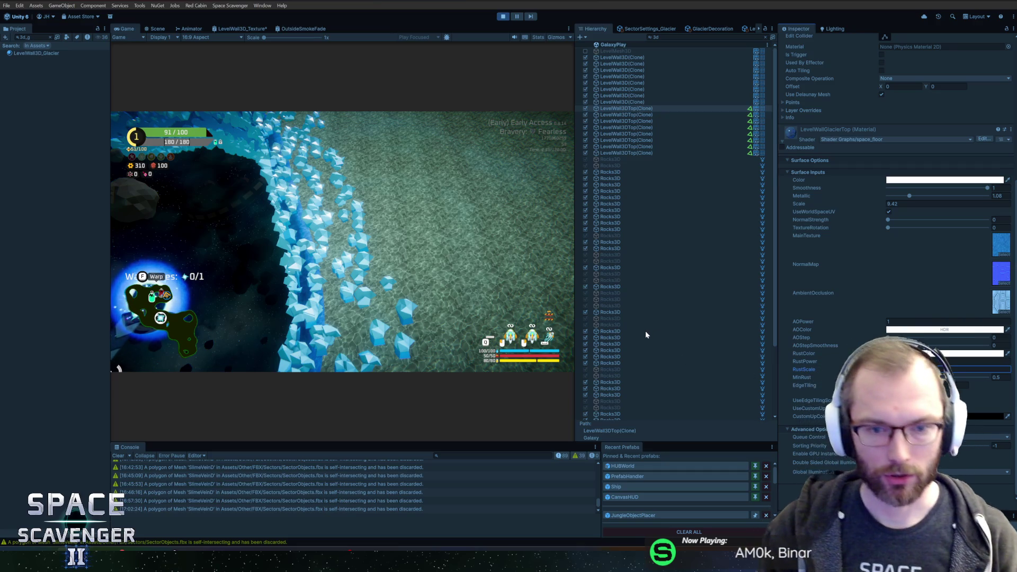
pyautogui.click(891, 181)
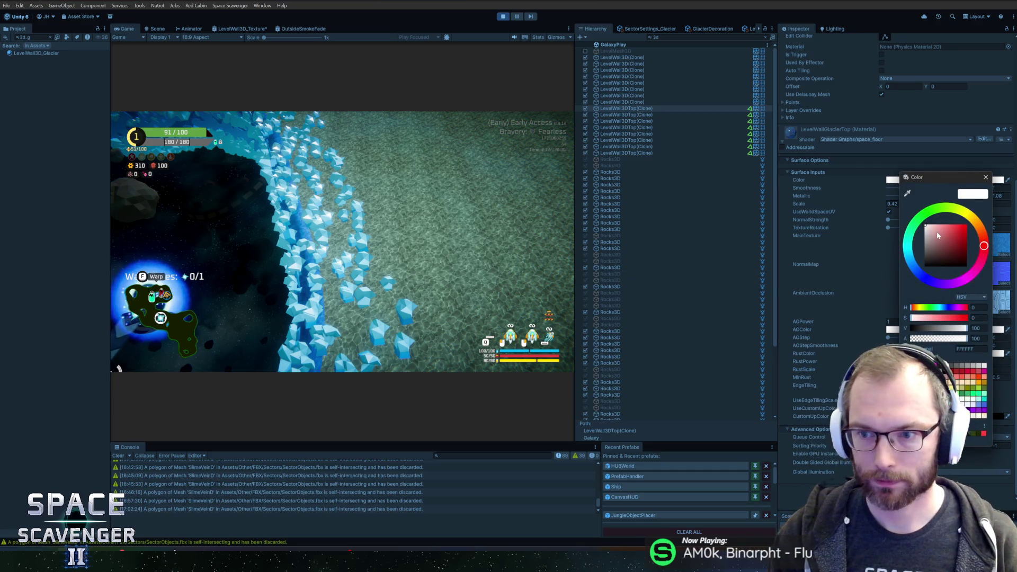
pyautogui.moveTo(935, 237); pyautogui.dragTo(1012, 205)
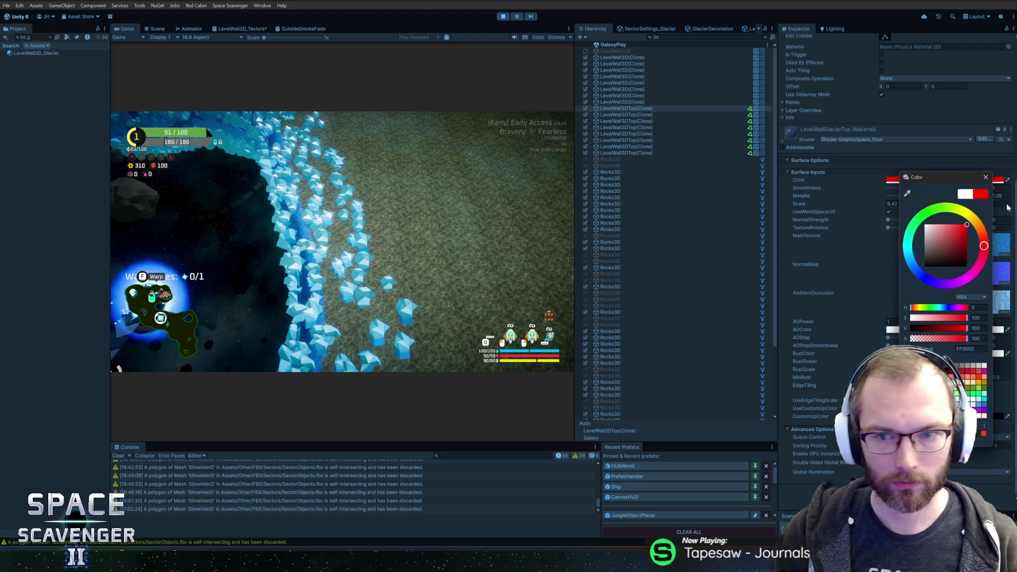
pyautogui.click(943, 309)
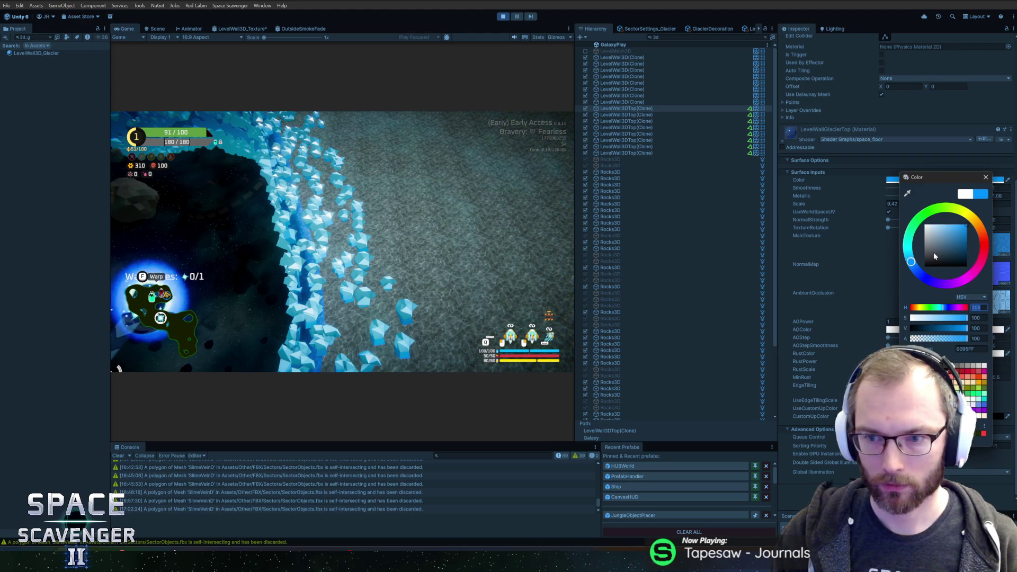
pyautogui.moveTo(933, 257); pyautogui.dragTo(882, 180)
pyautogui.click(986, 177)
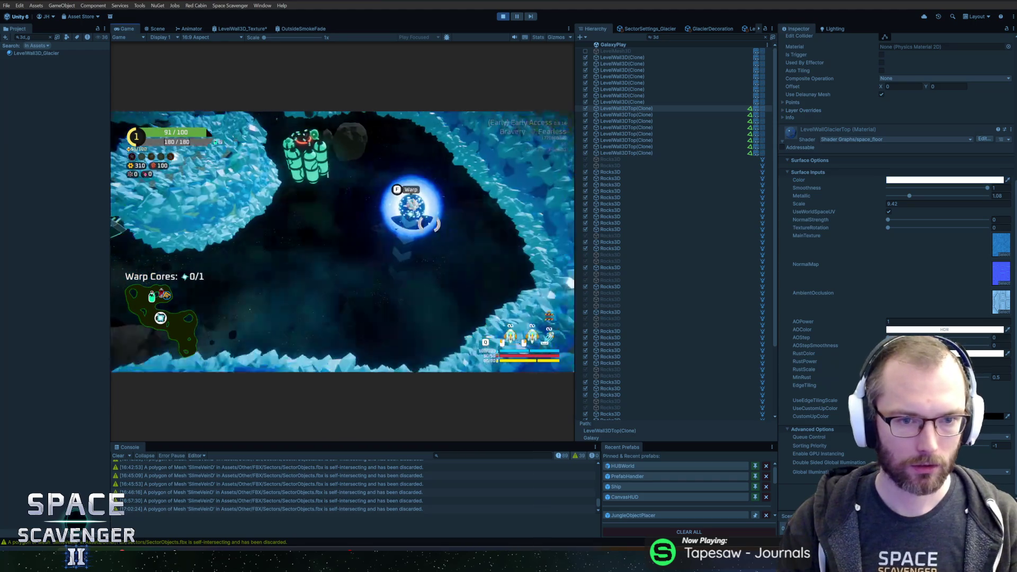
# - Stop and restart Play mode to test the glacier level with the white wall material
pyautogui.click(503, 17)
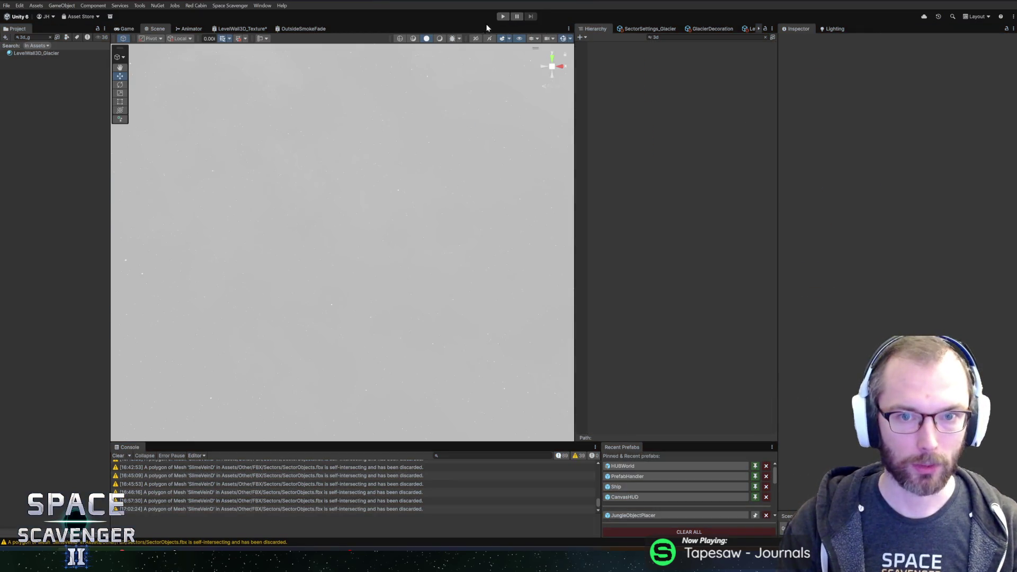
pyautogui.click(503, 17)
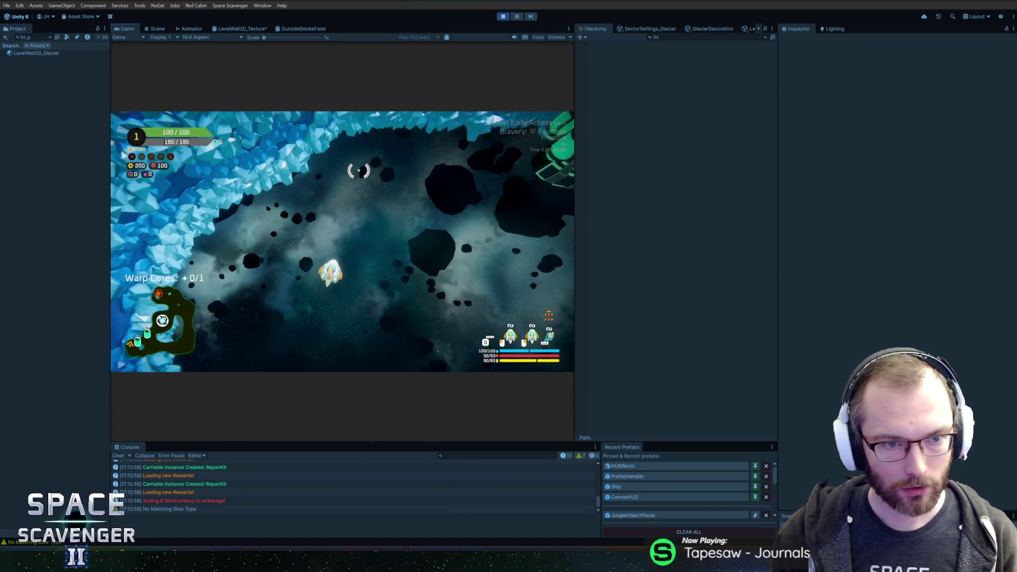
# - Exit Play mode with Ctrl+P and clear the Project asset search
pyautogui.hotkey('ctrl', 'p')
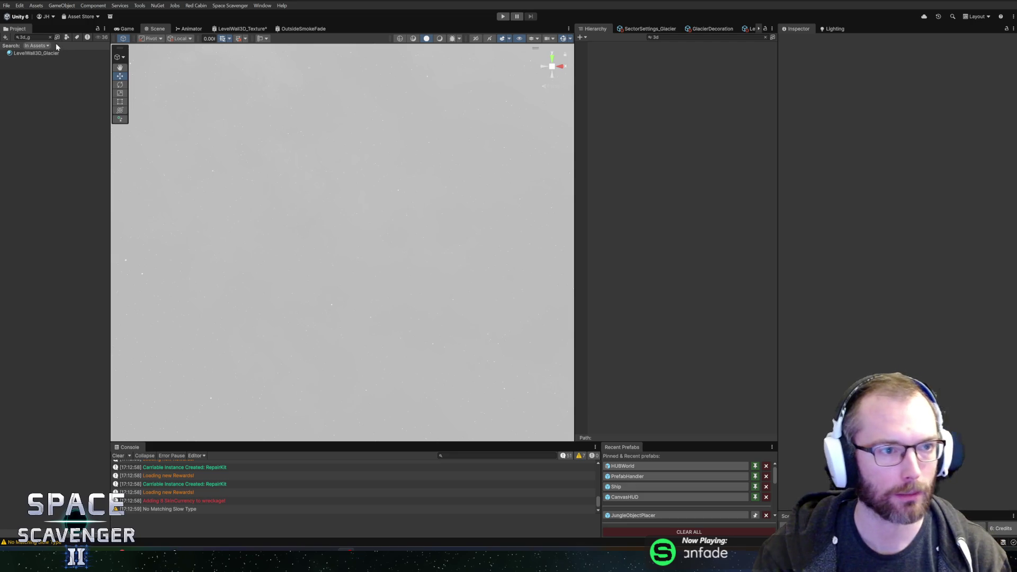
pyautogui.press('Escape')
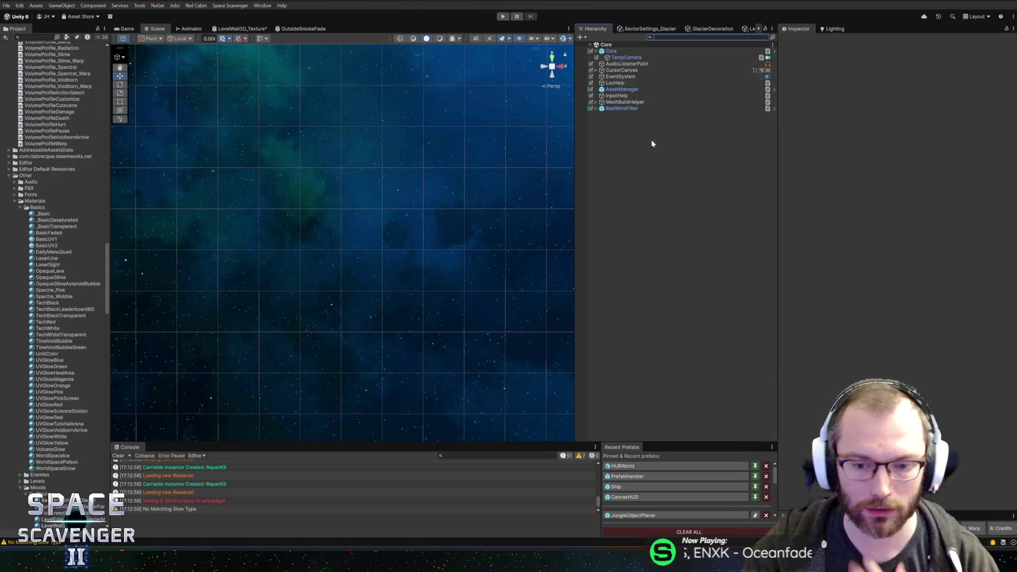
# - Show the SectorSettings_Glacier GlacierDecoration placement settings in a wider panel, then switch to Blender
pyautogui.moveTo(431, 444); pyautogui.dragTo(438, 390)
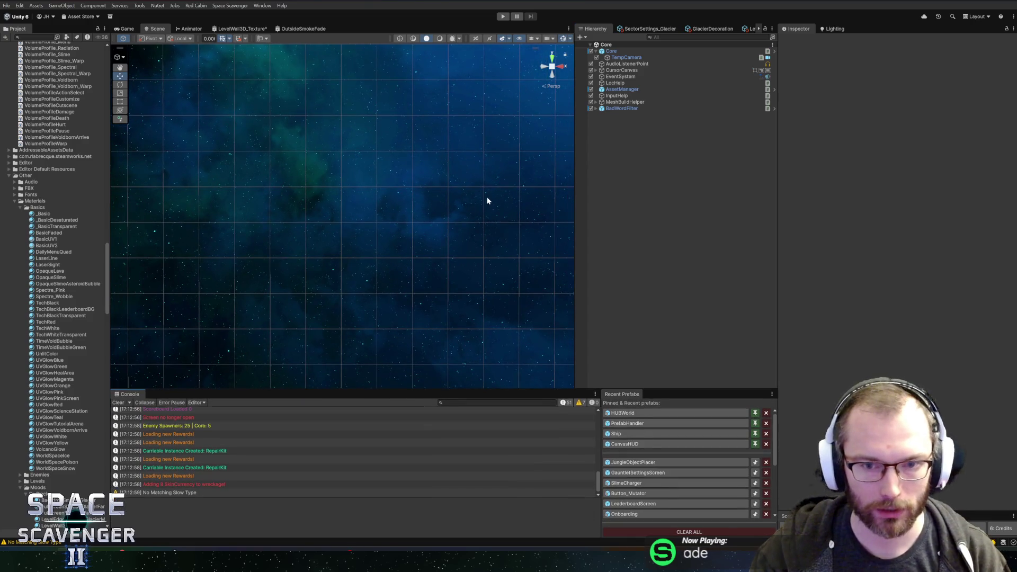
pyautogui.moveTo(482, 246); pyautogui.dragTo(408, 232)
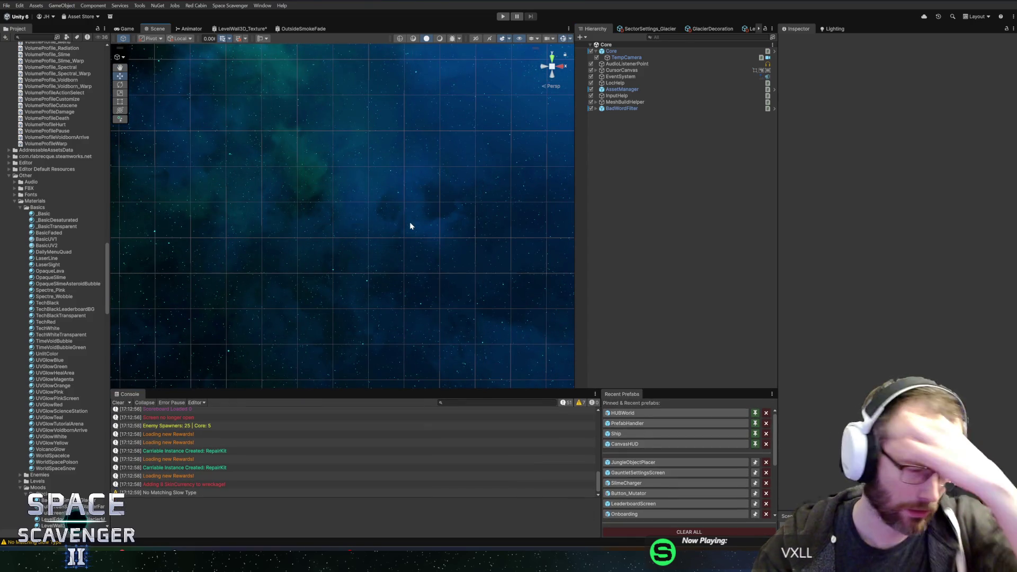
pyautogui.click(661, 28)
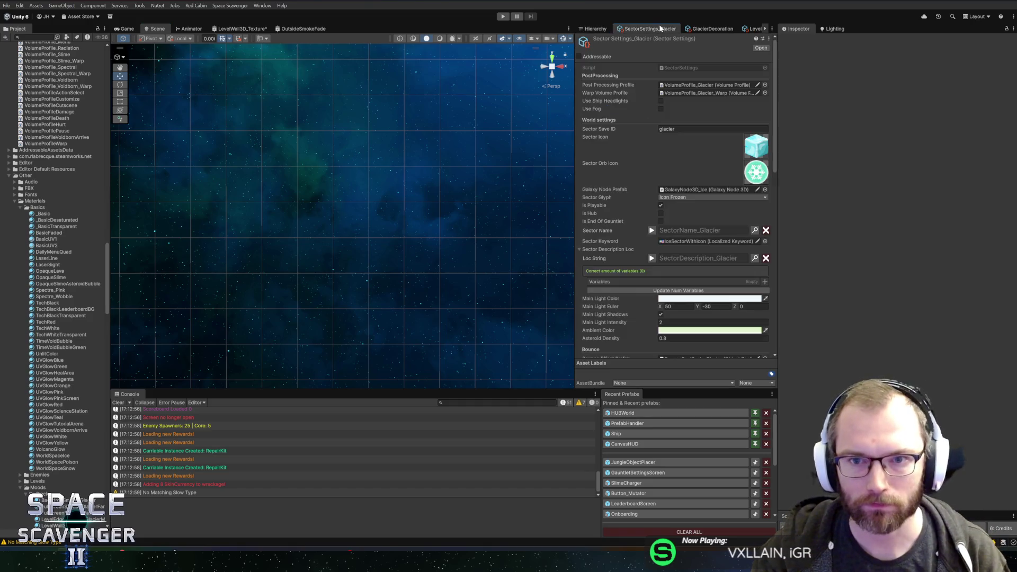
pyautogui.click(690, 30)
pyautogui.moveTo(573, 232); pyautogui.dragTo(563, 231)
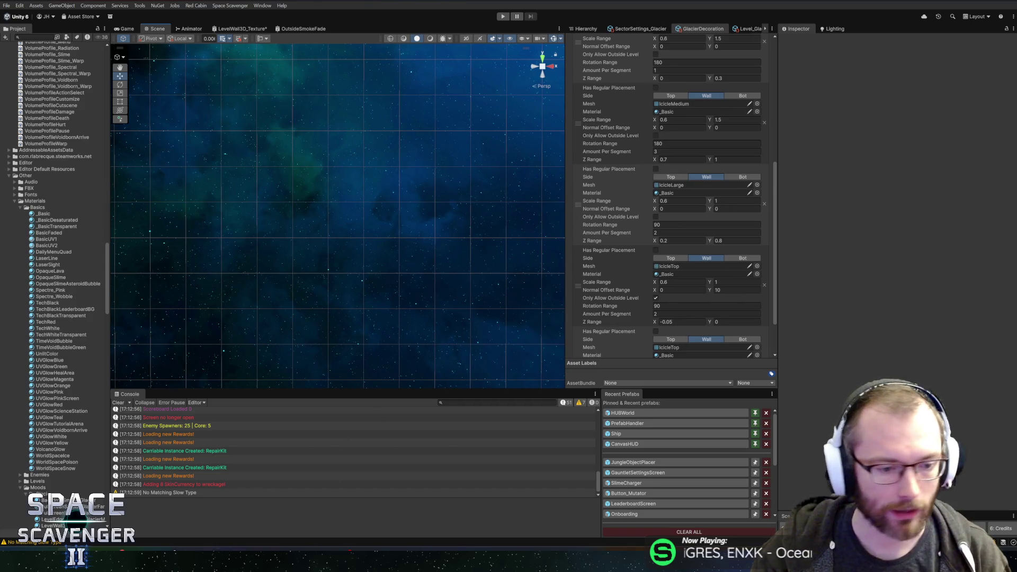
pyautogui.hotkey('alt', 'Tab')
pyautogui.scroll(-5, 563, 243)
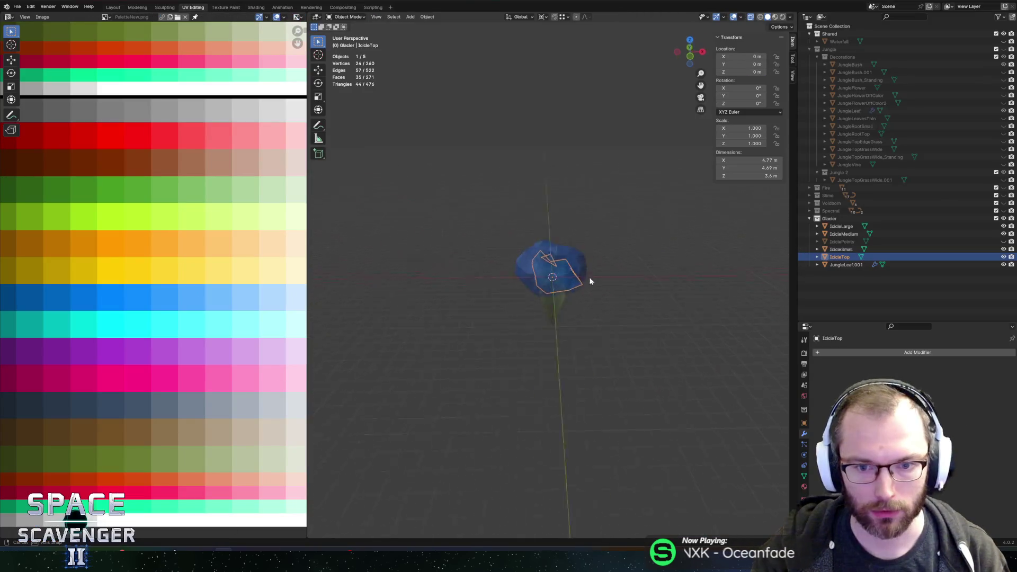
# - Inspect IcicleTop and briefly show the Jungle collection and JungleVine object
pyautogui.moveTo(499, 268)
pyautogui.mouseDown()
pyautogui.moveTo(583, 252)
pyautogui.moveTo(532, 256)
pyautogui.moveTo(498, 280)
pyautogui.moveTo(516, 299)
pyautogui.moveTo(577, 304)
pyautogui.mouseUp()
pyautogui.press('Tab')
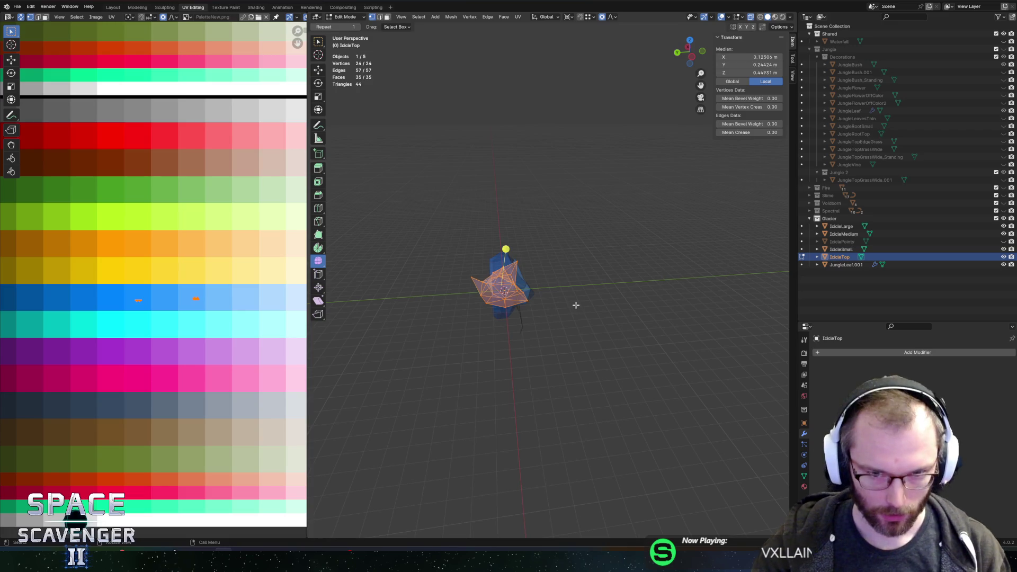
pyautogui.press('Tab')
pyautogui.moveTo(583, 296)
pyautogui.mouseDown()
pyautogui.moveTo(599, 286)
pyautogui.moveTo(500, 313)
pyautogui.mouseUp()
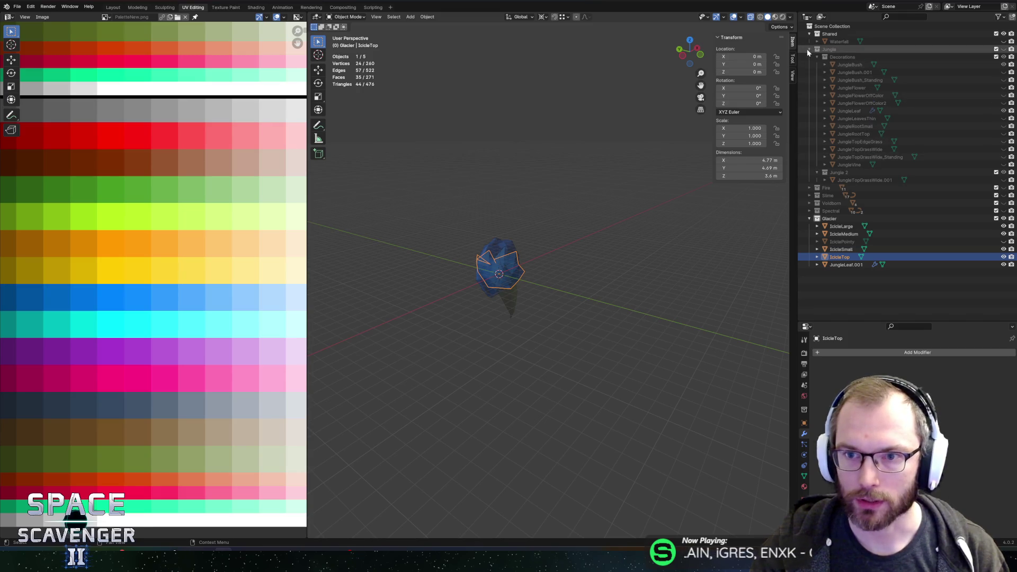
pyautogui.click(997, 49)
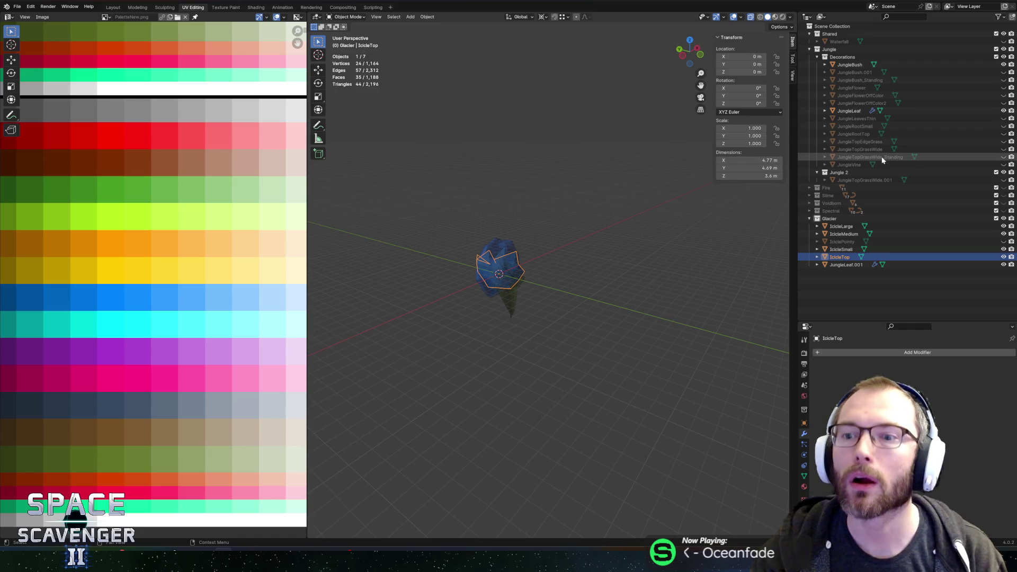
pyautogui.click(869, 164)
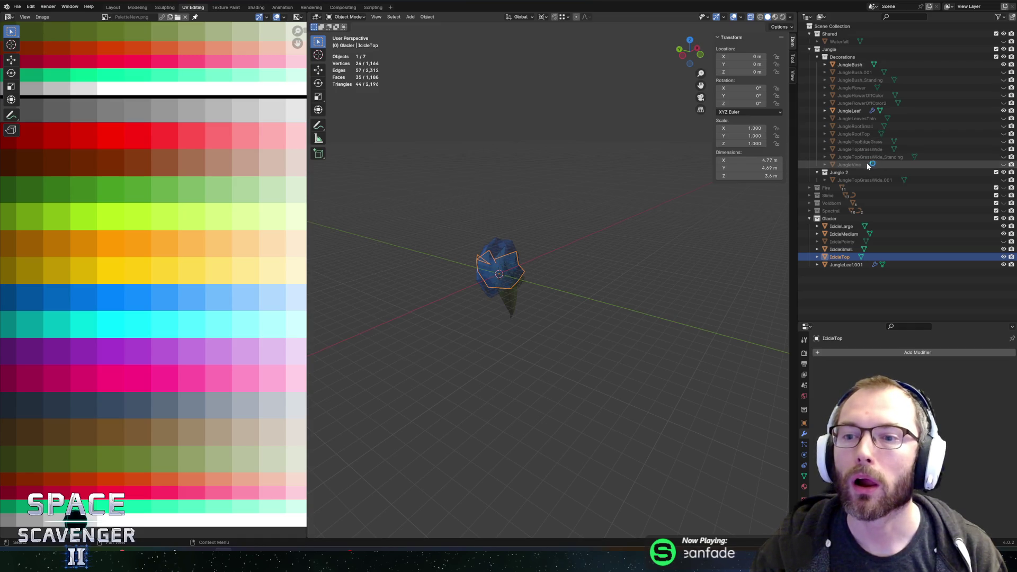
pyautogui.click(1003, 165)
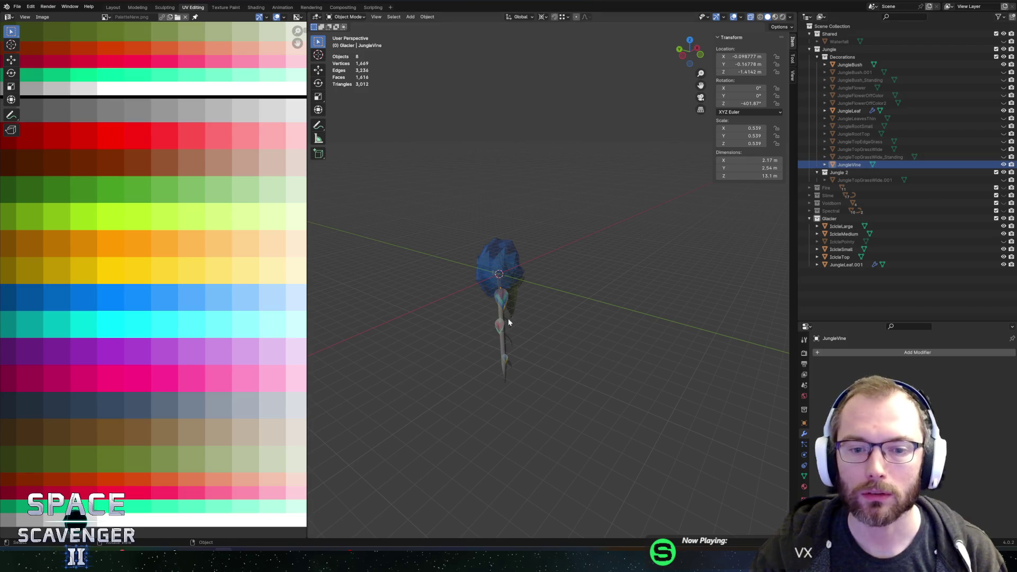
pyautogui.moveTo(576, 332)
pyautogui.mouseDown()
pyautogui.moveTo(415, 320)
pyautogui.moveTo(463, 304)
pyautogui.moveTo(626, 303)
pyautogui.moveTo(609, 304)
pyautogui.moveTo(620, 310)
pyautogui.mouseUp()
# - Hide JungleVine and the whole Jungle collection, then select IcicleTop and bring up the Add menu
pyautogui.click(1003, 165)
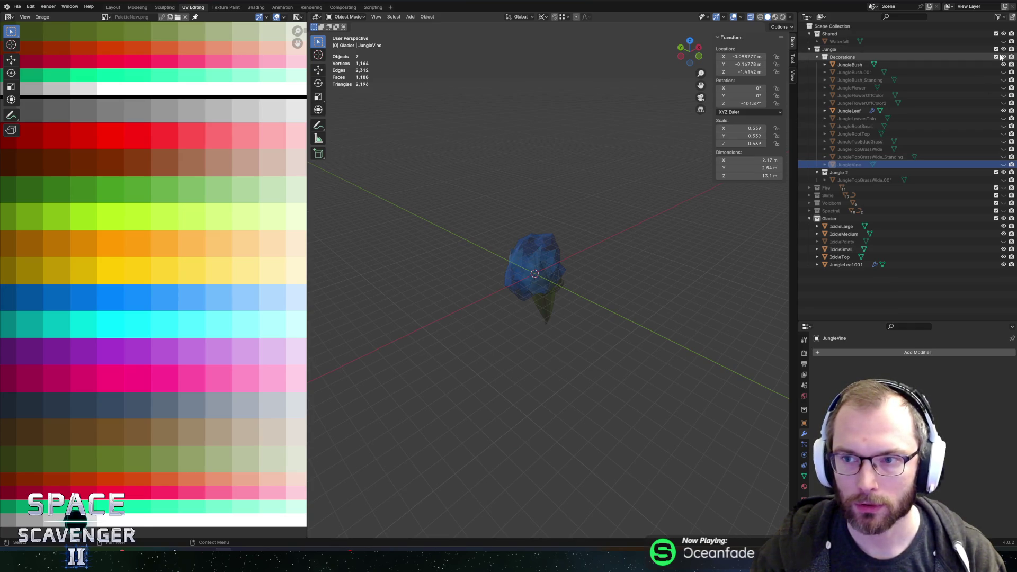
pyautogui.click(1003, 49)
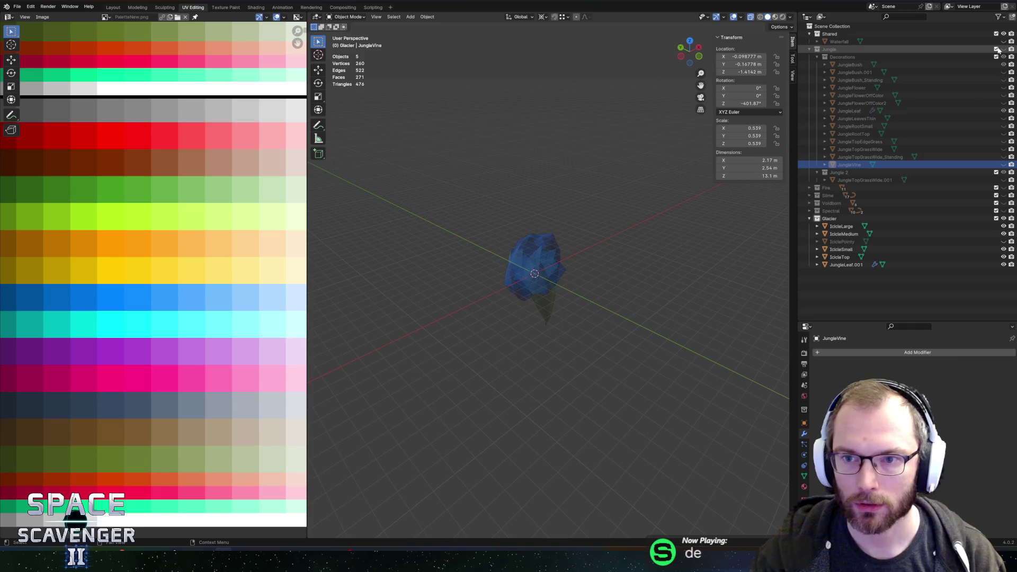
pyautogui.click(839, 265)
pyautogui.click(842, 258)
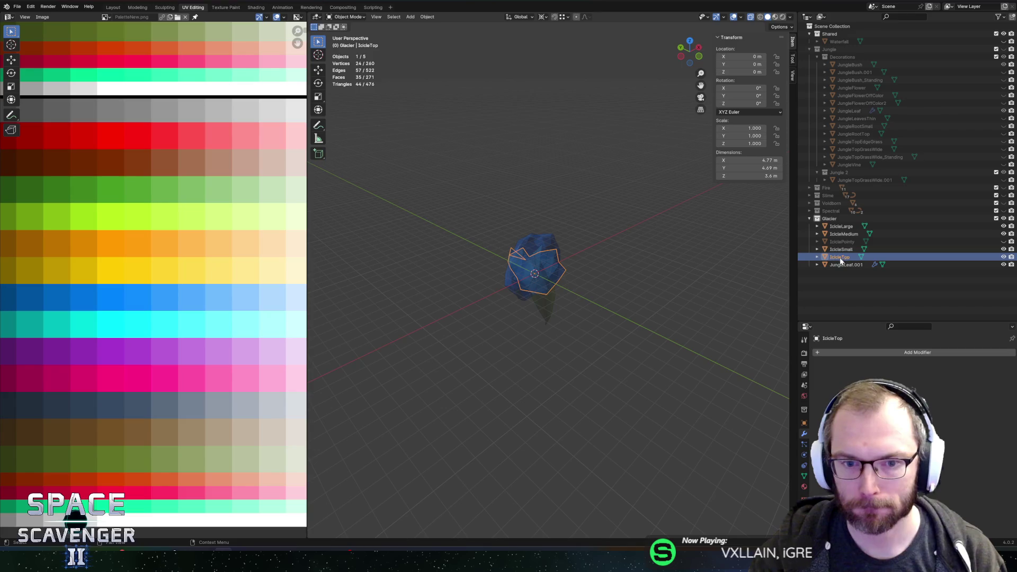
pyautogui.hotkey('shift', 'a')
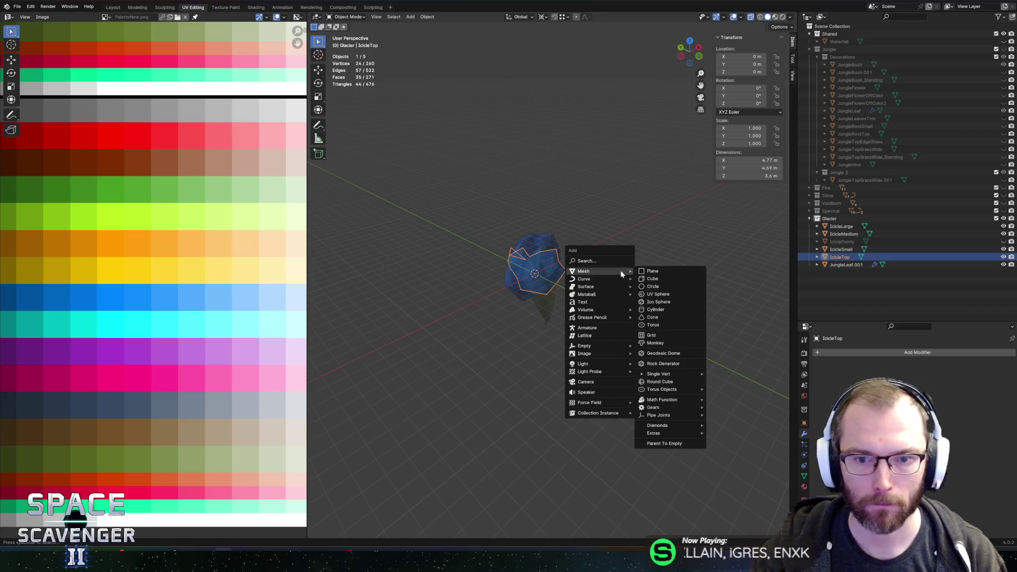
# - Add a five-sided cone 10.5 m deep, rotated 180° on X to point downward
pyautogui.click(654, 317)
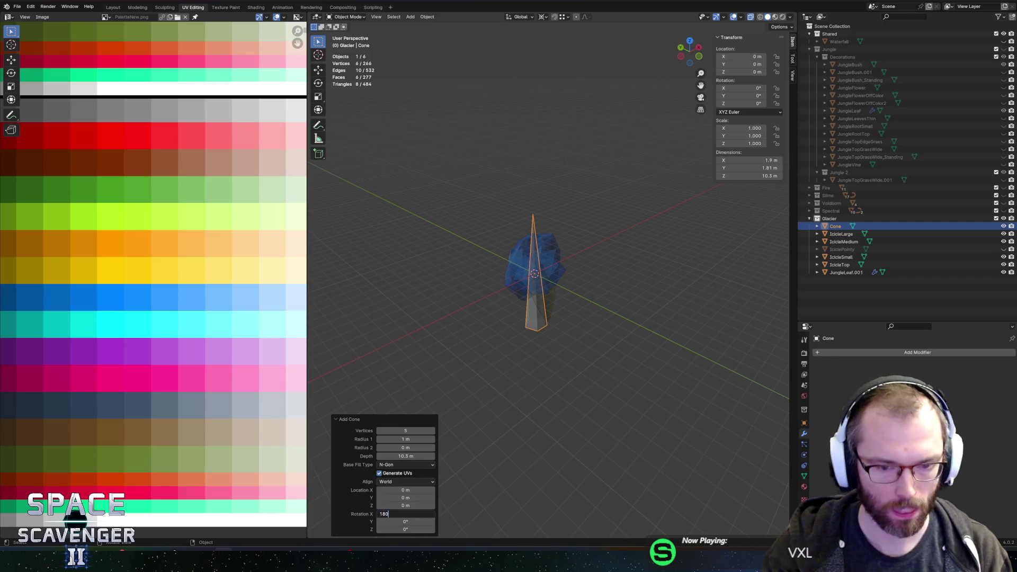
pyautogui.press('Return')
pyautogui.press('Tab')
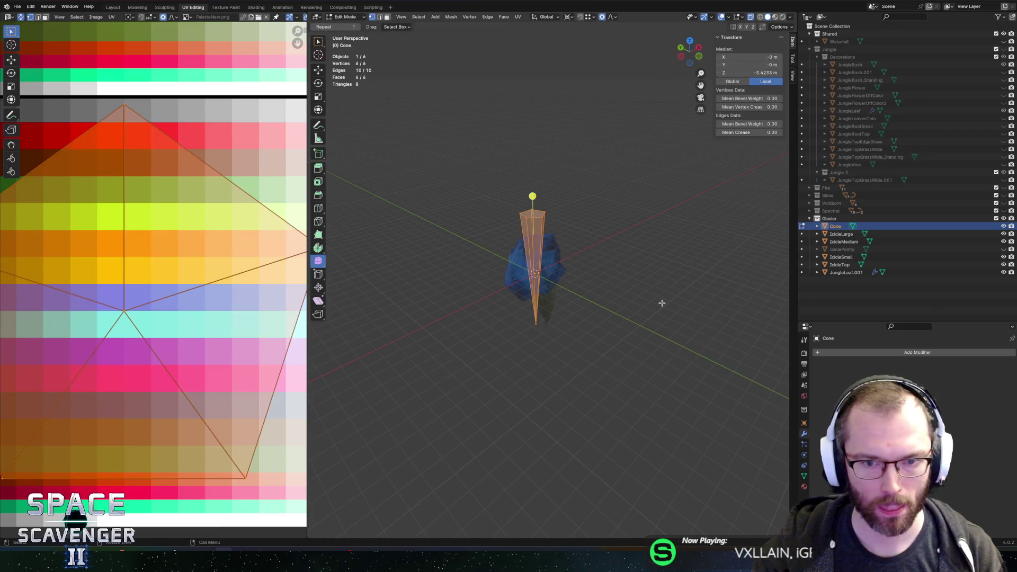
# - Move the cone's mesh 5 m down along Z below its origin
pyautogui.write('gz1')
pyautogui.press('BackSpace')
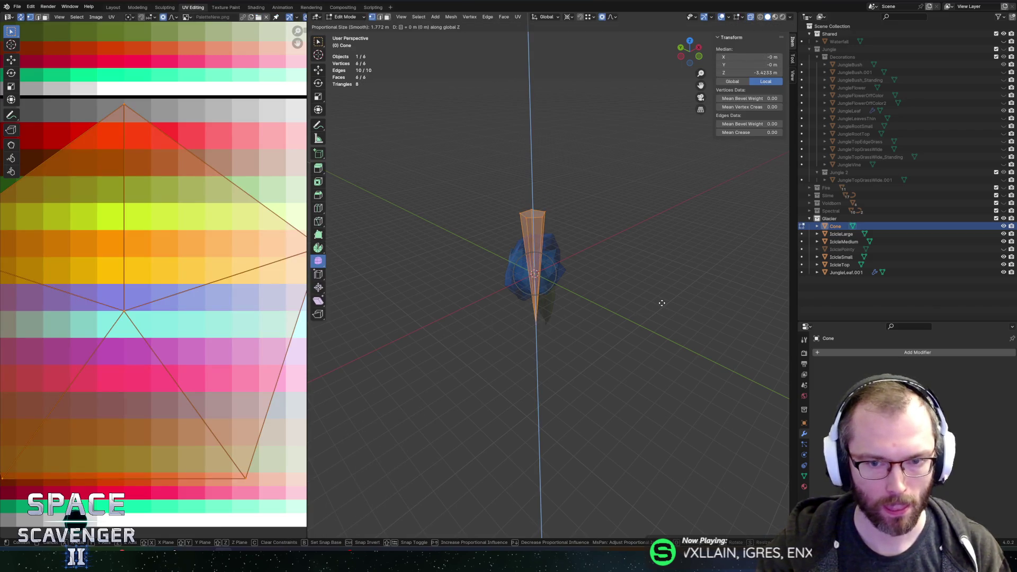
pyautogui.write('-3')
pyautogui.press('BackSpace')
pyautogui.write('4')
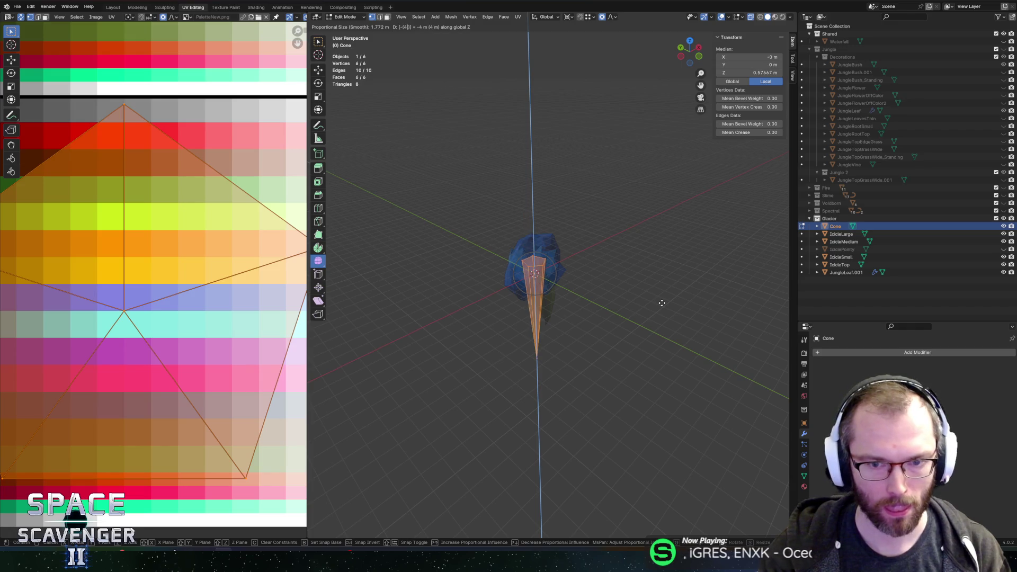
pyautogui.press('BackSpace')
pyautogui.write('5')
pyautogui.press('Return')
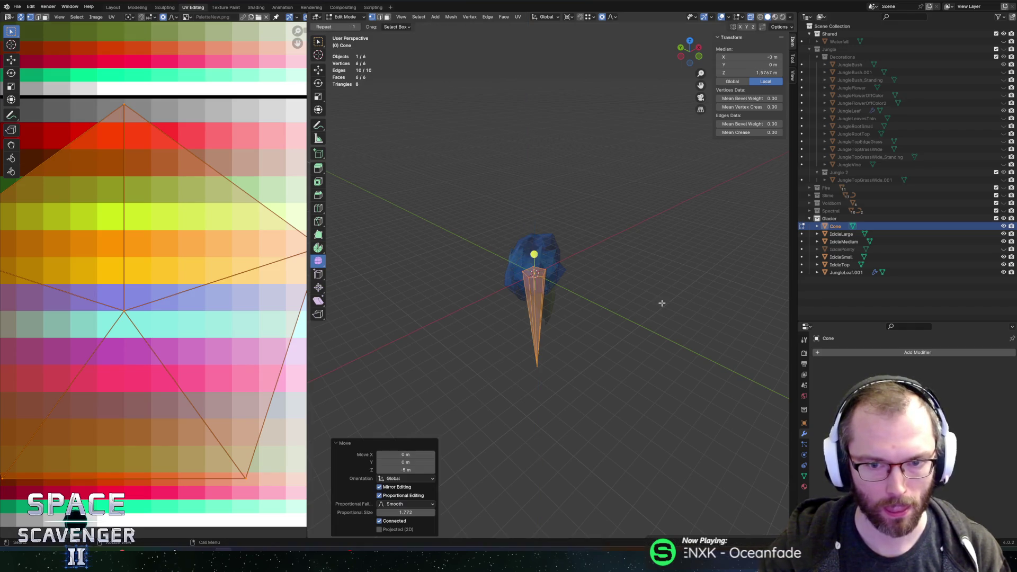
pyautogui.scroll(10, 608, 220)
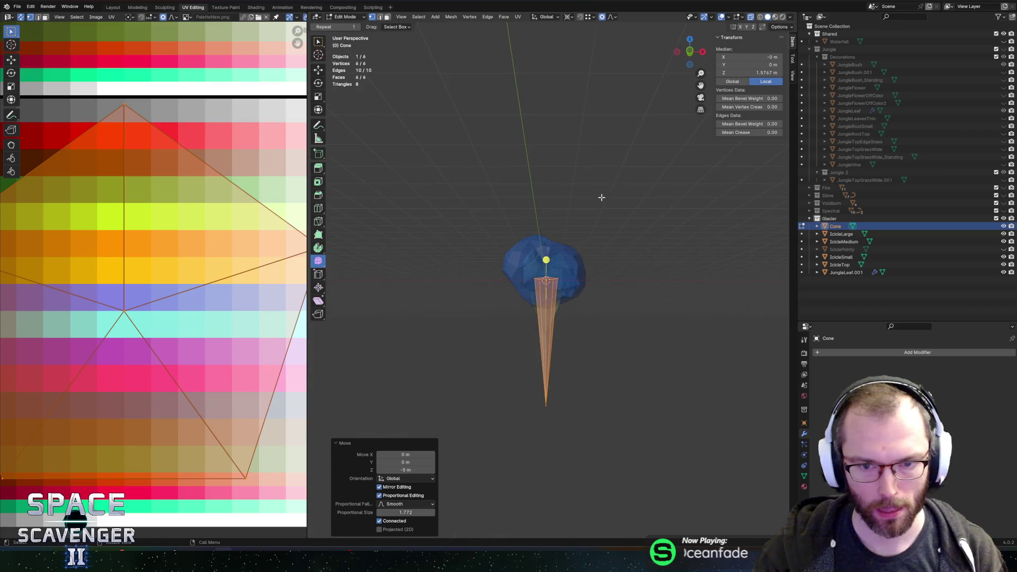
pyautogui.scroll(3, 601, 197)
pyautogui.scroll(-5, 584, 203)
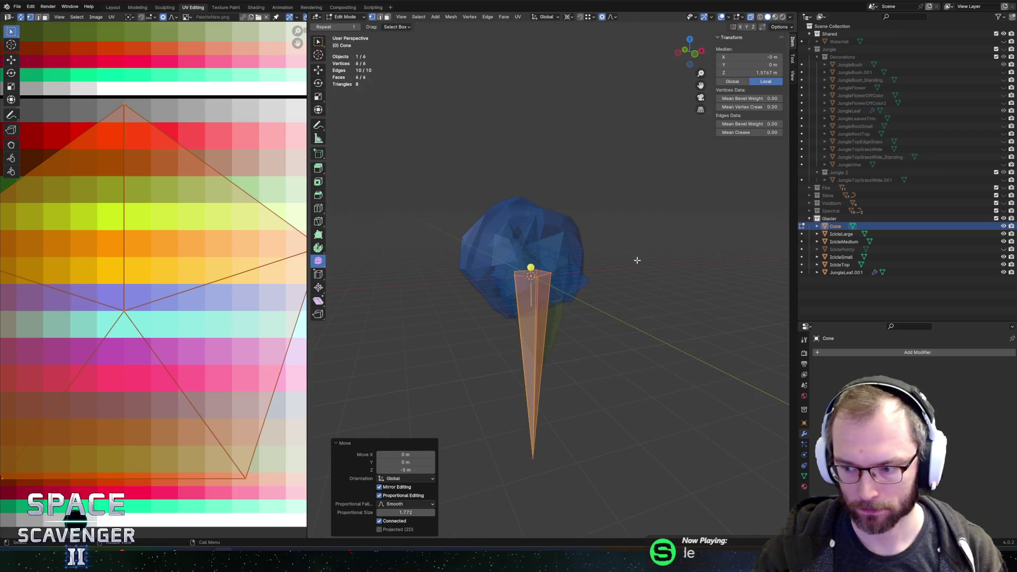
pyautogui.scroll(-2, 597, 263)
pyautogui.press('Tab')
pyautogui.press('Tab')
# - Subdivide the cone's lengthwise edges and cut two extra edge loops
pyautogui.moveTo(466, 345); pyautogui.dragTo(655, 364)
pyautogui.hotkey('ctrl', 'e')
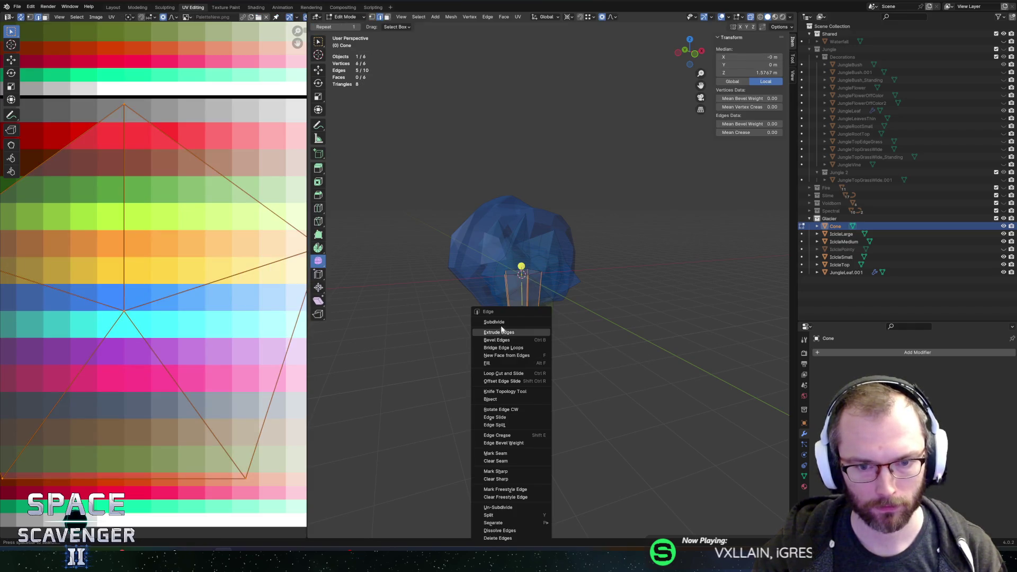
pyautogui.click(501, 322)
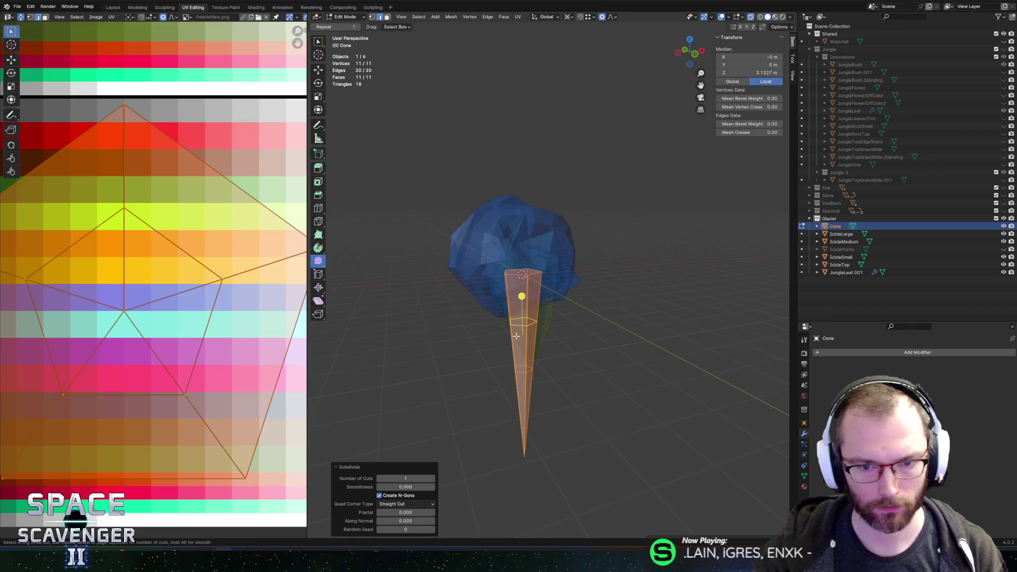
pyautogui.click(516, 336)
pyautogui.rightClick(516, 336)
pyautogui.hotkey('ctrl', 'r')
pyautogui.click(521, 374)
pyautogui.click(523, 371)
# - Try shifting the new edge loop along X, undo it, and return to Object Mode
pyautogui.press('g')
pyautogui.press('g')
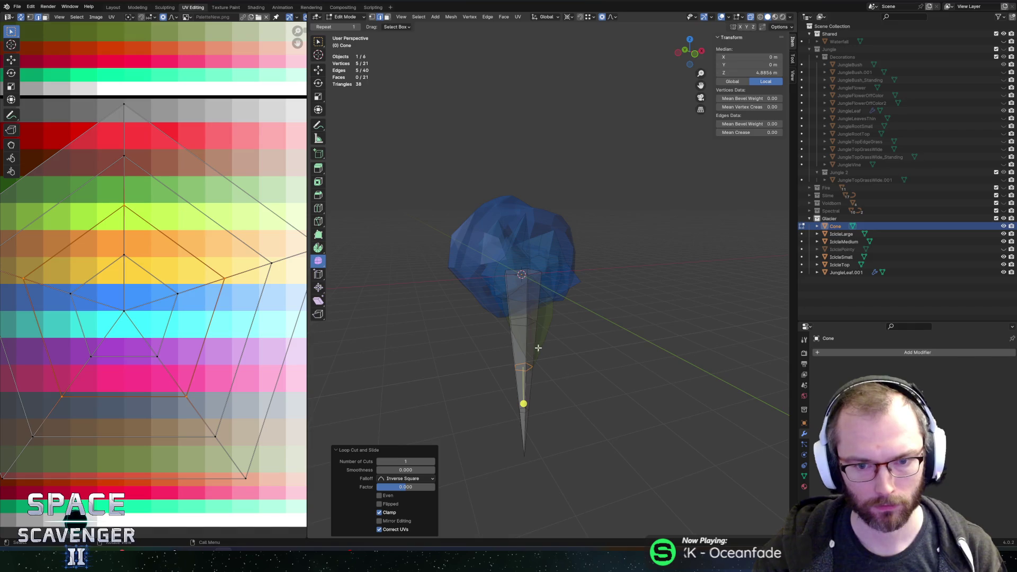
pyautogui.press('g')
pyautogui.press('x')
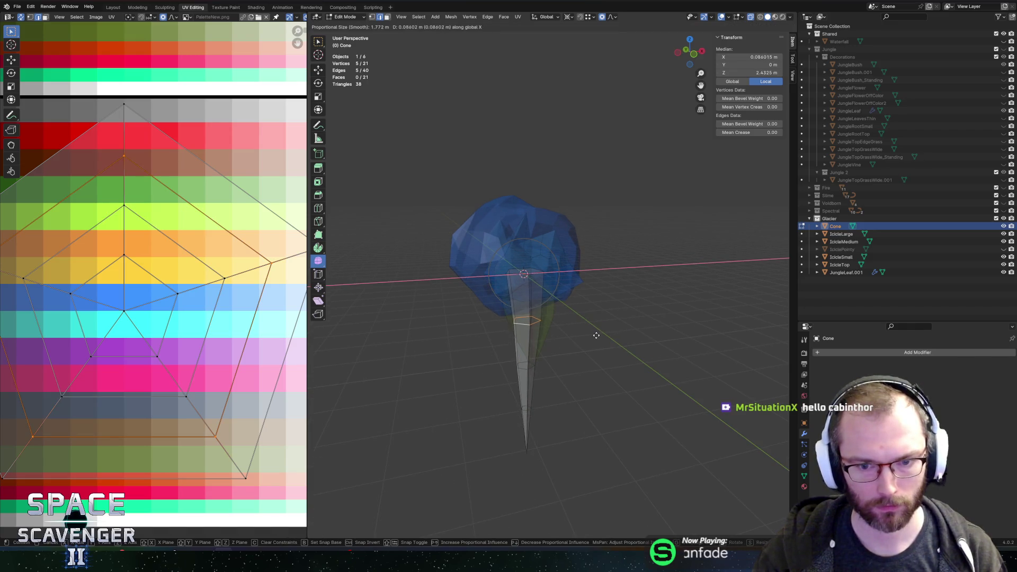
pyautogui.click(597, 336)
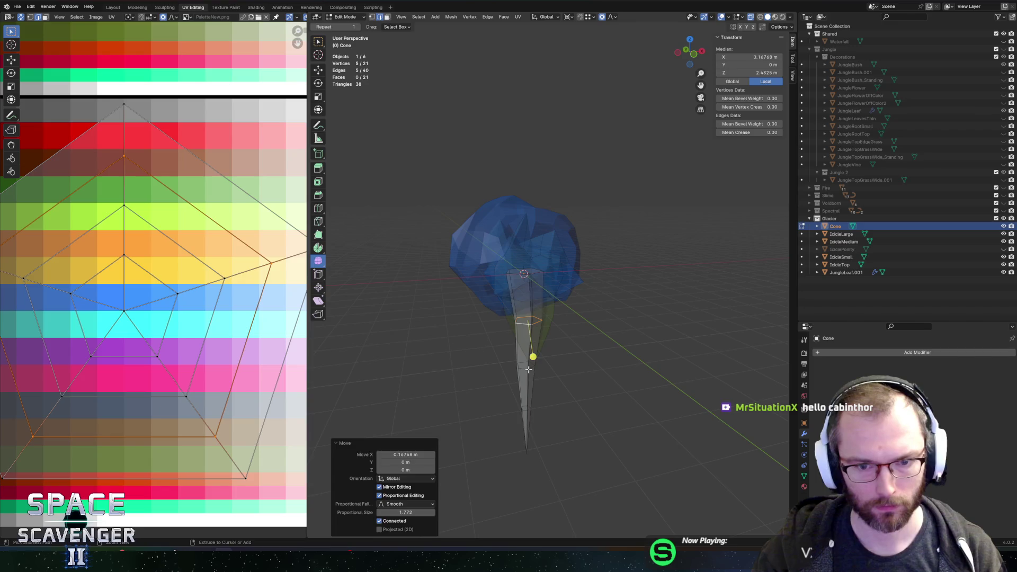
pyautogui.hotkey('ctrl', 'z')
pyautogui.hscroll(-5, 562, 357)
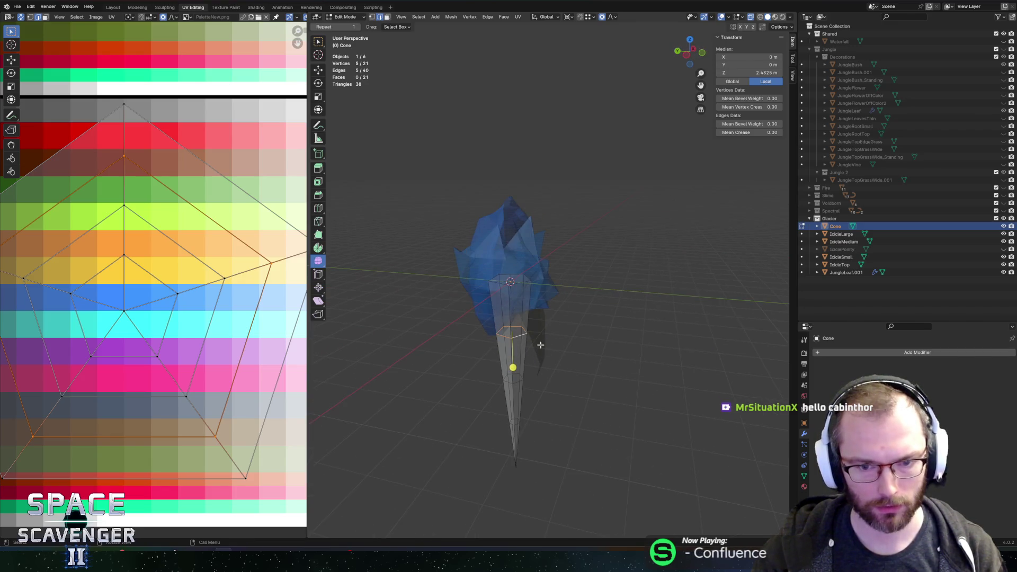
pyautogui.press('Tab')
pyautogui.hscroll(-3, 631, 350)
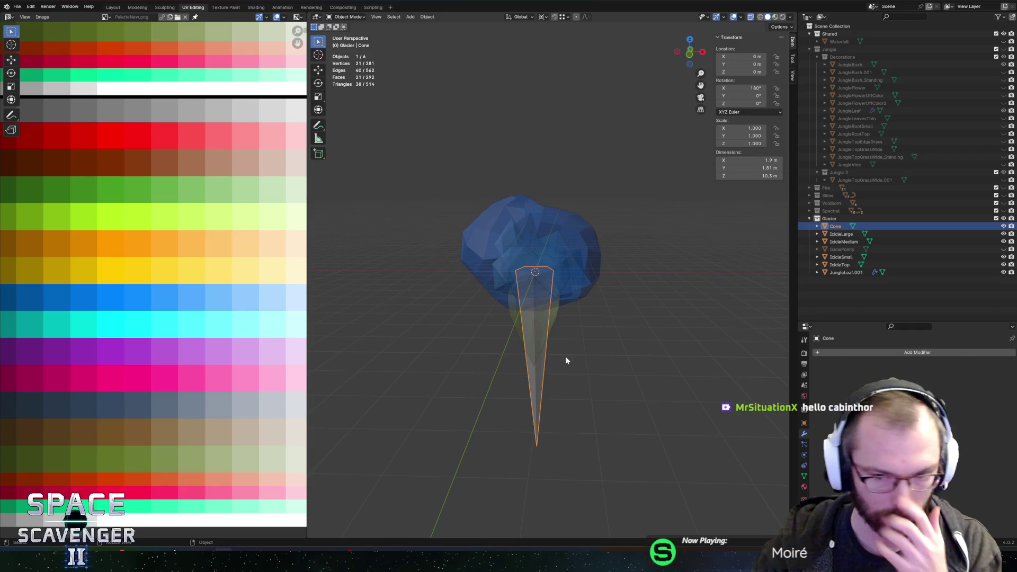
# - Shade the cone smooth and bend a vertex ring sideways along X
pyautogui.rightClick(541, 380)
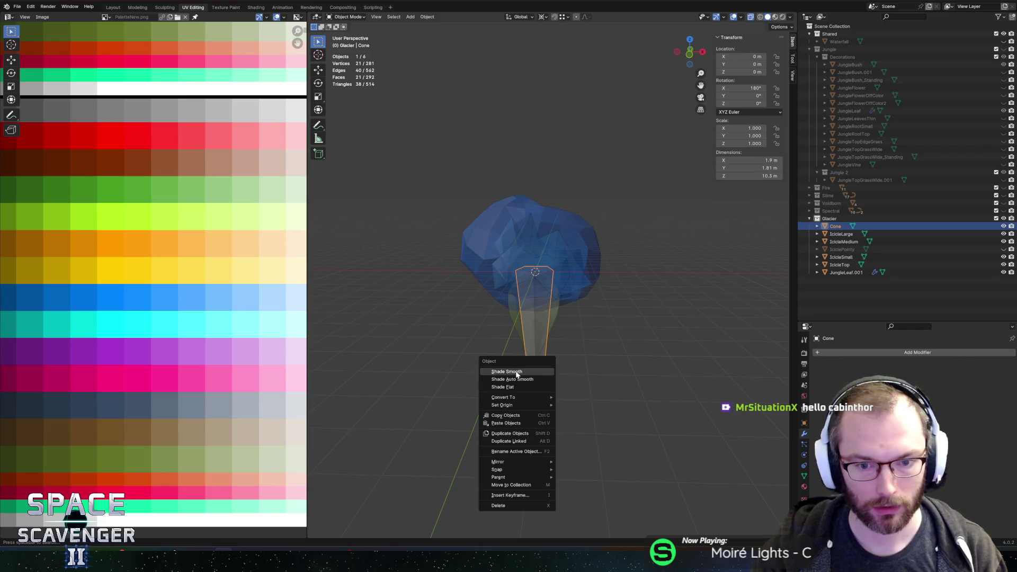
pyautogui.click(516, 373)
pyautogui.press('Tab')
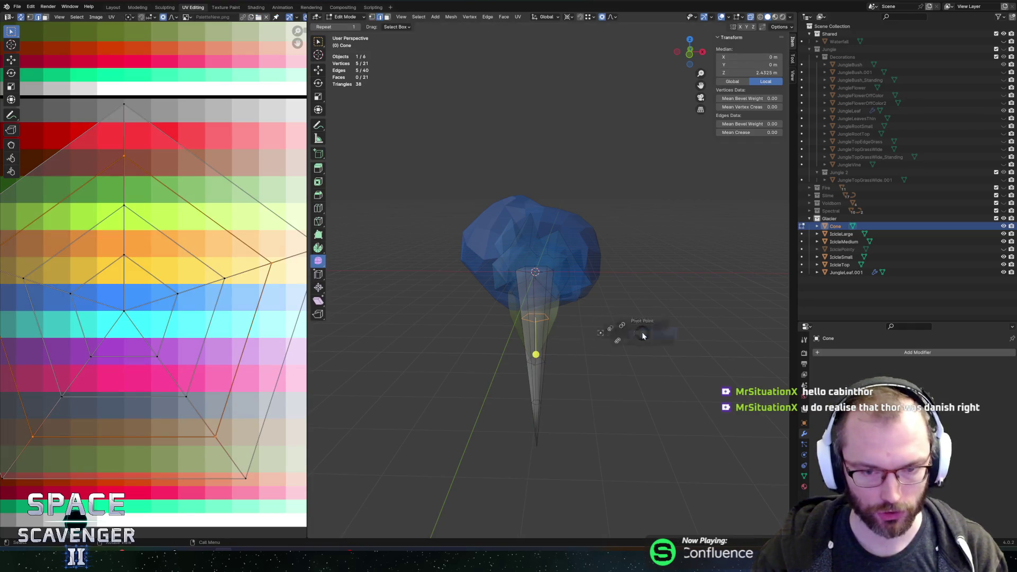
pyautogui.press('s')
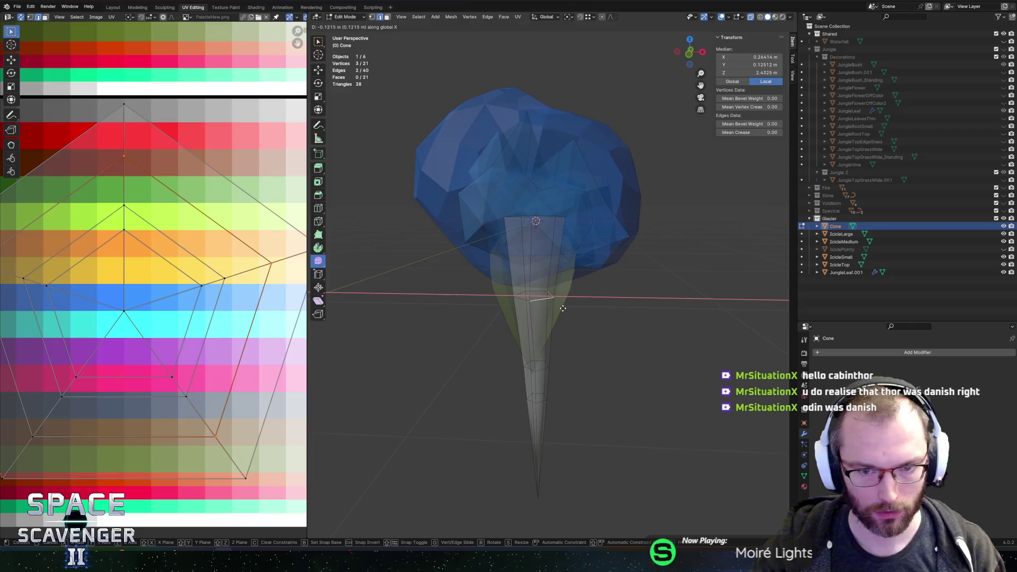
pyautogui.press('Escape')
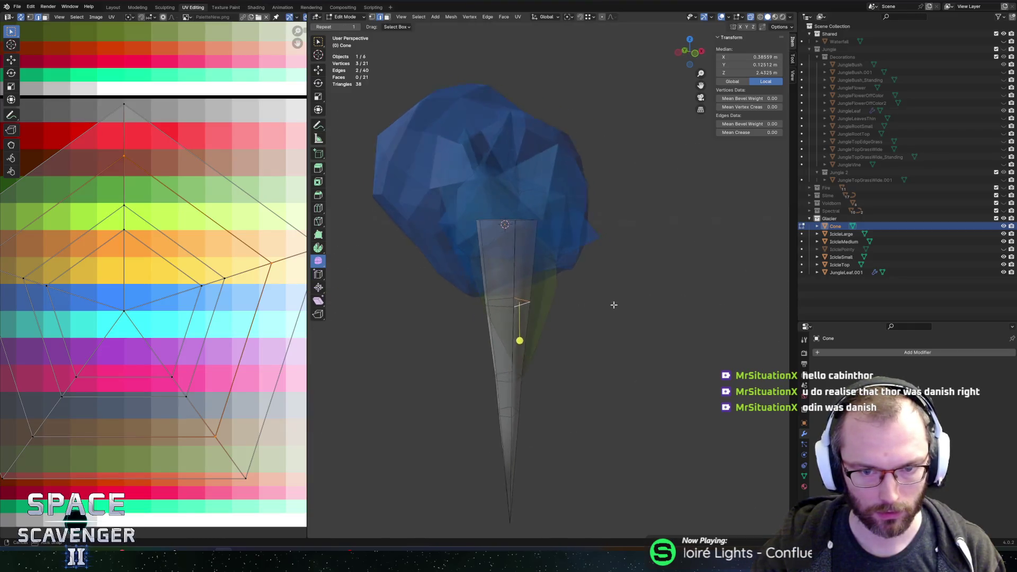
pyautogui.scroll(5, 568, 323)
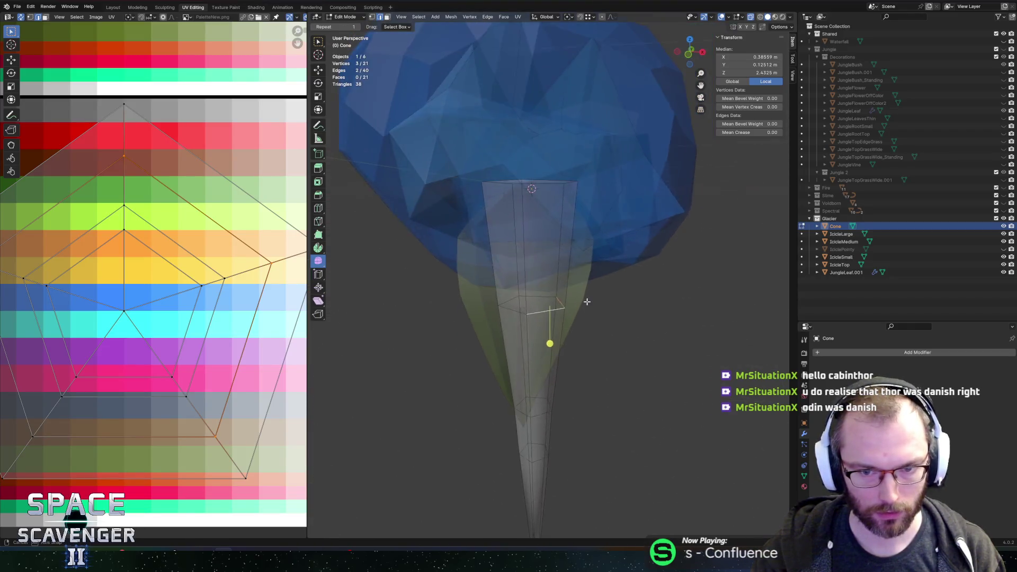
pyautogui.press('g')
pyautogui.press('x')
pyautogui.scroll(-5, 574, 318)
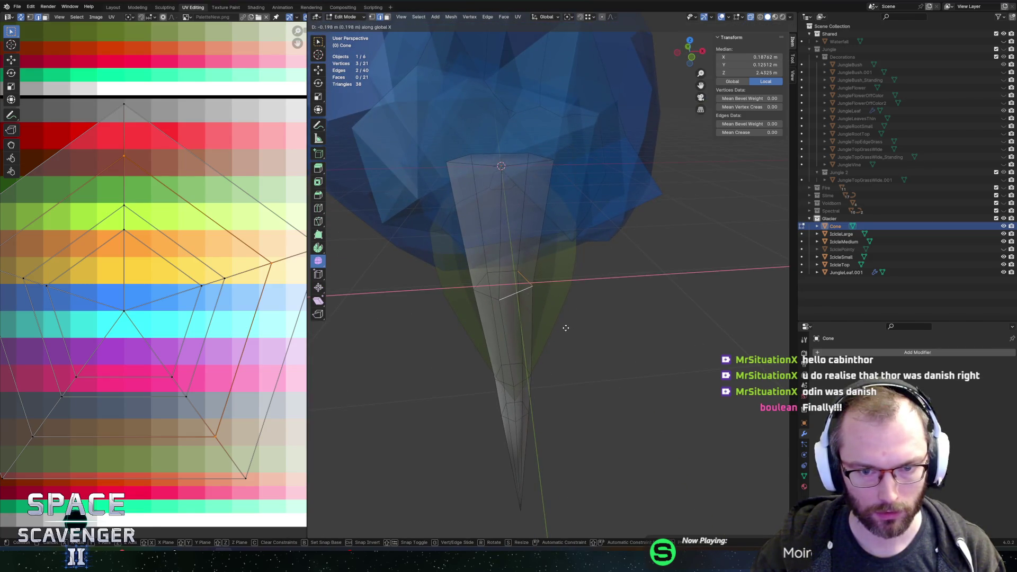
pyautogui.click(567, 328)
# - Nudge a single cone edge along X and inspect the reshaped icicle
pyautogui.click(500, 377)
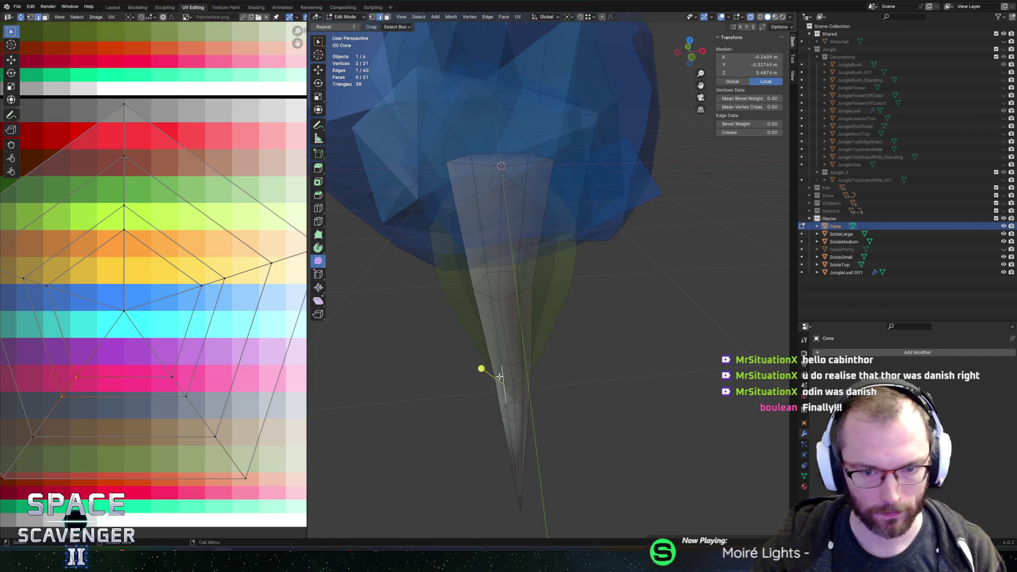
pyautogui.press('g')
pyautogui.press('x')
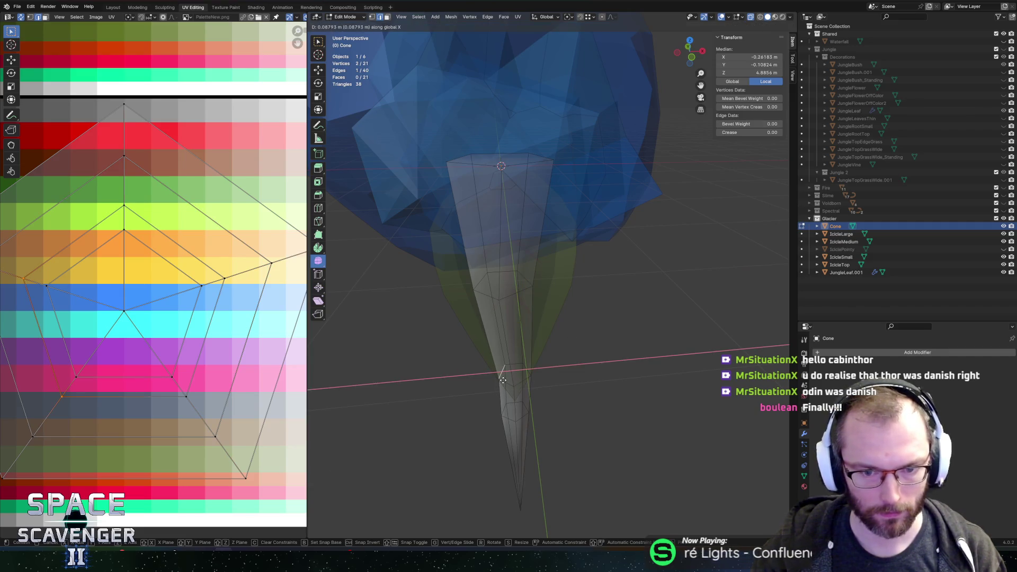
pyautogui.click(503, 380)
pyautogui.press('Tab')
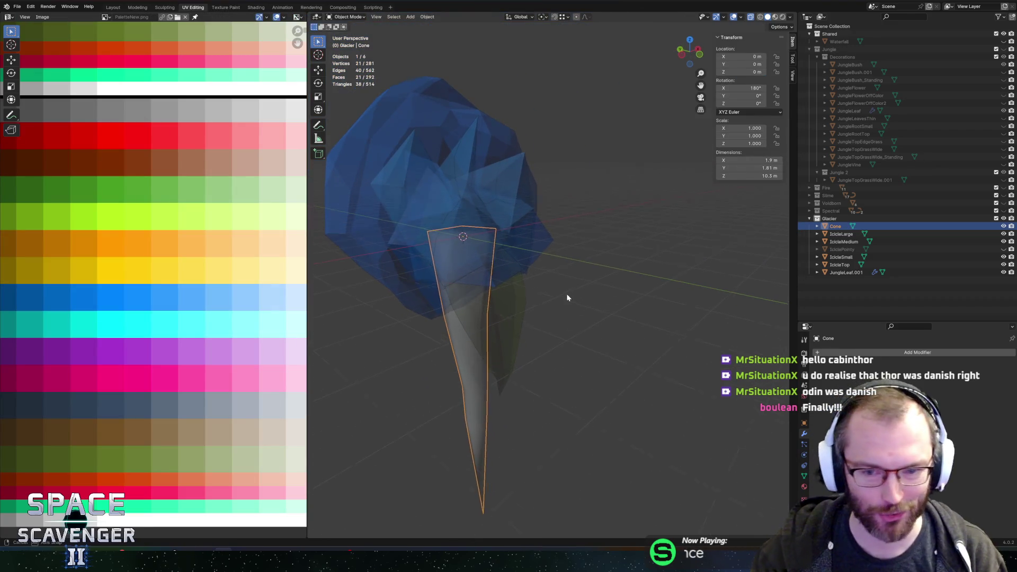
pyautogui.scroll(-5, 568, 296)
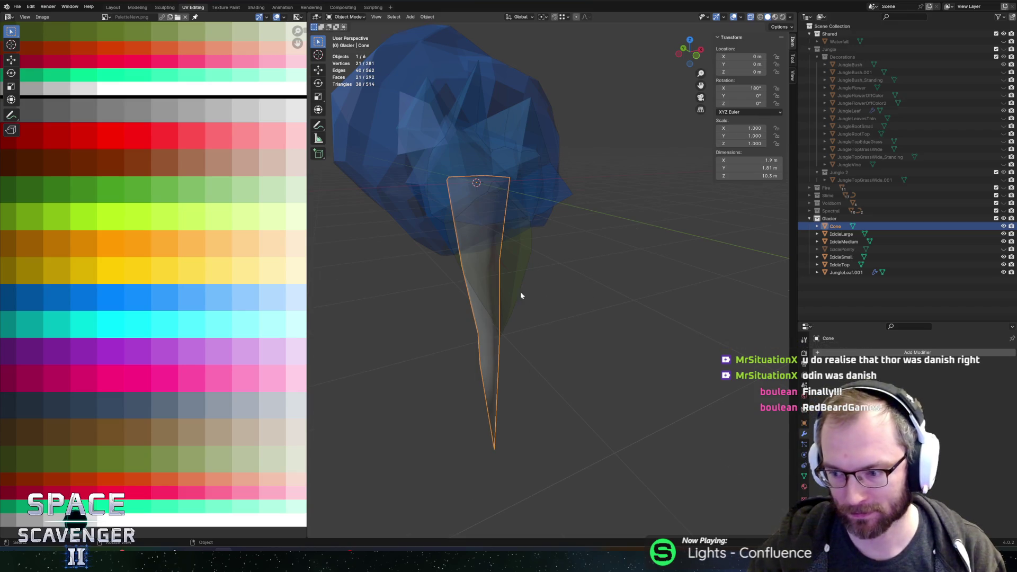
pyautogui.scroll(-3, 545, 301)
pyautogui.moveTo(554, 342); pyautogui.dragTo(542, 345)
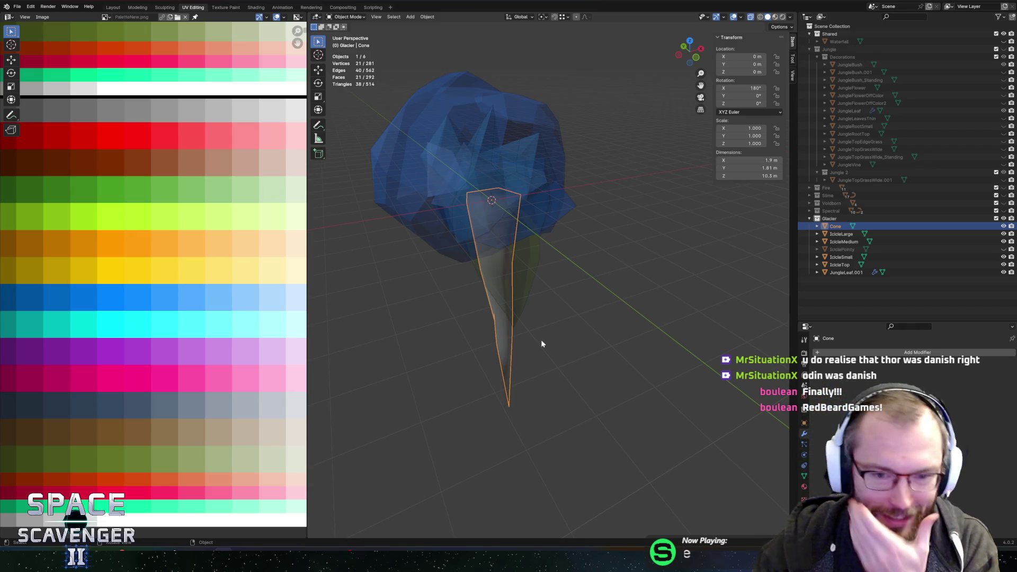
pyautogui.press('Tab')
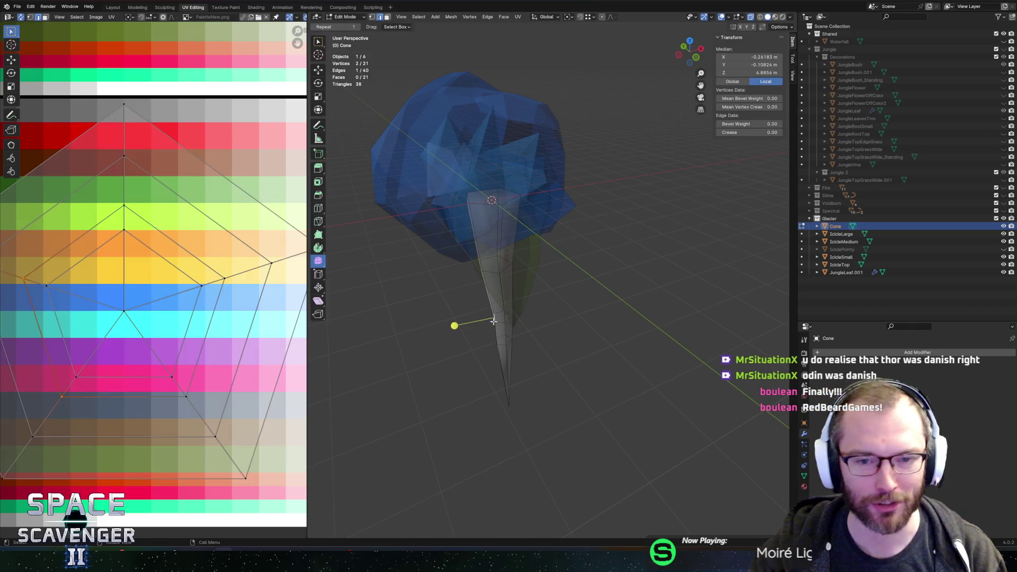
pyautogui.press('Tab')
pyautogui.moveTo(508, 300); pyautogui.dragTo(578, 319)
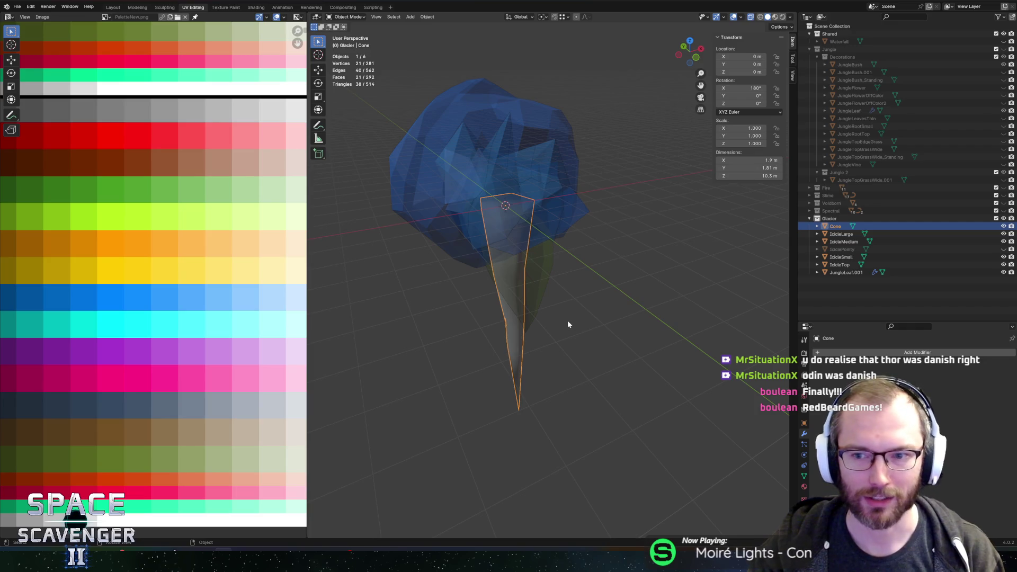
# - Rename the Cone object to IcicleHanging and open its mesh for UV editing
pyautogui.doubleClick(835, 226)
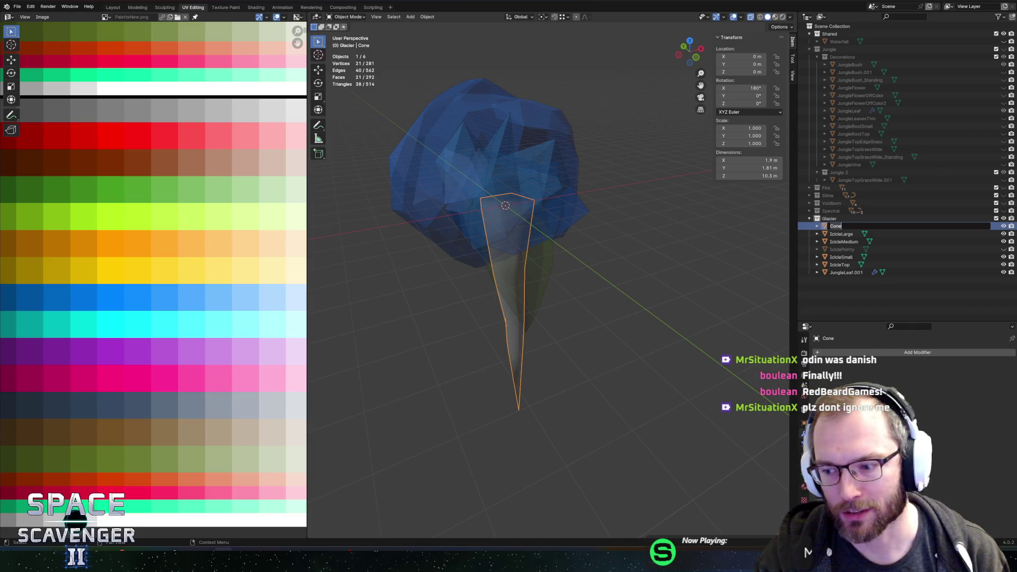
pyautogui.write('Ic')
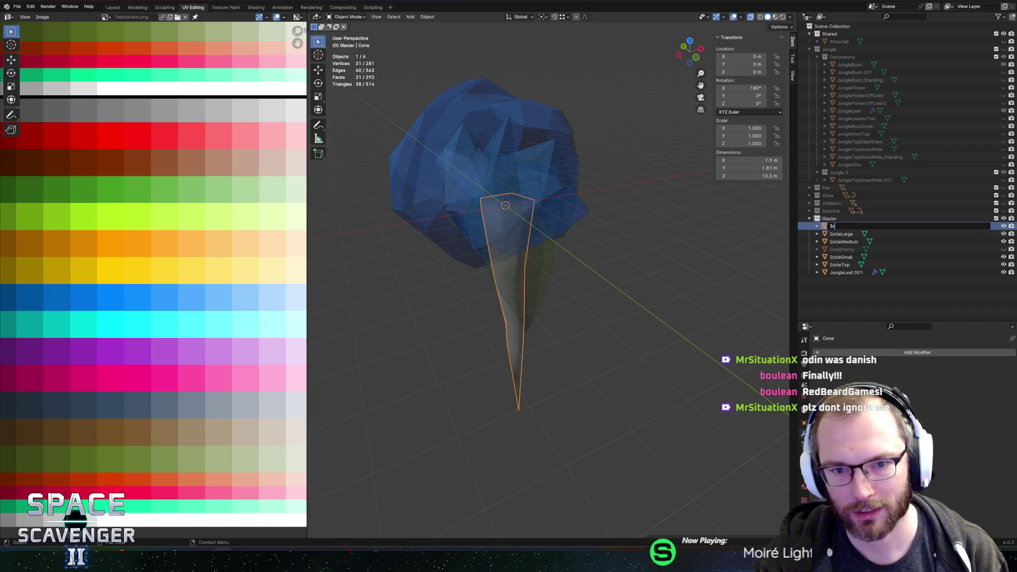
pyautogui.write('icleHanging')
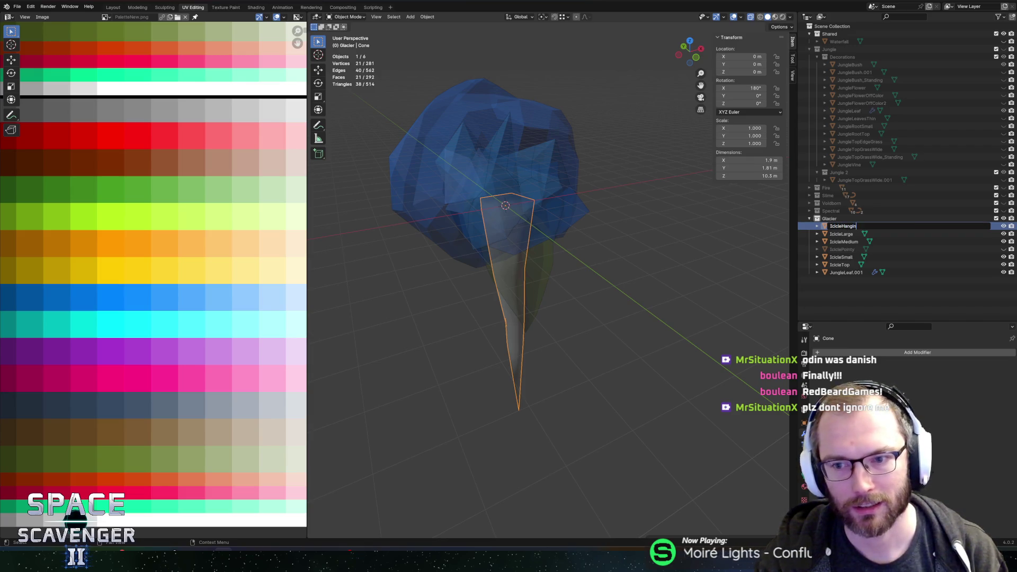
pyautogui.press('Return')
pyautogui.press('Tab')
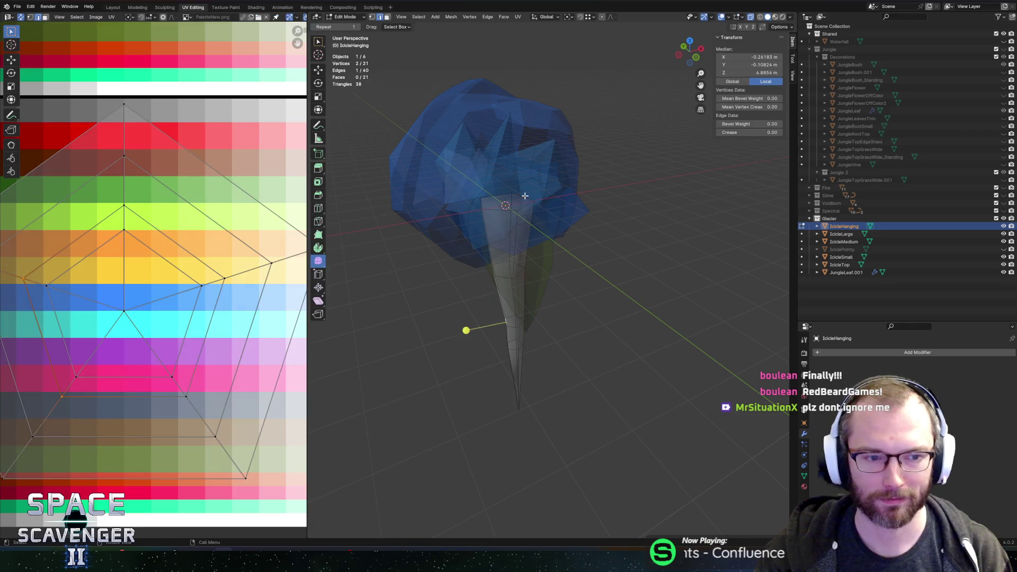
pyautogui.scroll(-5, 245, 233)
# - Stack the icicle's right pentagon UV island onto the left island
pyautogui.scroll(1, 196, 251)
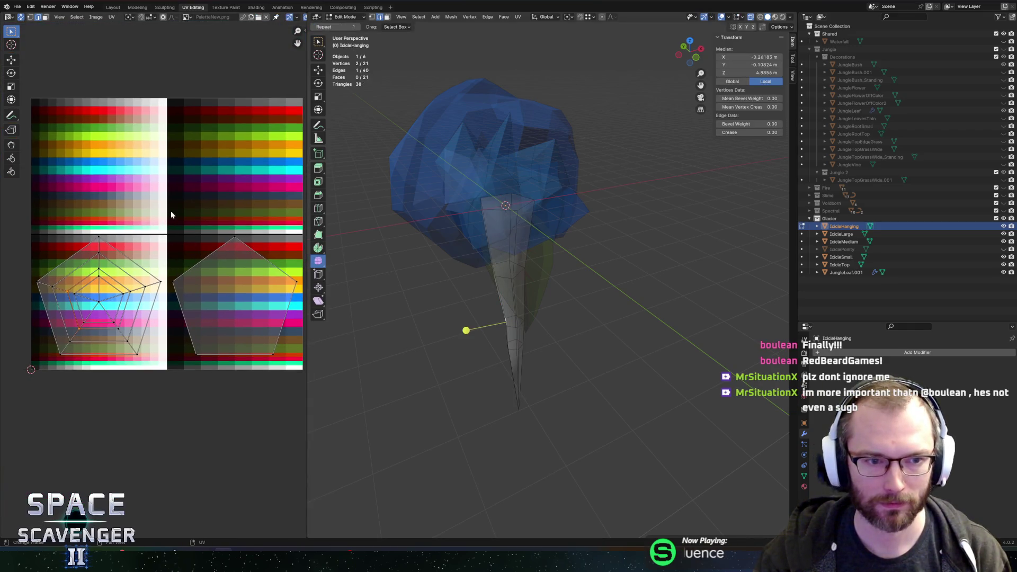
pyautogui.moveTo(172, 214); pyautogui.dragTo(307, 385)
pyautogui.press('g')
pyautogui.press('Escape')
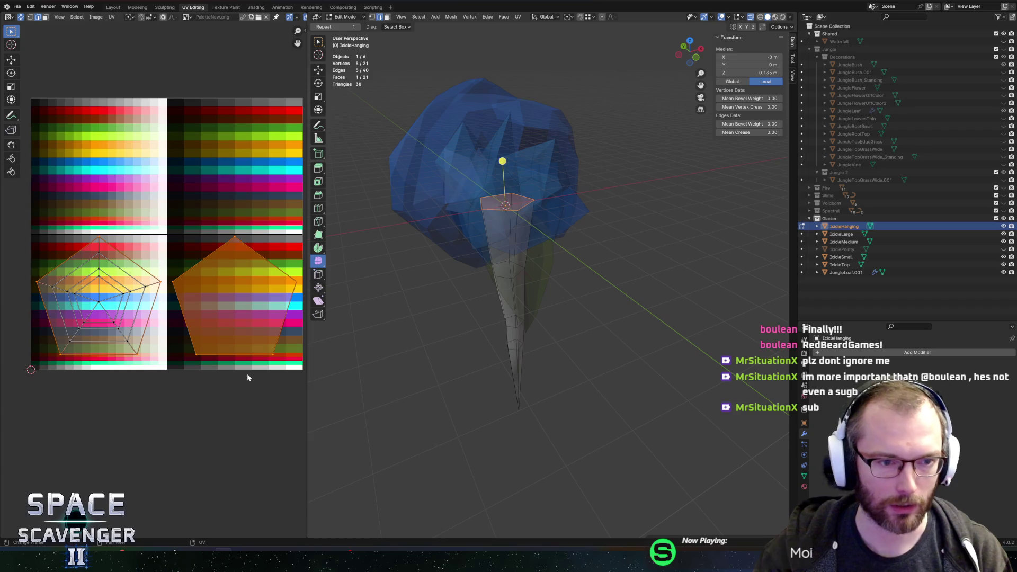
pyautogui.click(21, 16)
pyautogui.moveTo(174, 200); pyautogui.dragTo(301, 389)
pyautogui.press('a')
pyautogui.click(174, 215)
pyautogui.moveTo(172, 205)
pyautogui.mouseDown()
pyautogui.moveTo(305, 433)
pyautogui.moveTo(303, 391)
pyautogui.mouseUp()
pyautogui.press('g')
pyautogui.press('x')
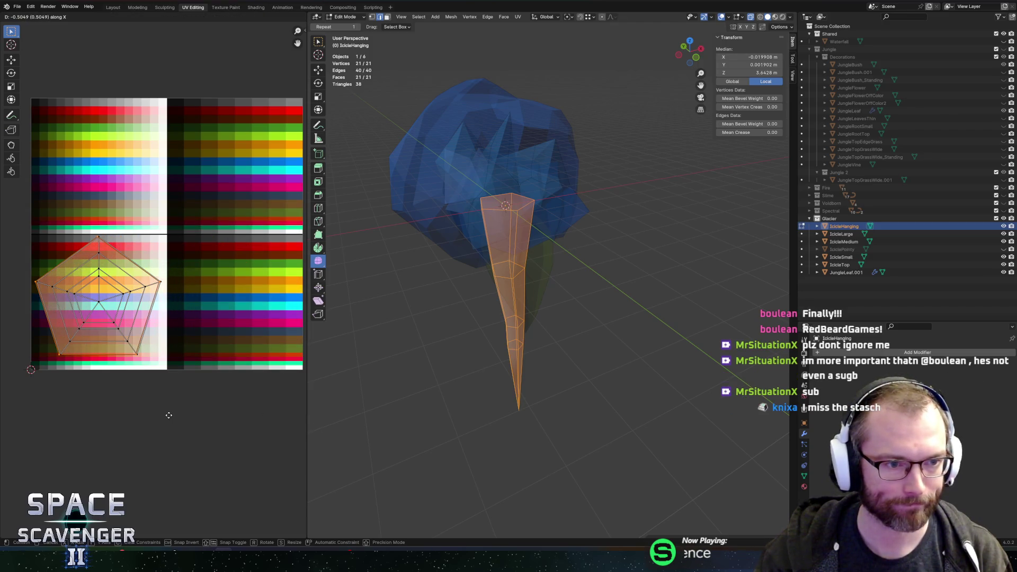
pyautogui.click(169, 415)
# - Shrink all of IcicleHanging's UVs into a tiny cluster on a palette swatch
pyautogui.moveTo(200, 190)
pyautogui.mouseDown()
pyautogui.moveTo(15, 275)
pyautogui.moveTo(47, 239)
pyautogui.moveTo(58, 420)
pyautogui.moveTo(14, 431)
pyautogui.mouseUp()
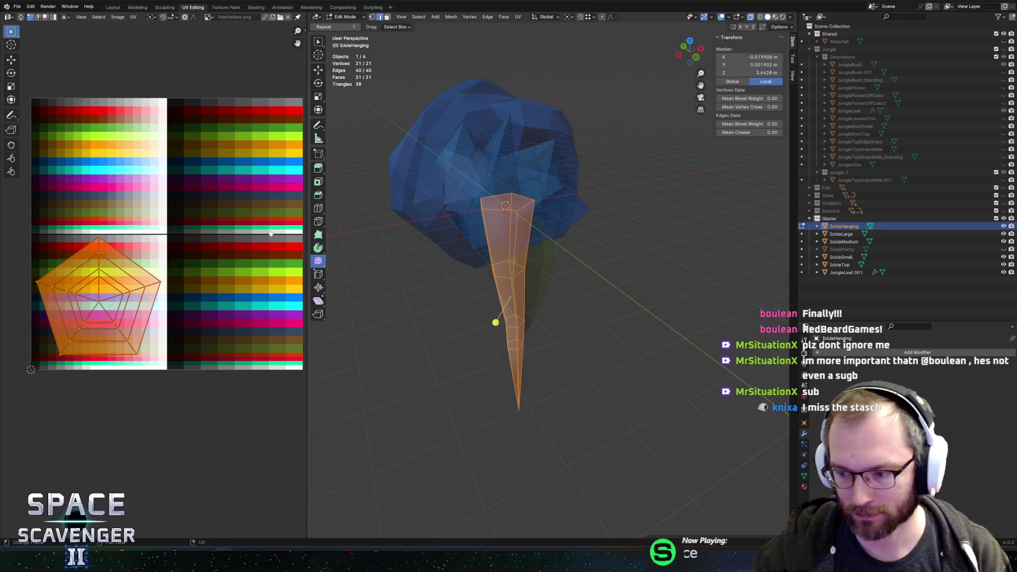
pyautogui.scroll(2, 269, 233)
pyautogui.hscroll(-2, 269, 233)
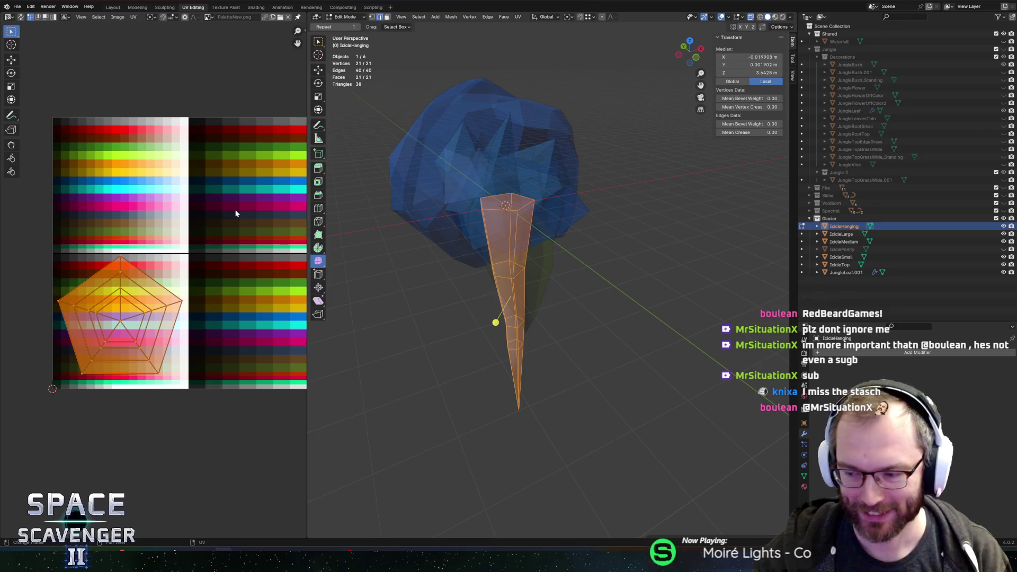
pyautogui.press('s')
pyautogui.click(155, 294)
pyautogui.press('s')
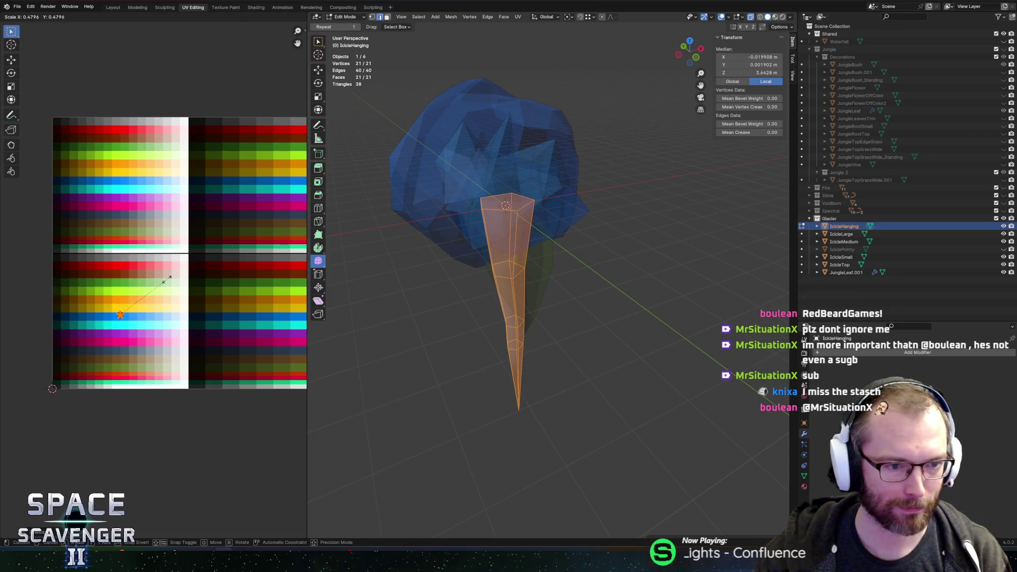
pyautogui.click(149, 289)
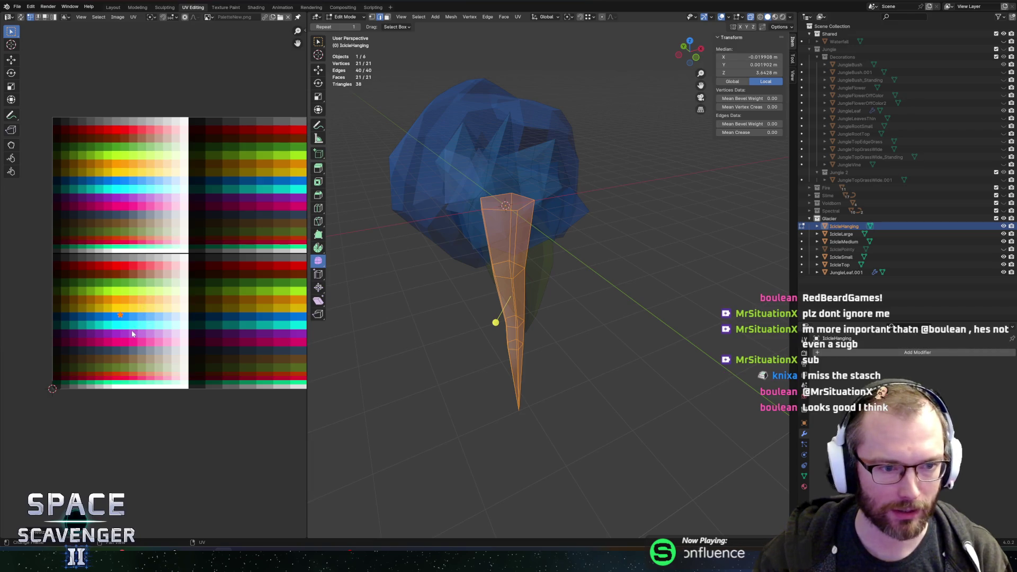
# - Edit IcicleHanging alongside IcicleLarge and move the icicle's UVs onto the blue swatch
pyautogui.click(839, 234)
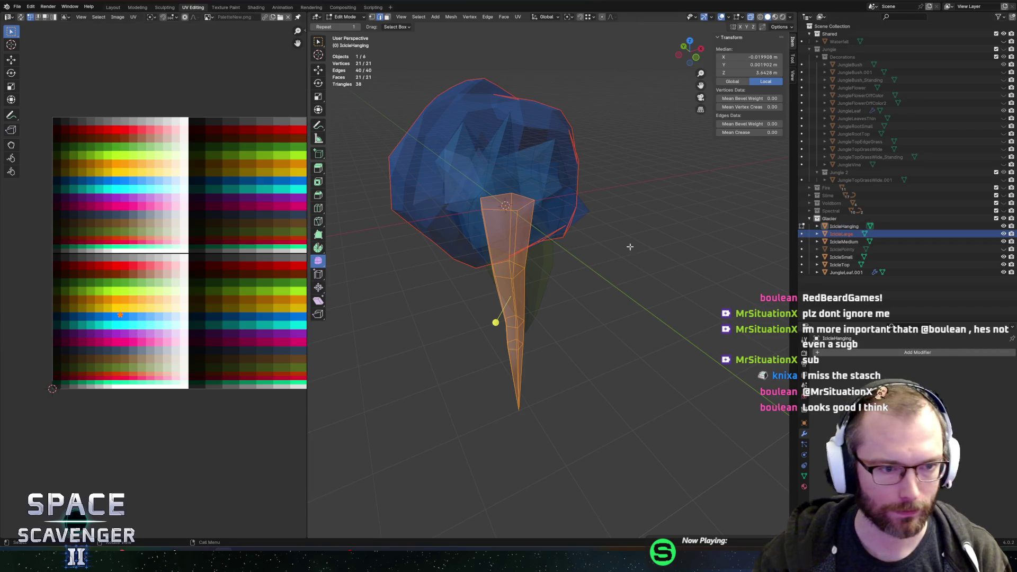
pyautogui.press('Tab')
pyautogui.keyDown('shift'); pyautogui.click(475, 177); pyautogui.keyUp('shift')
pyautogui.press('Tab')
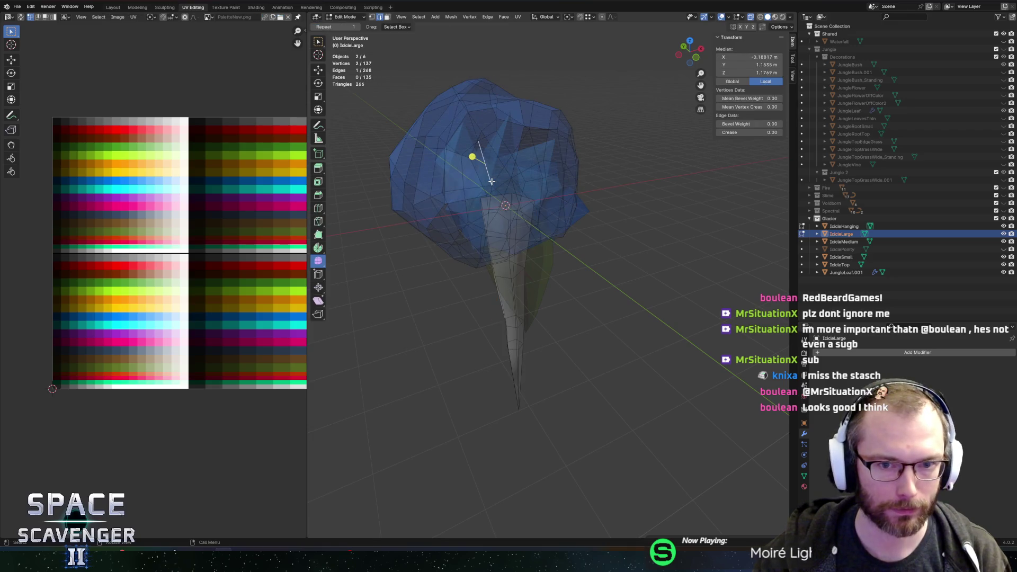
pyautogui.click(484, 170)
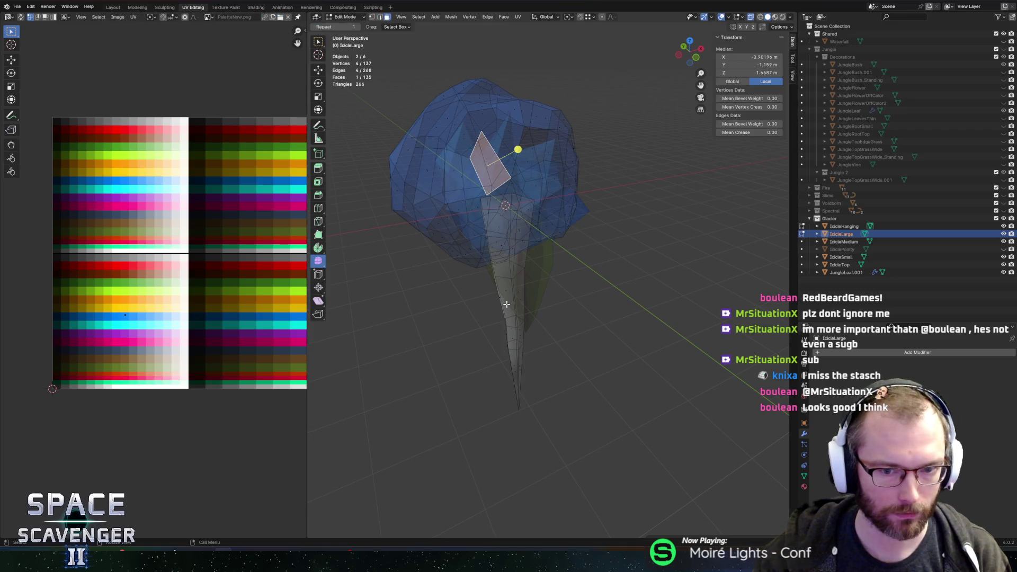
pyautogui.click(506, 304)
pyautogui.hotkey('ctrl', 'l')
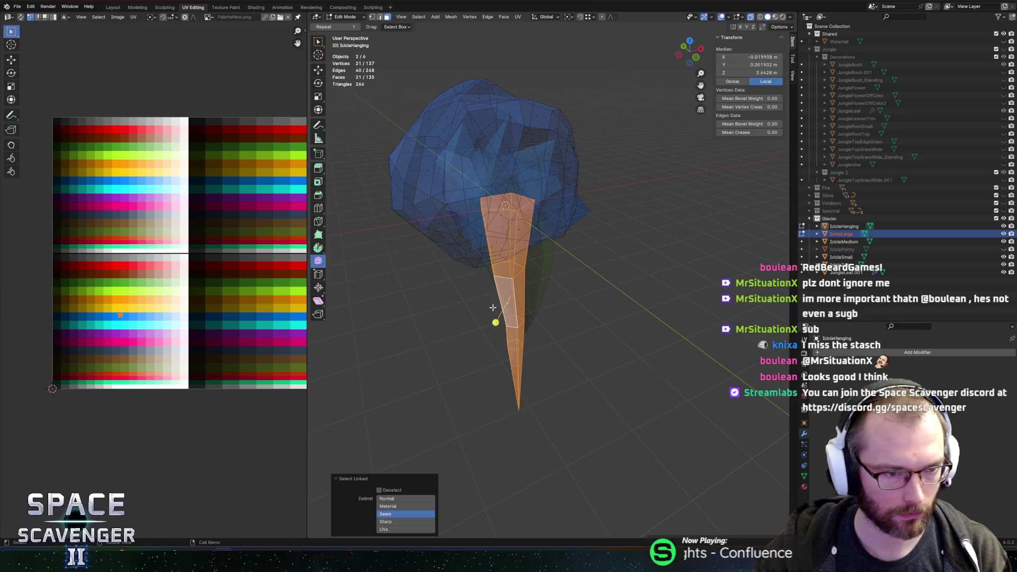
pyautogui.scroll(3, 124, 320)
pyautogui.press('g')
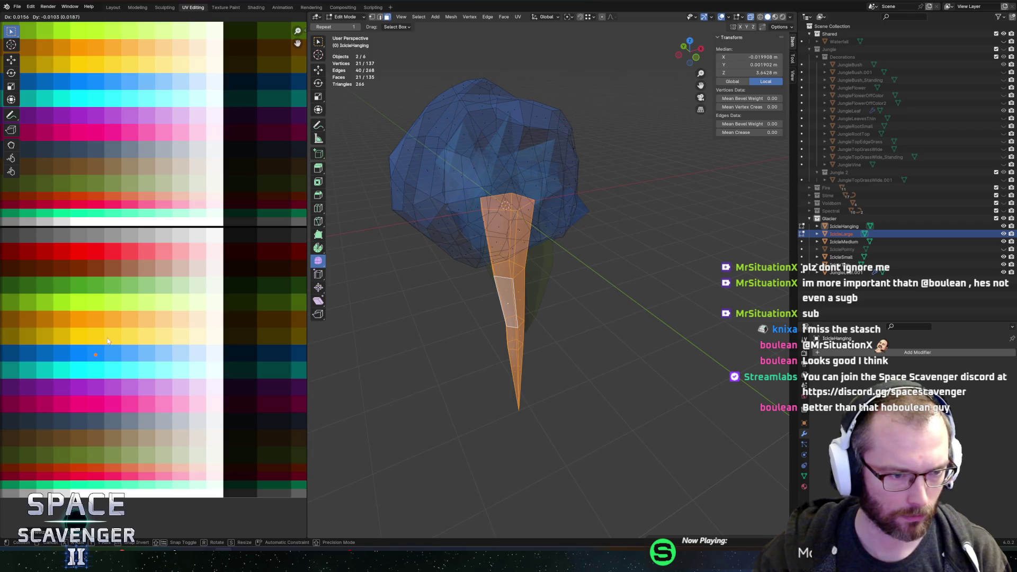
pyautogui.click(109, 339)
pyautogui.press('Tab')
# - Assign the PaletteNew material to IcicleHanging and check the coloured icicle
pyautogui.click(488, 324)
pyautogui.click(508, 318)
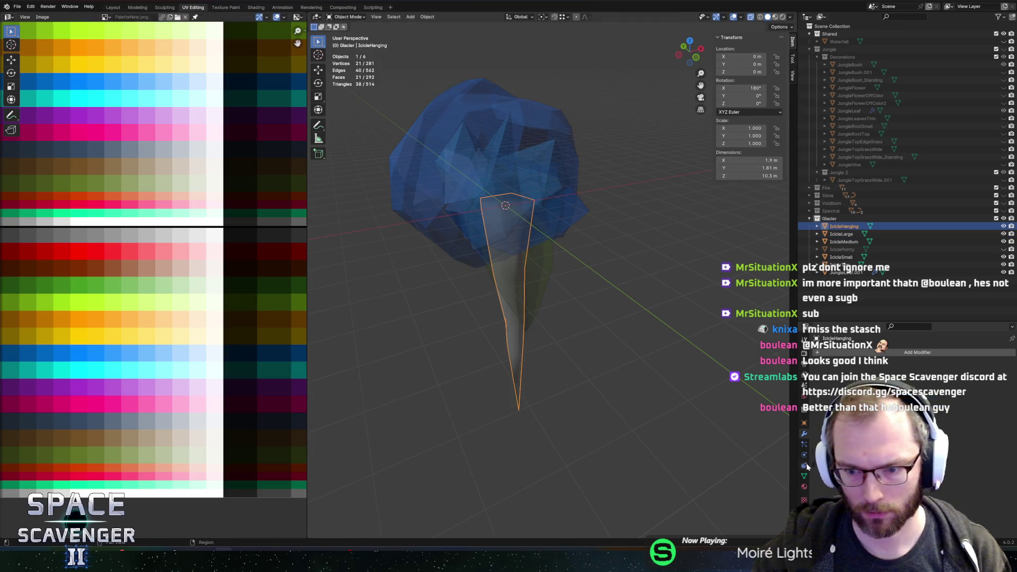
pyautogui.click(817, 385)
pyautogui.click(842, 408)
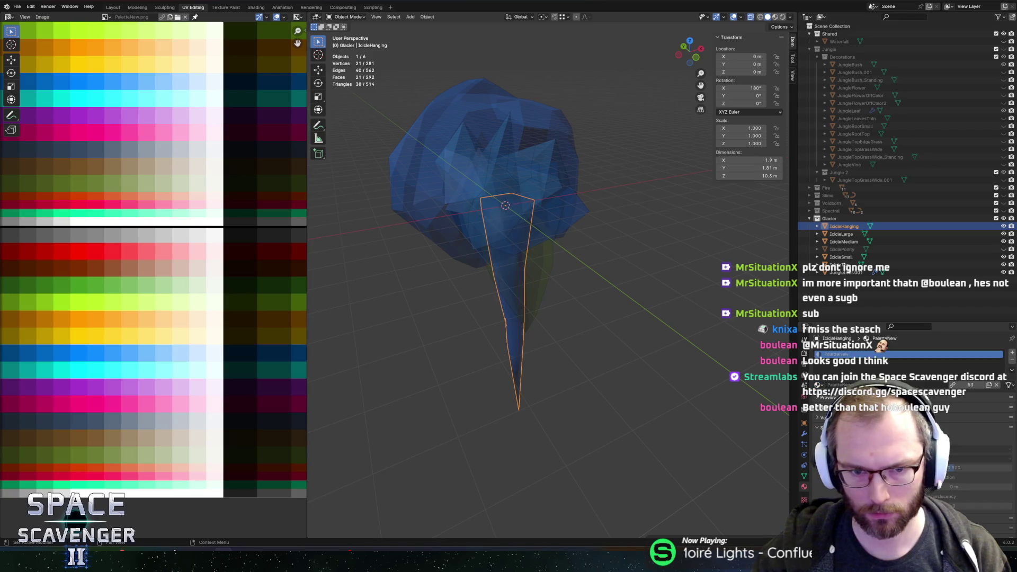
pyautogui.press('Tab')
pyautogui.press('Tab')
pyautogui.moveTo(655, 271); pyautogui.dragTo(602, 268)
pyautogui.press('Tab')
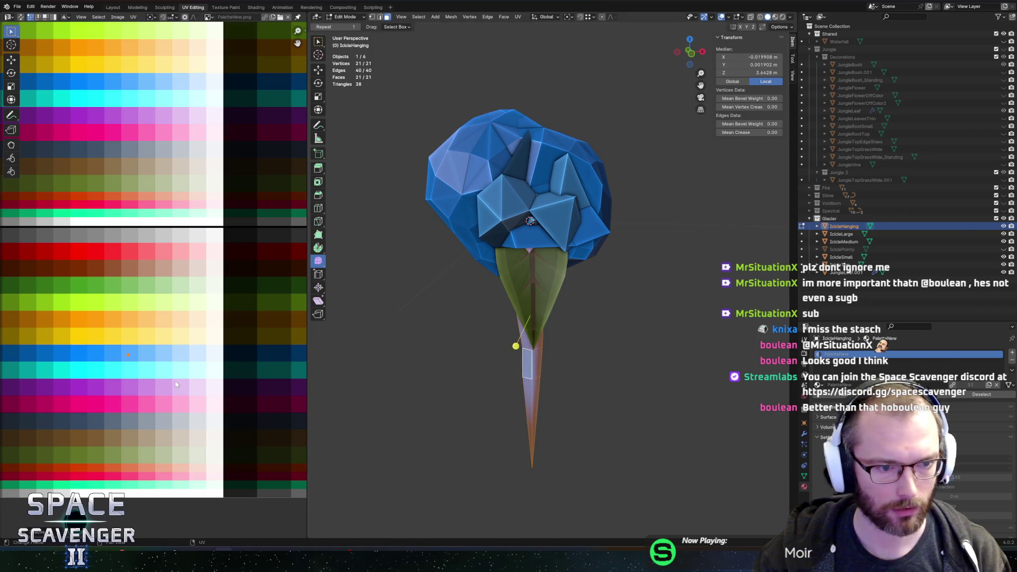
pyautogui.press('Tab')
pyautogui.moveTo(385, 347); pyautogui.dragTo(451, 347)
# - Export the meshes to SectorObjects.fbx and return to Unity
pyautogui.hotkey('ctrl', 'e')
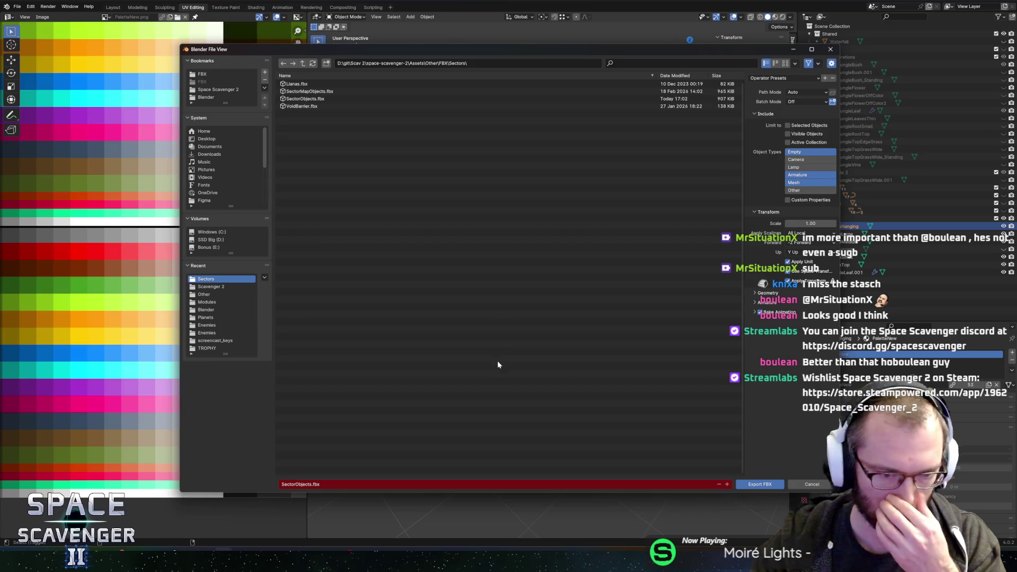
pyautogui.click(770, 481)
pyautogui.hotkey('alt', 'Tab')
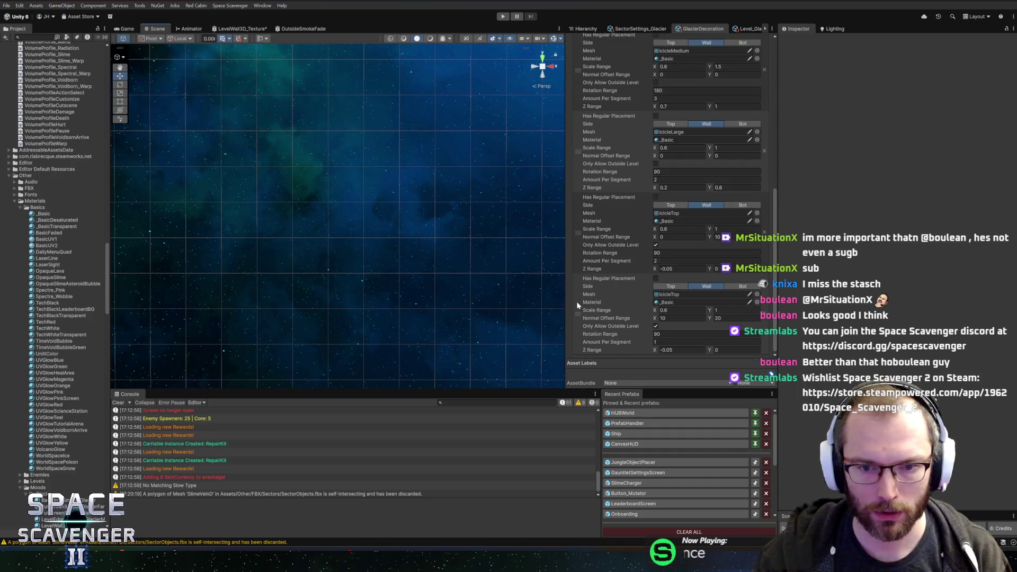
# - Duplicate the last IcicleTop layer and give the copy the IcicleHanging mesh
pyautogui.rightClick(578, 305)
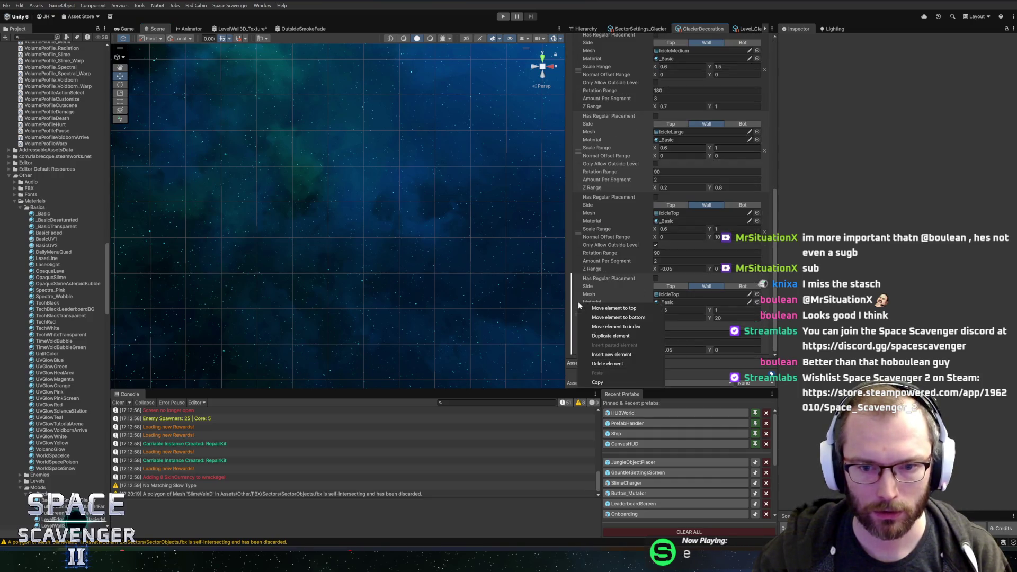
pyautogui.click(607, 337)
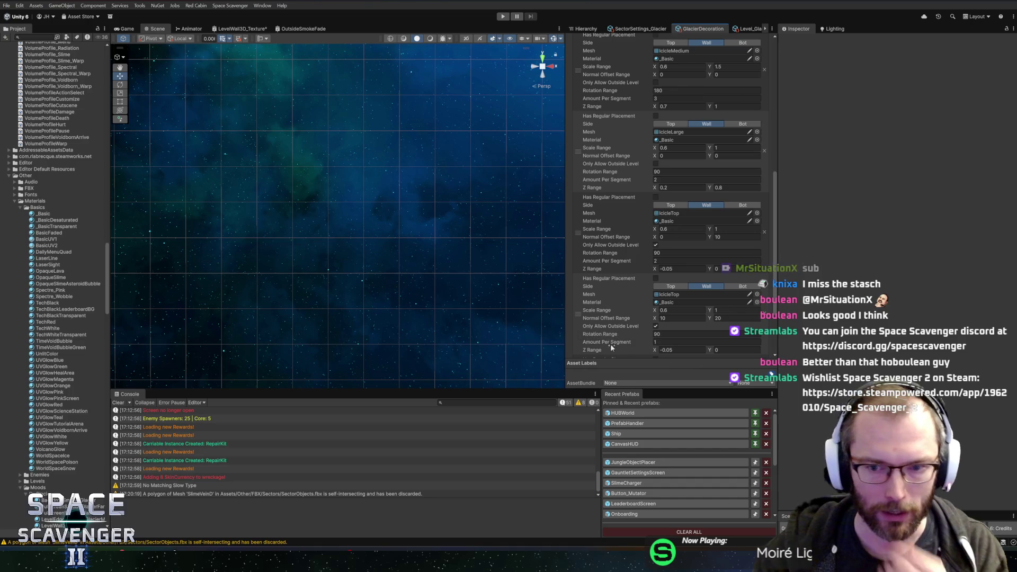
pyautogui.click(756, 295)
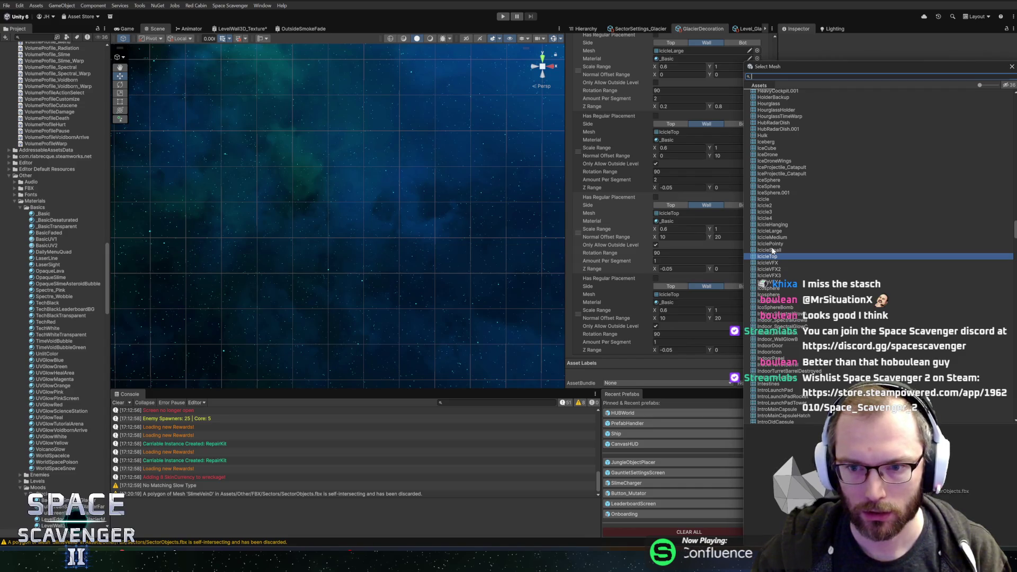
pyautogui.doubleClick(773, 225)
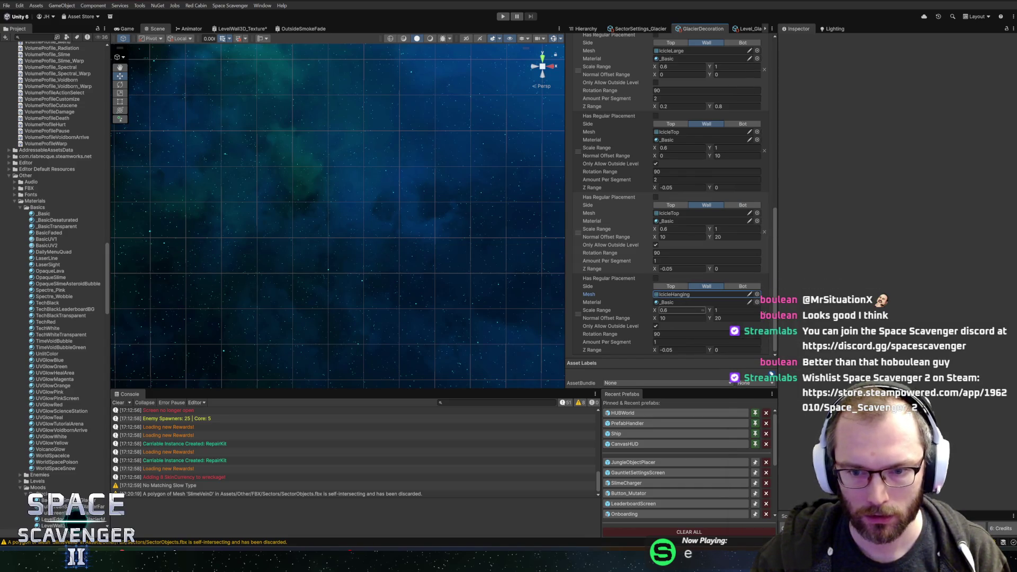
# - Set the new layer's Normal Offset Range to 0 and 0
pyautogui.click(674, 318)
pyautogui.write('0')
pyautogui.press('Tab')
pyautogui.write('0')
pyautogui.write('0')
pyautogui.click(703, 318)
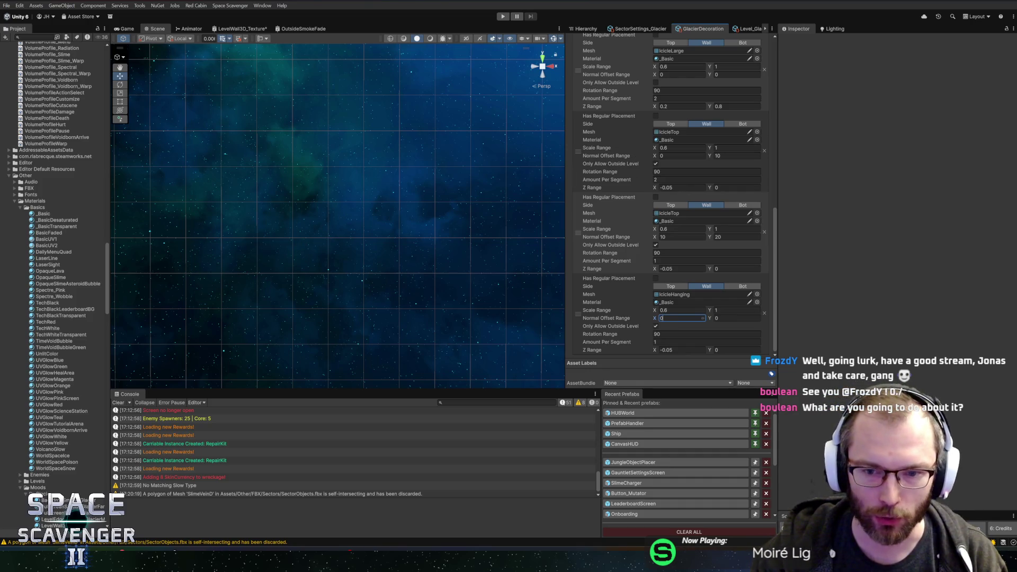
# - Allow IcicleHanging inside the level, one per segment, with Z Range 0.9–1, then play
pyautogui.click(656, 326)
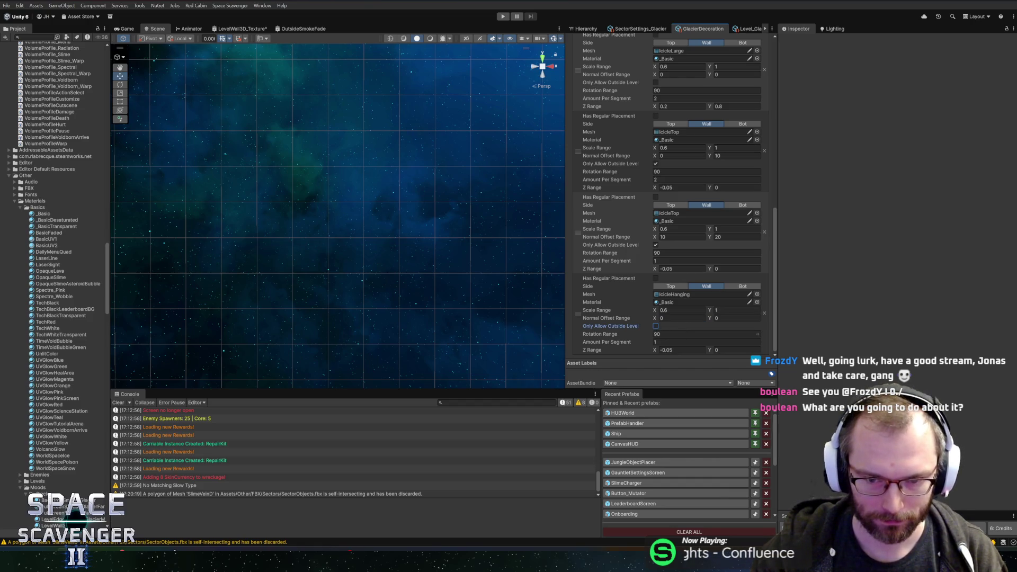
pyautogui.press('Tab')
pyautogui.press('Tab')
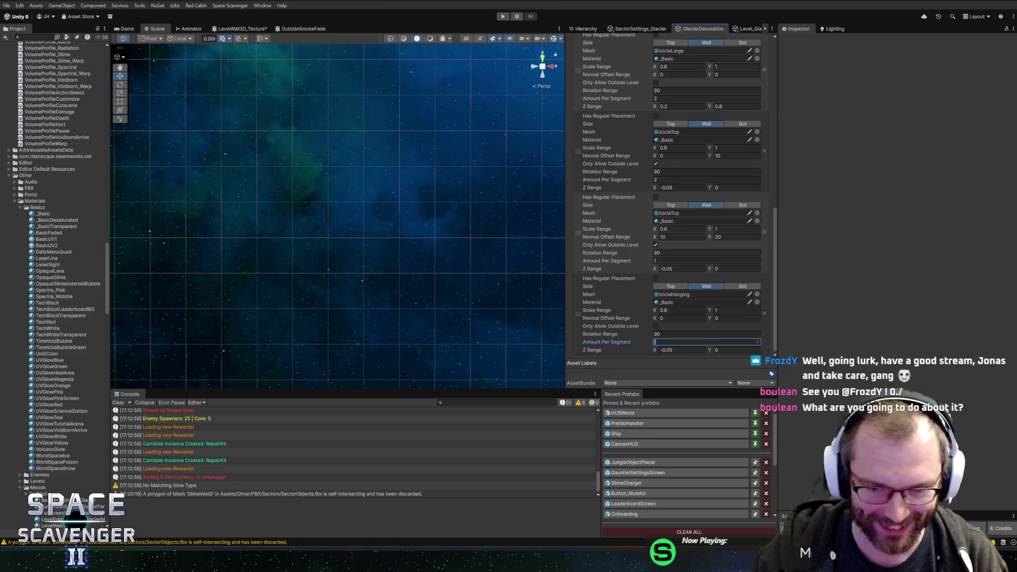
pyautogui.press('Tab')
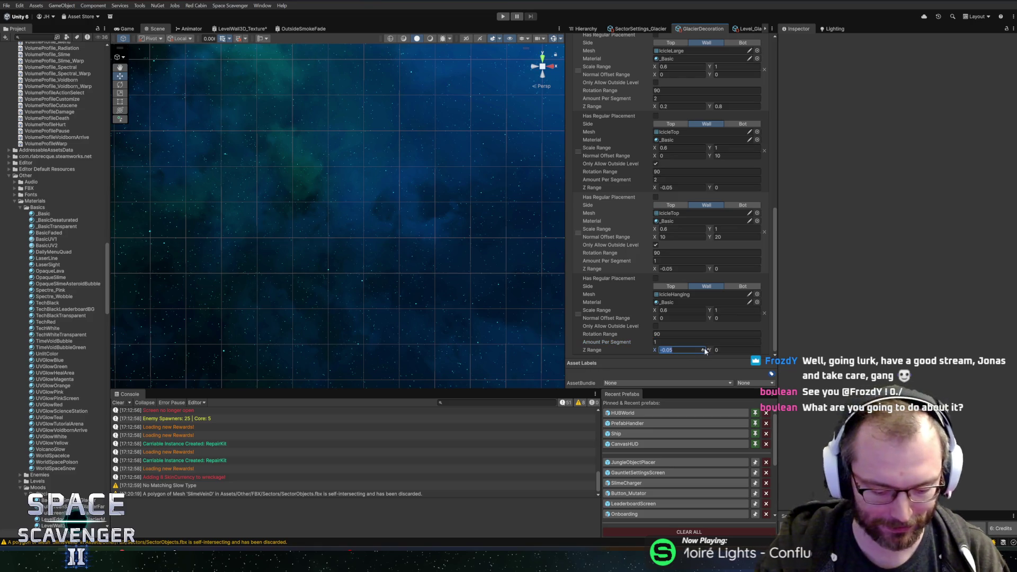
pyautogui.write('0.8')
pyautogui.press('Tab')
pyautogui.write('1')
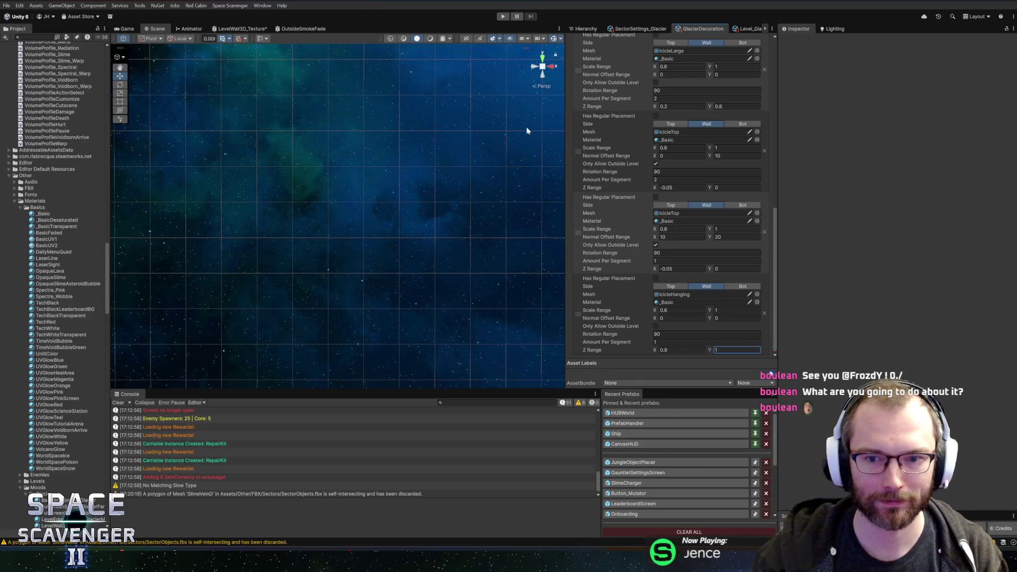
pyautogui.click(503, 17)
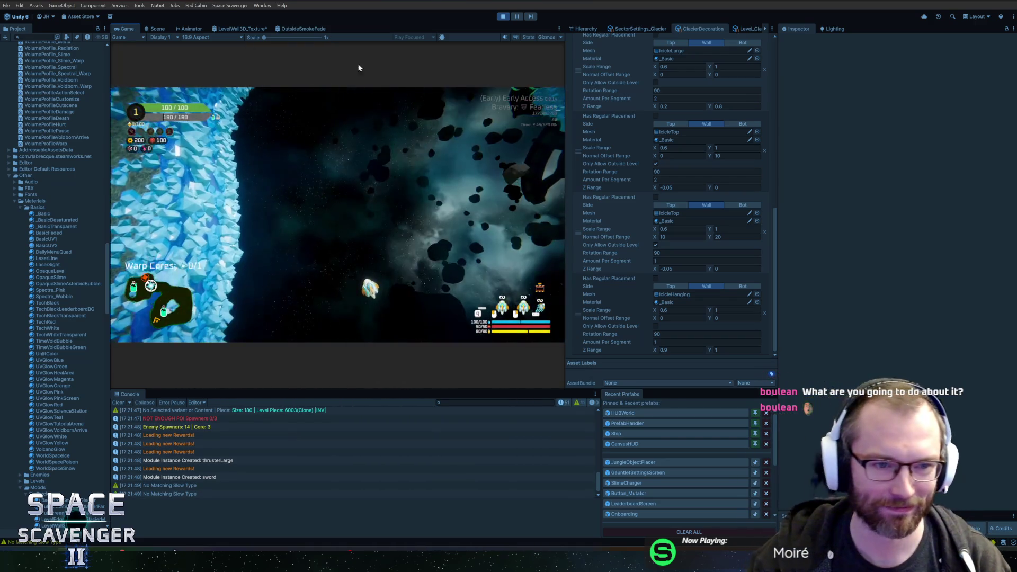
# - Fly the ship through the glacier level to inspect the hanging icicles
pyautogui.press('w')
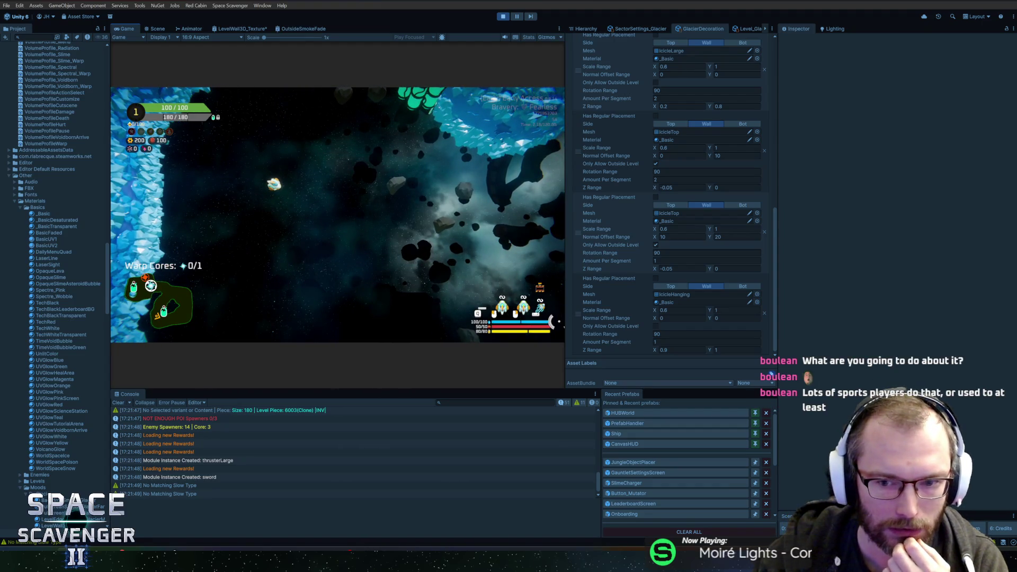
pyautogui.hotkey('alt', 'Tab')
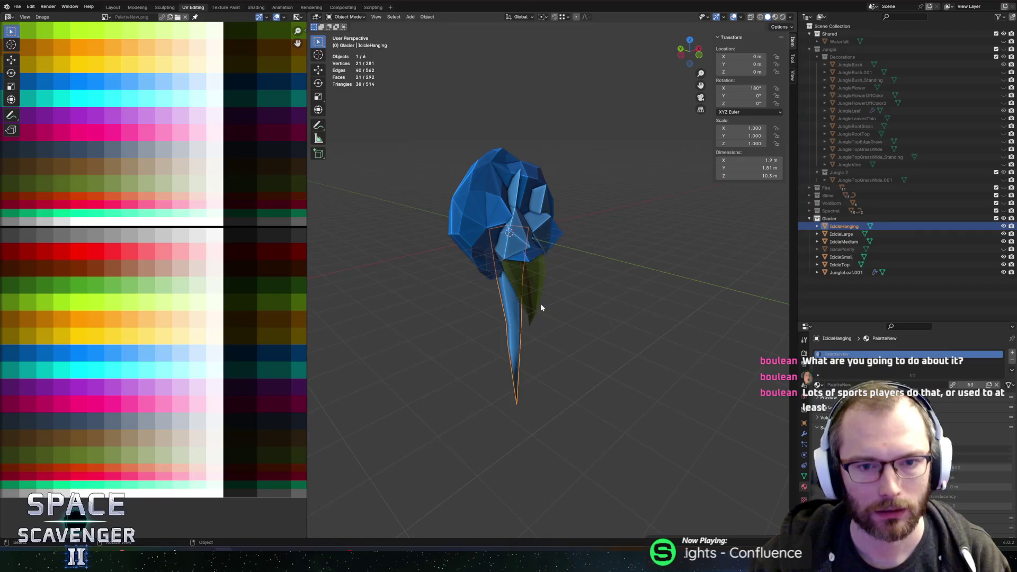
# - Apply IcicleHanging's rotation to its mesh and re-export the model
pyautogui.hotkey('ctrl', 'a')
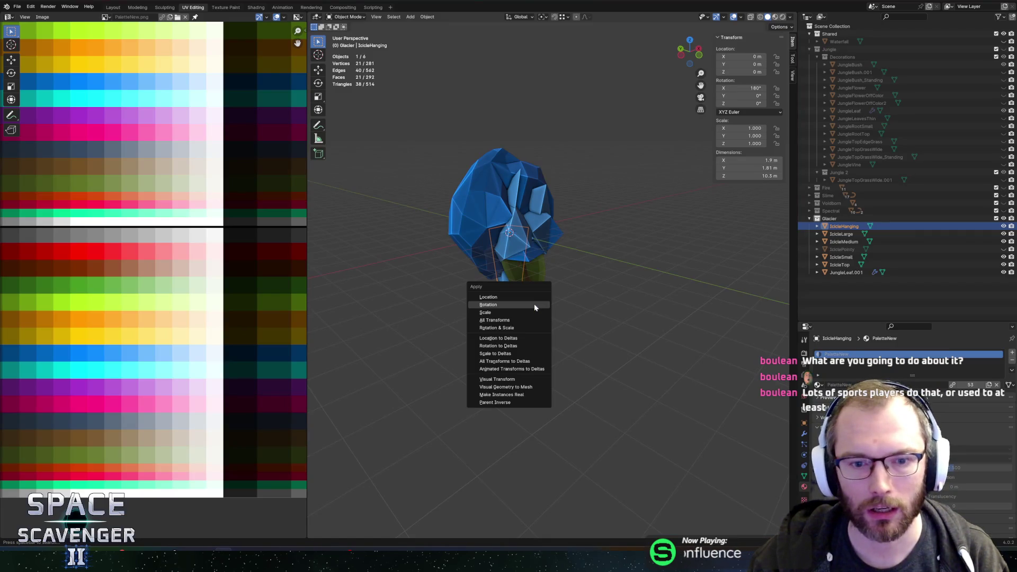
pyautogui.click(527, 305)
pyautogui.hotkey('ctrl', 'shift', 'e')
pyautogui.click(767, 483)
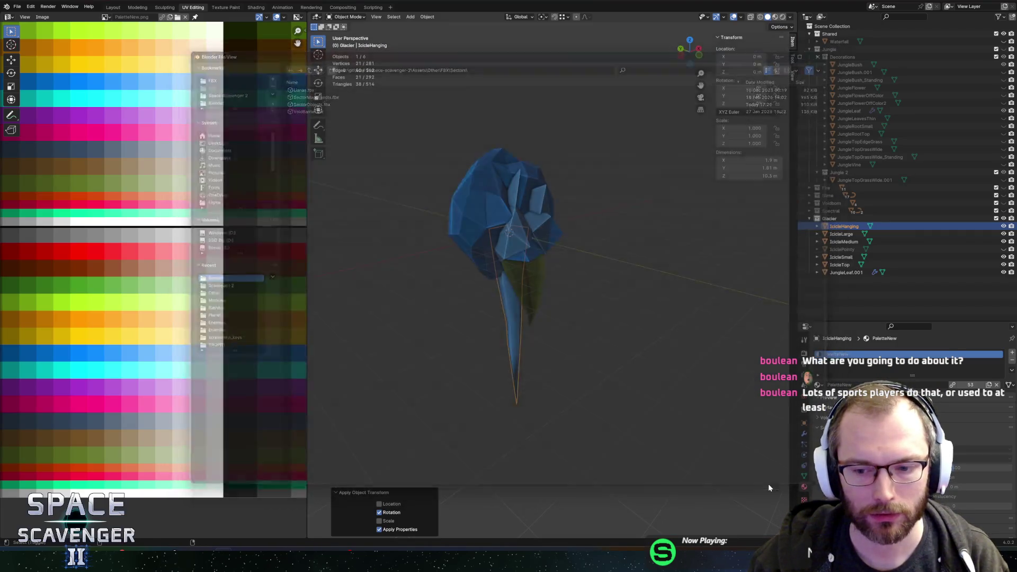
pyautogui.hotkey('alt', 'Tab')
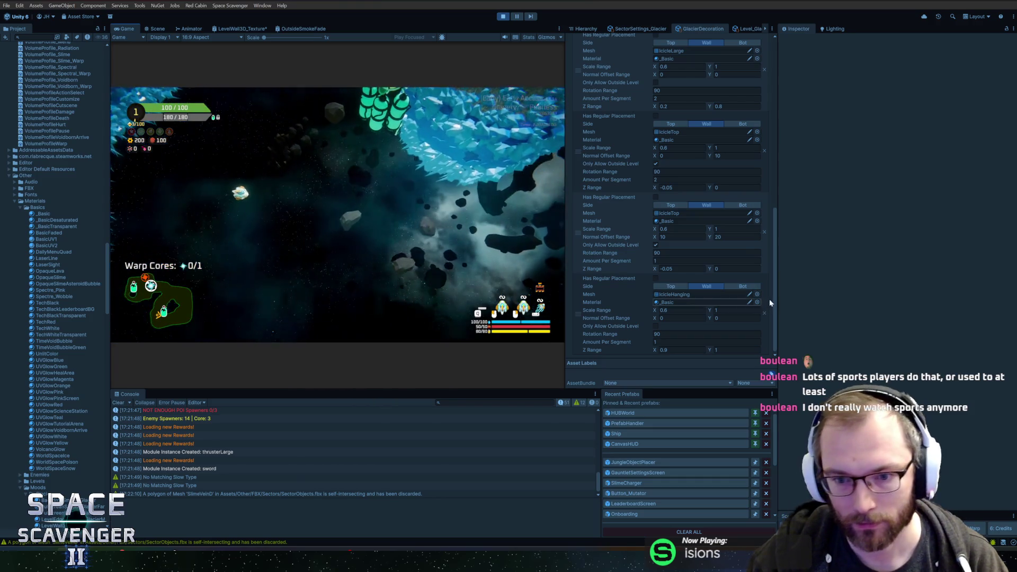
# - Set IcicleHanging's maximum scale to 3, rotation range to 4 and amount per segment to 0.5
pyautogui.click(721, 311)
pyautogui.write('3')
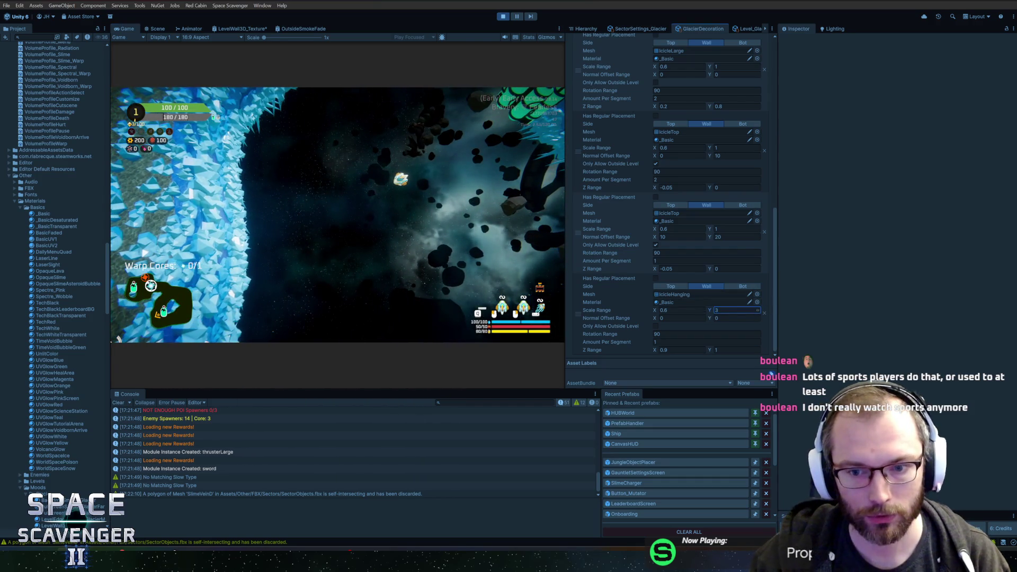
pyautogui.click(434, 244)
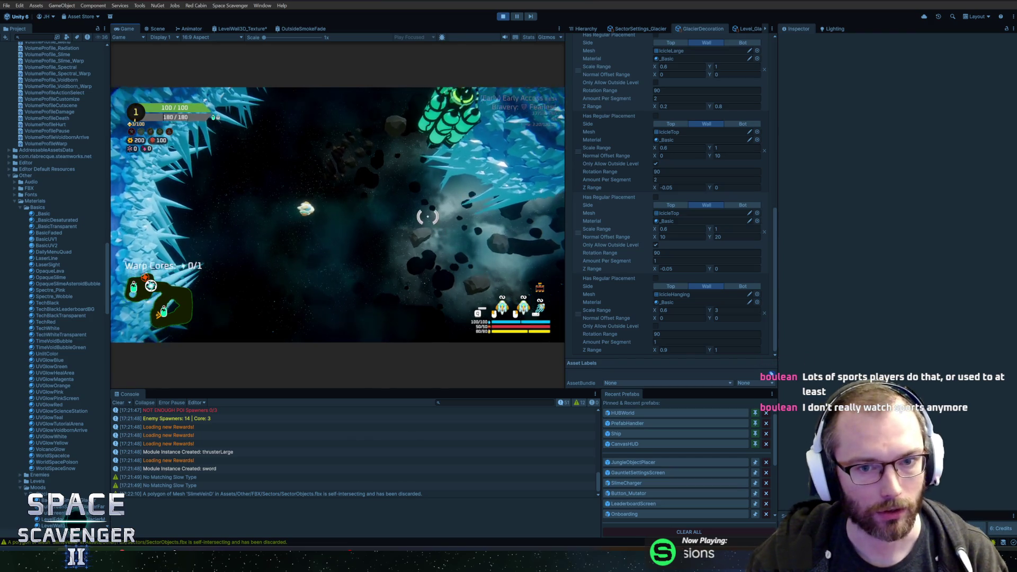
pyautogui.click(674, 334)
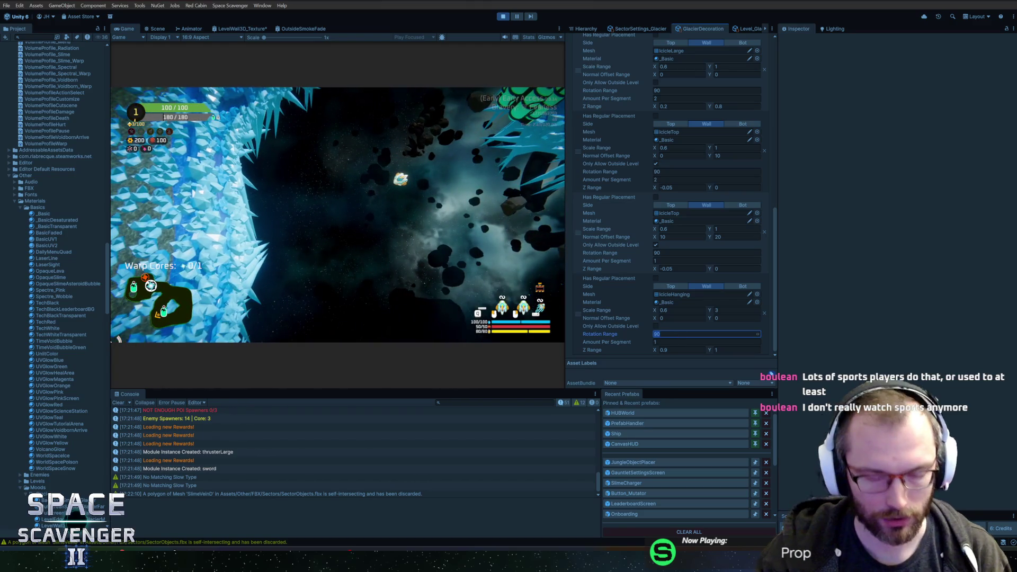
pyautogui.write('4')
pyautogui.press('Return')
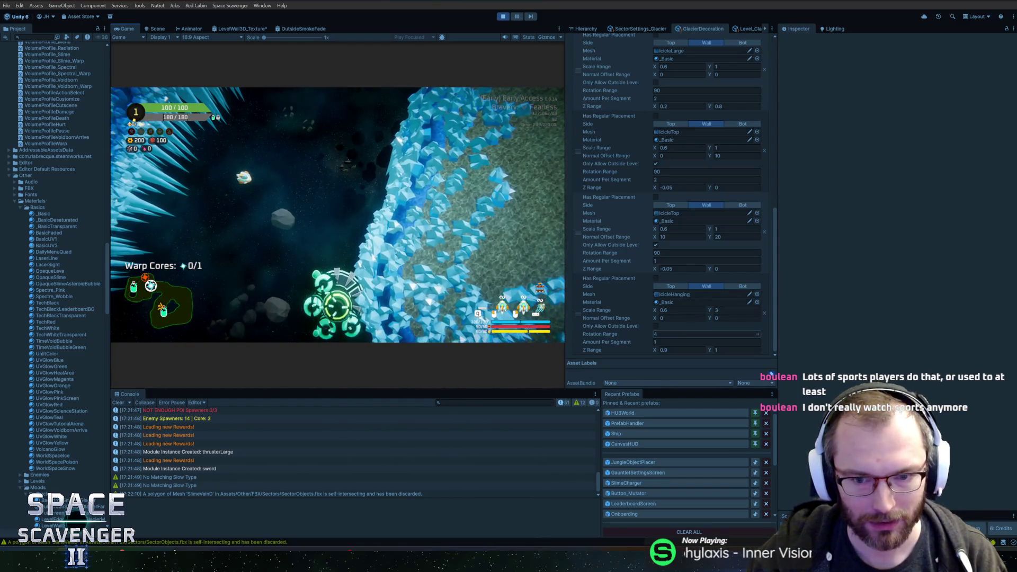
pyautogui.press('Tab')
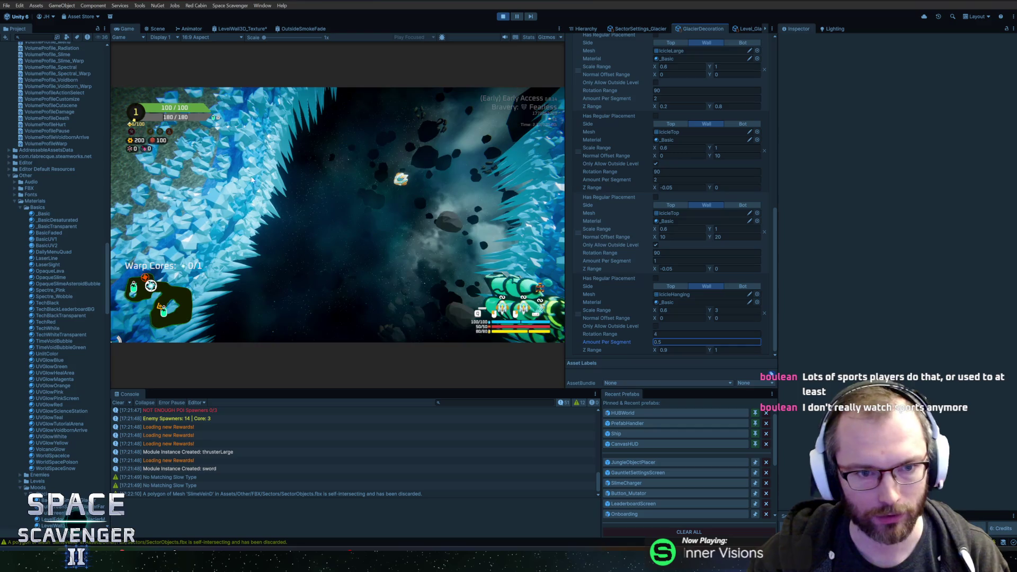
pyautogui.click(247, 179)
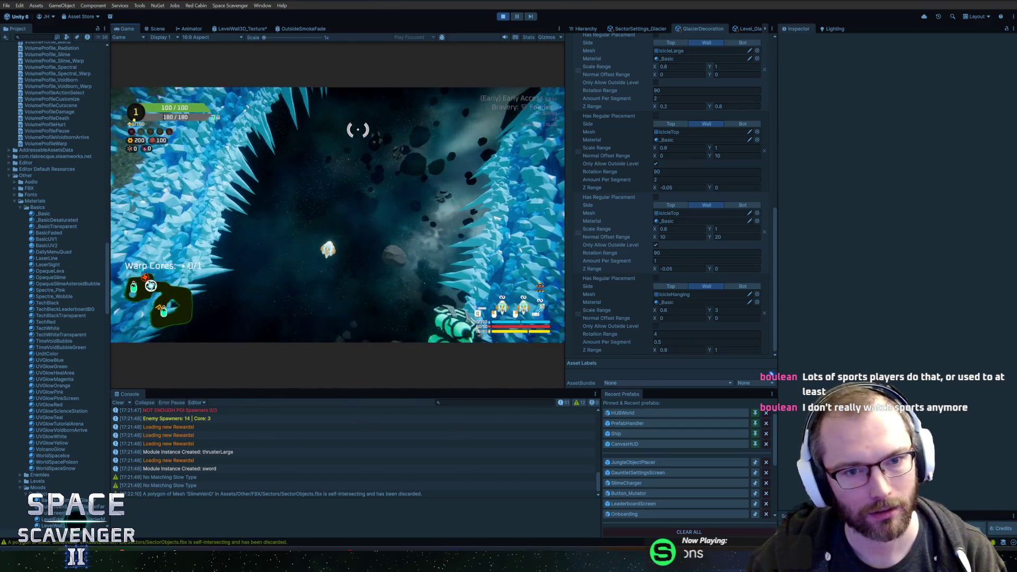
# - Test-fly at the ice wall, set minimum scale to 1, and dismiss the unsaved shader prompt
pyautogui.click(386, 139)
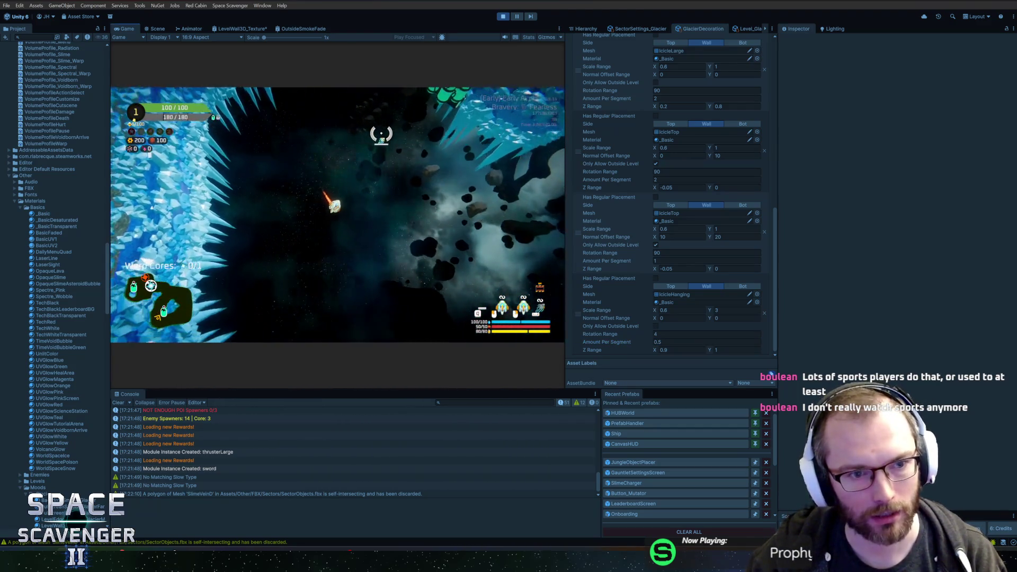
pyautogui.click(701, 308)
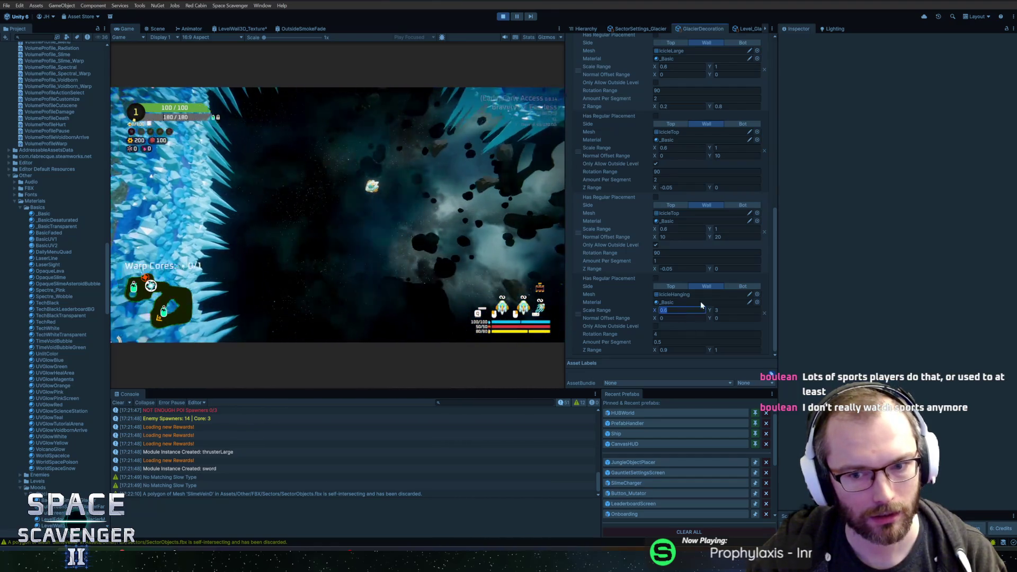
pyautogui.write('1')
pyautogui.press('Return')
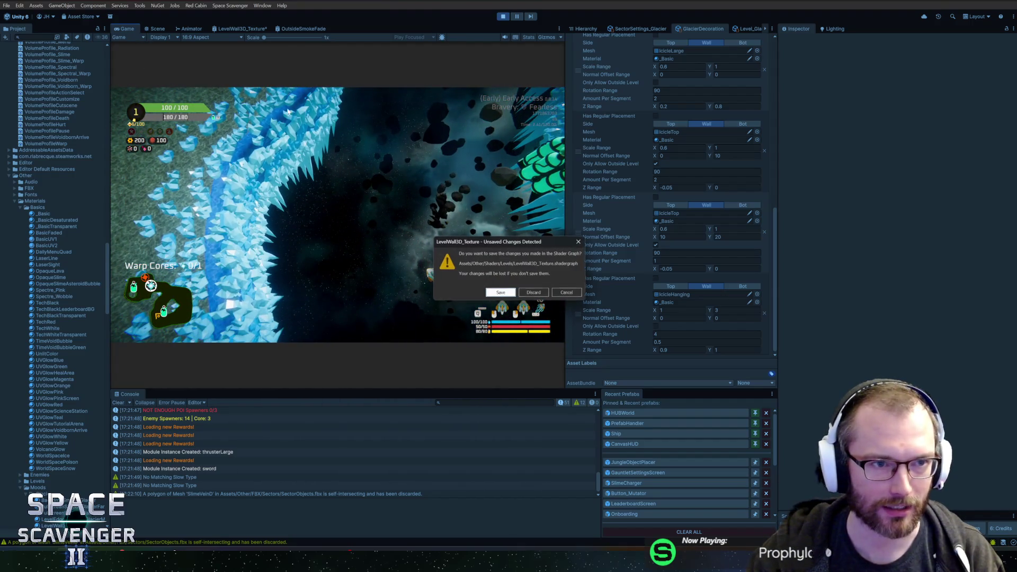
pyautogui.press('Return')
# - Maximize the Game view with Shift+Space while the glacier level runs
pyautogui.hotkey('shift', 'space')
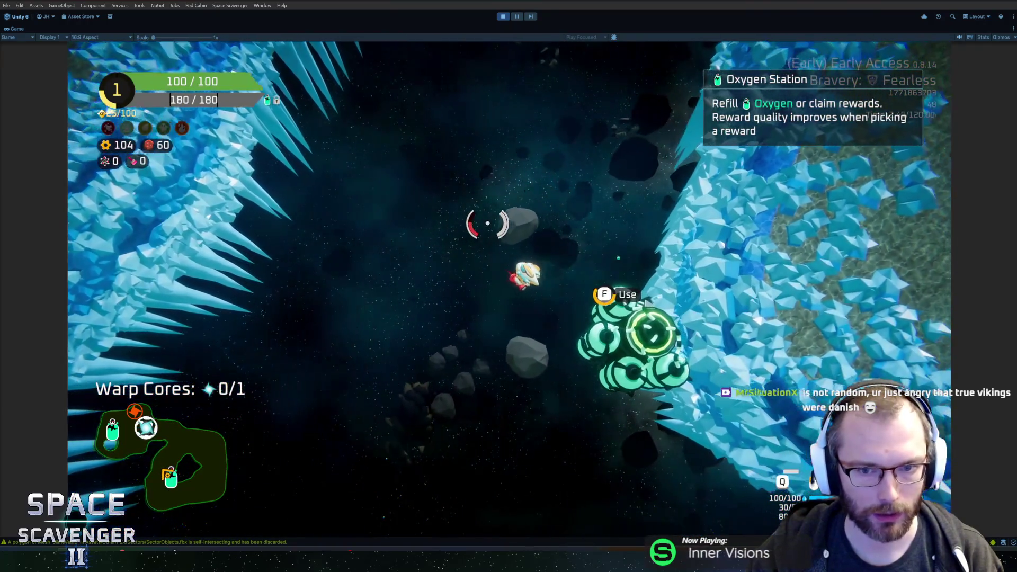
# - Claim the middle oxygen station reward and run 'level regenerate all' in the console
pyautogui.press('f')
pyautogui.click(508, 444)
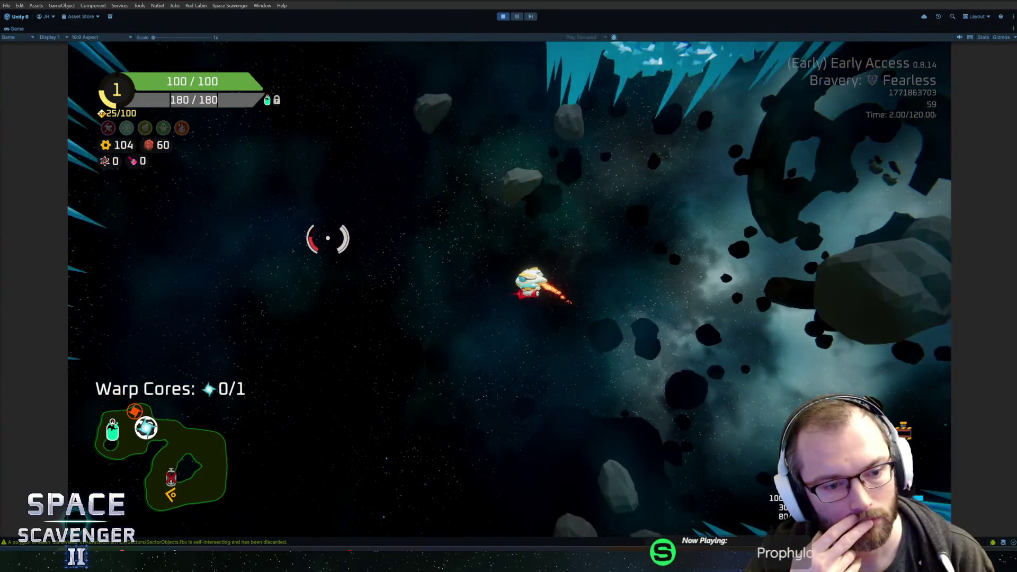
pyautogui.press('`')
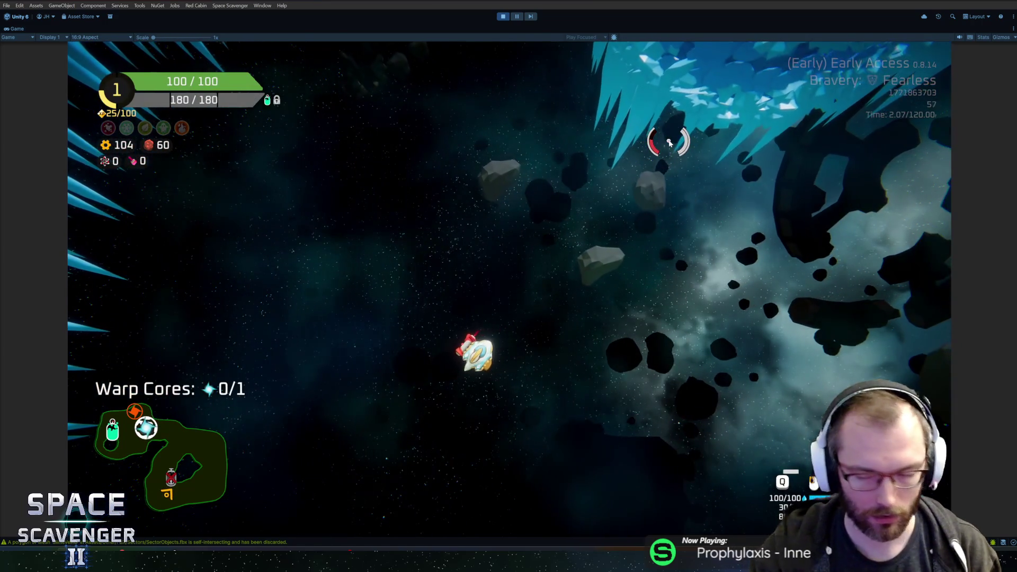
pyautogui.write('le')
pyautogui.press('Tab')
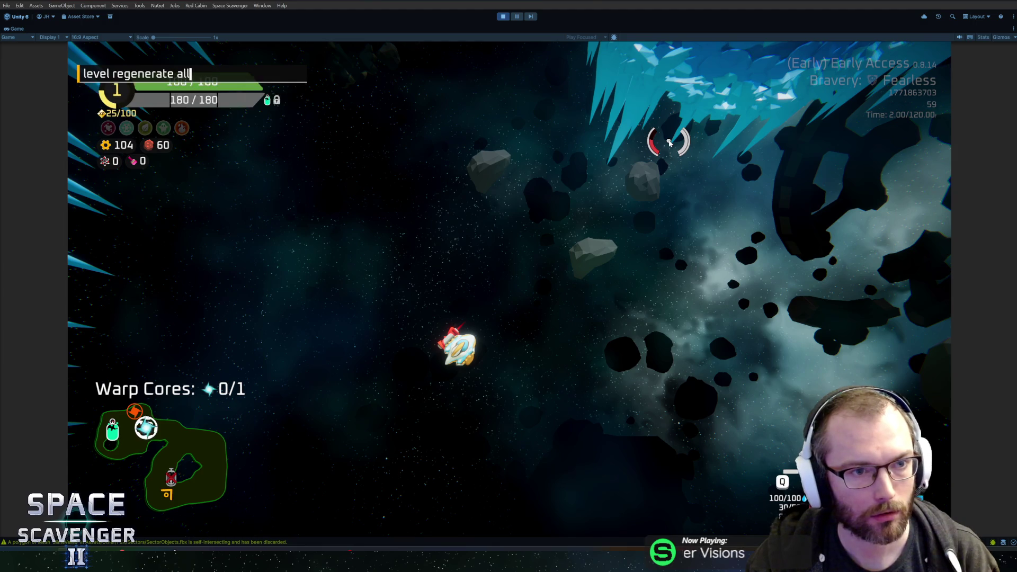
pyautogui.press('Return')
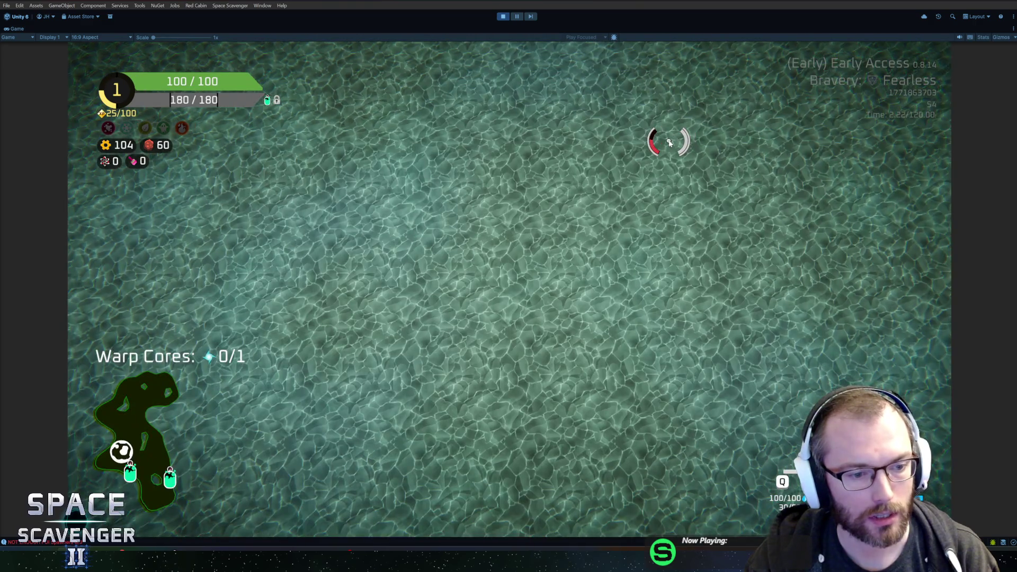
# - Rerun 'level regenerate all' from console history, then stop Play mode
pyautogui.press('`')
pyautogui.press('Up')
pyautogui.press('Up')
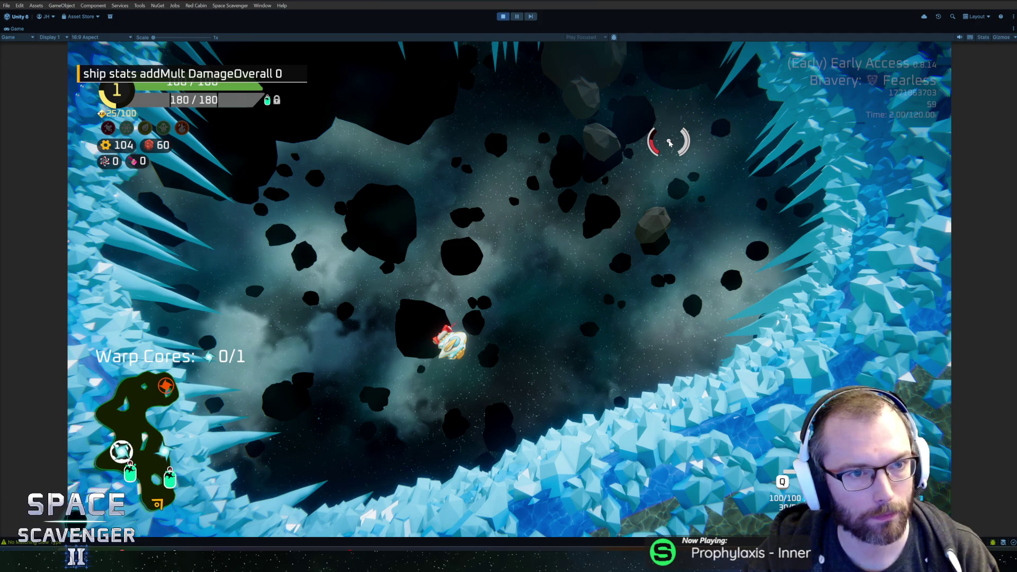
pyautogui.press('Up')
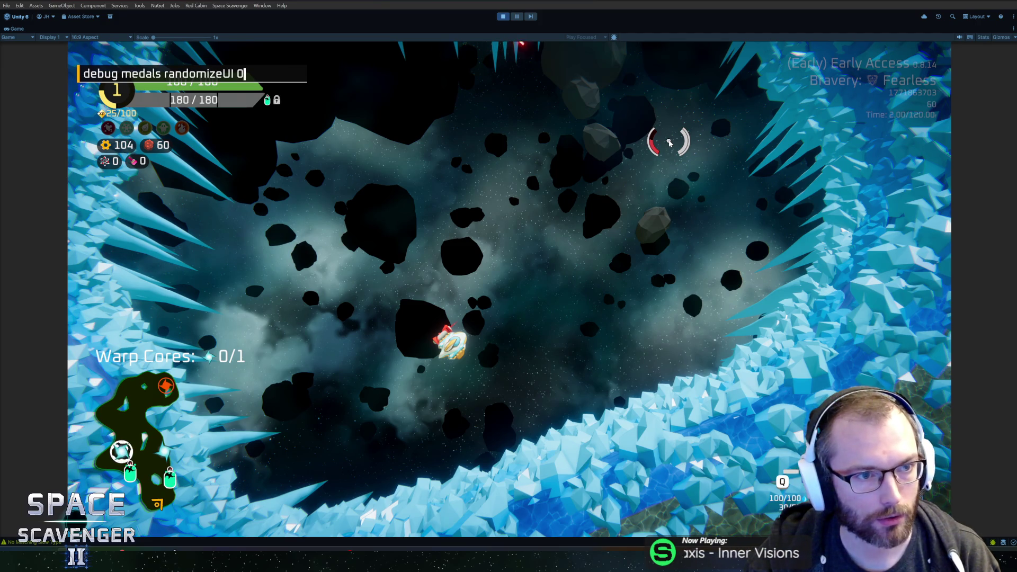
pyautogui.press('Up')
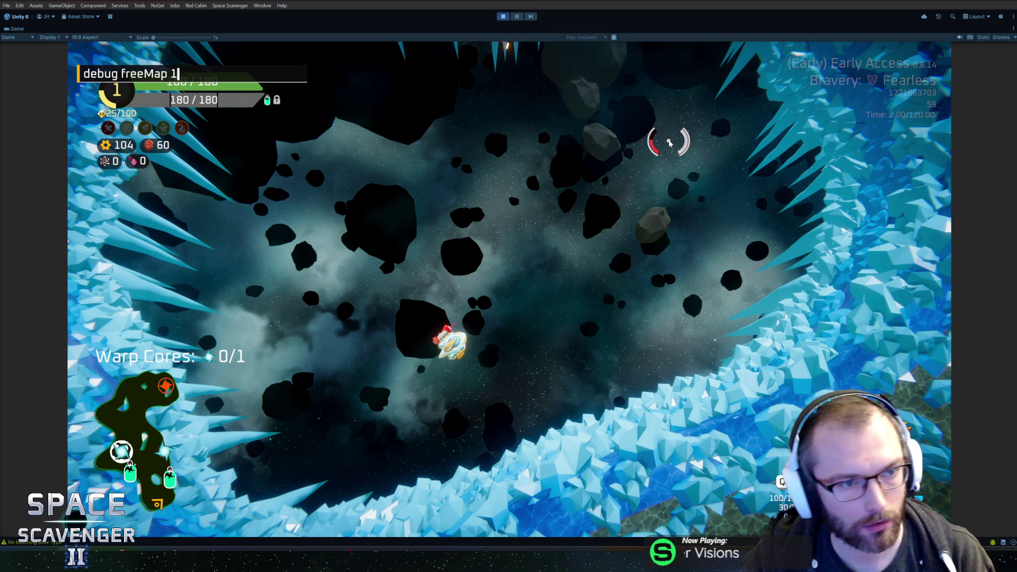
pyautogui.press('Return')
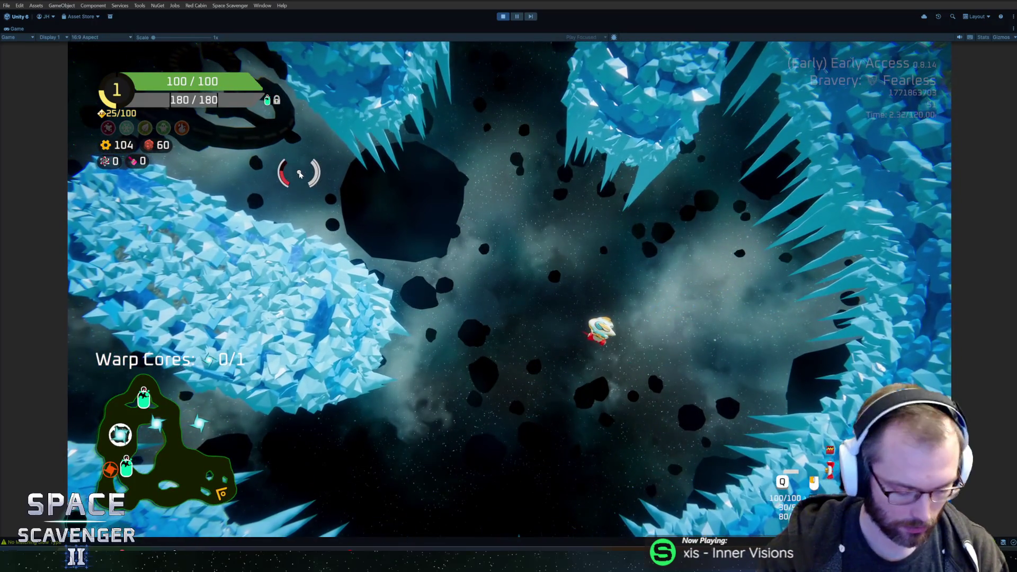
pyautogui.hotkey('ctrl', 'p')
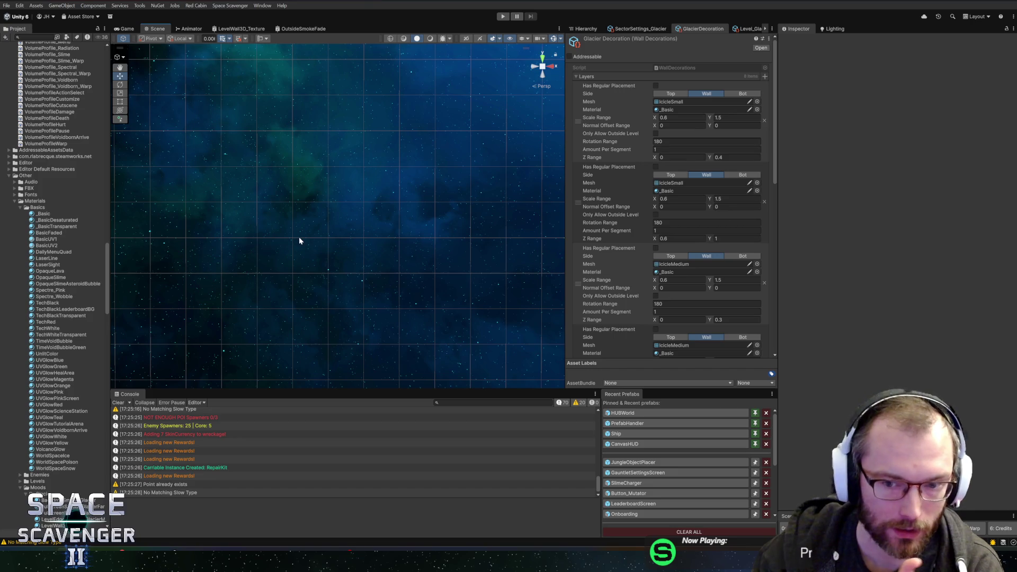
# - Select the Waterfalls placement settings asset and view its placement info script
pyautogui.scroll(-5, 705, 325)
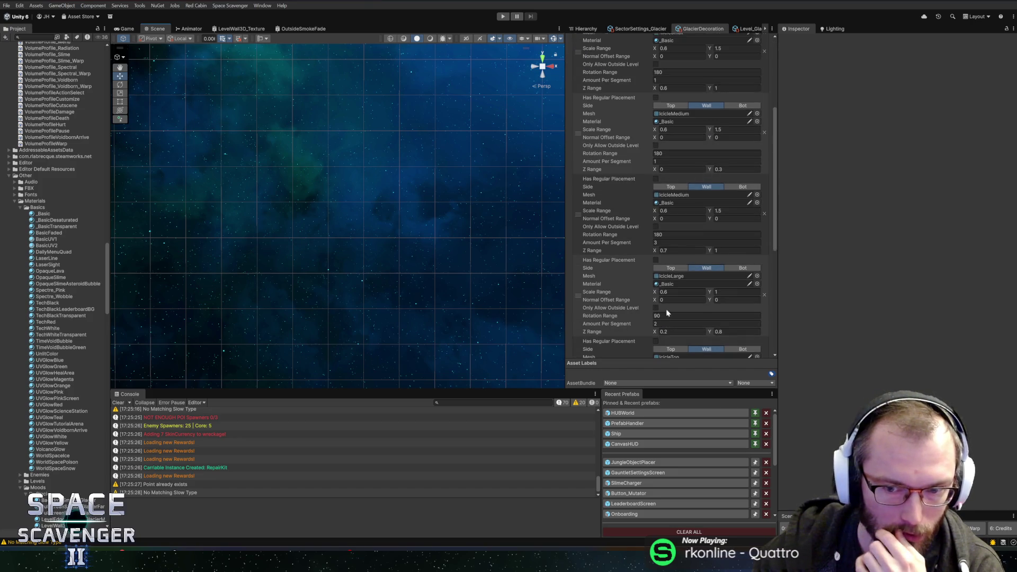
pyautogui.scroll(5, 667, 307)
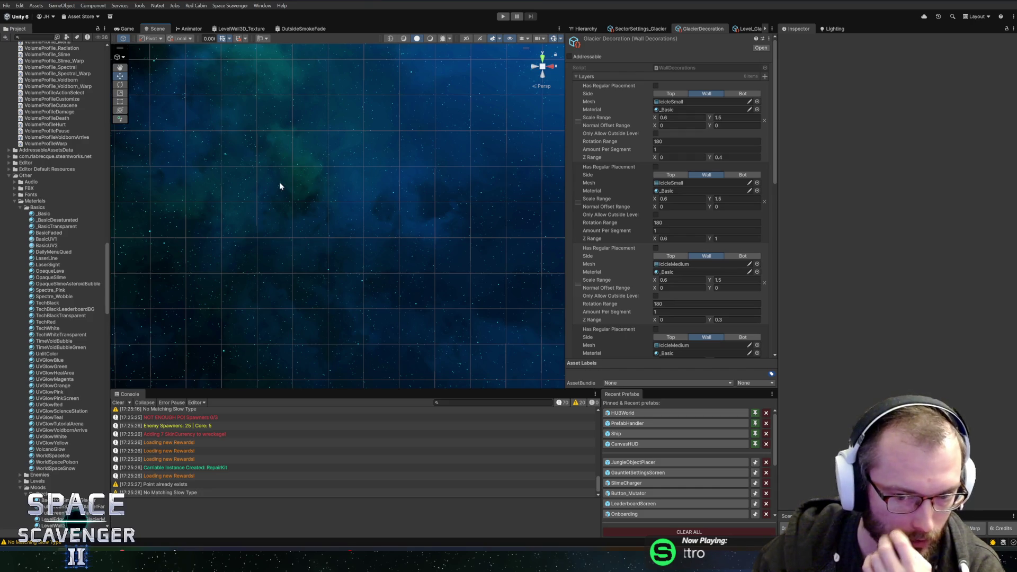
pyautogui.scroll(-15, 59, 236)
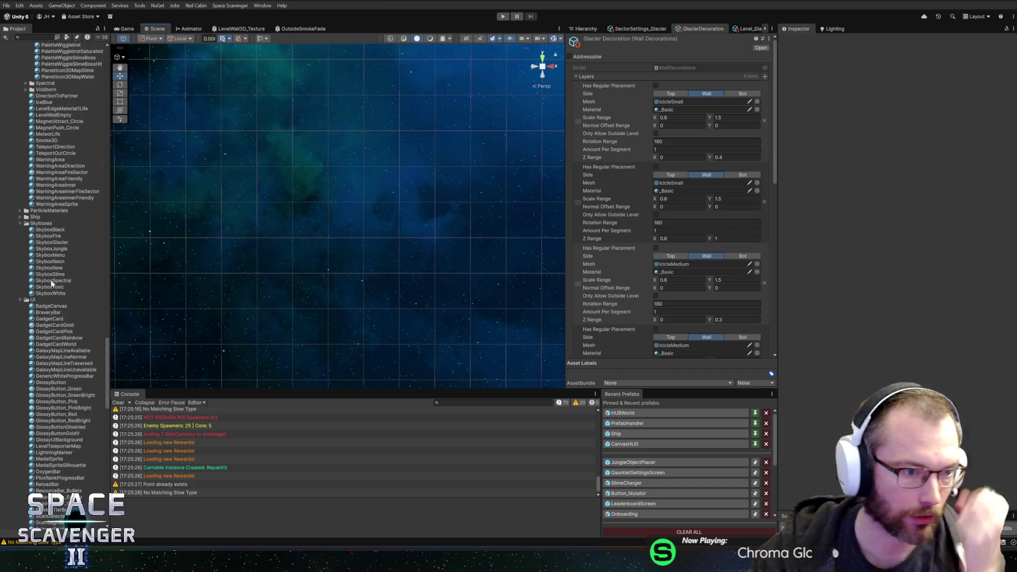
pyautogui.scroll(10, 58, 275)
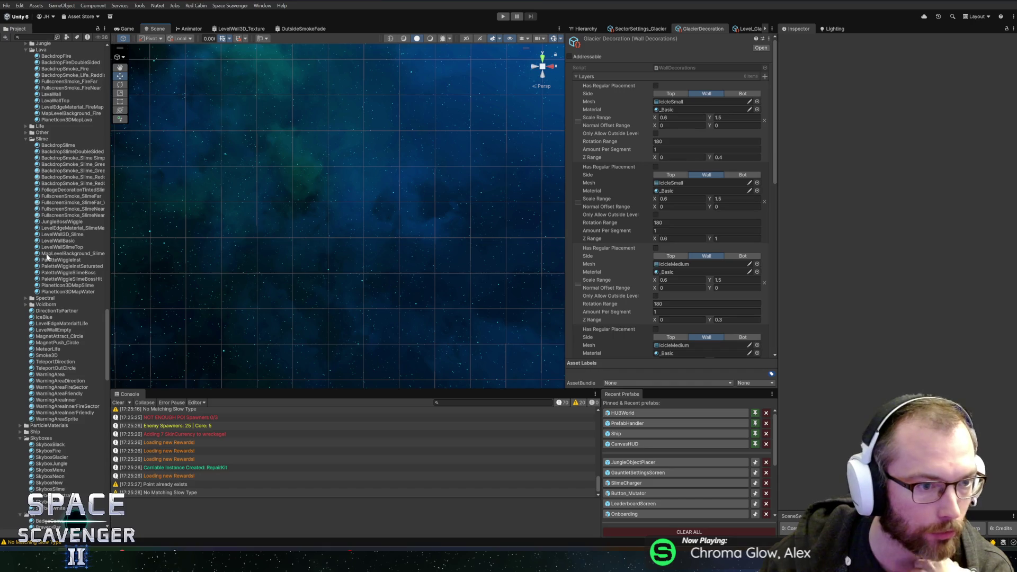
pyautogui.scroll(13, 48, 257)
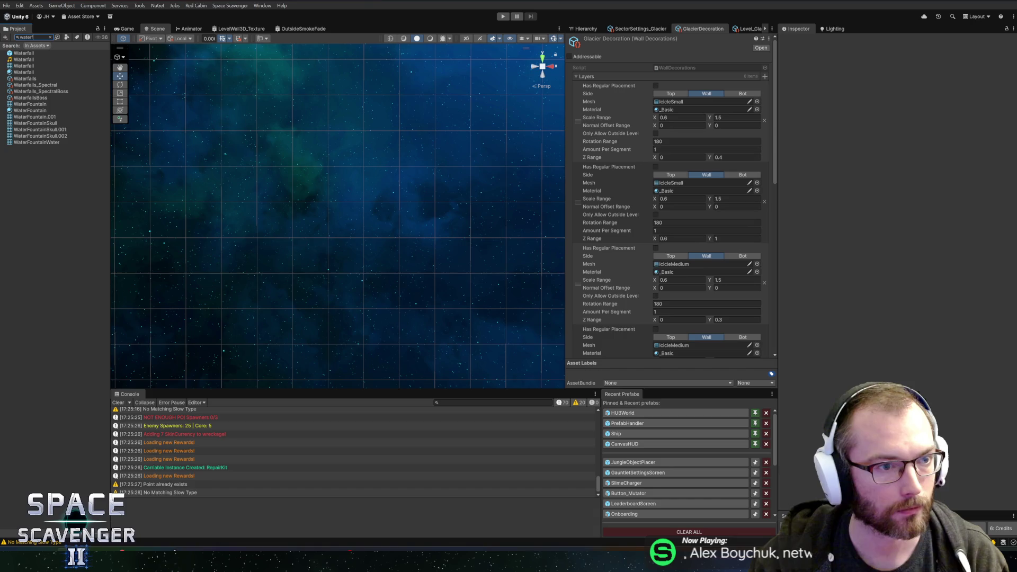
pyautogui.click(25, 79)
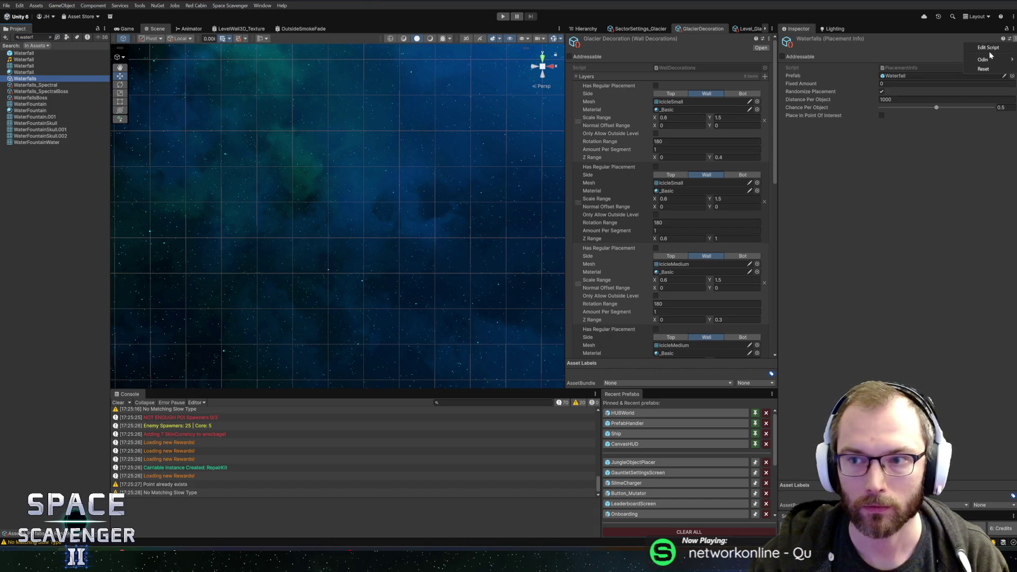
pyautogui.click(991, 50)
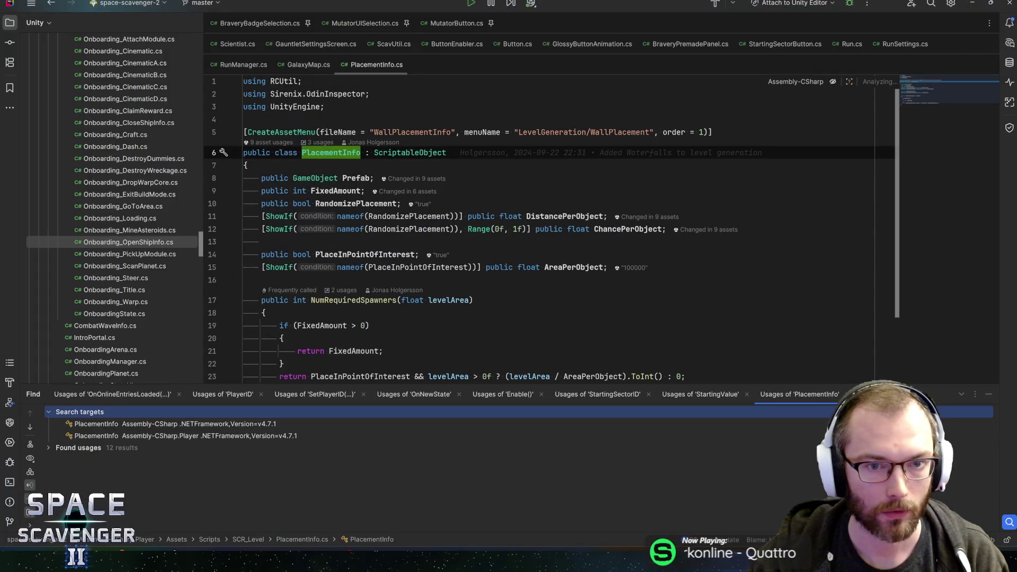
pyautogui.hotkey('alt', 'Tab')
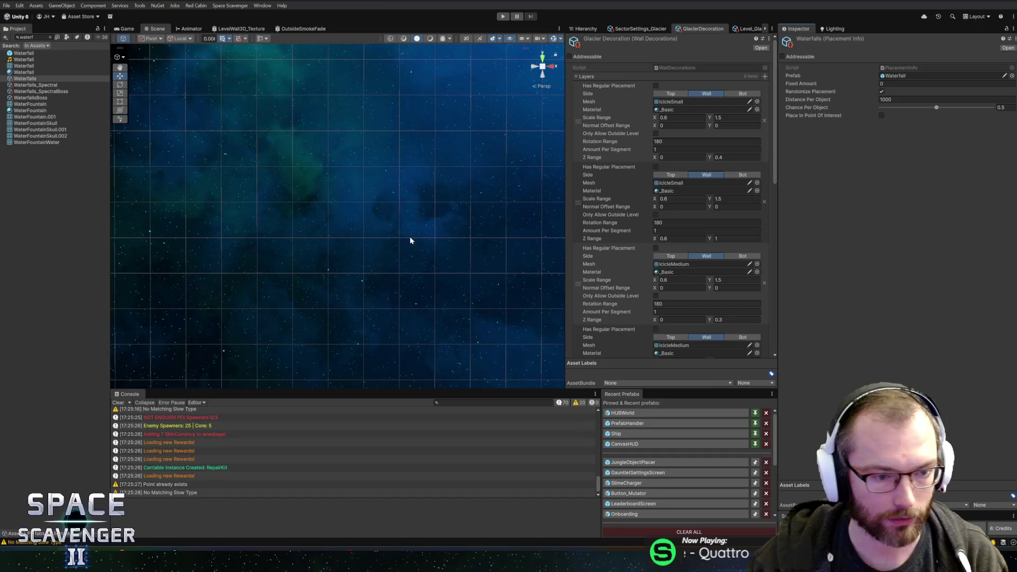
# - Search the project for 'glac' and select Level_Glacier_A
pyautogui.click(32, 37)
pyautogui.write('sett')
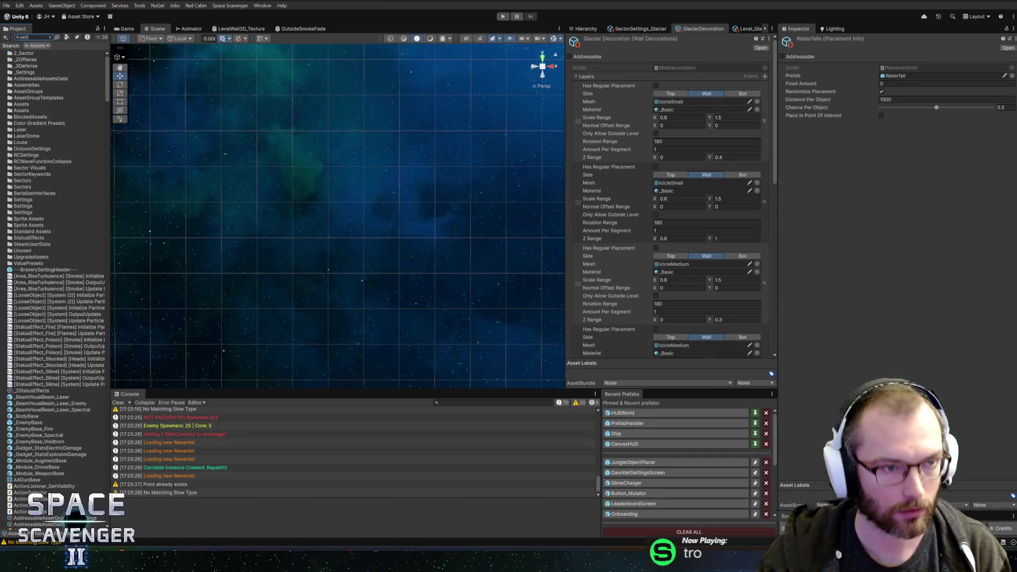
pyautogui.write('ings_a')
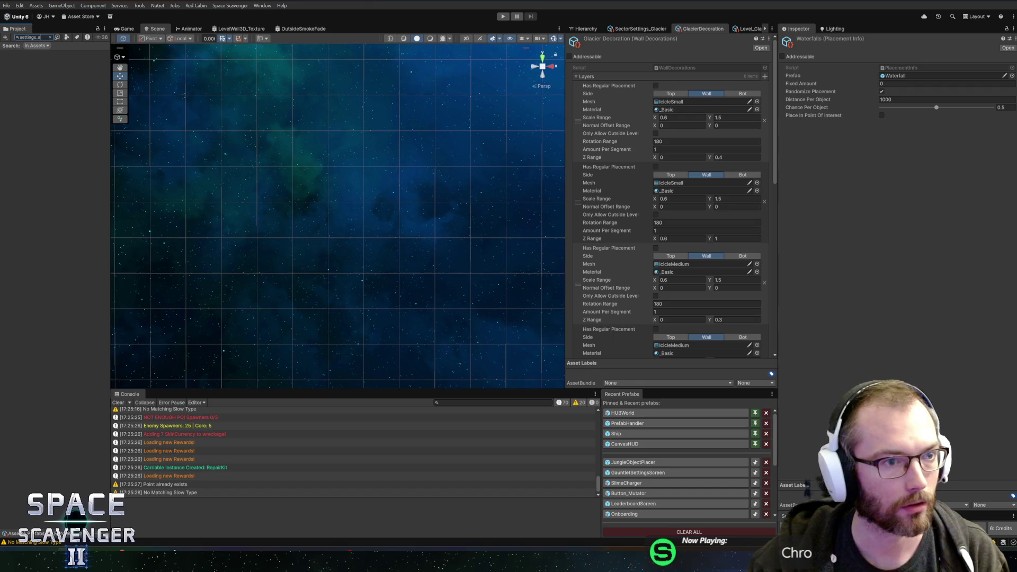
pyautogui.press('BackSpace')
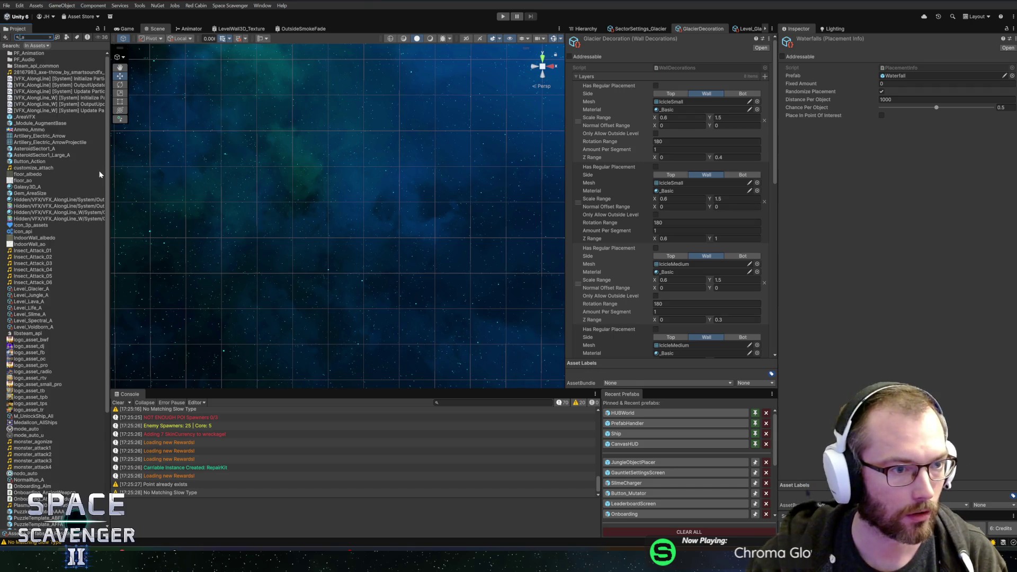
pyautogui.write('glac')
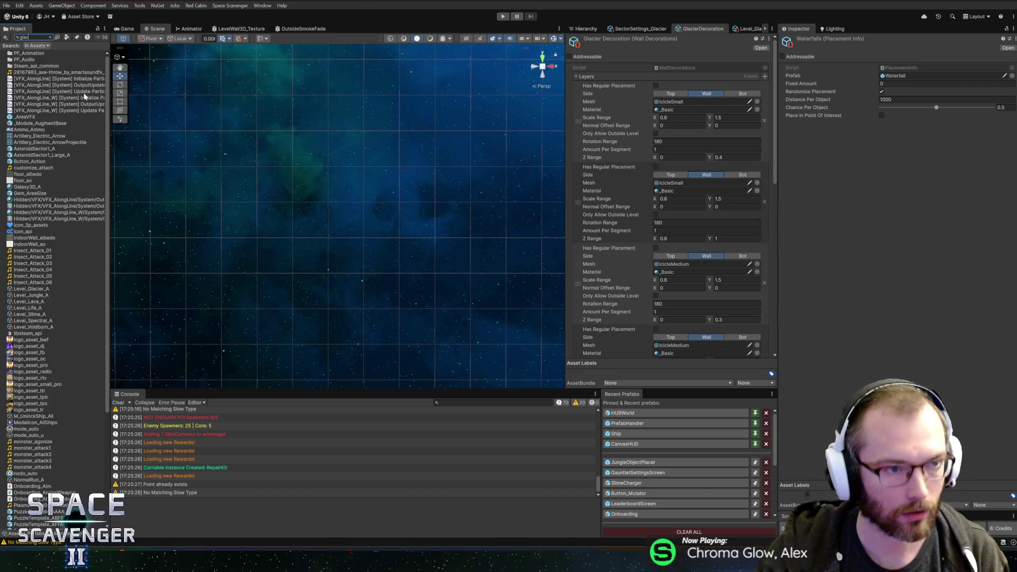
pyautogui.click(35, 97)
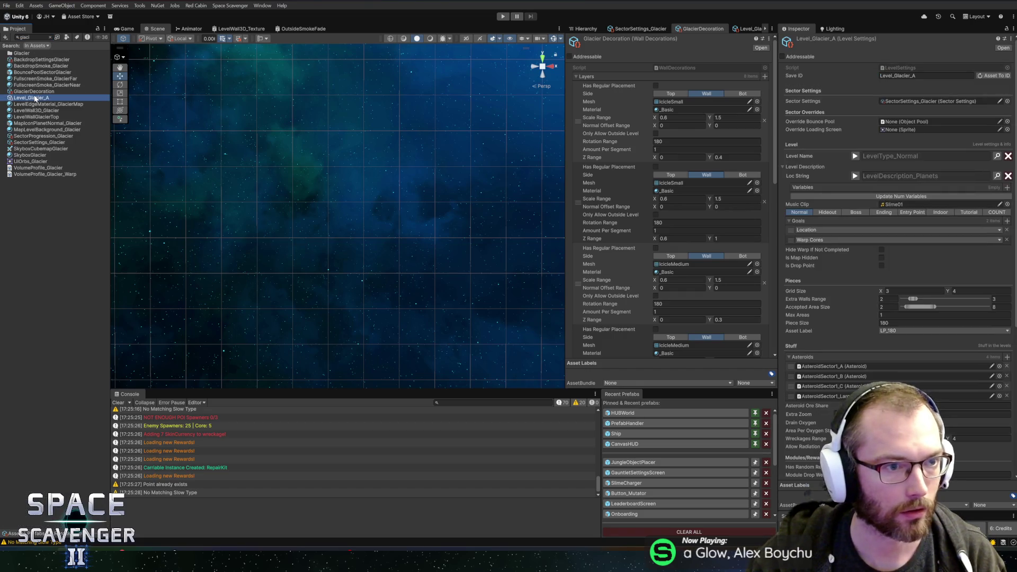
# - Locate the level's waterfall placement asset and set the planet type to Water
pyautogui.scroll(-5, 869, 292)
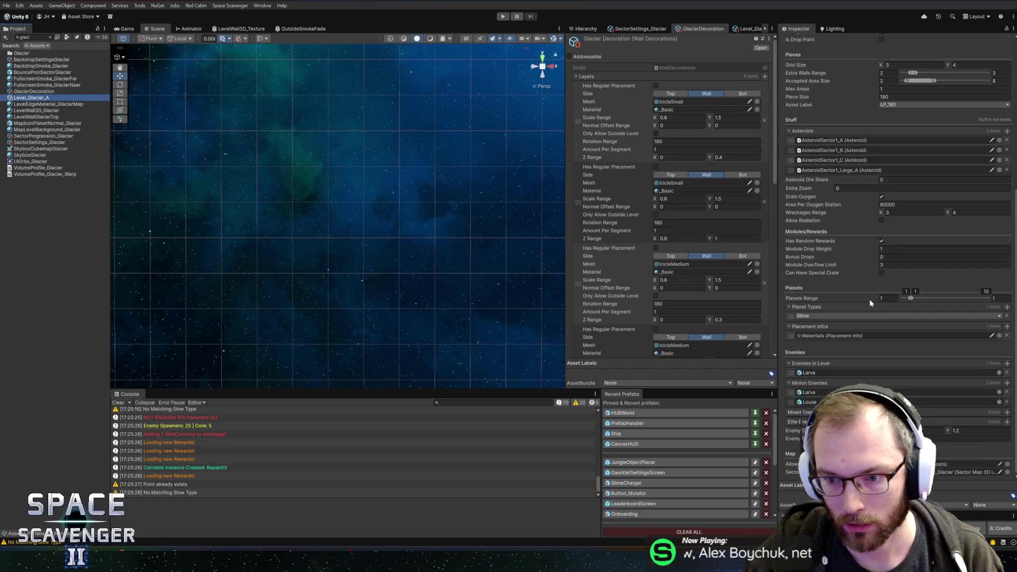
pyautogui.click(842, 337)
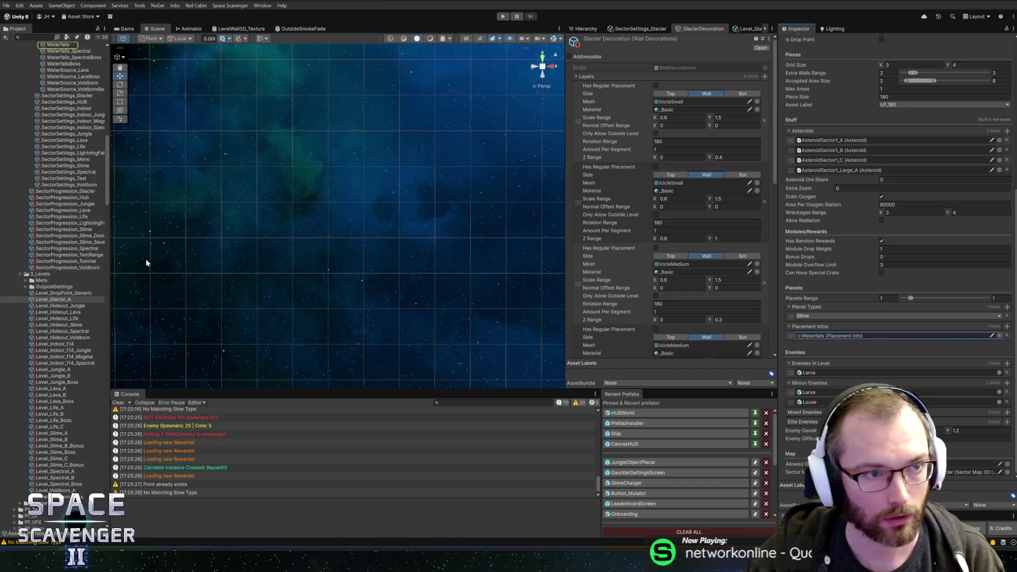
pyautogui.click(816, 317)
pyautogui.click(816, 345)
# - Duplicate Waterfalls as Waterfalls_Glacier and set its Distance Per Object to 200
pyautogui.scroll(3, 59, 130)
pyautogui.click(58, 117)
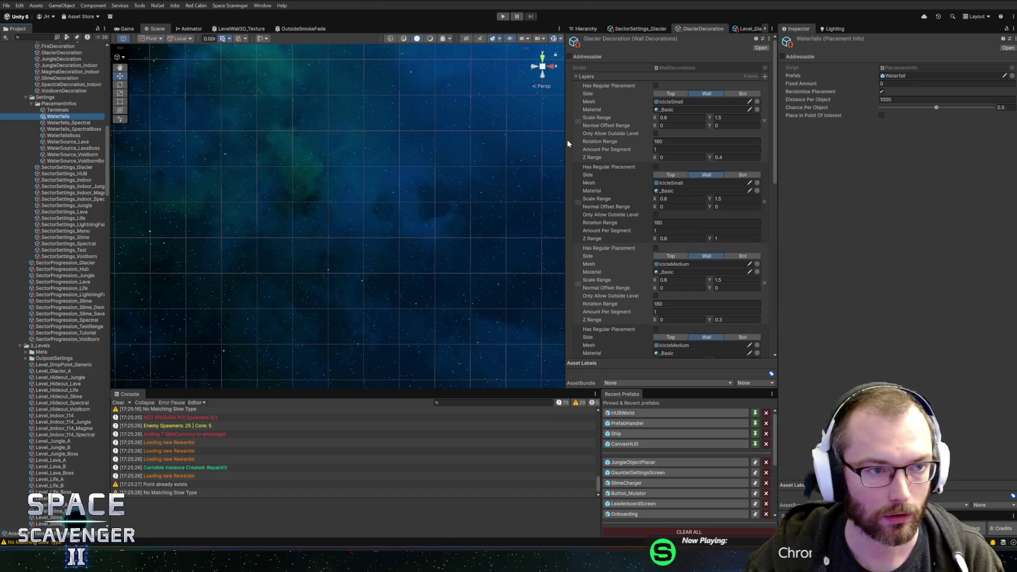
pyautogui.hotkey('ctrl', 'd')
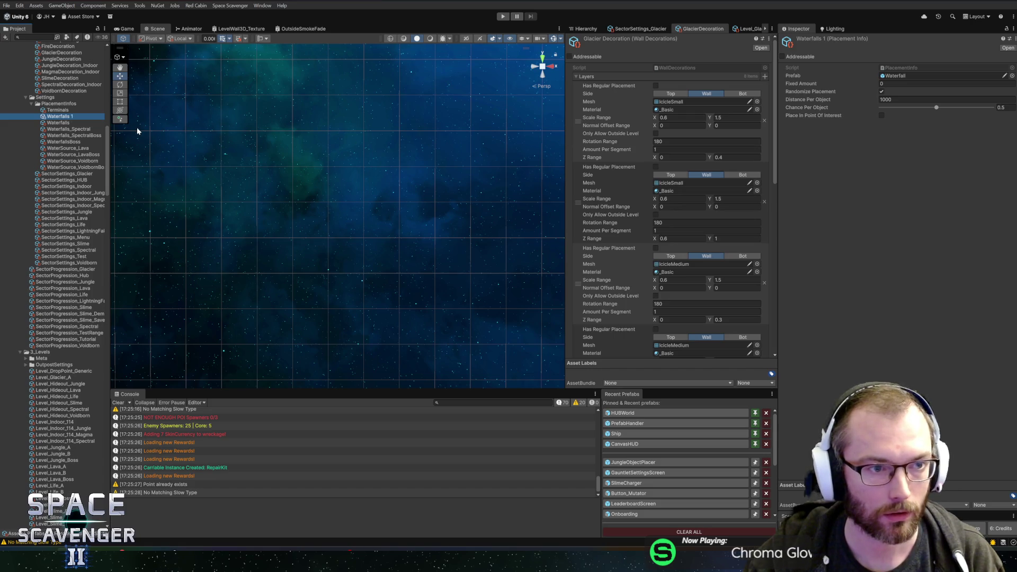
pyautogui.press('F2')
pyautogui.press('BackSpace')
pyautogui.press('BackSpace')
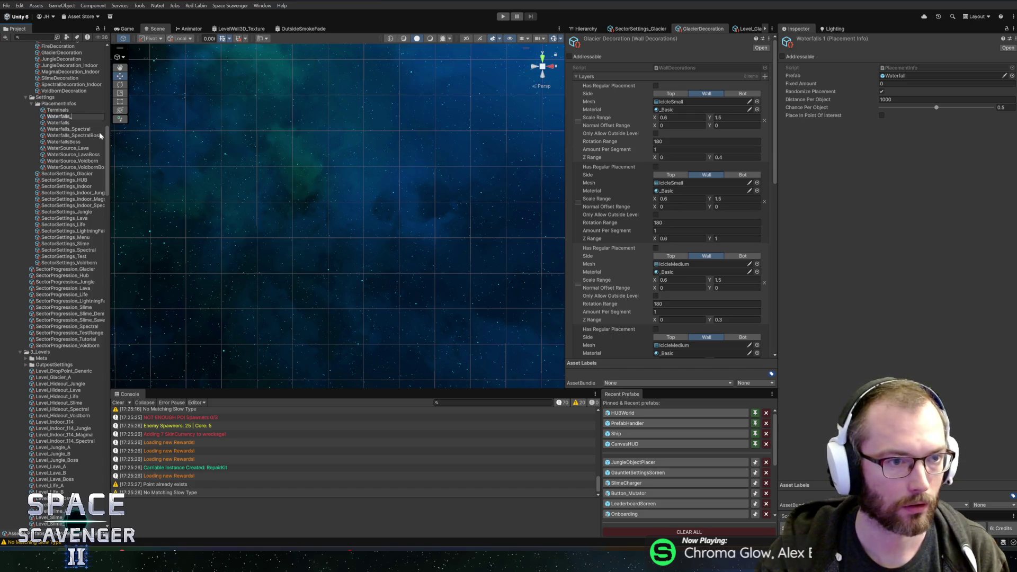
pyautogui.write('Glacier')
pyautogui.press('Return')
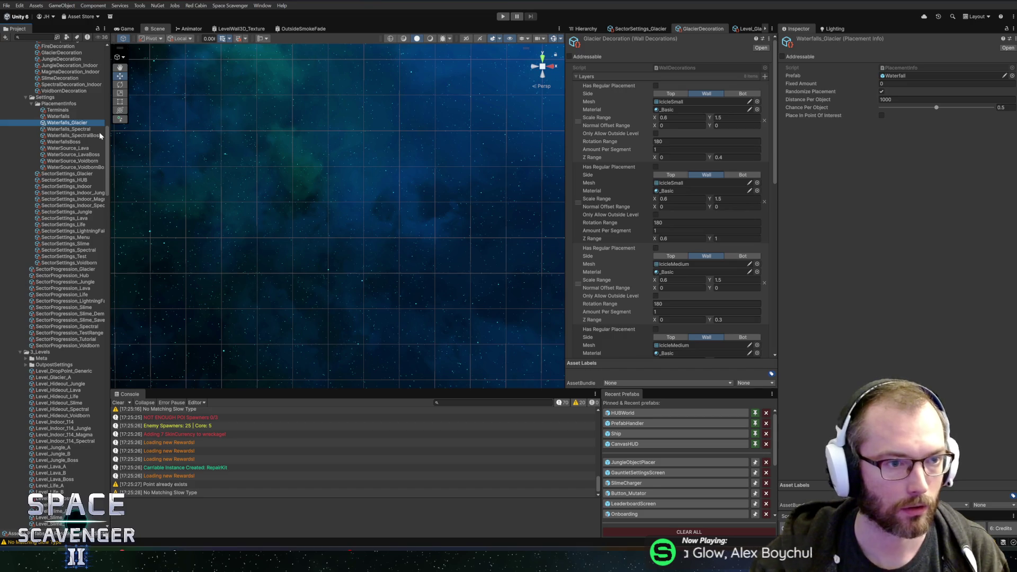
pyautogui.press('Tab')
pyautogui.press('Tab')
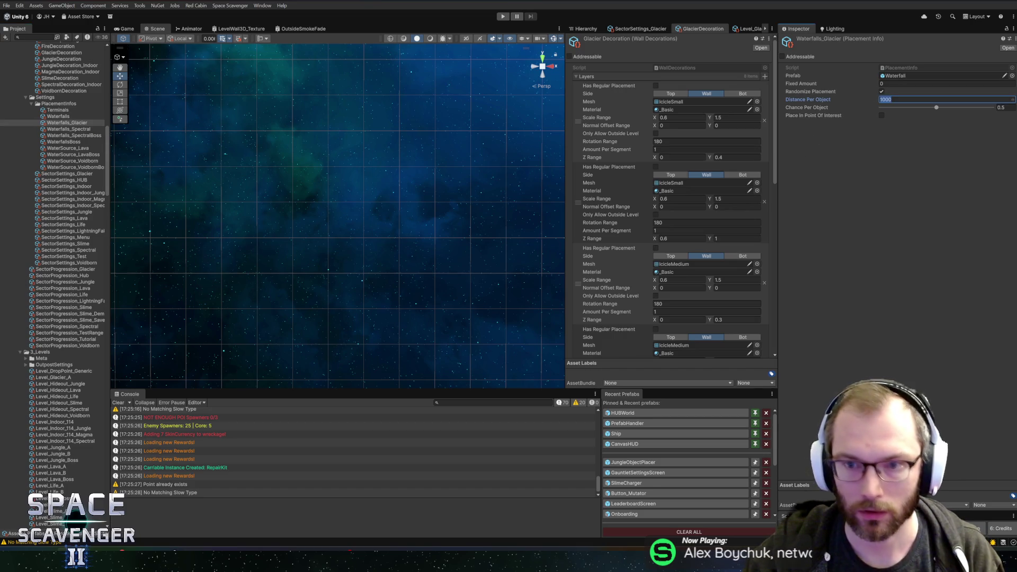
pyautogui.write('200')
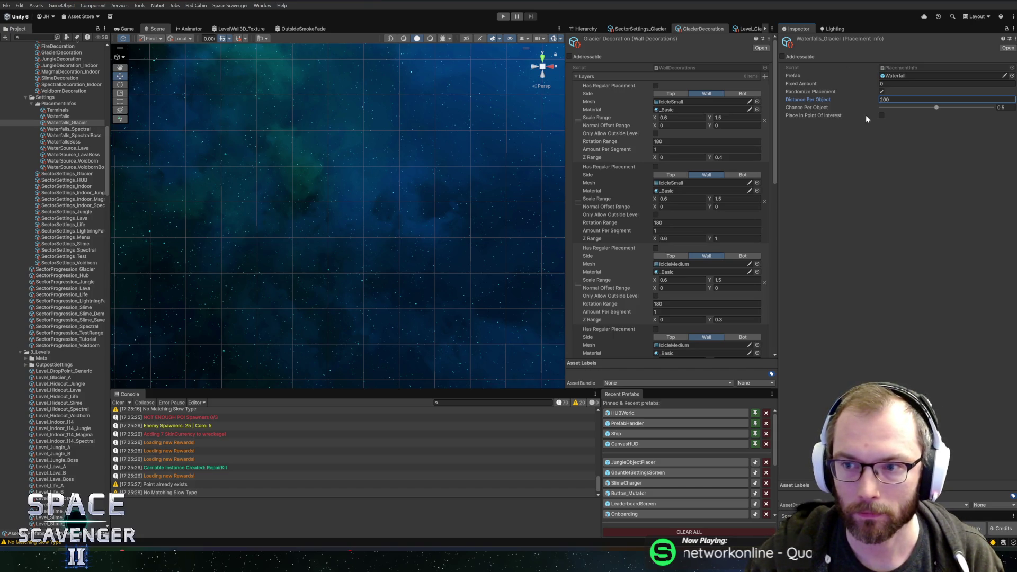
pyautogui.press('Return')
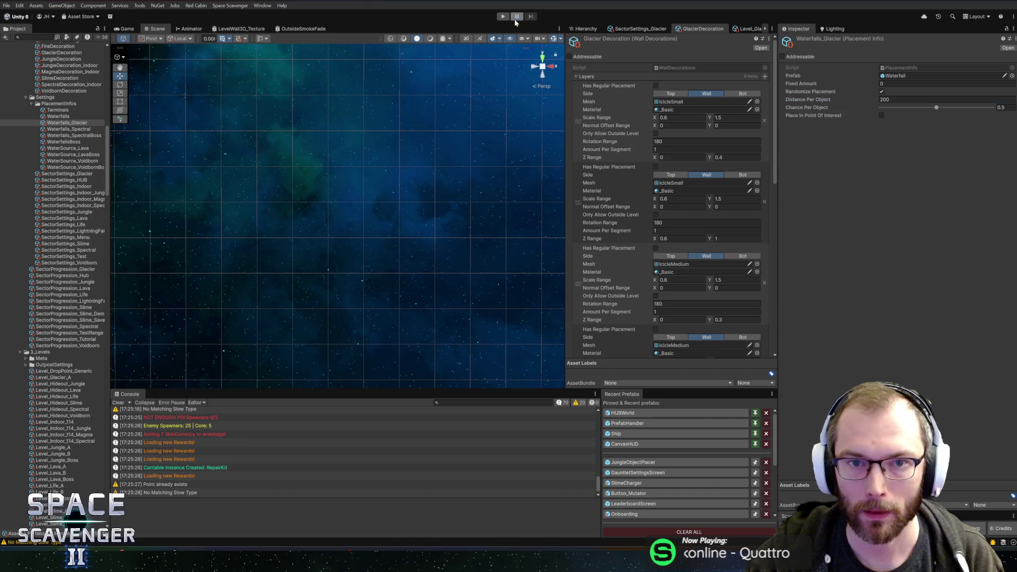
pyautogui.hotkey('ctrl', 'p')
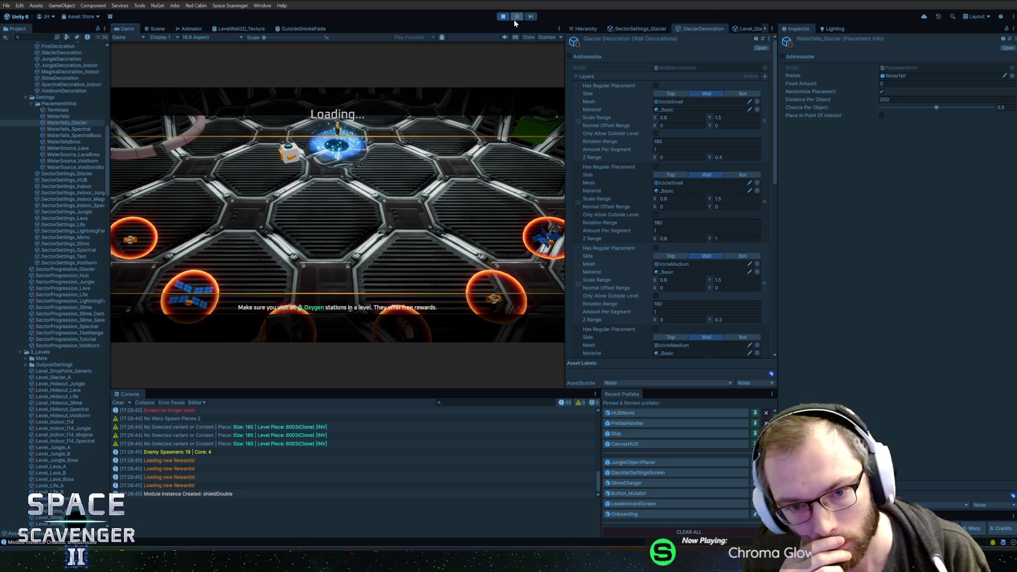
pyautogui.doubleClick(126, 28)
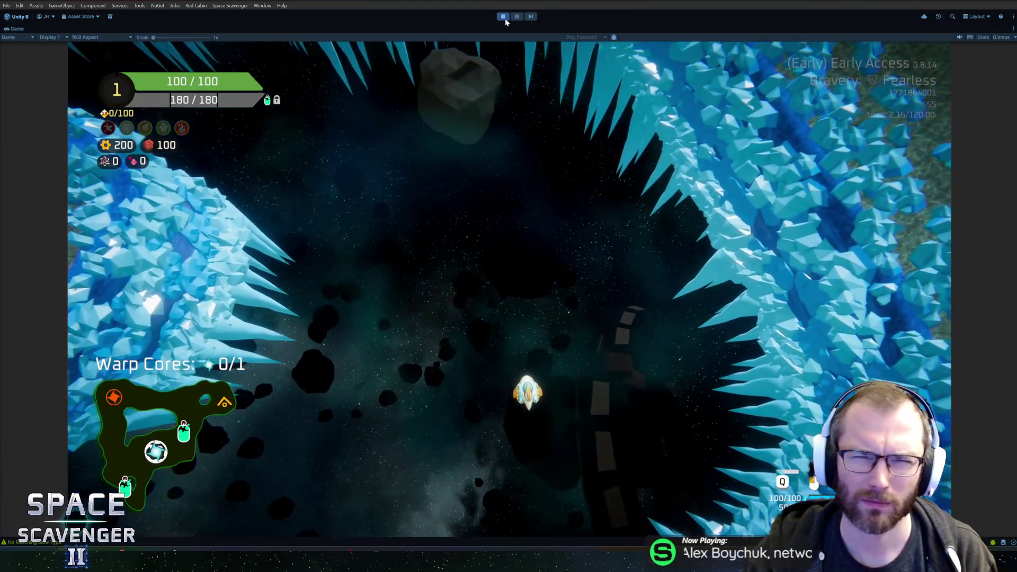
pyautogui.click(503, 17)
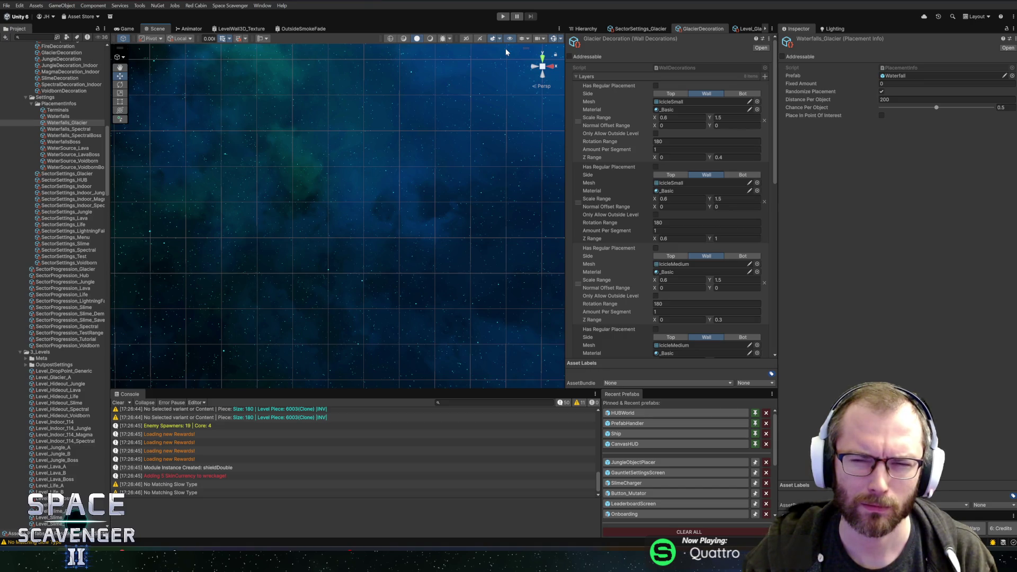
pyautogui.click(905, 84)
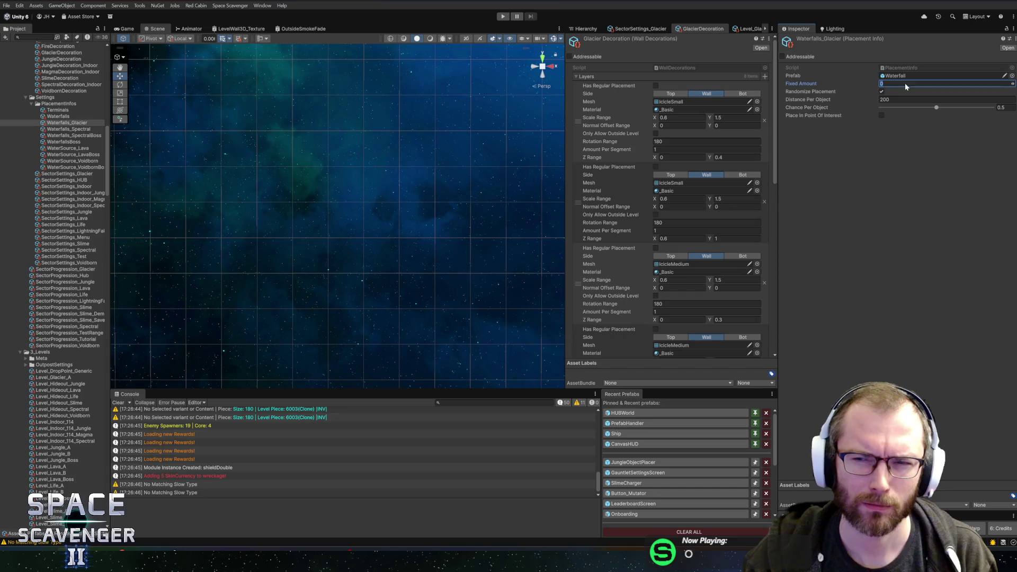
pyautogui.write('1')
# - Try a Fixed Amount of 3 in a quick play-test, then change it back to 0
pyautogui.press('Return')
pyautogui.click(497, 16)
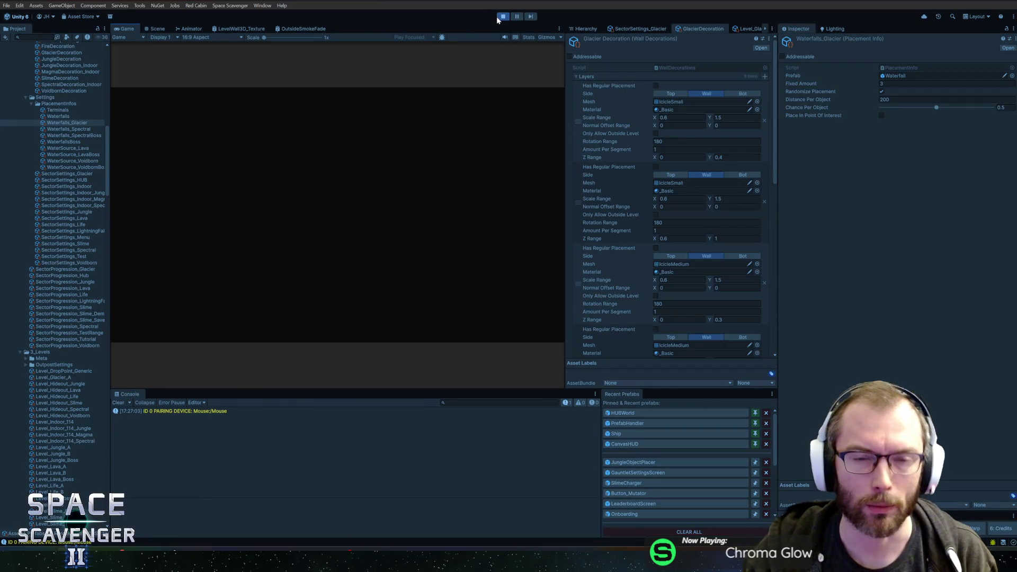
pyautogui.click(498, 17)
pyautogui.click(899, 83)
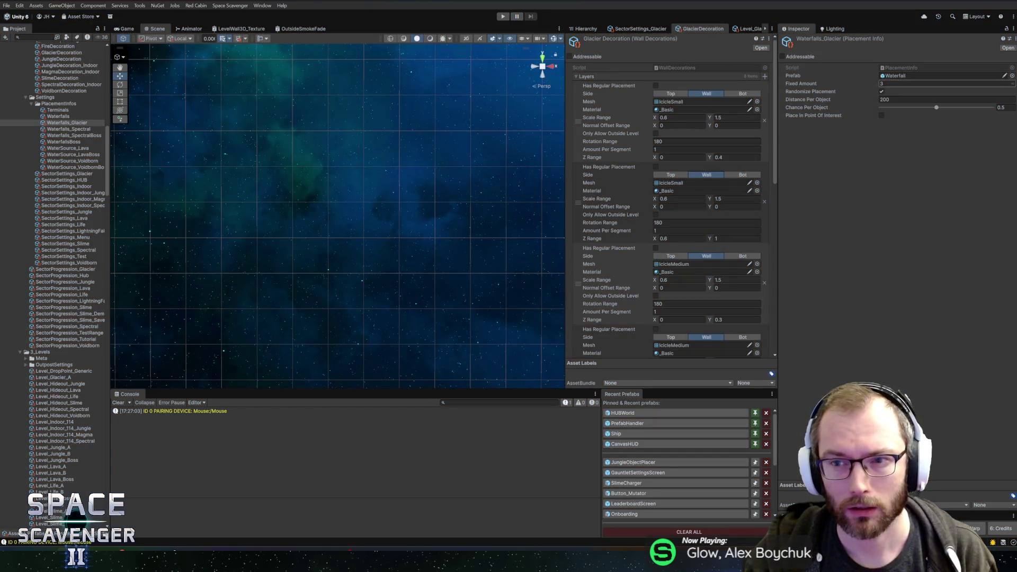
pyautogui.click(896, 76)
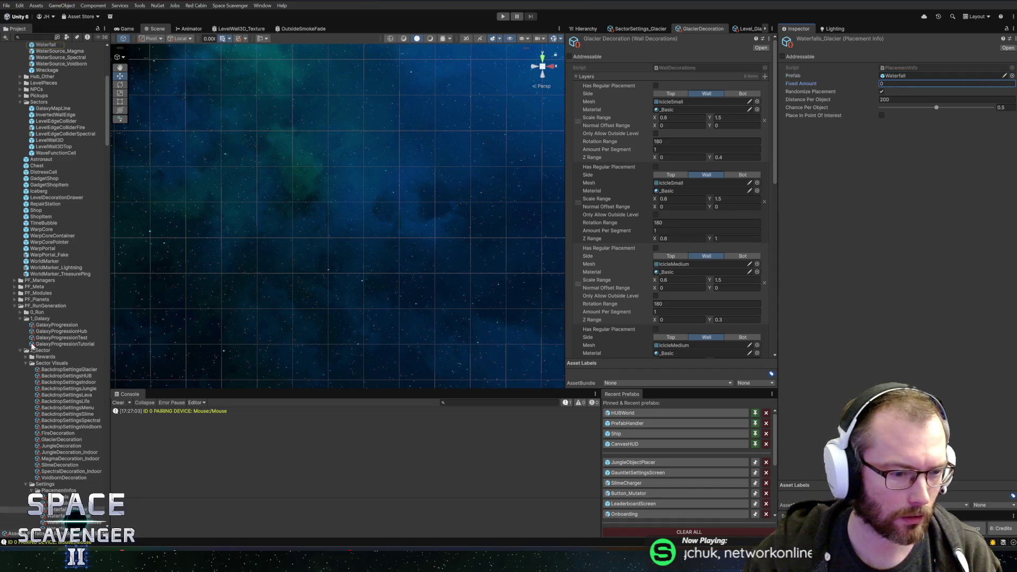
# - Assign Waterfalls_Glacier as Level_Glacier_A's placement info and start play-testing
pyautogui.scroll(5, 73, 290)
pyautogui.scroll(-15, 73, 290)
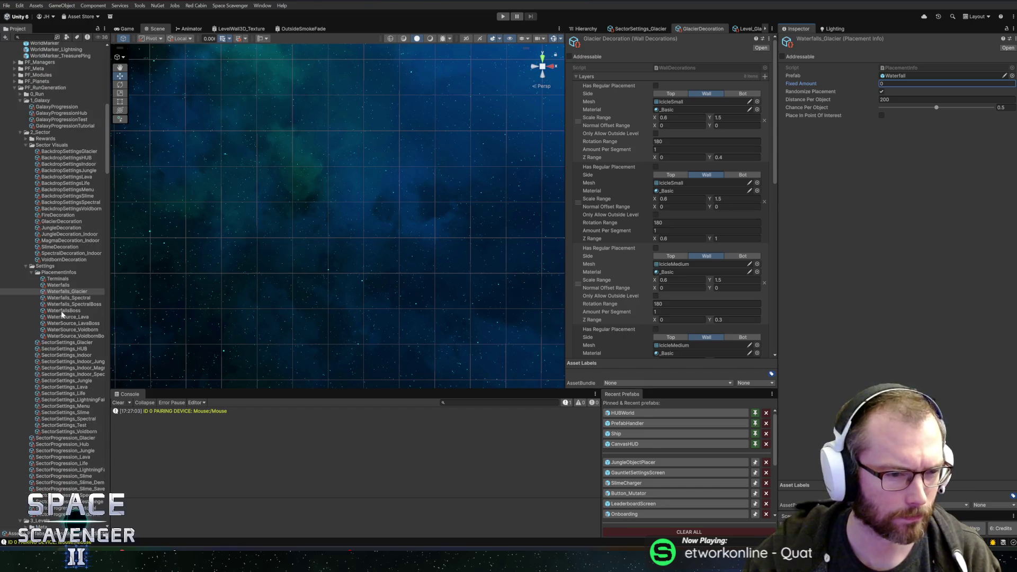
pyautogui.scroll(-10, 51, 287)
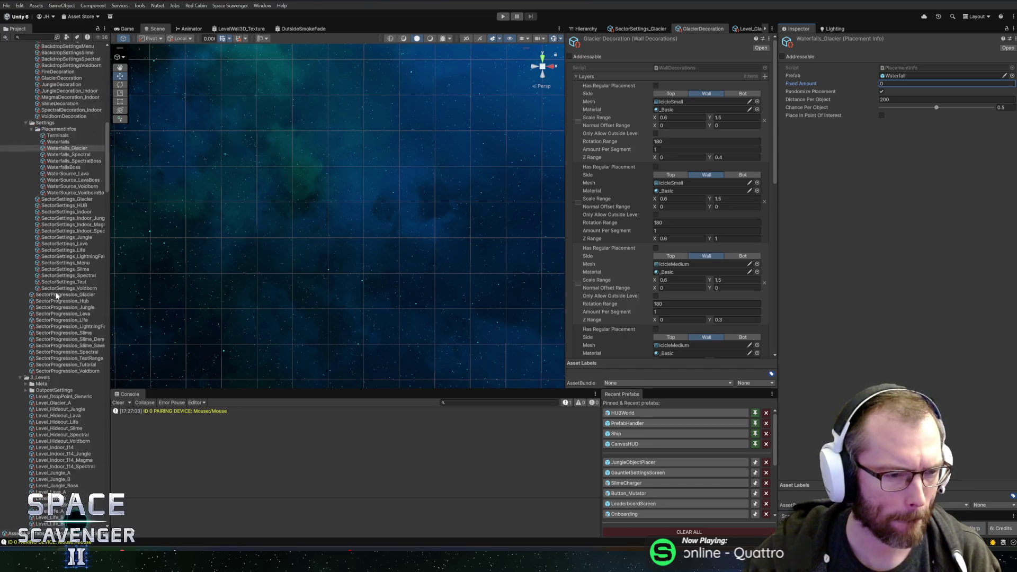
pyautogui.click(54, 283)
pyautogui.scroll(-10, 836, 256)
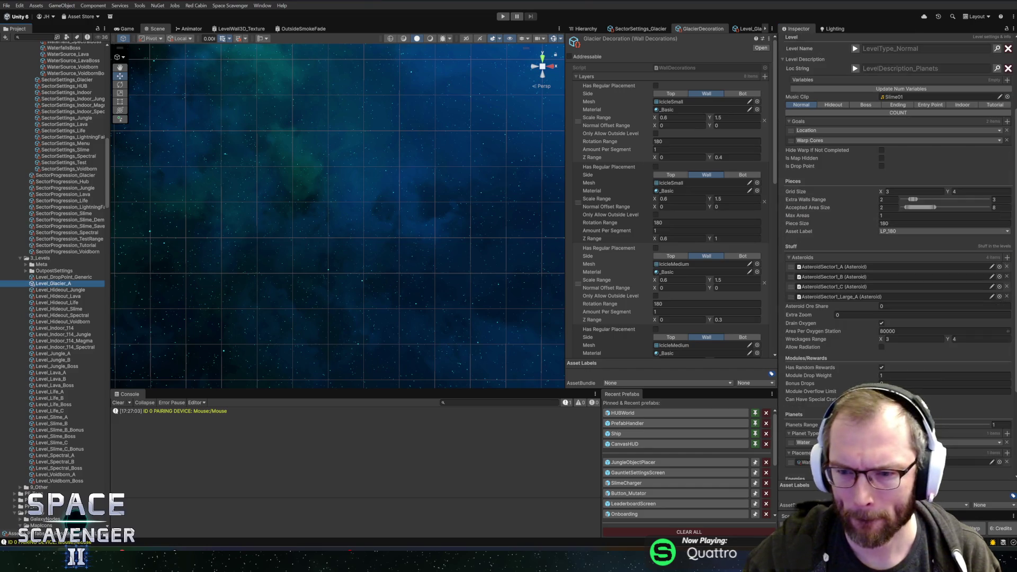
pyautogui.click(999, 336)
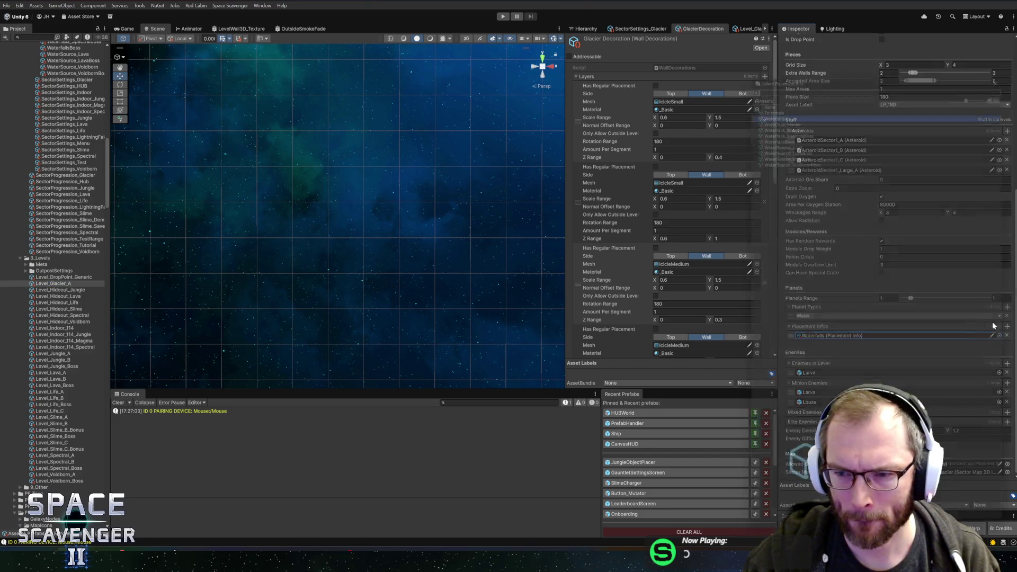
pyautogui.doubleClick(790, 112)
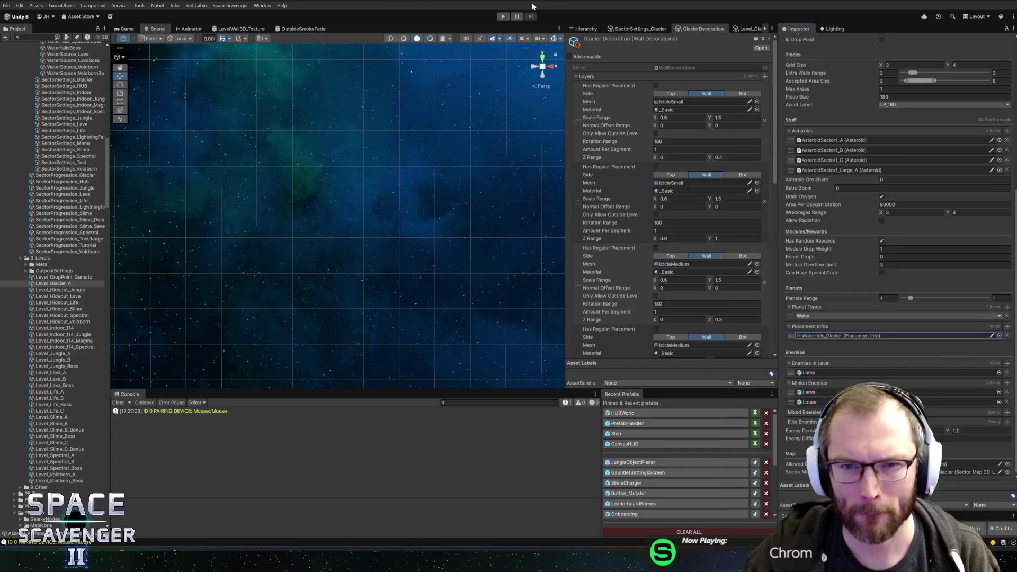
pyautogui.click(503, 17)
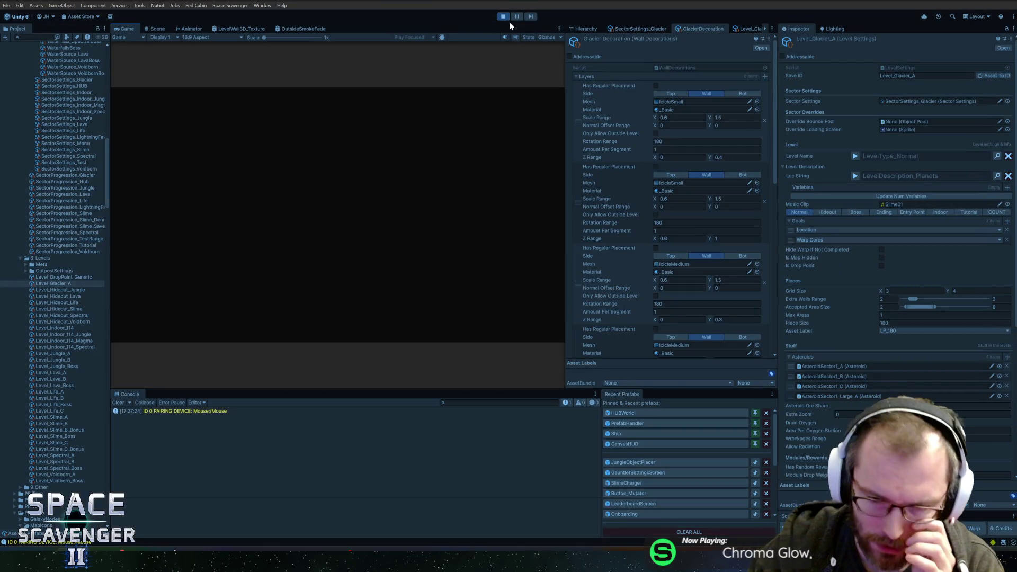
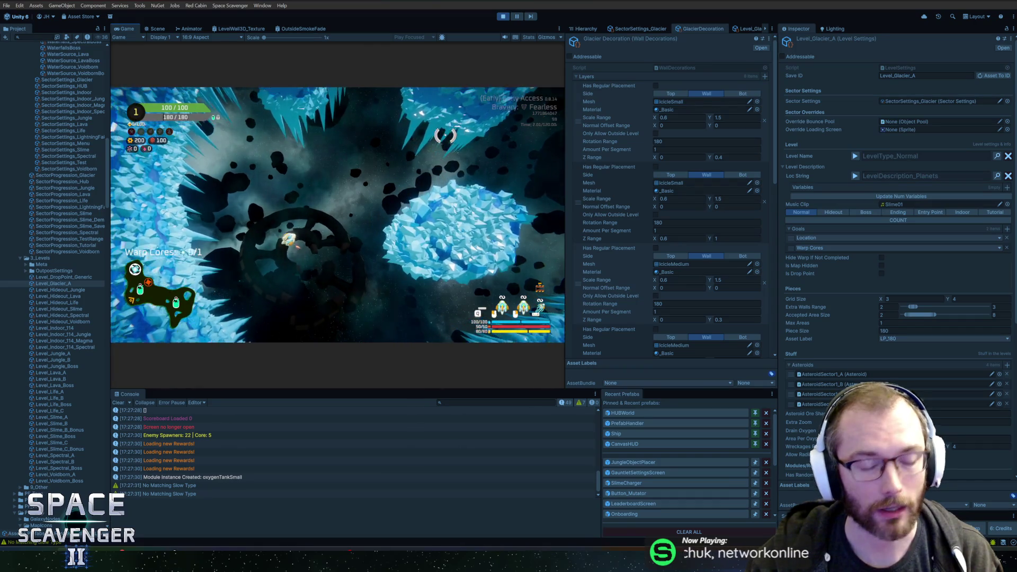
# - Stop the running game and select the Level_Glacier_A level settings asset
pyautogui.hotkey('ctrl', 'p')
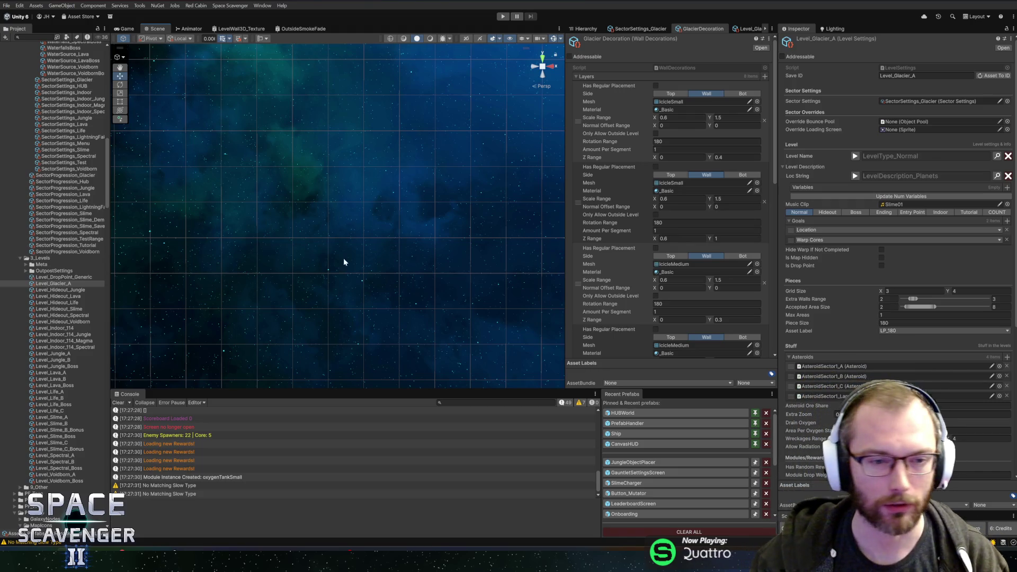
pyautogui.scroll(-5, 719, 261)
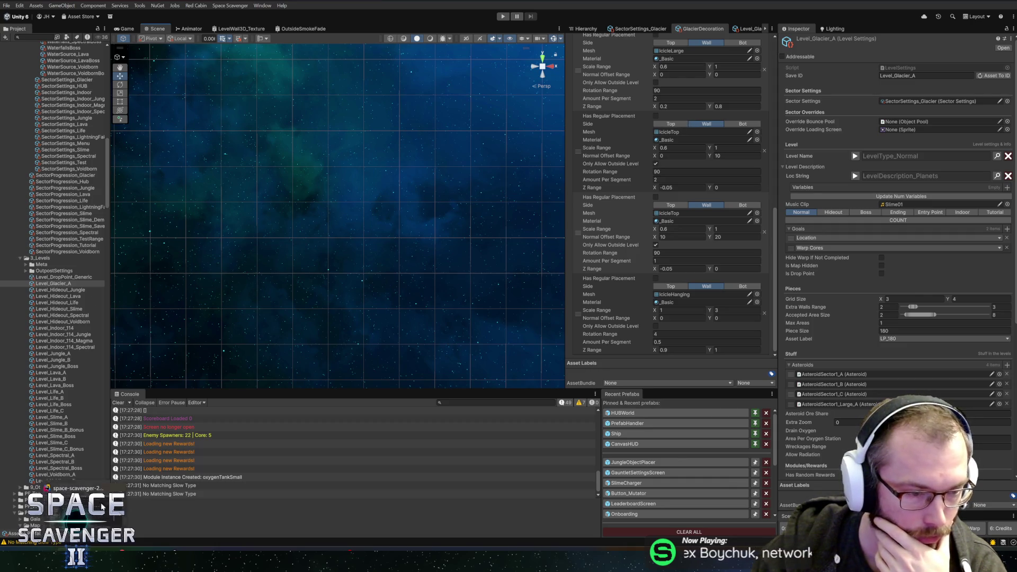
pyautogui.click(53, 283)
# - Open the Level_Glacier_A level settings script in the code editor via Edit Script
pyautogui.scroll(-5, 902, 312)
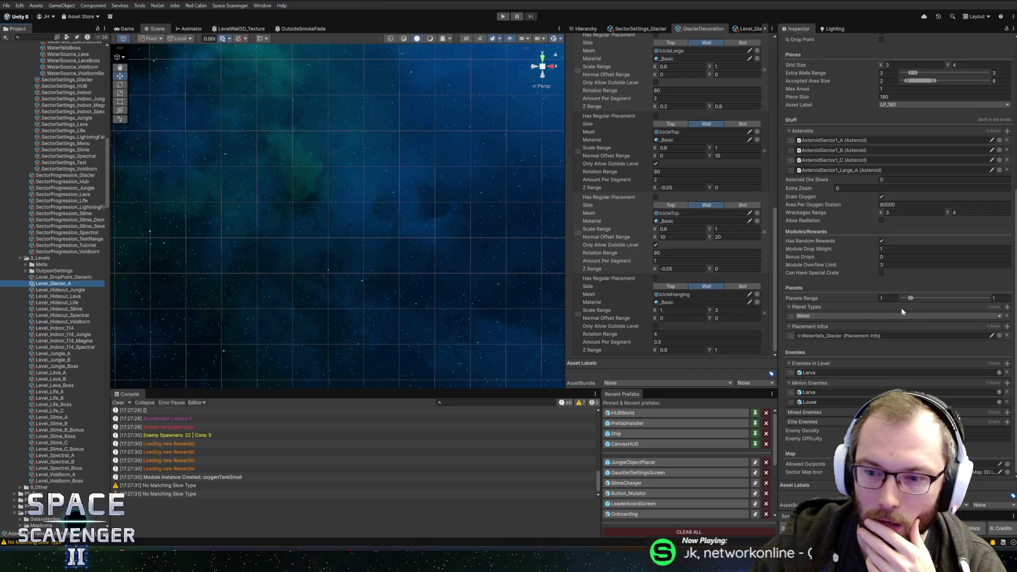
pyautogui.rightClick(812, 328)
pyautogui.press('Escape')
pyautogui.scroll(5, 915, 116)
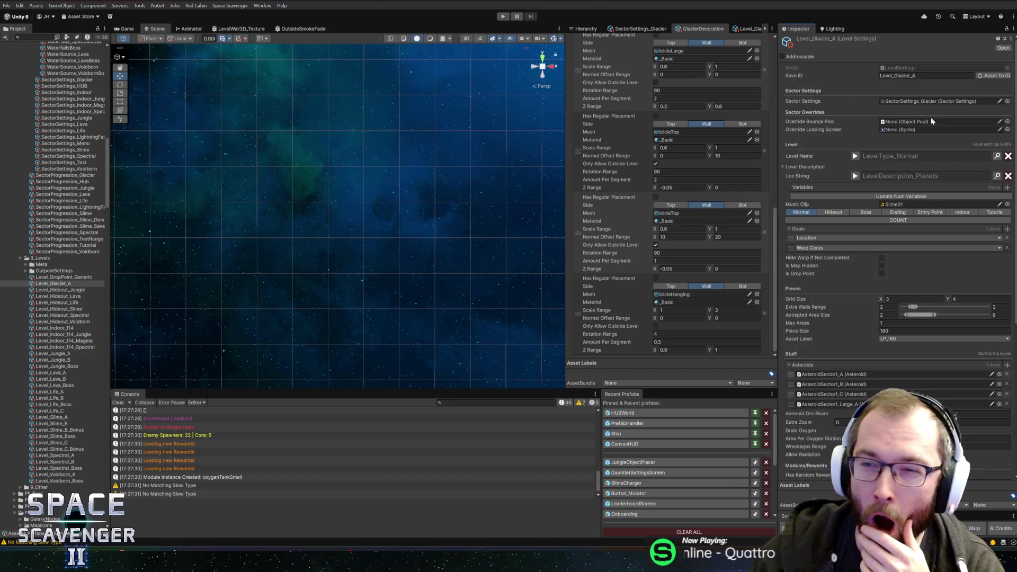
pyautogui.click(1011, 39)
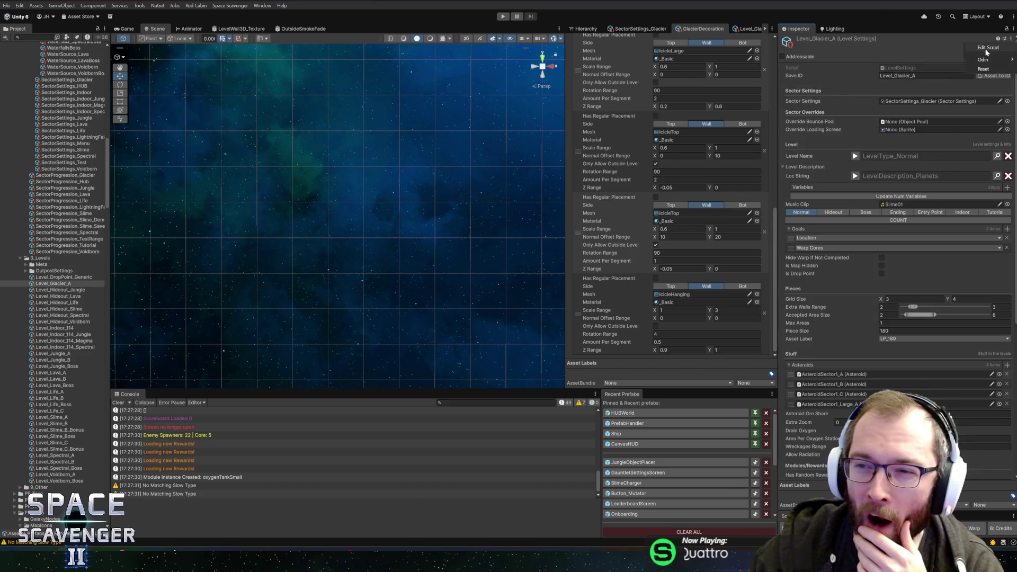
pyautogui.click(986, 48)
# - Search the LevelSettings file for PlacementInfos and step through its matches
pyautogui.hotkey('ctrl', 'f')
pyautogui.write('p')
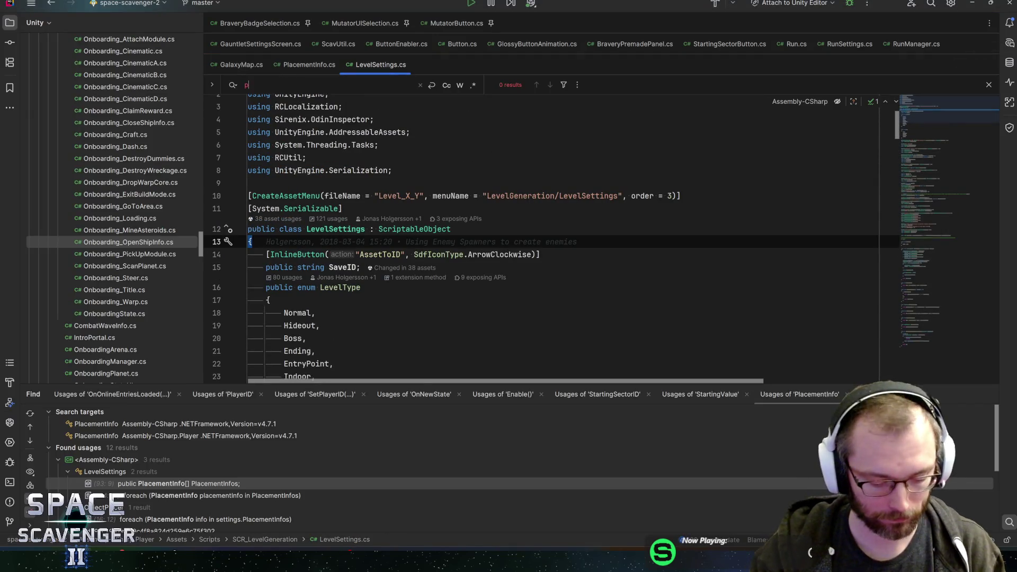
pyautogui.write('lacementin')
pyautogui.press('Escape')
pyautogui.hotkey('ctrl', 'f')
pyautogui.press('Return')
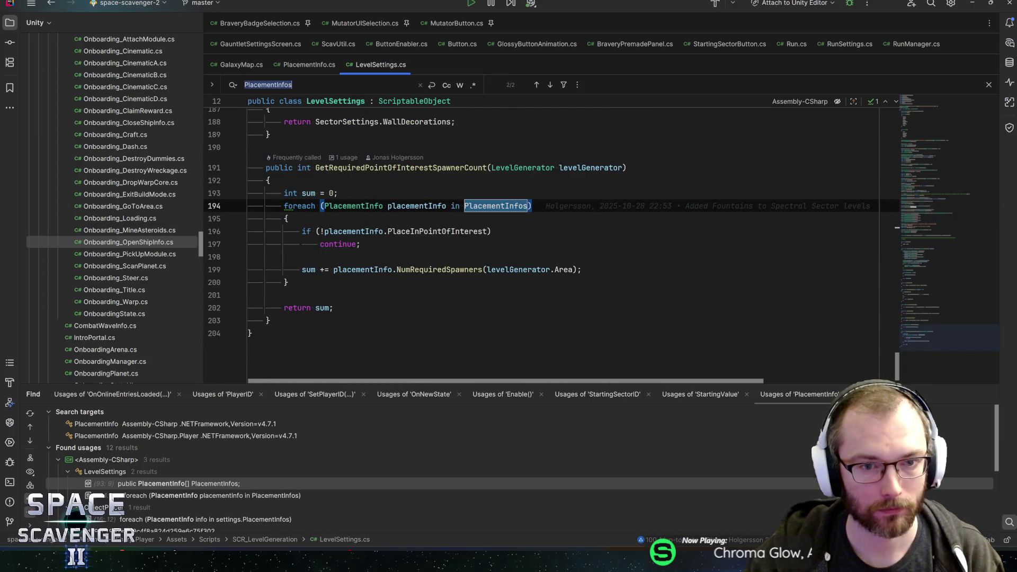
pyautogui.moveTo(378, 207)
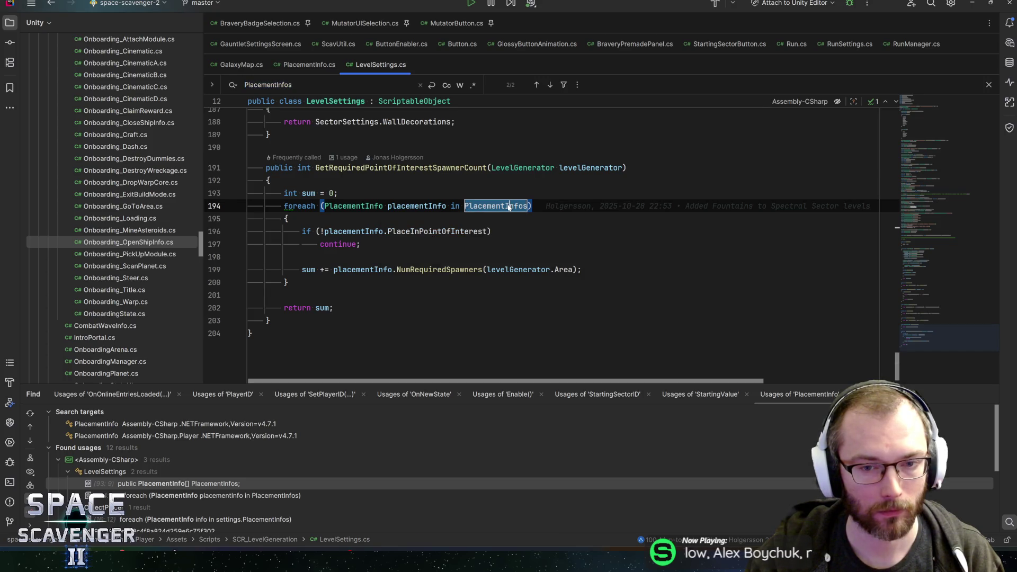
# - List every usage of PlacementInfos and open its use in ObjectPlacer.cs
pyautogui.hotkey('alt', 'F7')
pyautogui.scroll(-1, 194, 471)
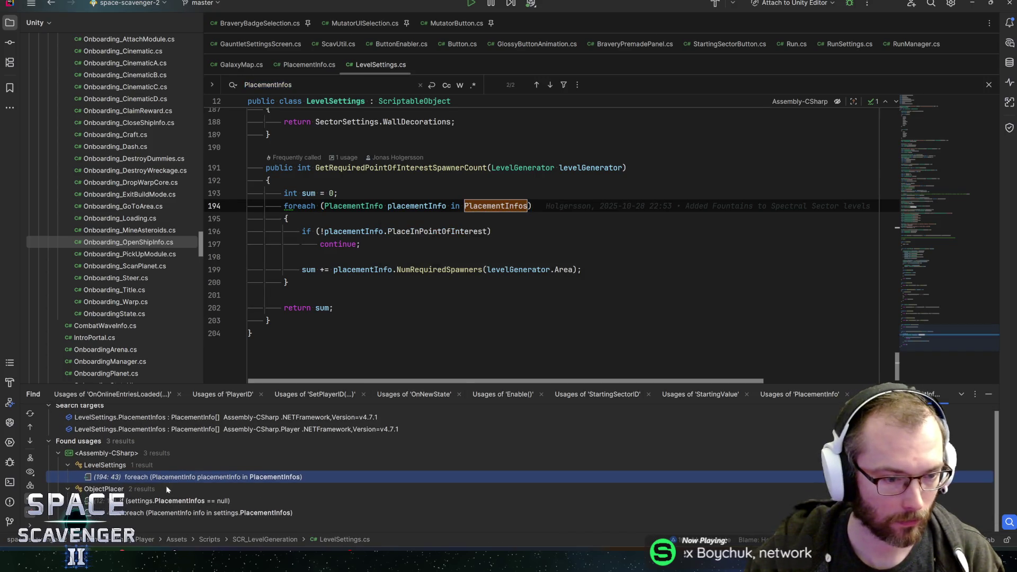
pyautogui.doubleClick(159, 501)
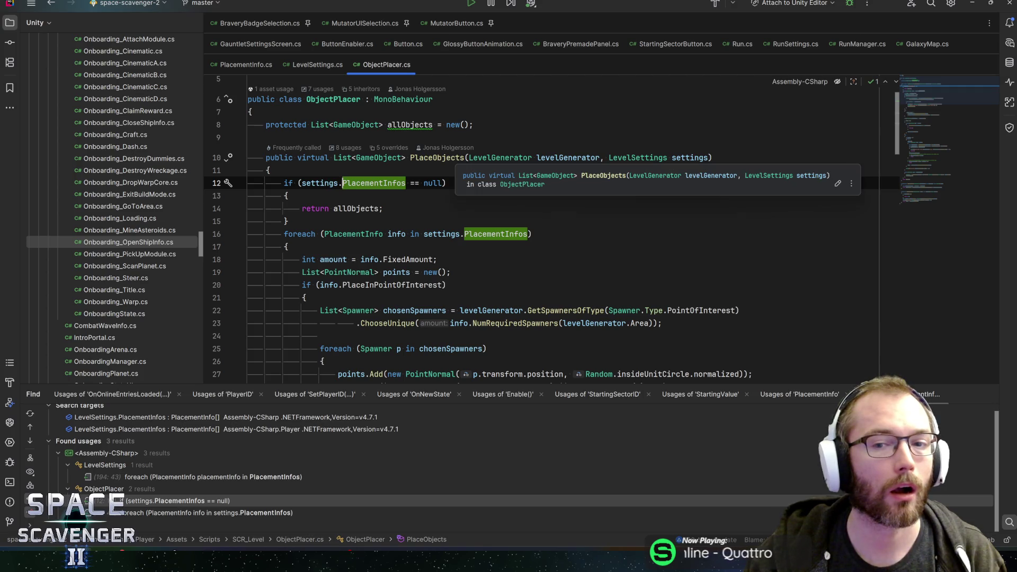
# - Find usages of the PlaceObjects method, then return to Unity
pyautogui.click(437, 157)
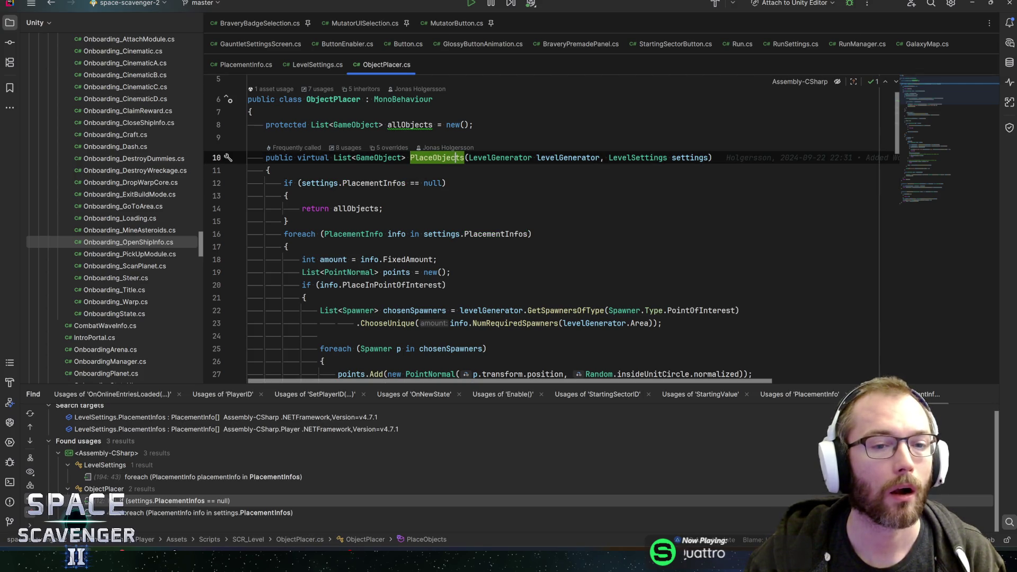
pyautogui.scroll(-3, 551, 227)
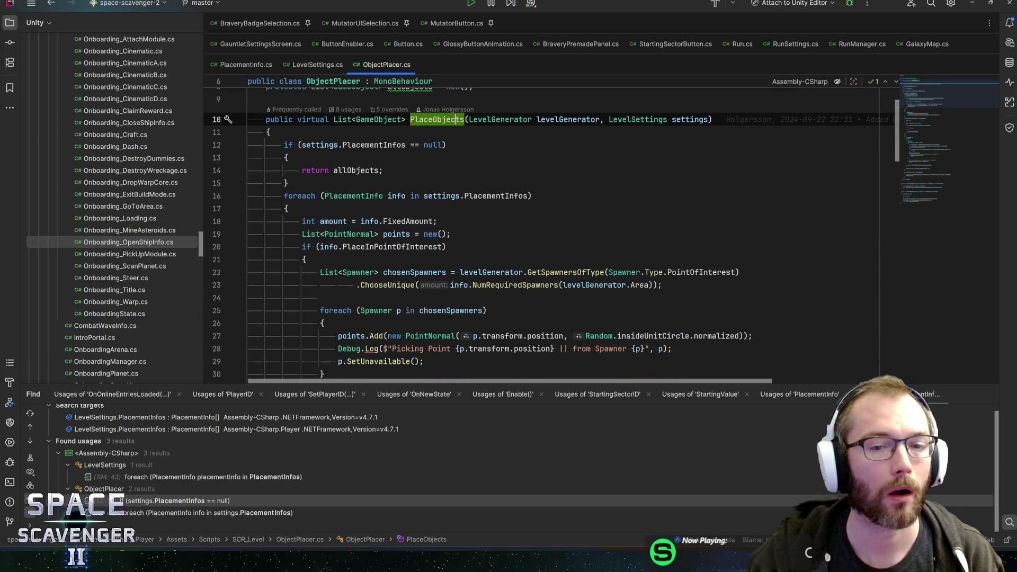
pyautogui.hotkey('alt', 'F7')
pyautogui.scroll(-3, 208, 480)
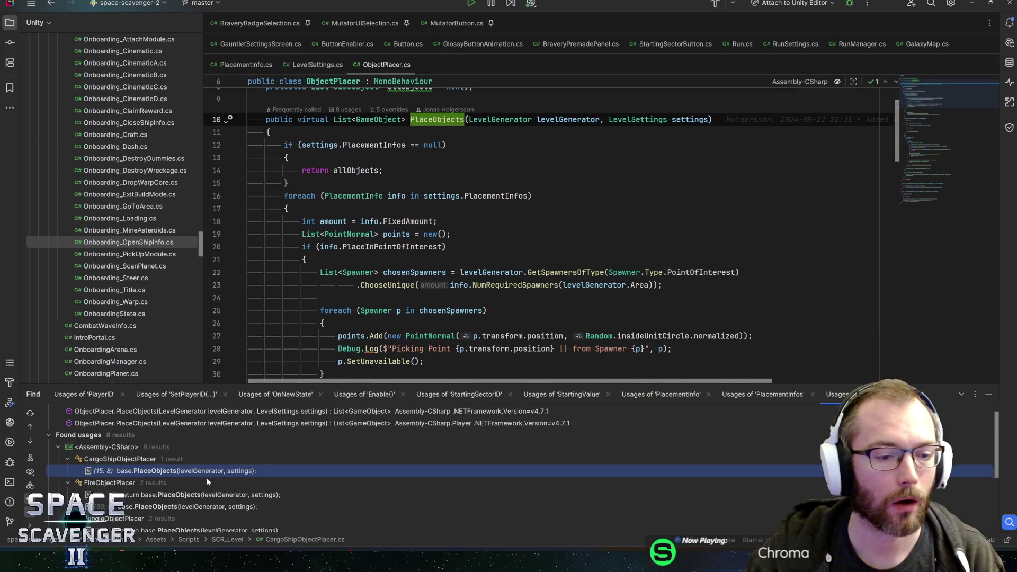
pyautogui.scroll(-1, 208, 478)
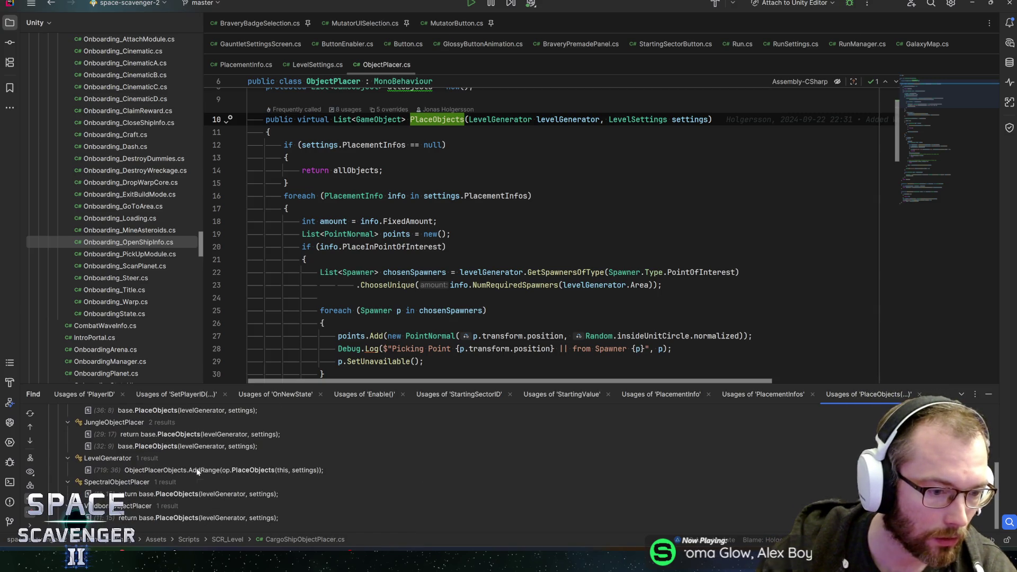
pyautogui.scroll(1, 197, 471)
pyautogui.scroll(3, 196, 470)
pyautogui.scroll(-2, 180, 465)
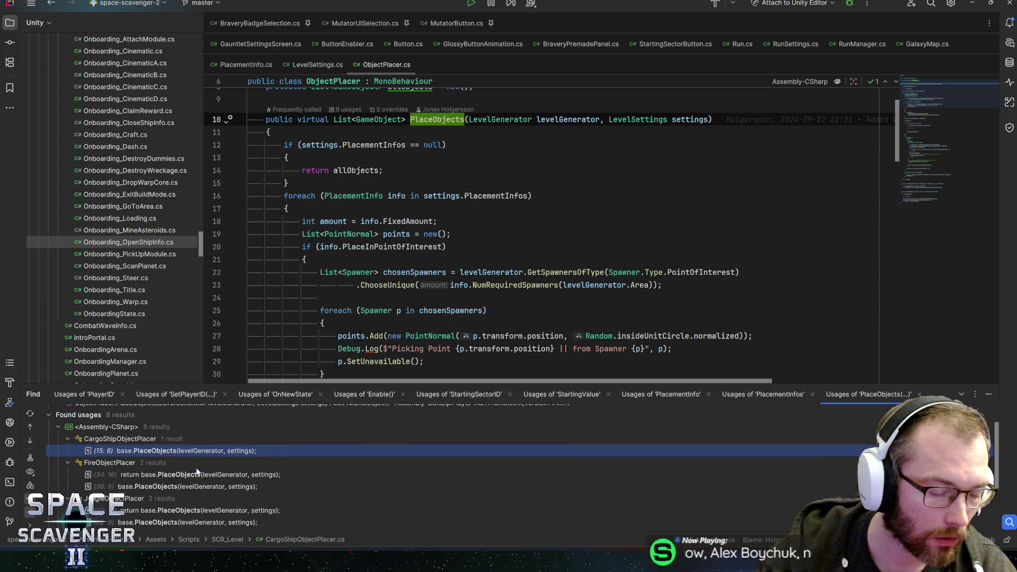
pyautogui.hotkey('alt', 'Tab')
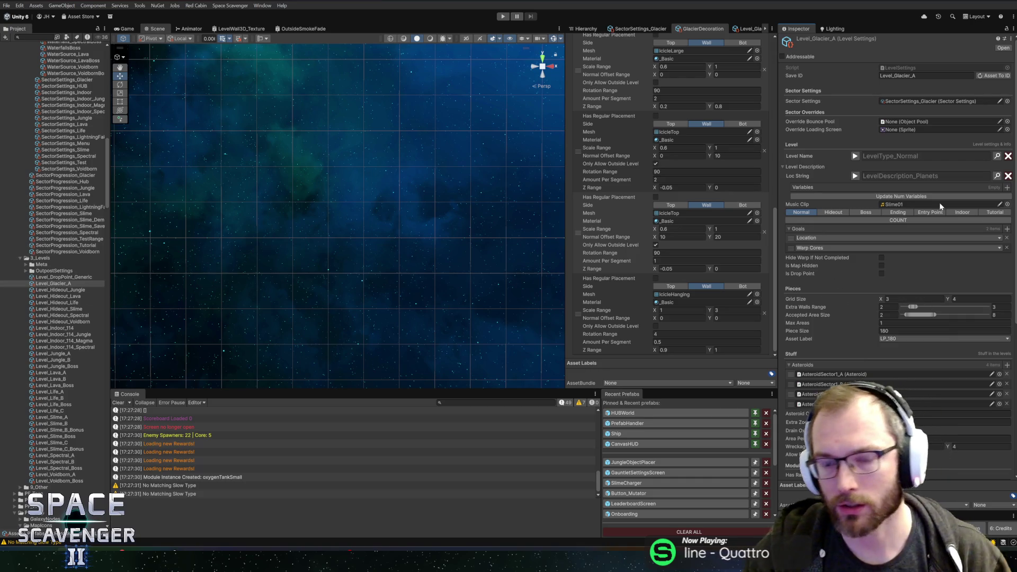
# - Widen the Project list and show the SectorSettings_Glacier settings in a wider panel
pyautogui.scroll(-5, 892, 239)
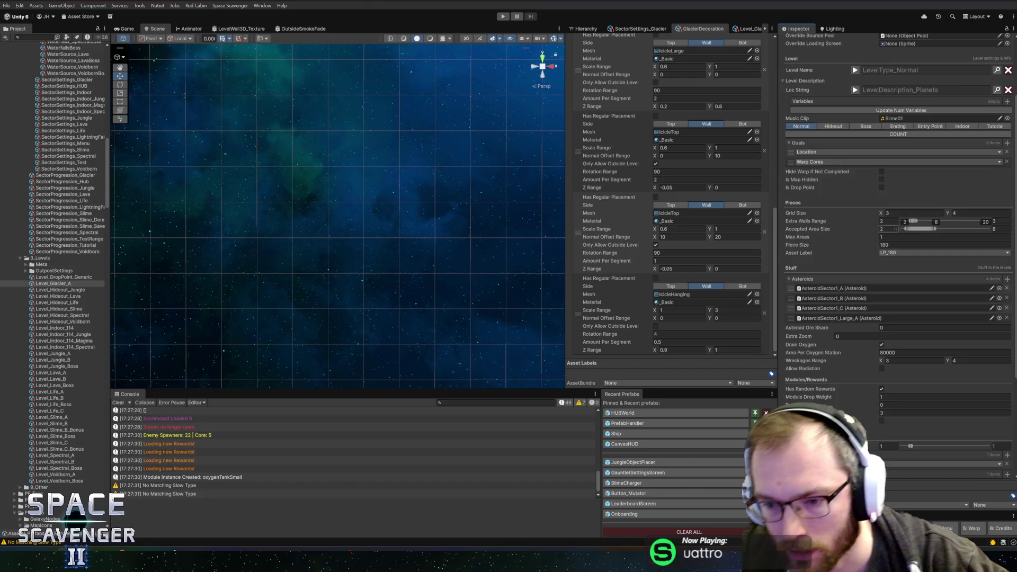
pyautogui.scroll(-5, 869, 241)
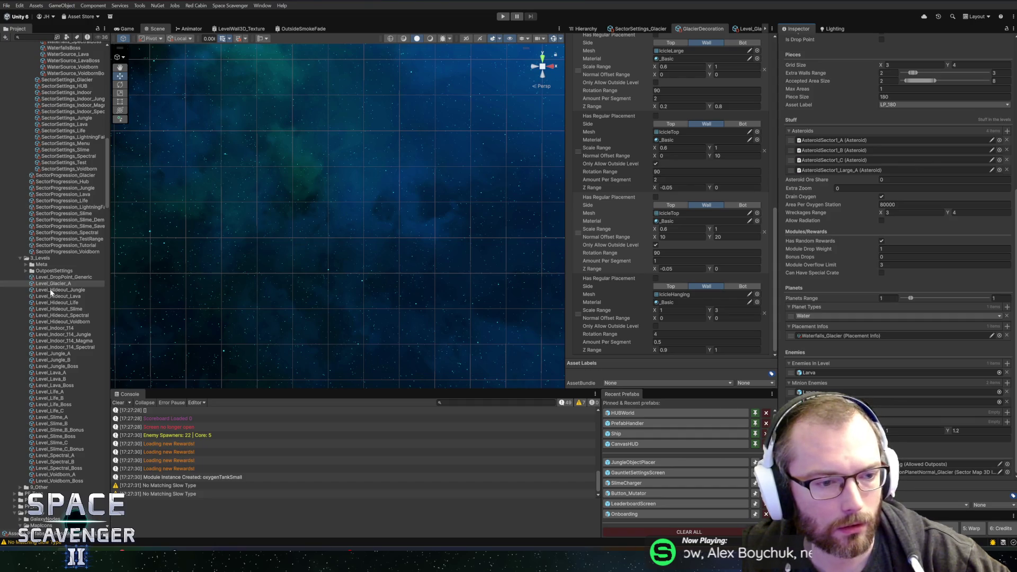
pyautogui.scroll(3, 58, 233)
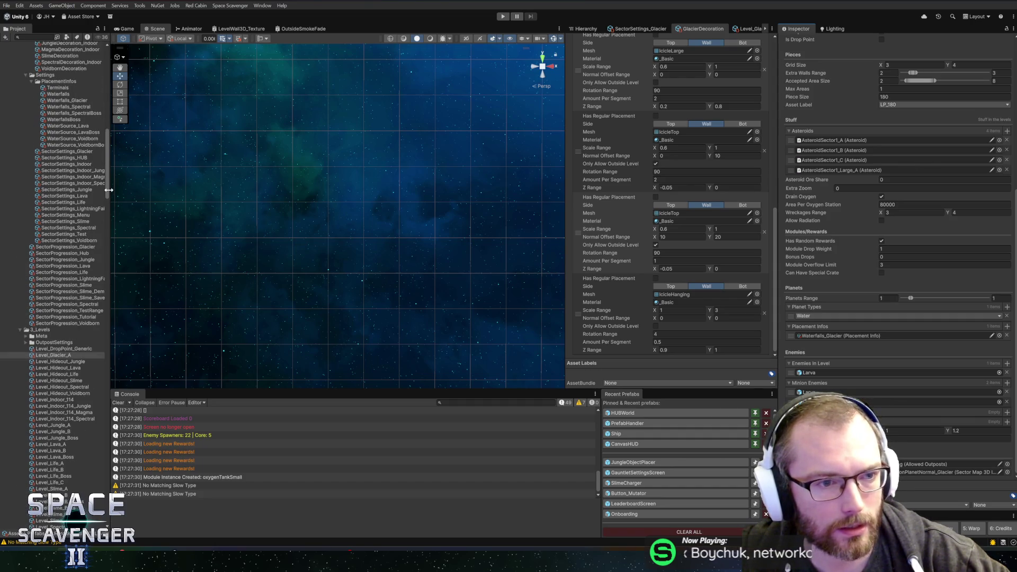
pyautogui.moveTo(109, 191); pyautogui.dragTo(133, 192)
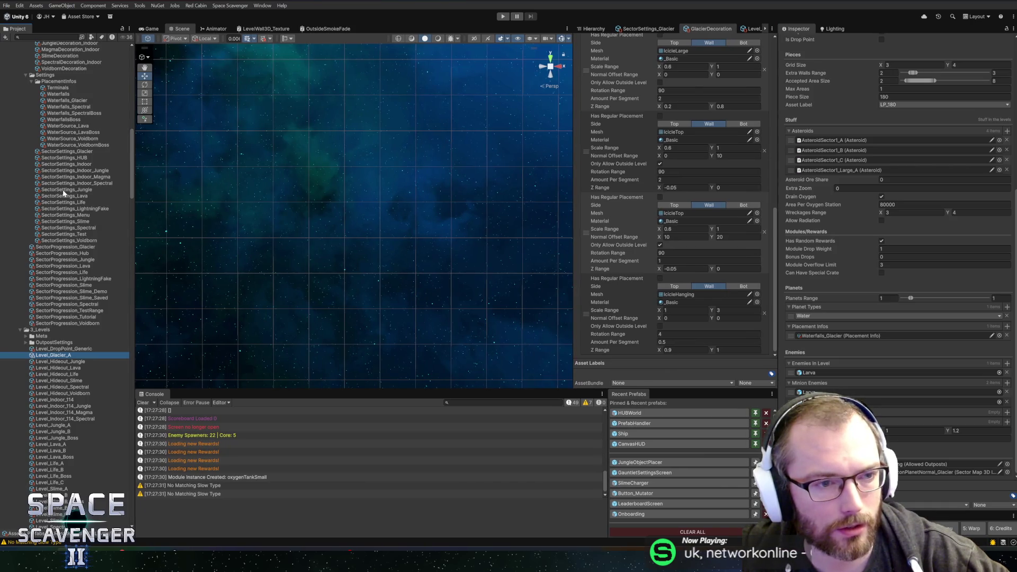
pyautogui.click(644, 29)
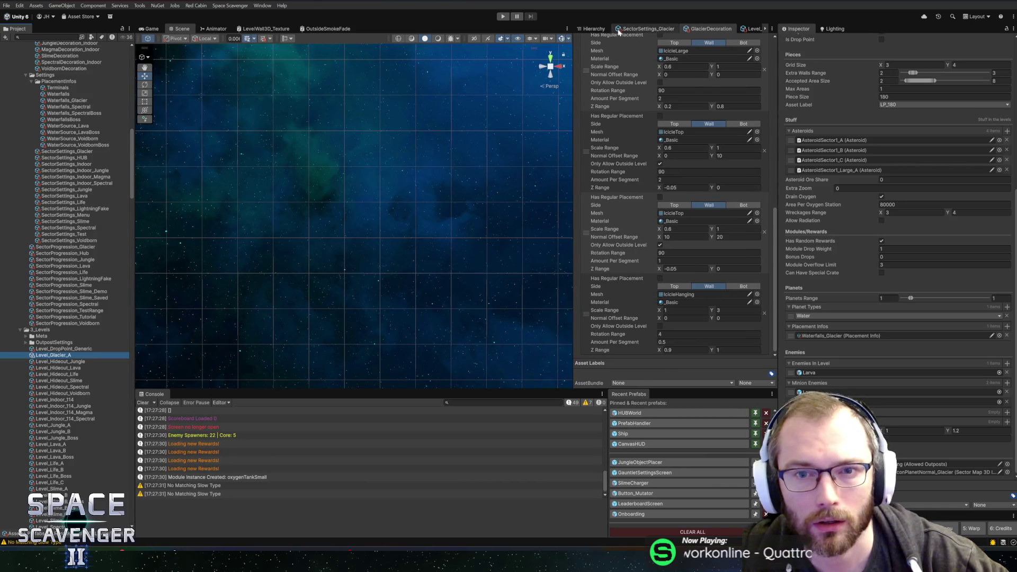
pyautogui.moveTo(574, 68); pyautogui.dragTo(520, 73)
pyautogui.scroll(-8, 641, 251)
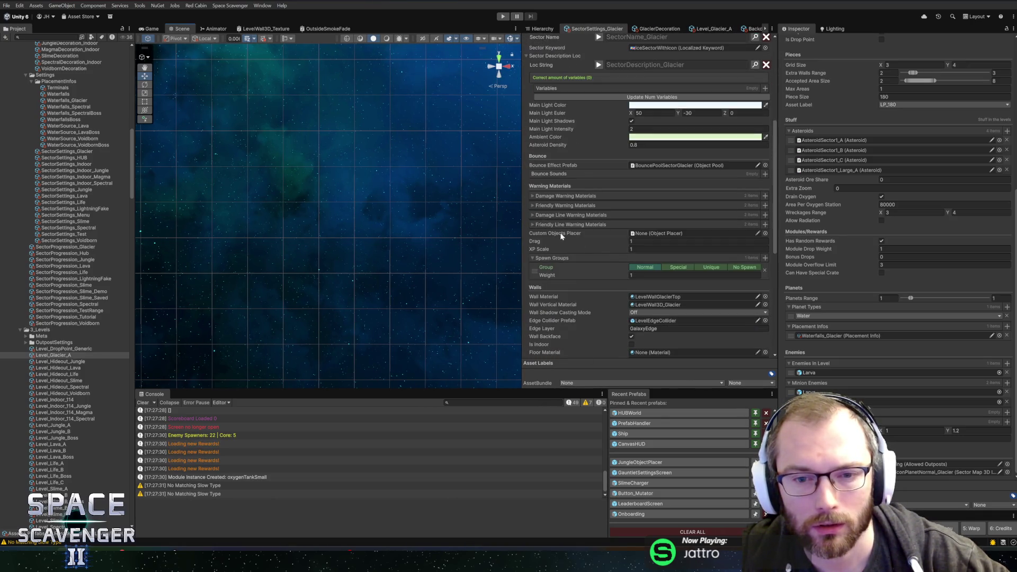
# - Drag BaseObjectPlacer into the glacier sector's Custom Objects Placer field and start the game
pyautogui.click(765, 233)
pyautogui.click(1013, 67)
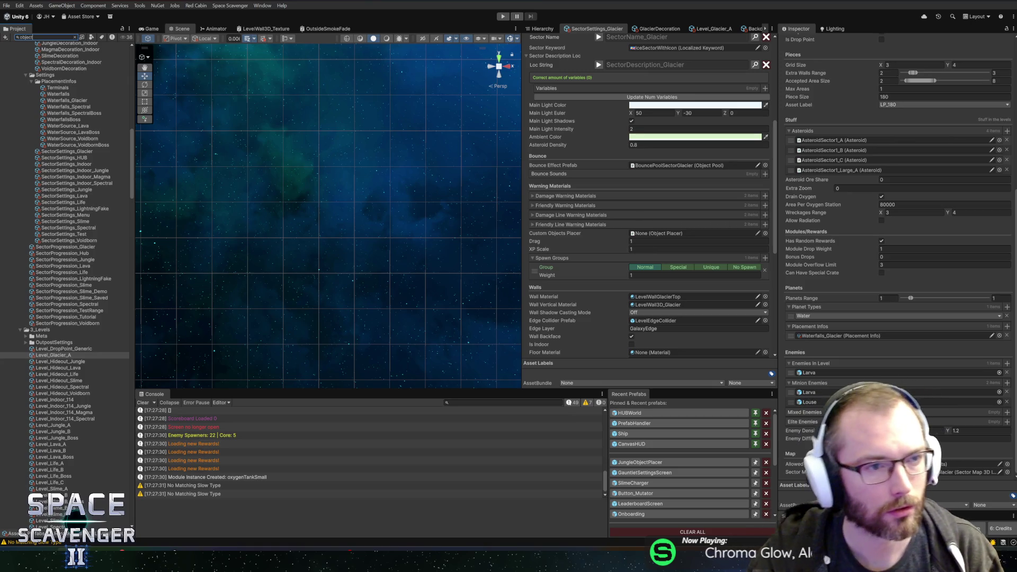
pyautogui.write('p')
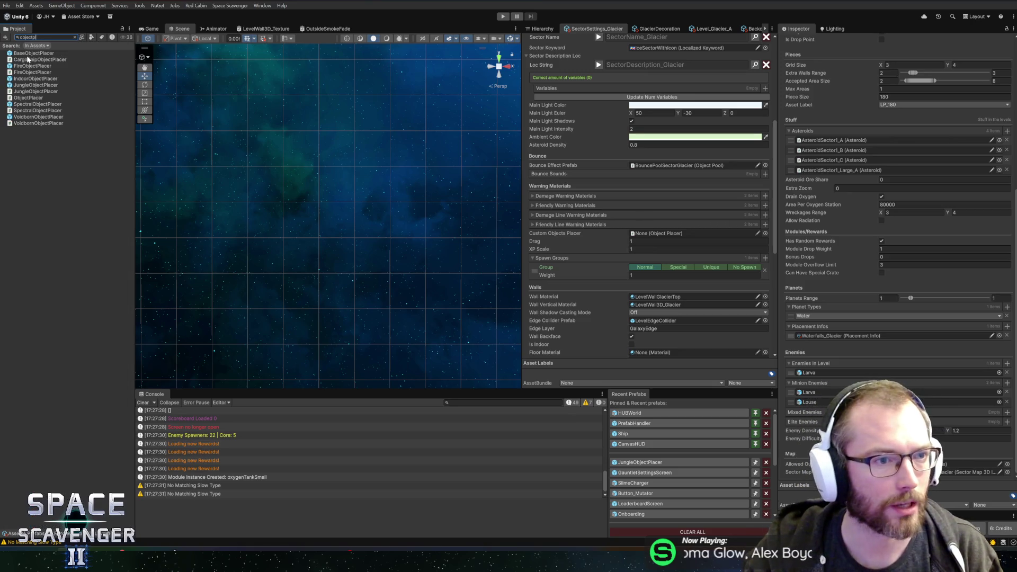
pyautogui.click(28, 60)
pyautogui.moveTo(30, 53); pyautogui.dragTo(636, 238)
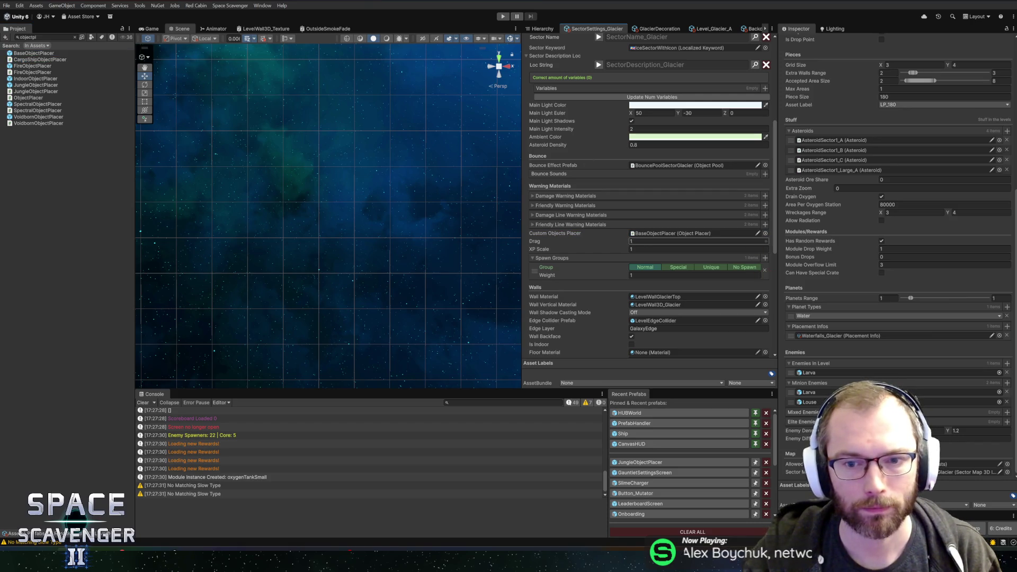
pyautogui.click(30, 55)
pyautogui.click(503, 16)
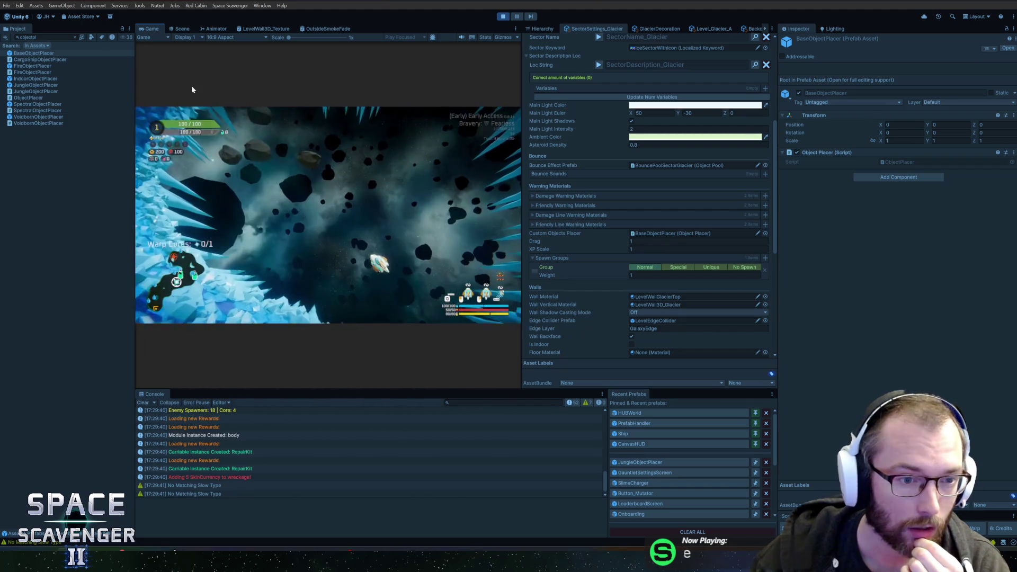
# - Fly the ship around the Glacier level in a maximized game view, then stop the playtest
pyautogui.doubleClick(152, 29)
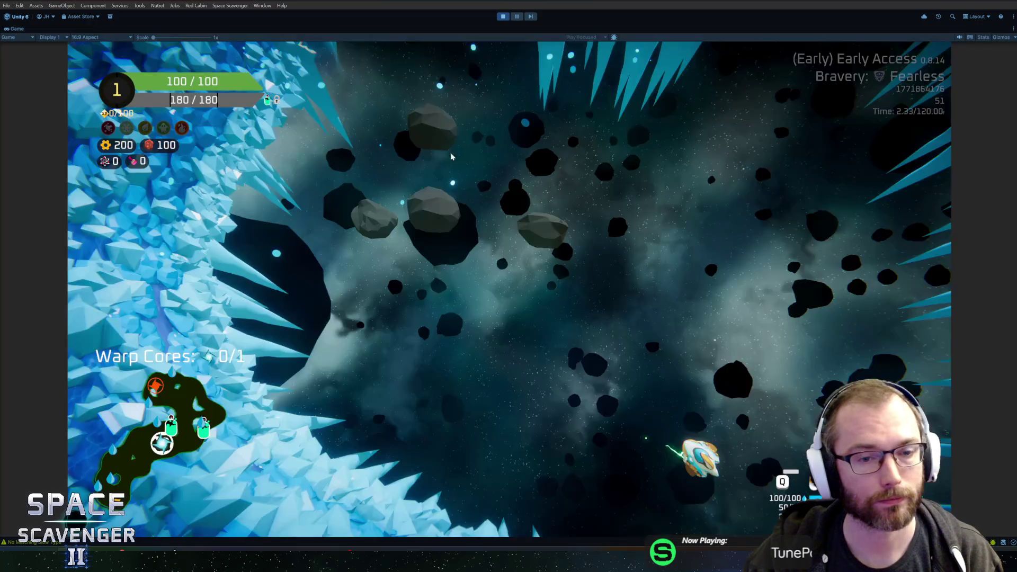
pyautogui.press('w')
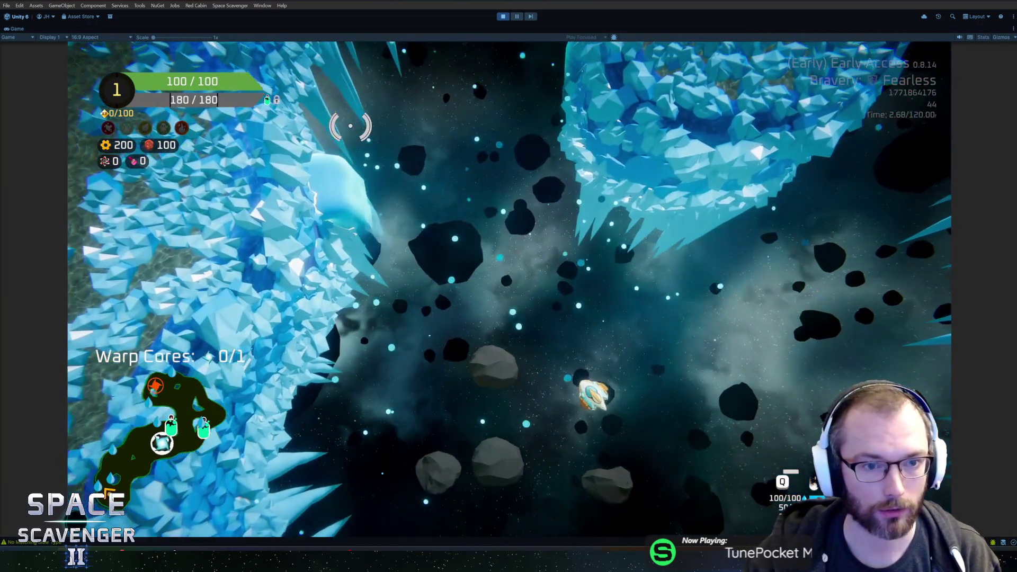
pyautogui.press('w')
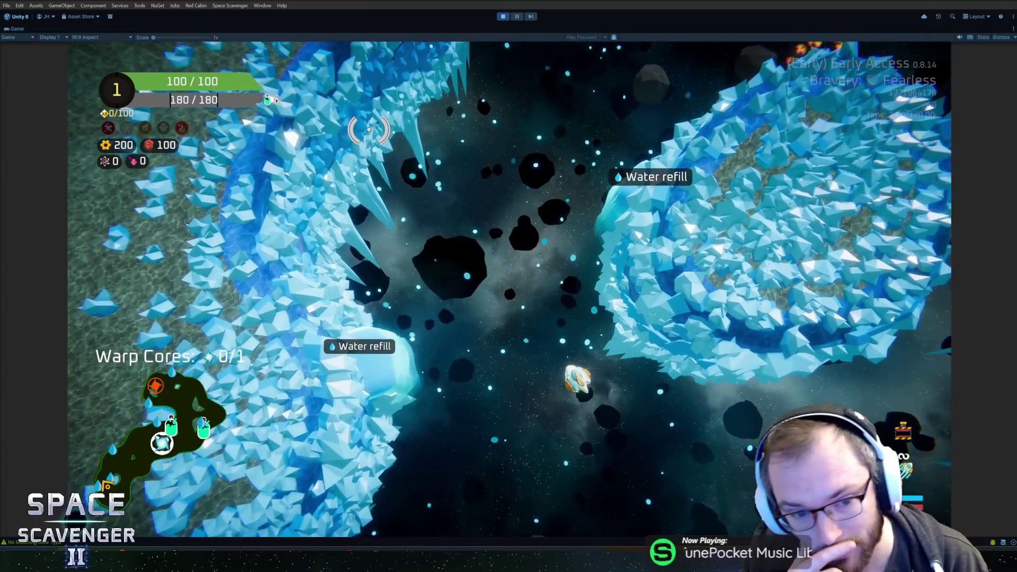
pyautogui.press('w')
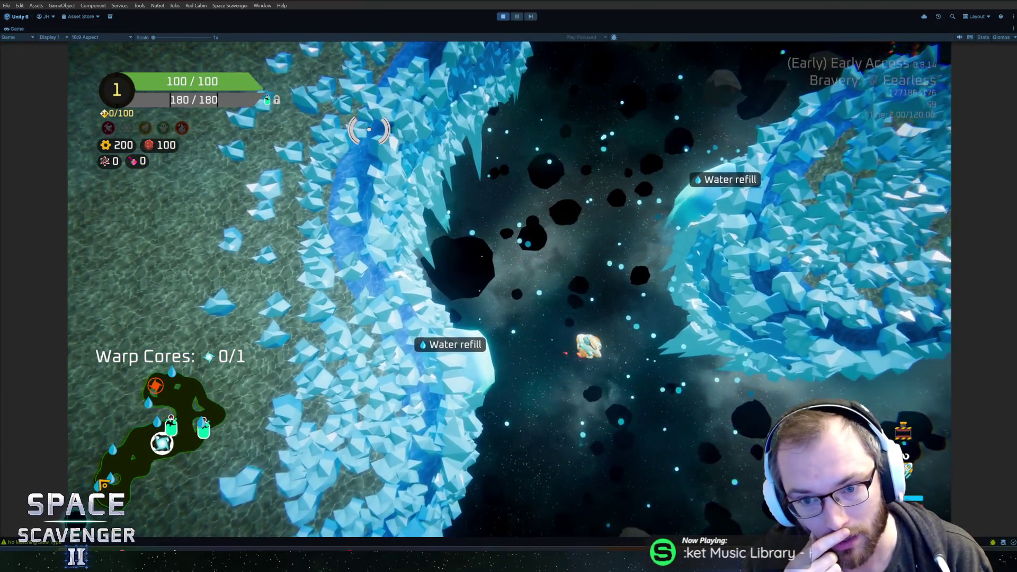
pyautogui.press('s')
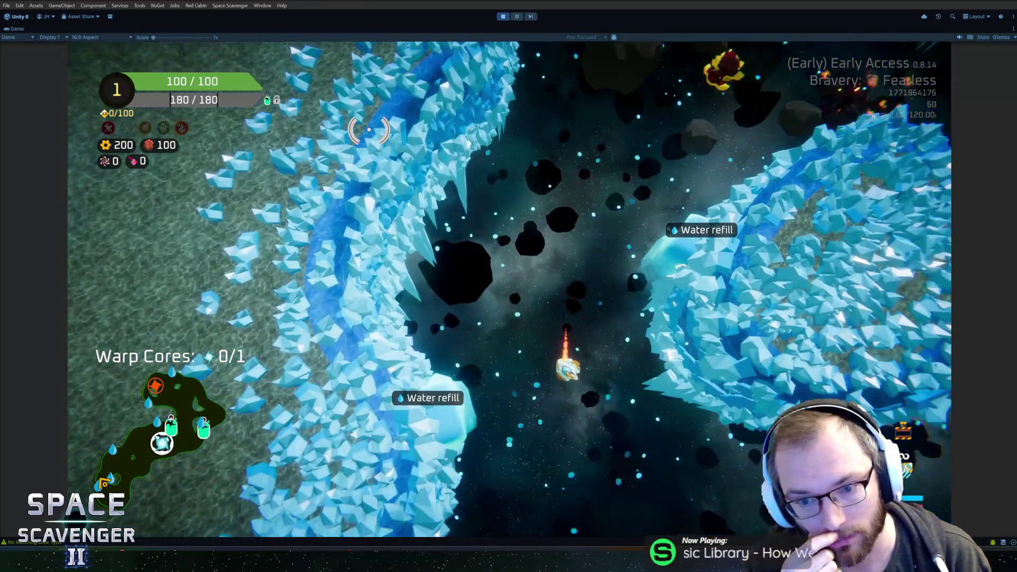
pyautogui.press('w')
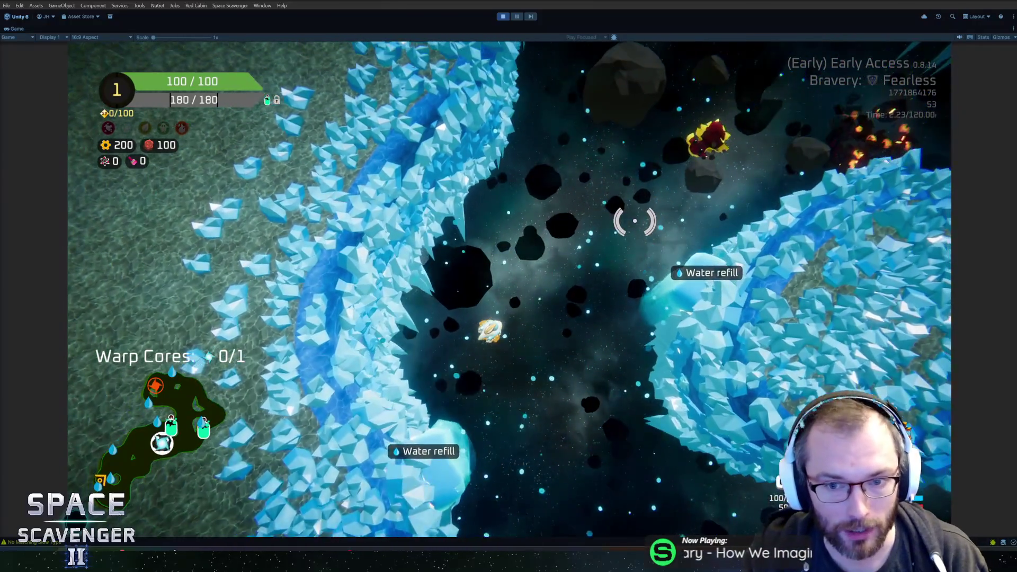
pyautogui.press('d')
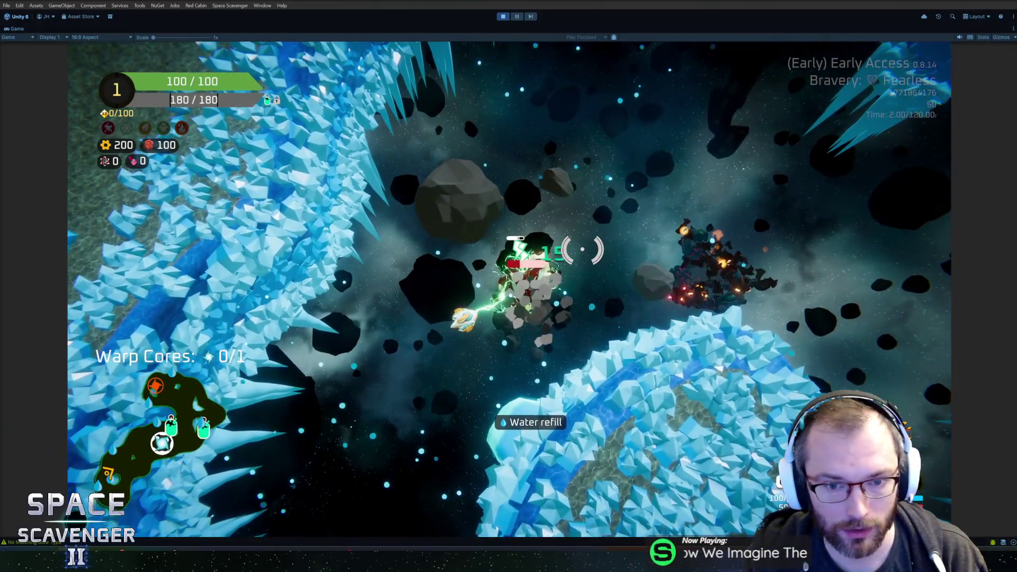
pyautogui.press('d')
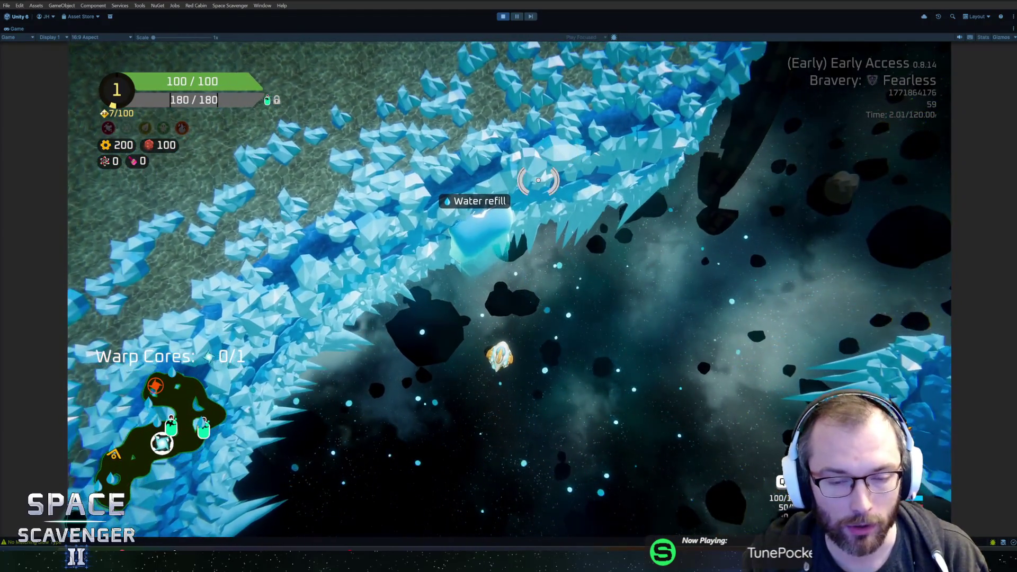
pyautogui.press('w')
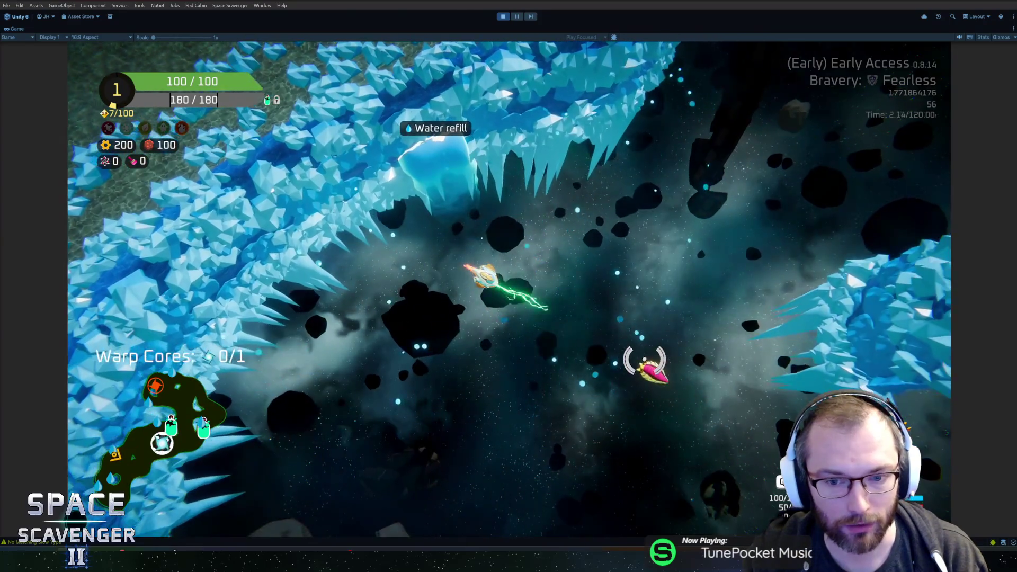
pyautogui.press('d')
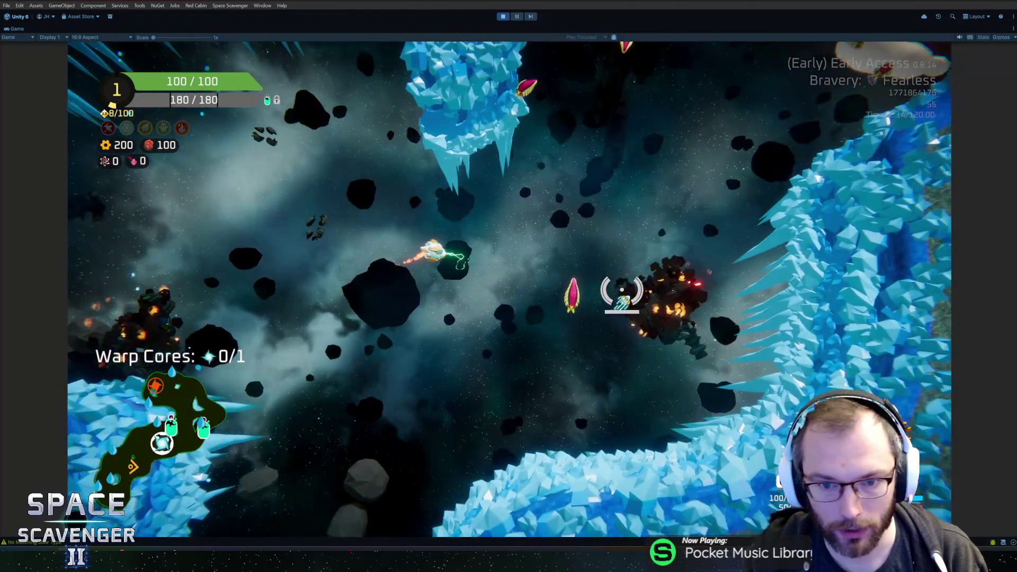
pyautogui.press('d')
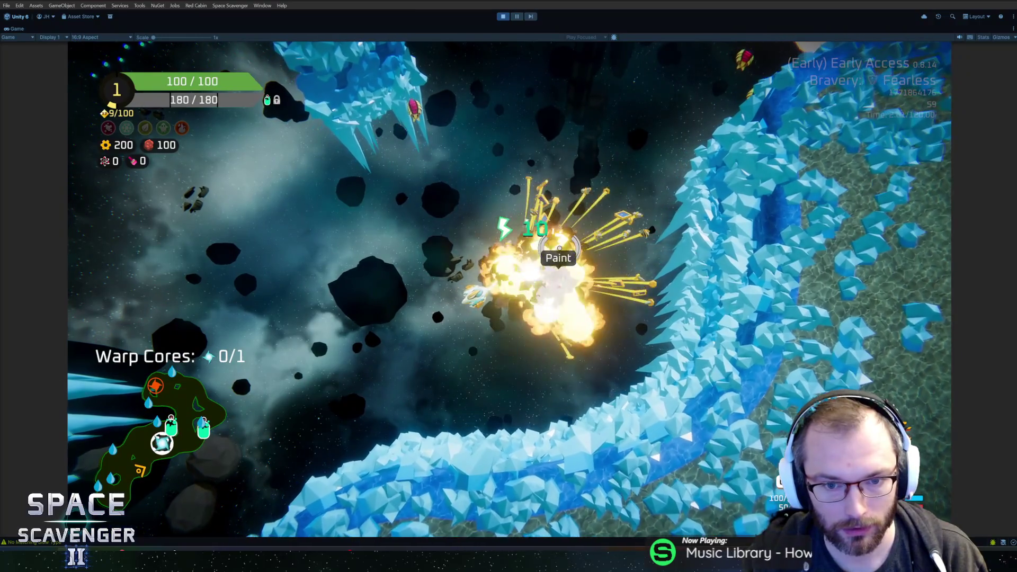
pyautogui.press('w')
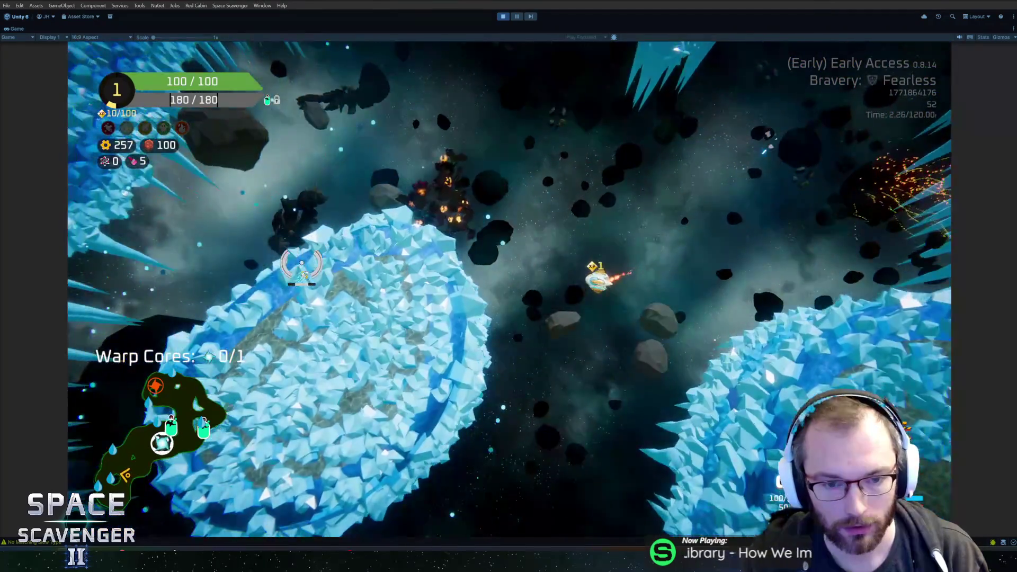
pyautogui.press('w')
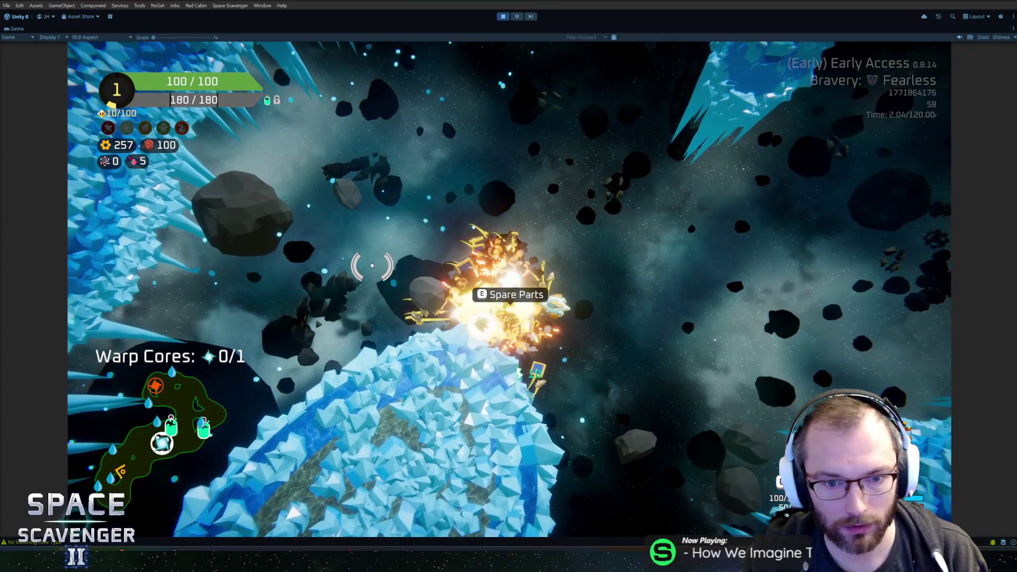
pyautogui.press('w')
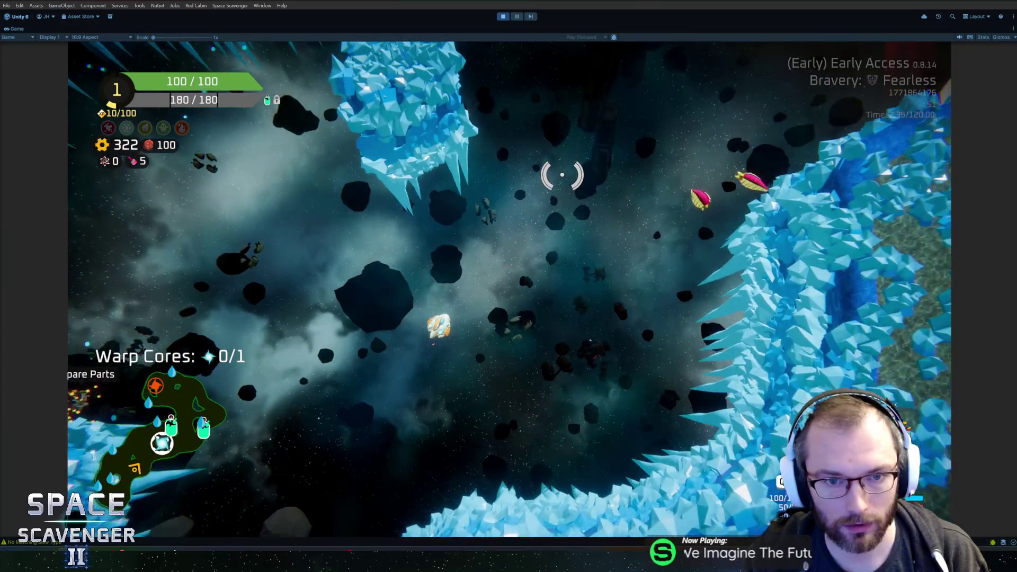
pyautogui.press('w')
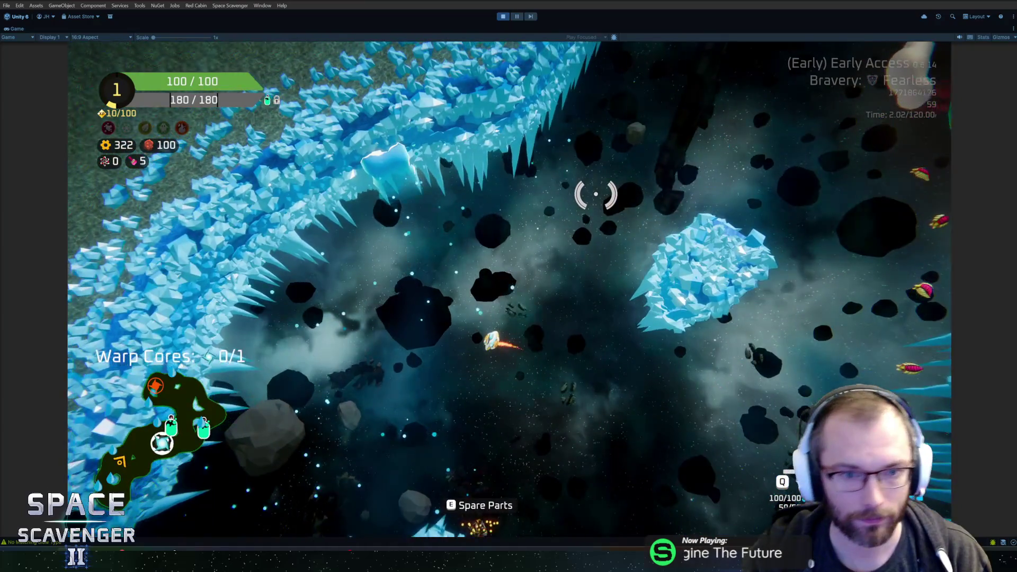
pyautogui.hotkey('ctrl', 'p')
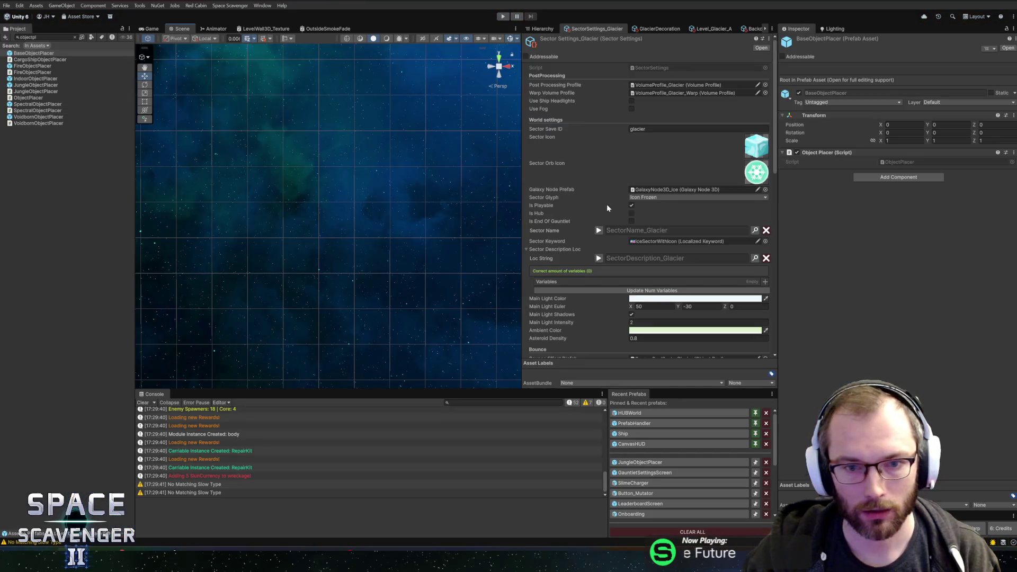
# - Swap Level_Glacier_A's placement info from Waterfalls_Glacier to the shared Waterfalls asset
pyautogui.scroll(-10, 615, 219)
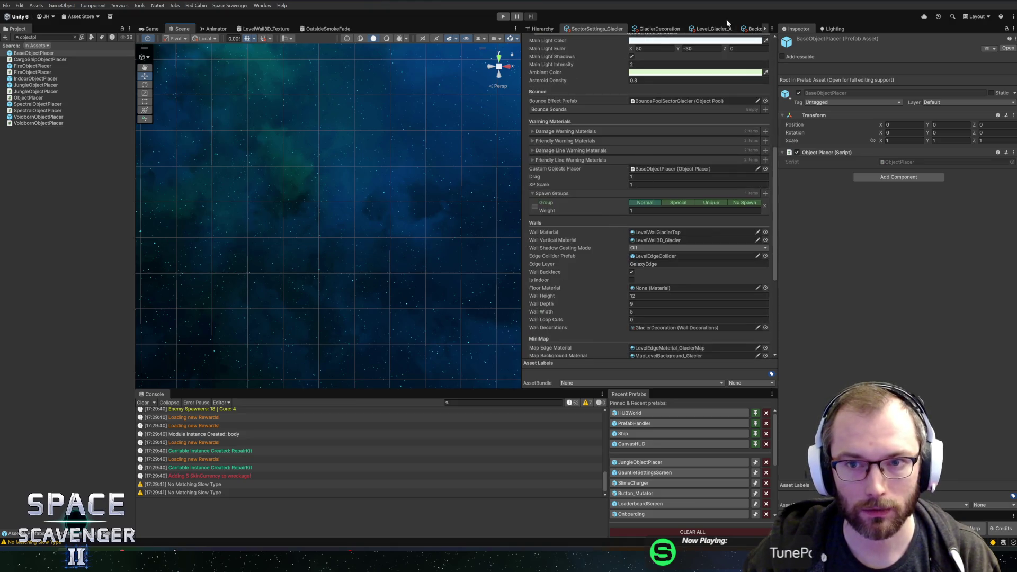
pyautogui.click(712, 28)
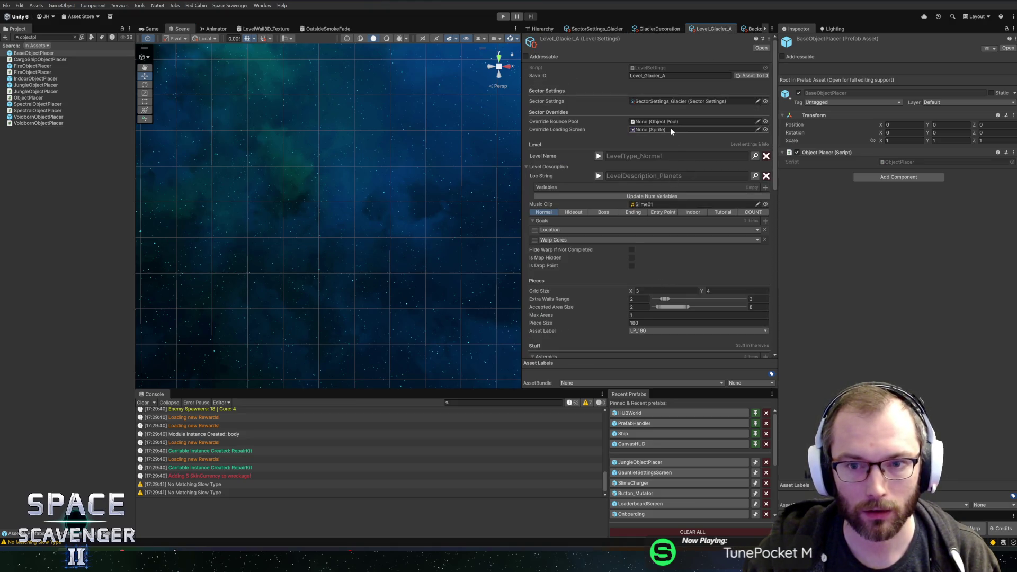
pyautogui.click(656, 101)
pyautogui.scroll(-10, 644, 173)
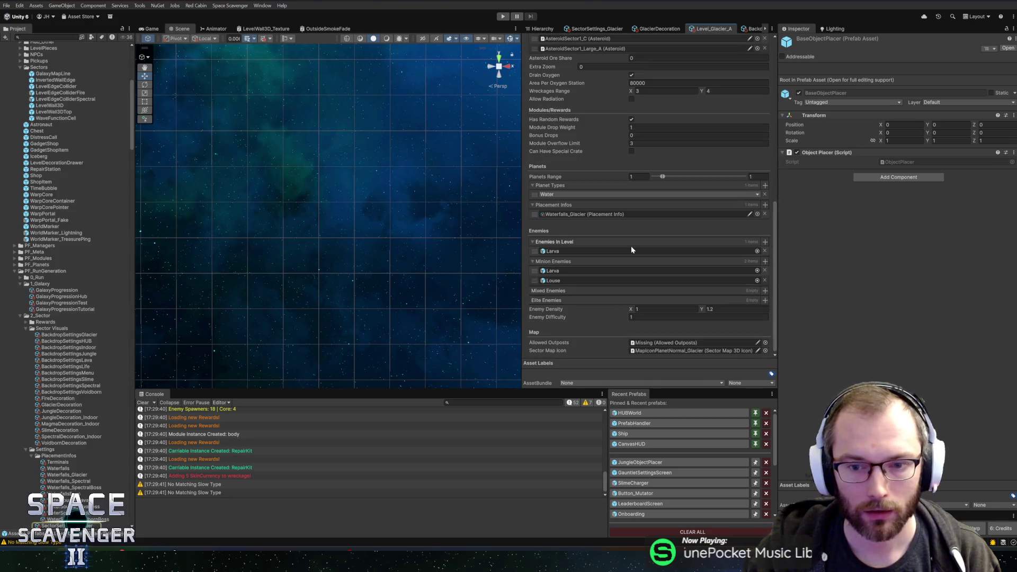
pyautogui.click(605, 214)
pyautogui.click(757, 214)
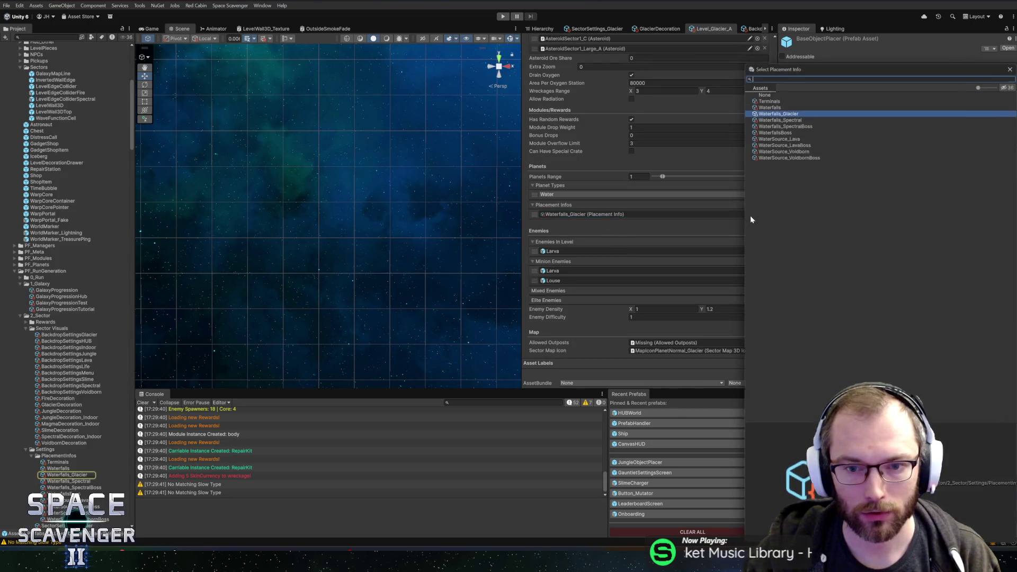
pyautogui.doubleClick(765, 105)
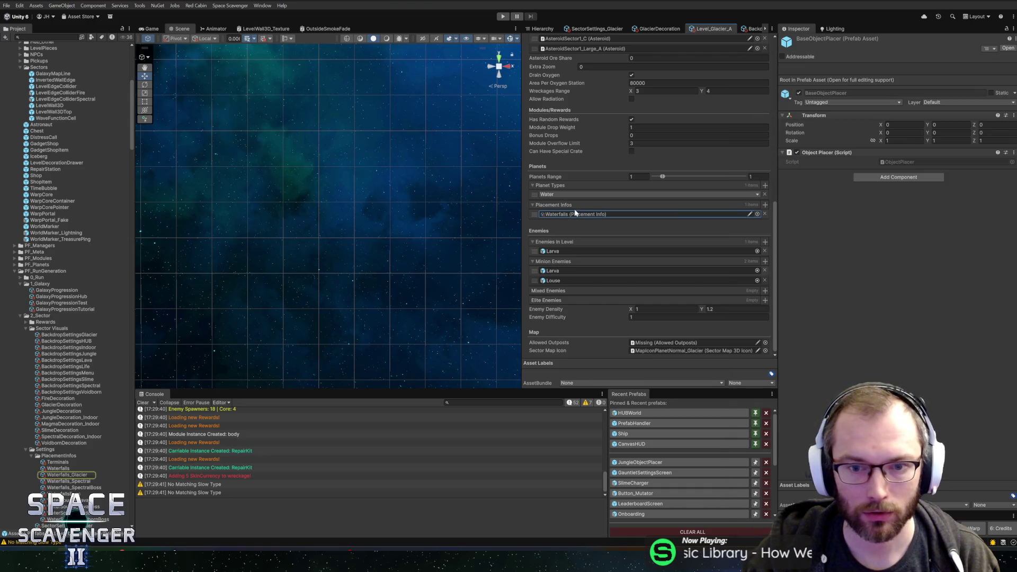
# - Delete the unused Waterfalls_Glacier asset and bring up GitHub Desktop's changed files
pyautogui.click(63, 475)
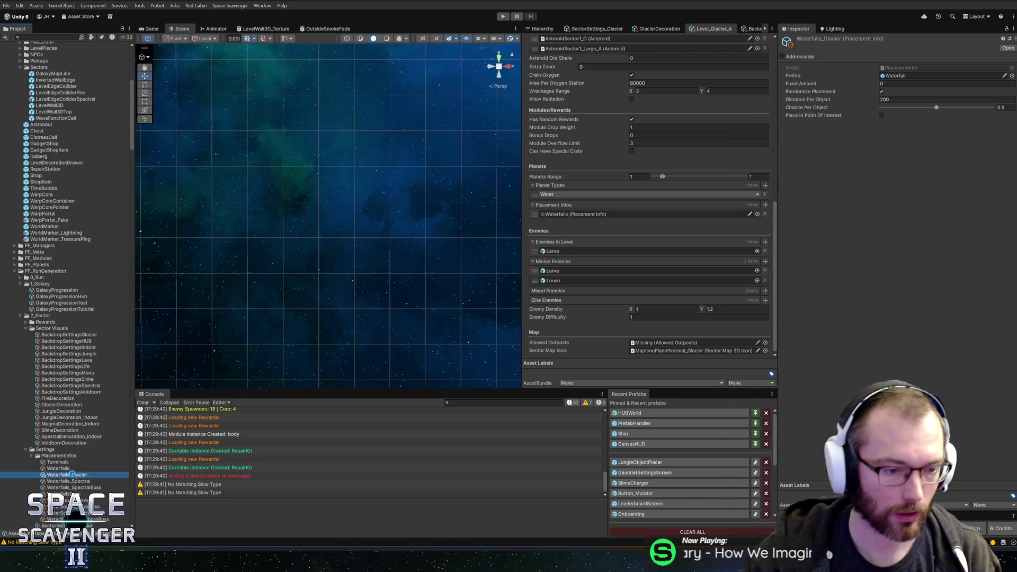
pyautogui.press('Delete')
pyautogui.press('Return')
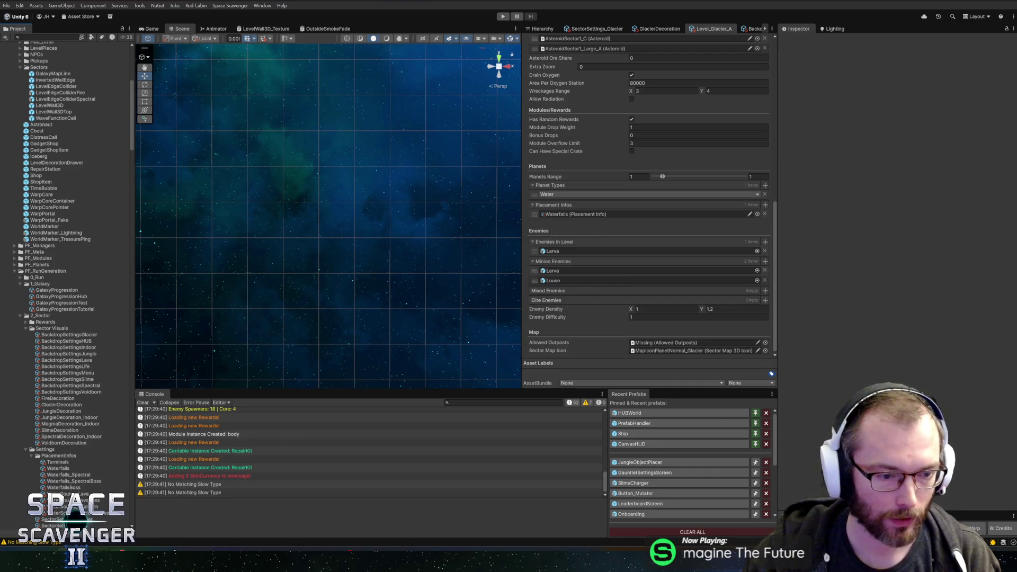
pyautogui.hotkey('alt', 'Tab')
pyautogui.scroll(-10, 265, 412)
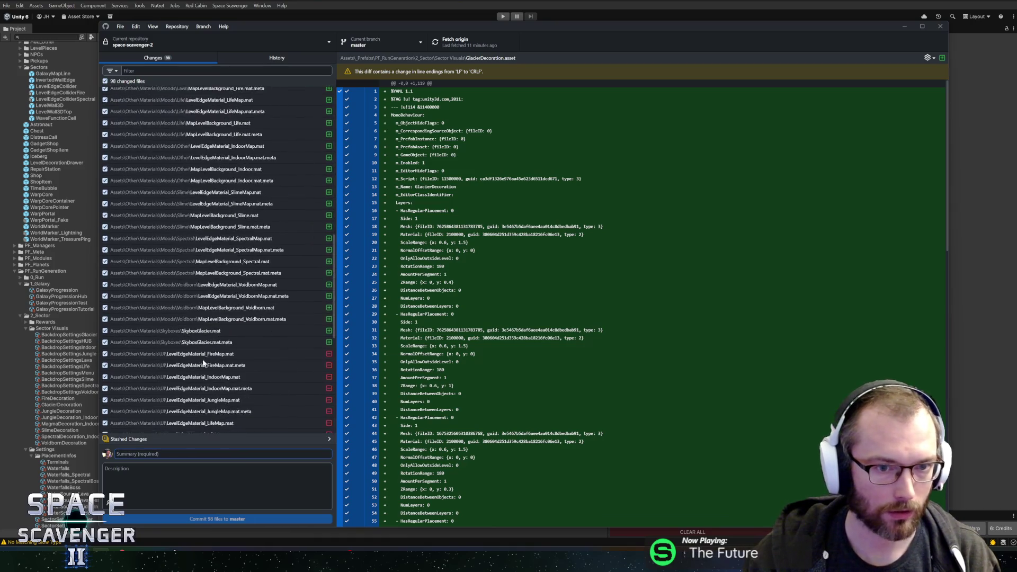
# - Commit the 98 files to master as 'Initial Glacier sector visuals', push to origin, and return to Unity
pyautogui.scroll(10, 266, 412)
pyautogui.click(162, 452)
pyautogui.write('Initial Glacier sector visuals')
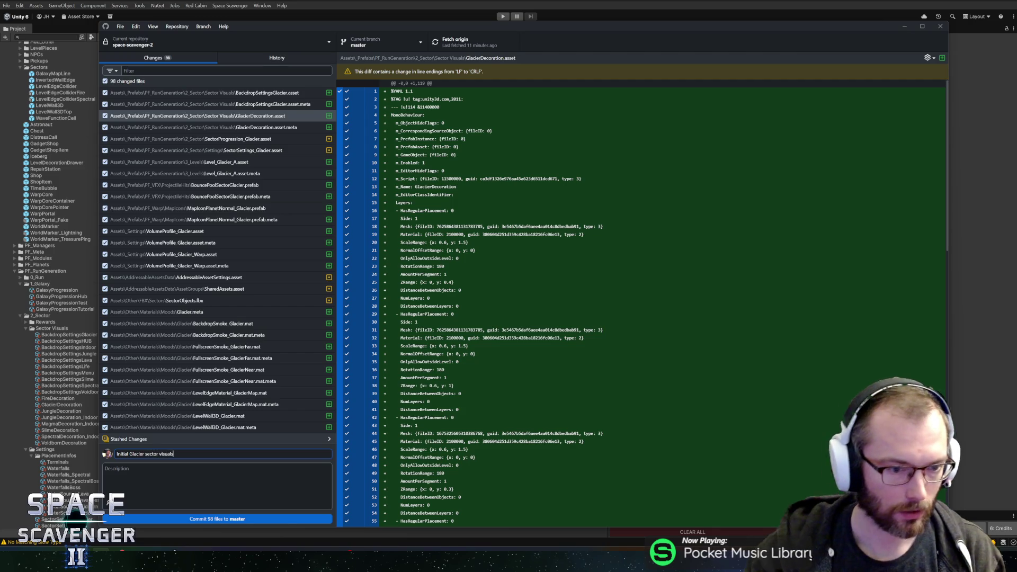
pyautogui.click(209, 516)
pyautogui.click(450, 42)
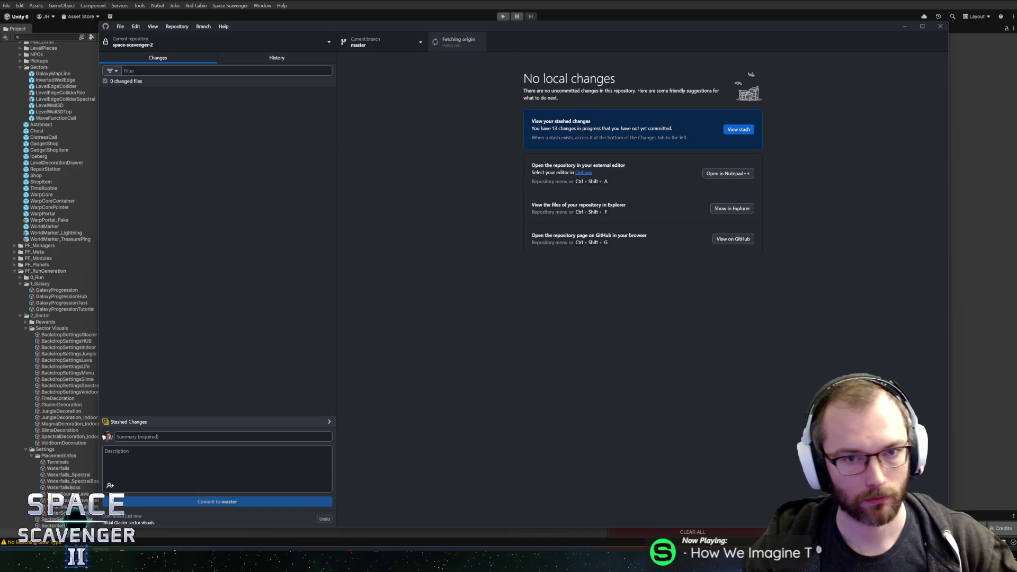
pyautogui.hotkey('alt', 'Tab')
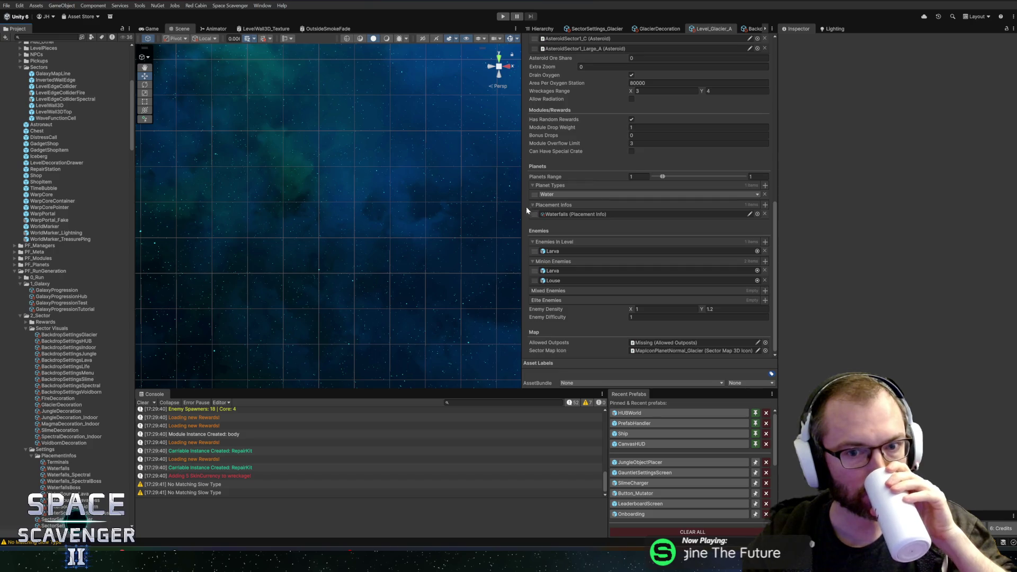
# - Search the project for '3d' and select the LevelWall3DTop prefab
pyautogui.moveTo(527, 210)
pyautogui.mouseDown()
pyautogui.moveTo(569, 212)
pyautogui.moveTo(549, 211)
pyautogui.mouseUp()
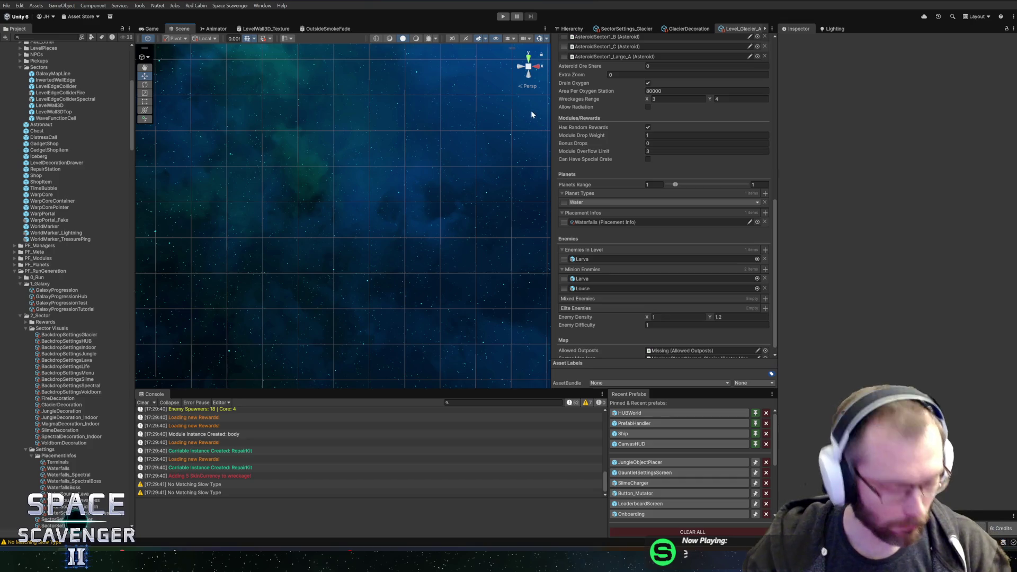
pyautogui.scroll(10, 89, 167)
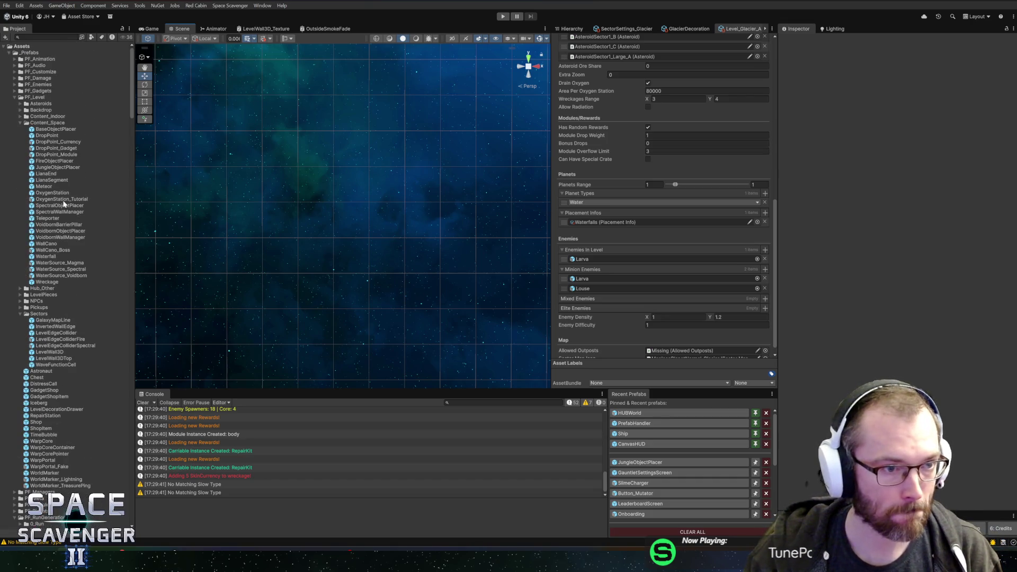
pyautogui.click(42, 124)
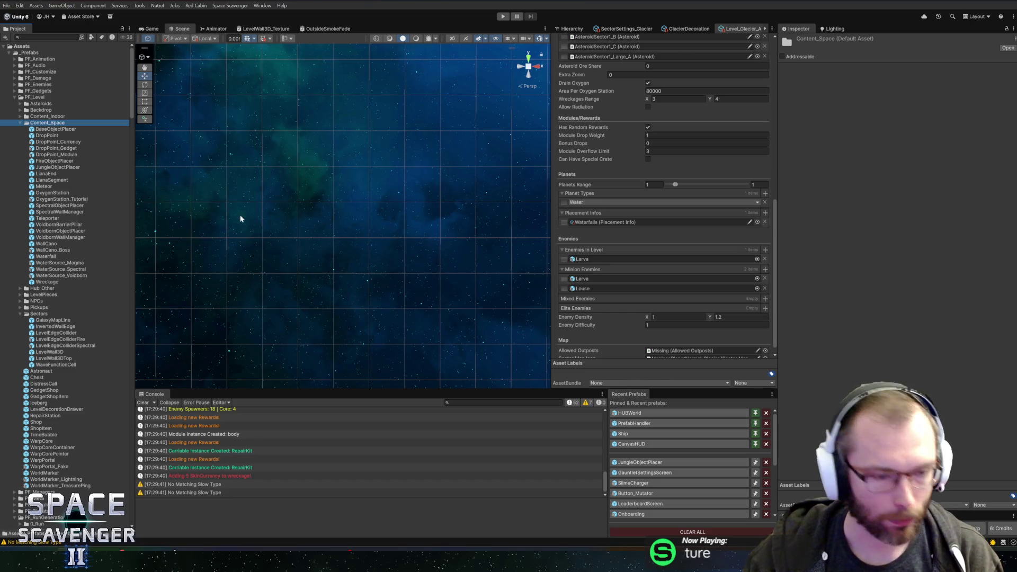
pyautogui.click(48, 37)
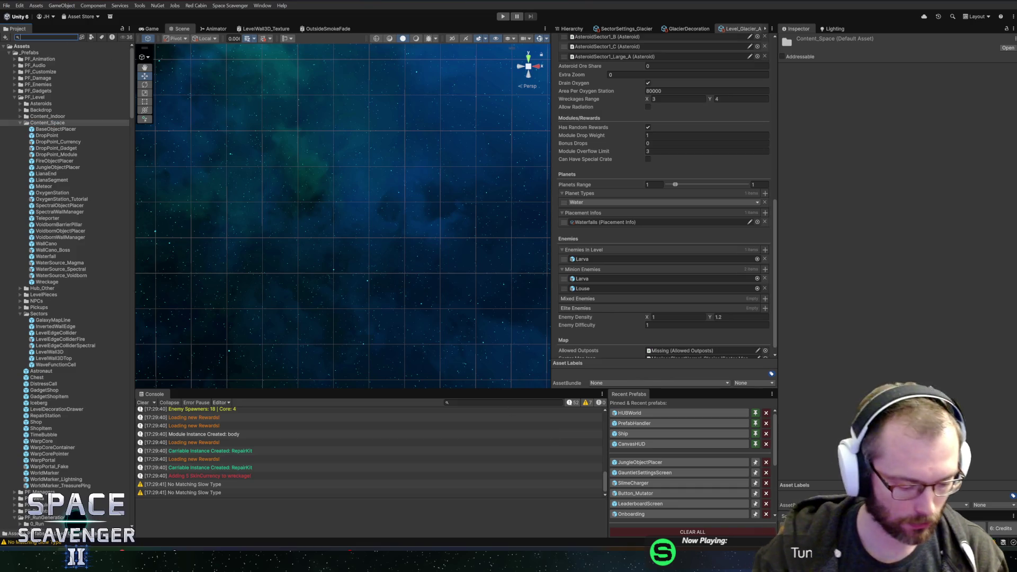
pyautogui.write('3d')
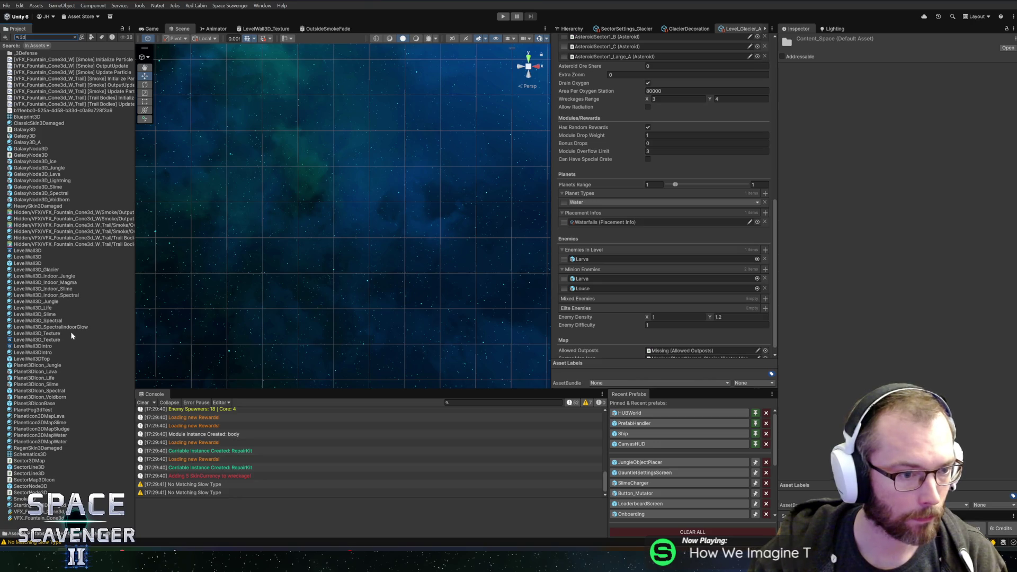
pyautogui.click(46, 361)
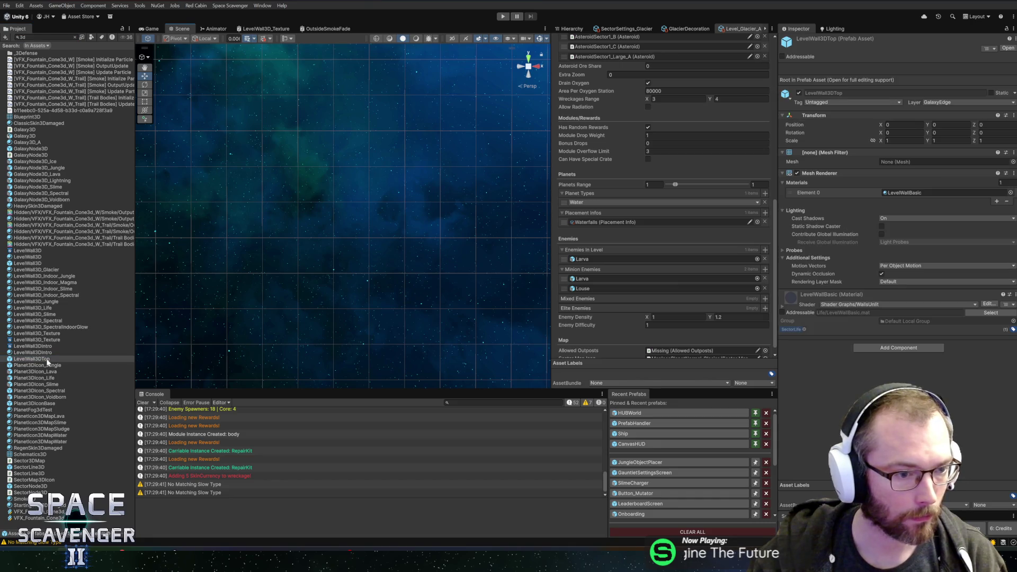
pyautogui.rightClick(47, 360)
pyautogui.press('Escape')
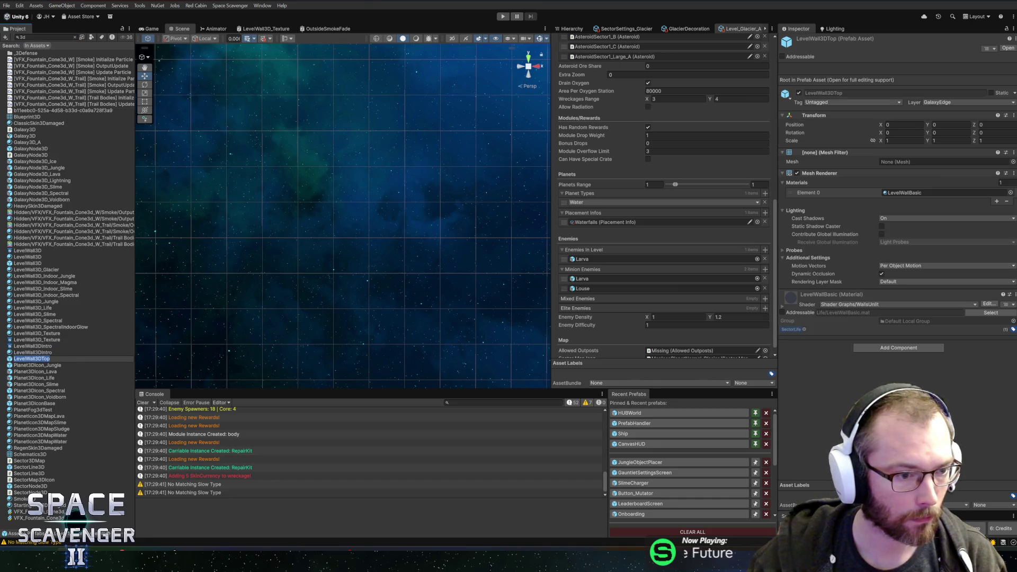
pyautogui.click(39, 365)
pyautogui.click(39, 359)
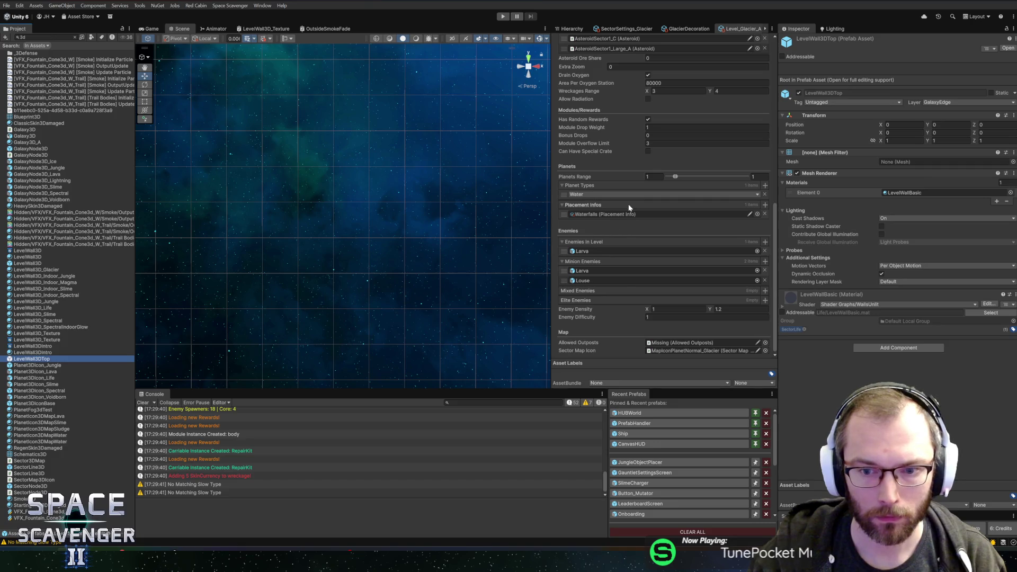
# - Show the SectorSettings_Glacier Walls section with its LevelWallGlacierTop and LevelWall3D_Glacier materials
pyautogui.scroll(10, 647, 106)
pyautogui.click(627, 29)
pyautogui.scroll(-5, 636, 236)
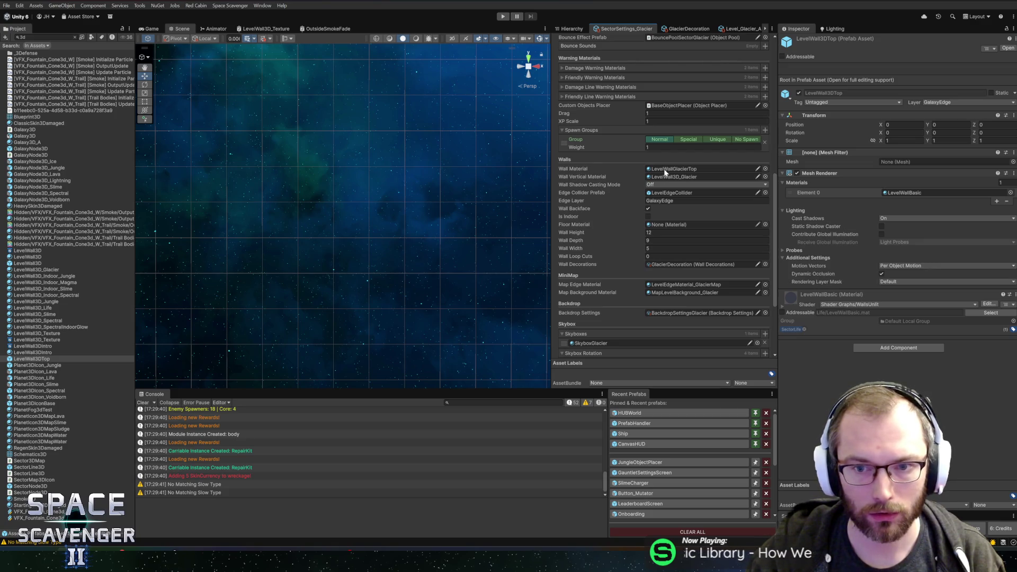
# - Locate the LevelWallGlacierTop material and inspect the space_floor shader it uses
pyautogui.click(666, 170)
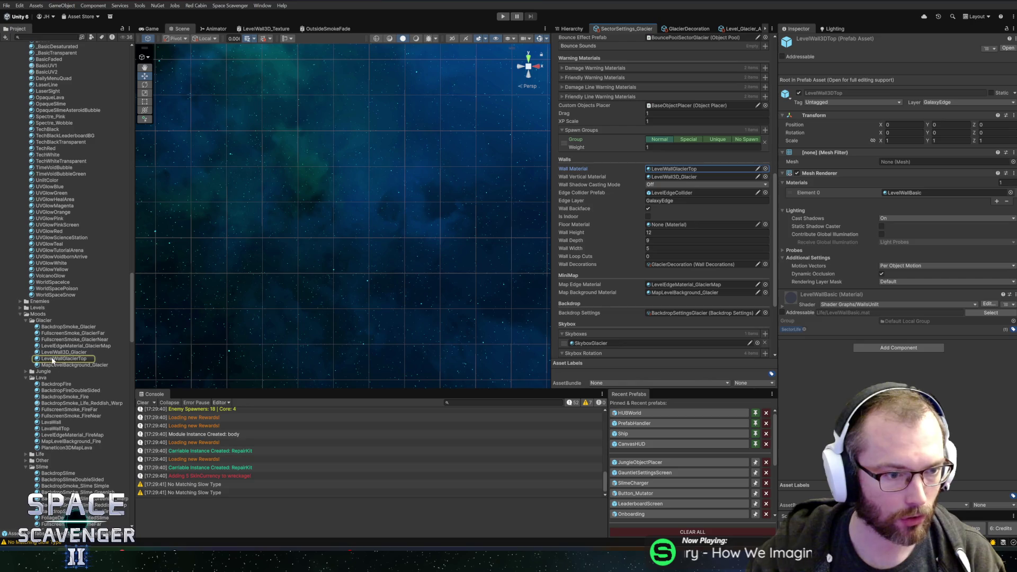
pyautogui.click(53, 359)
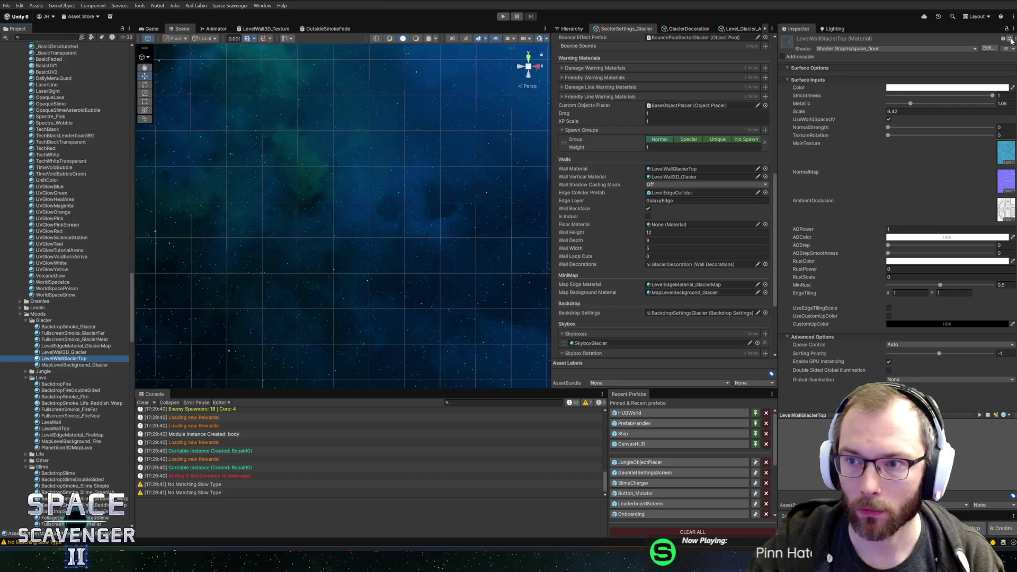
pyautogui.click(988, 48)
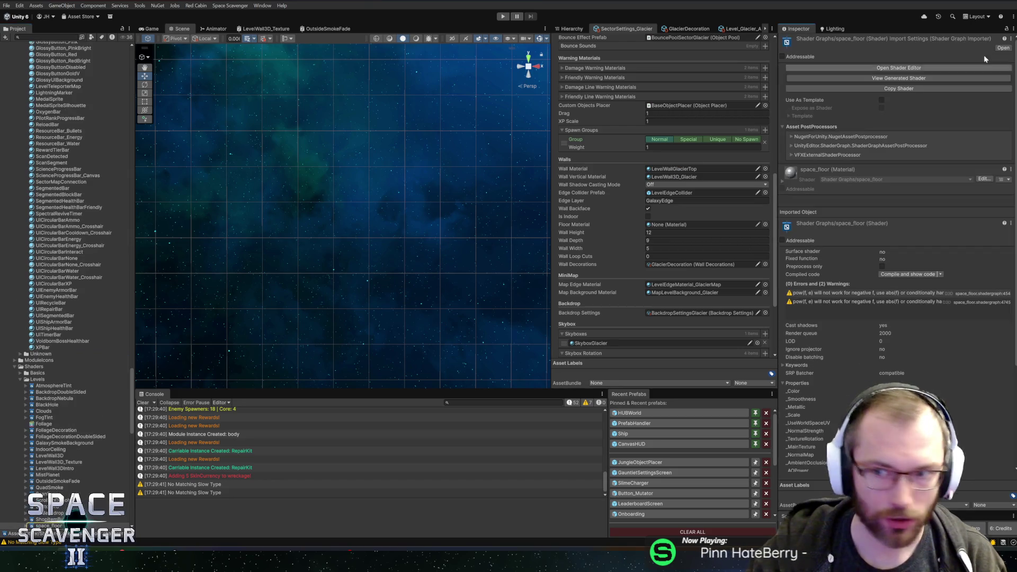
pyautogui.scroll(-6, 47, 387)
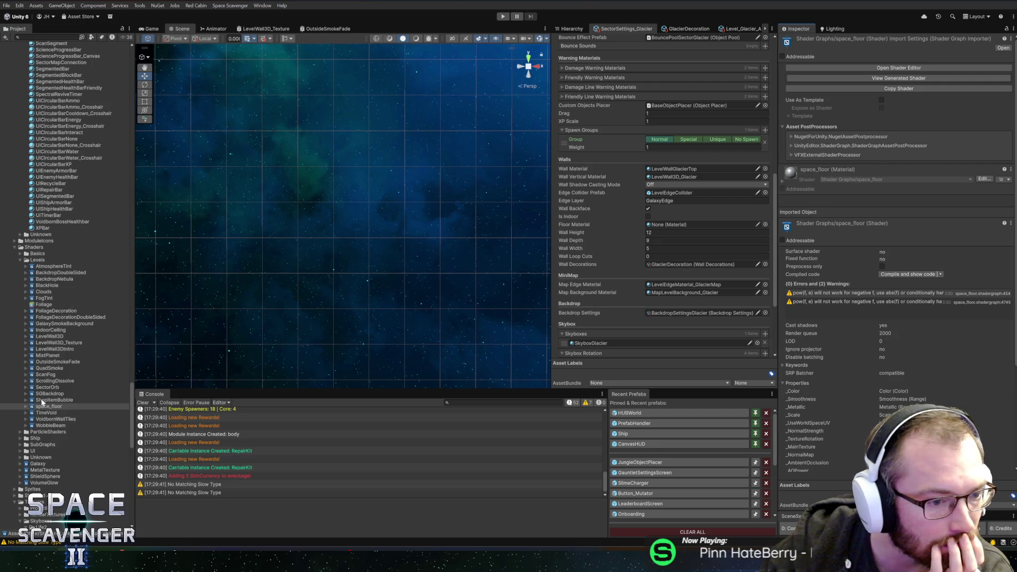
# - Browse the level shaders from TimeVoid through LevelWall3DIntro up to LevelWall3D
pyautogui.click(45, 413)
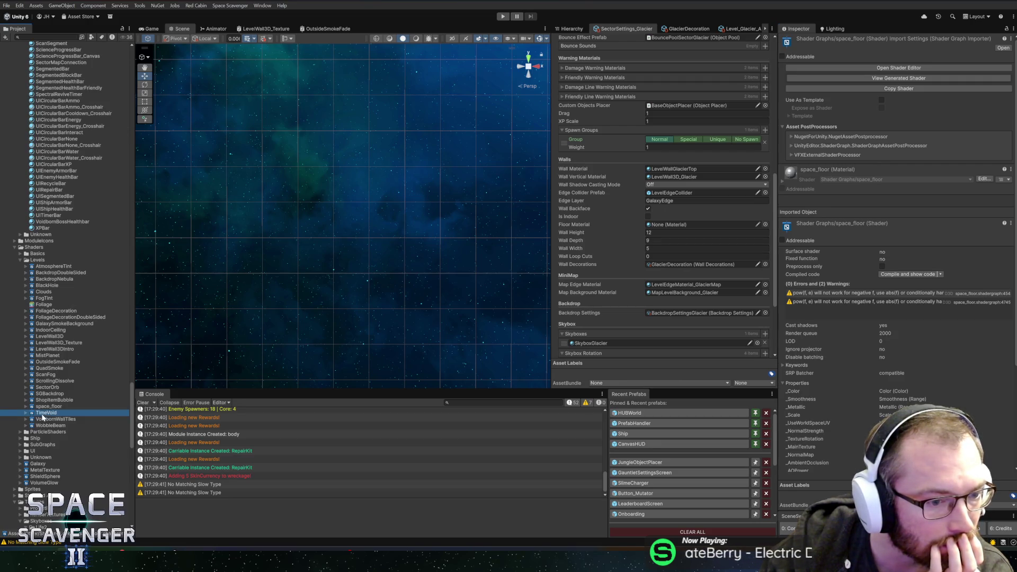
pyautogui.click(42, 419)
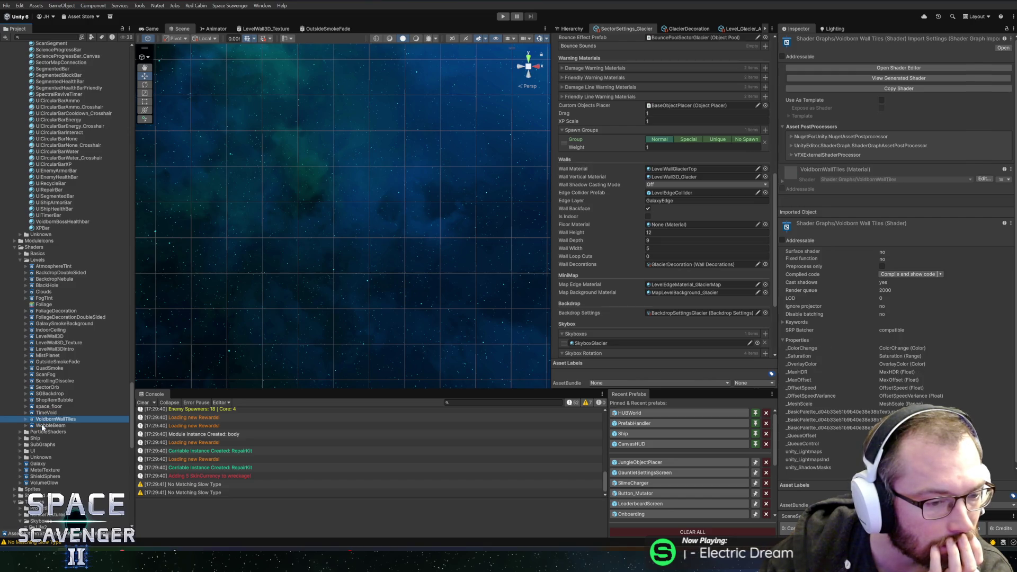
pyautogui.click(41, 426)
pyautogui.click(45, 389)
pyautogui.click(45, 394)
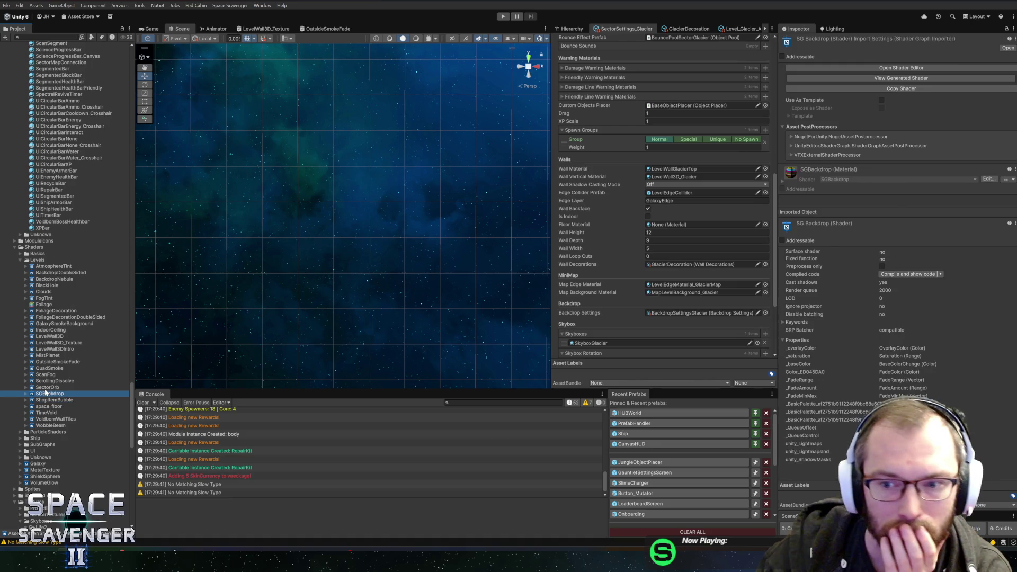
pyautogui.click(46, 387)
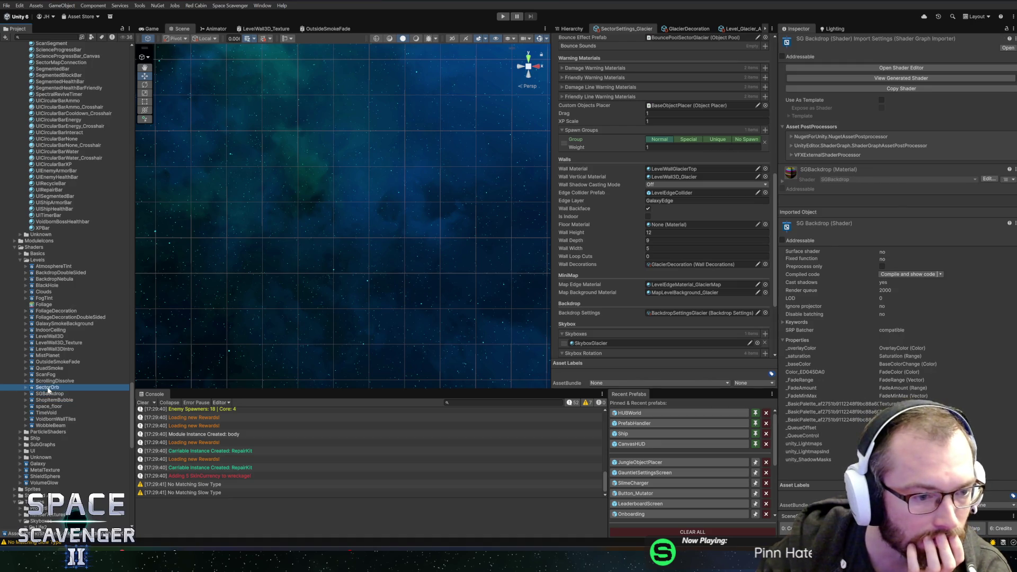
pyautogui.click(52, 380)
pyautogui.click(51, 375)
pyautogui.click(52, 362)
pyautogui.click(49, 356)
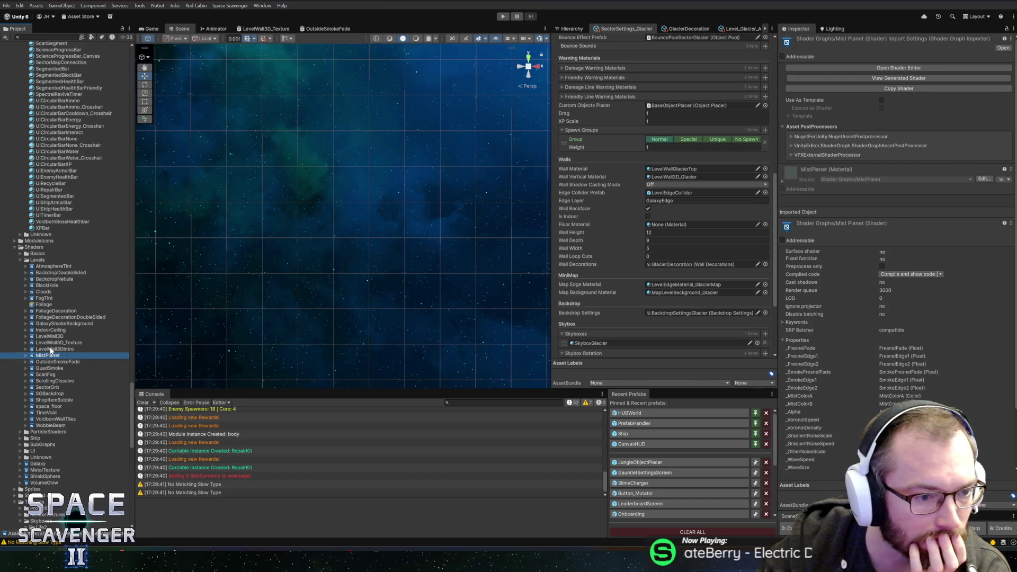
pyautogui.click(51, 349)
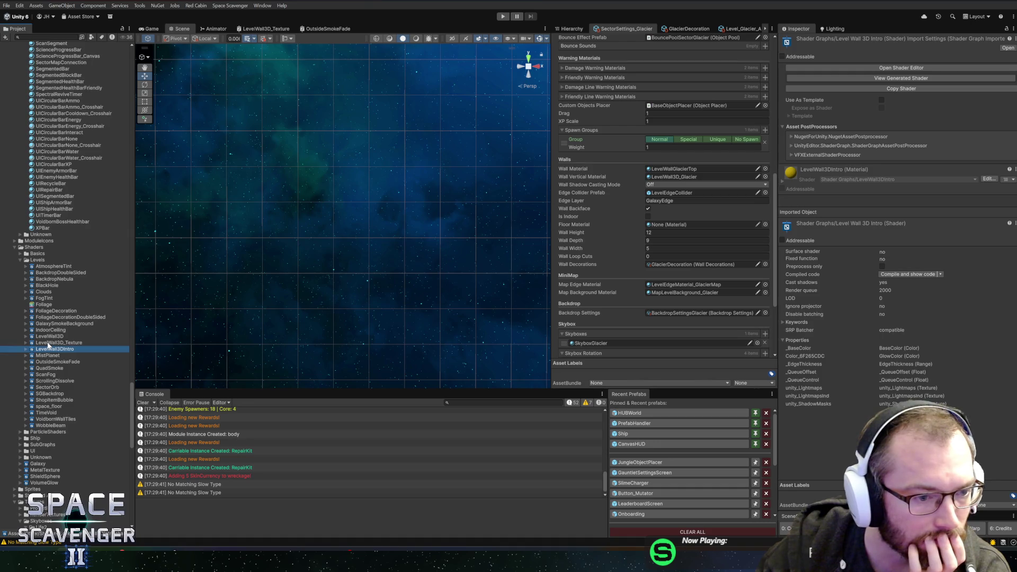
pyautogui.click(48, 343)
pyautogui.click(44, 336)
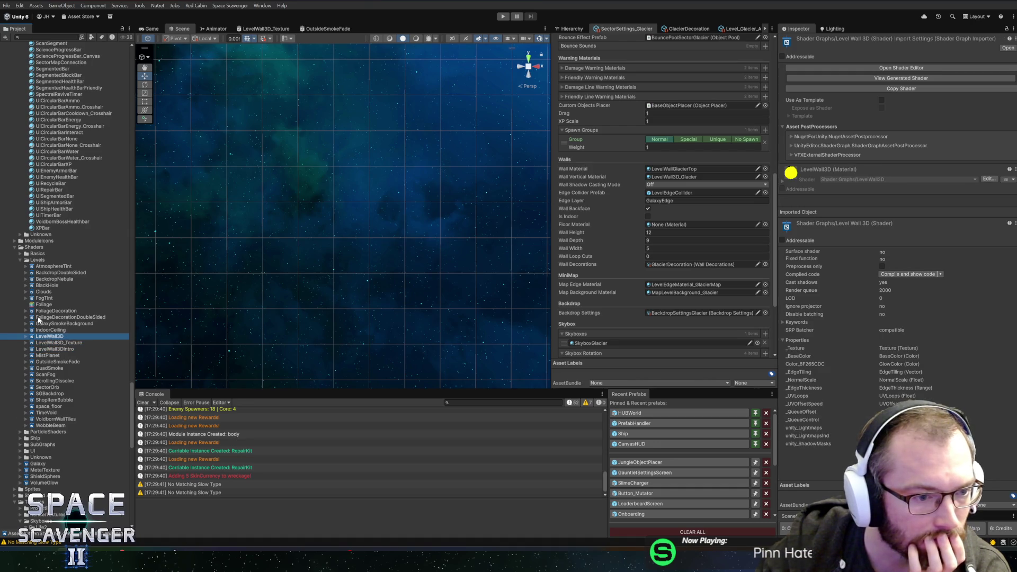
pyautogui.rightClick(35, 262)
# - Create a URP Unlit Shader Graph in Levels named LevelWall3DTop_Texture
pyautogui.moveTo(74, 265)
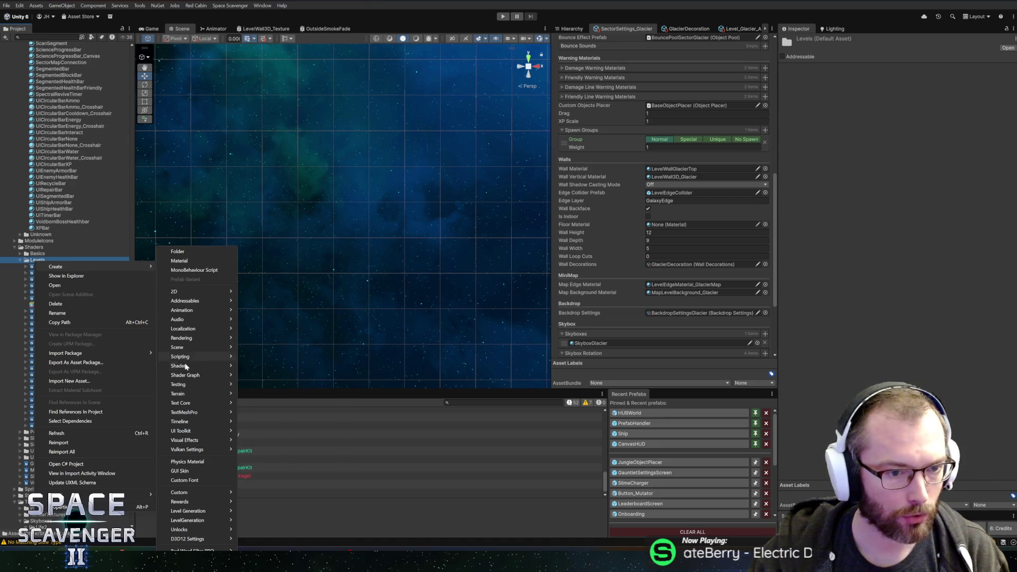
pyautogui.moveTo(191, 369)
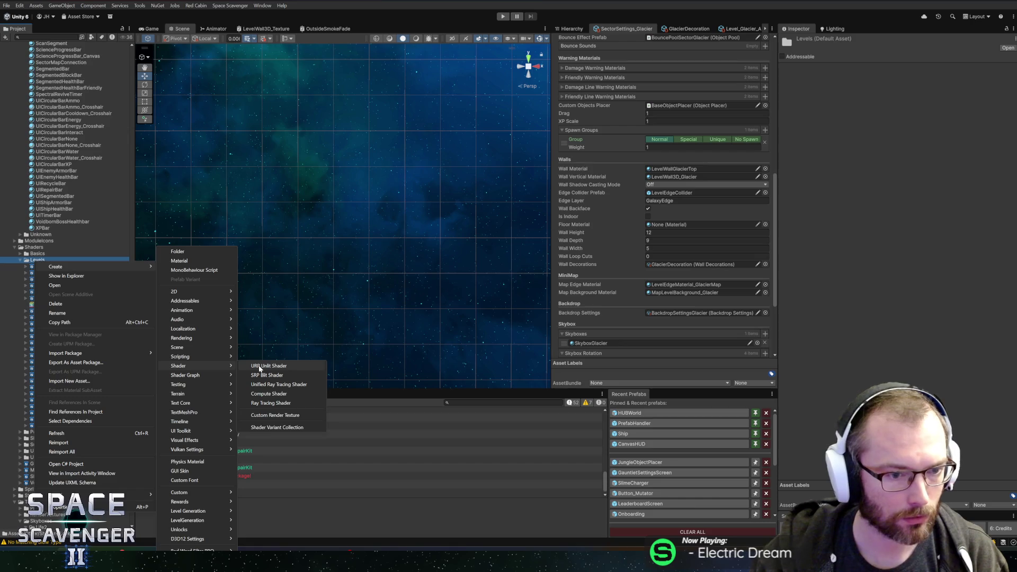
pyautogui.moveTo(220, 373)
pyautogui.moveTo(293, 374)
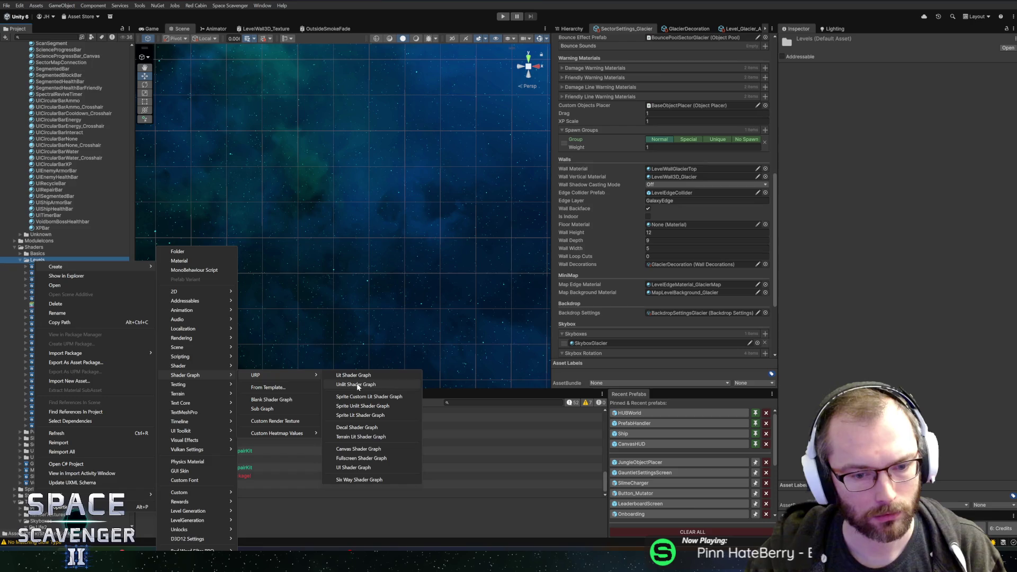
pyautogui.click(358, 385)
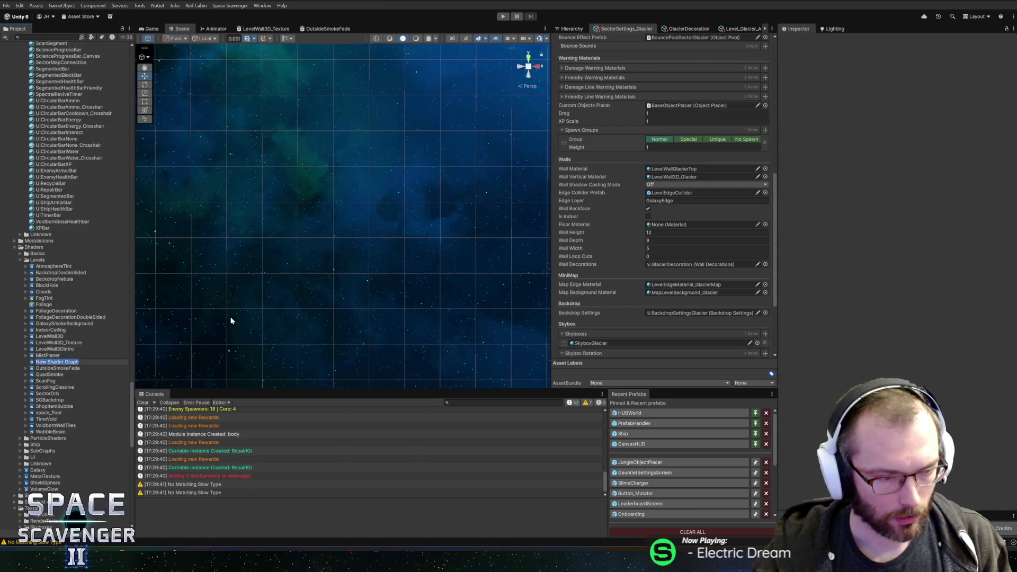
pyautogui.write('LevelWall3DT')
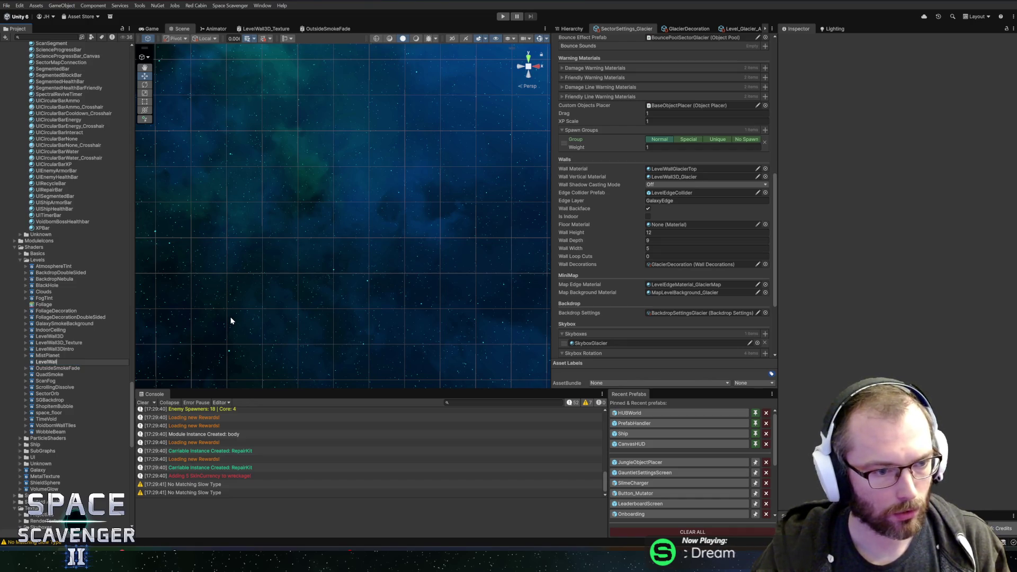
pyautogui.write('op_Texture')
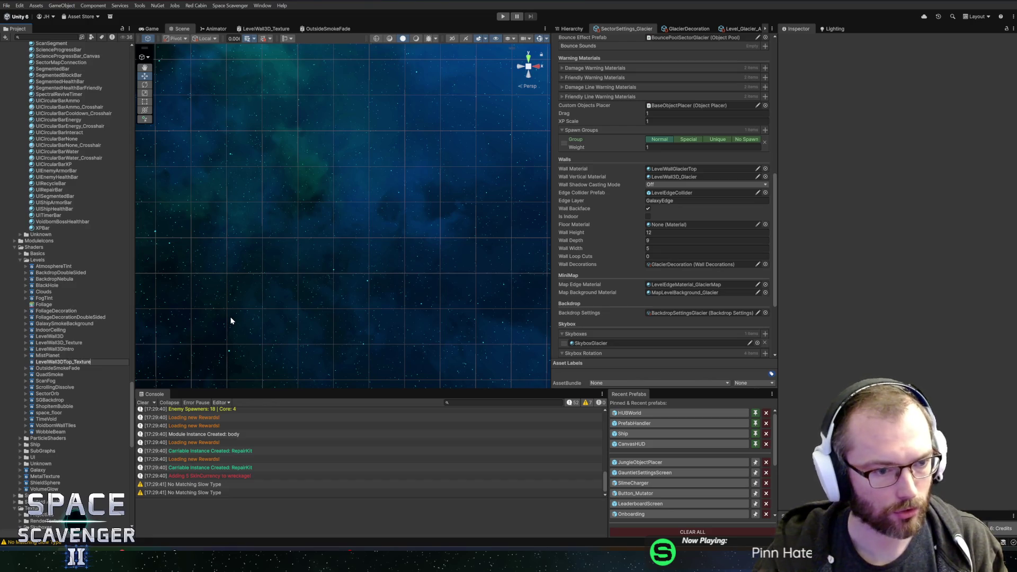
pyautogui.press('Return')
pyautogui.press('Return')
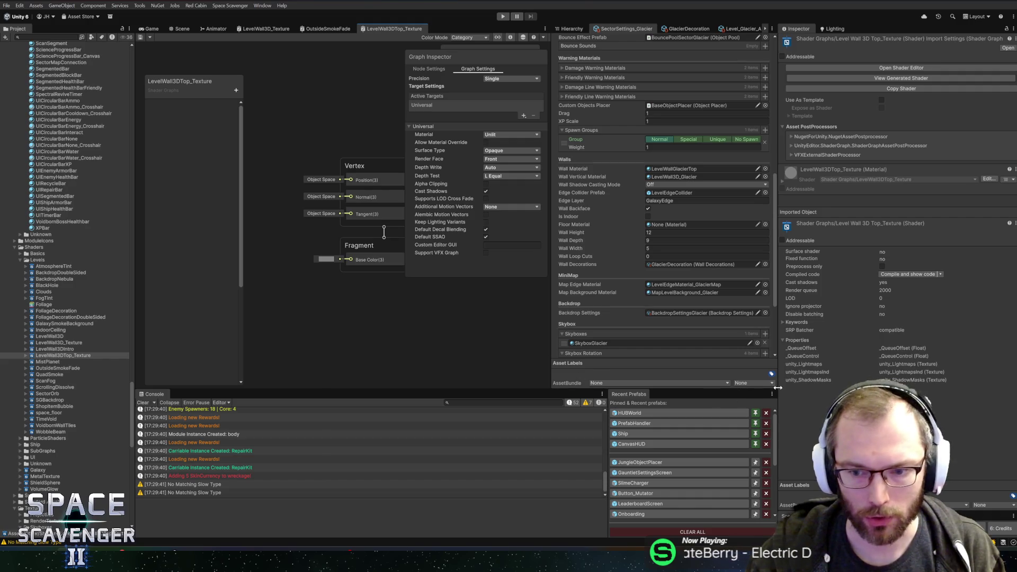
# - Add a Texture2D property named MainTex and place it on the graph canvas
pyautogui.scroll(-3, 386, 313)
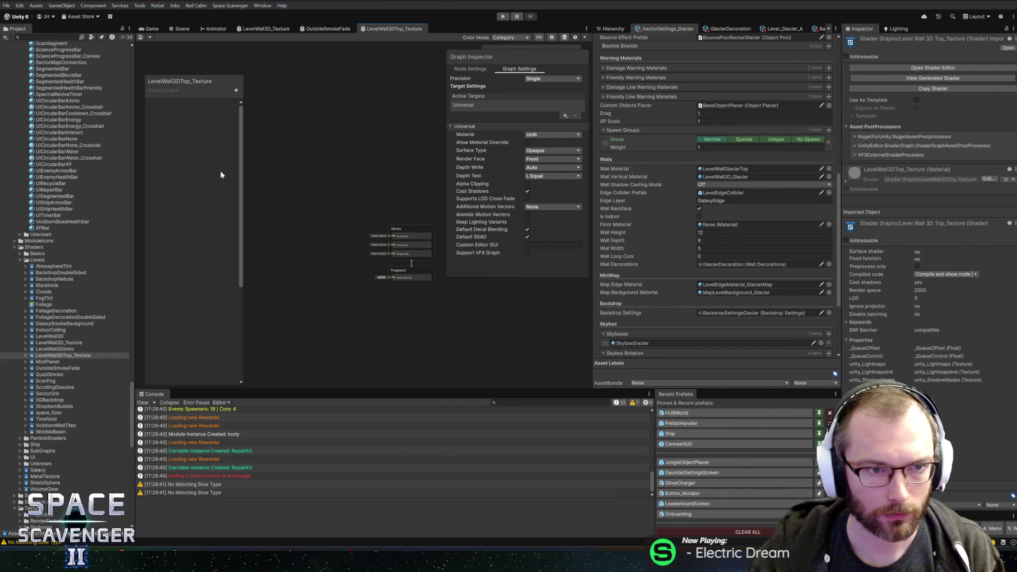
pyautogui.click(236, 90)
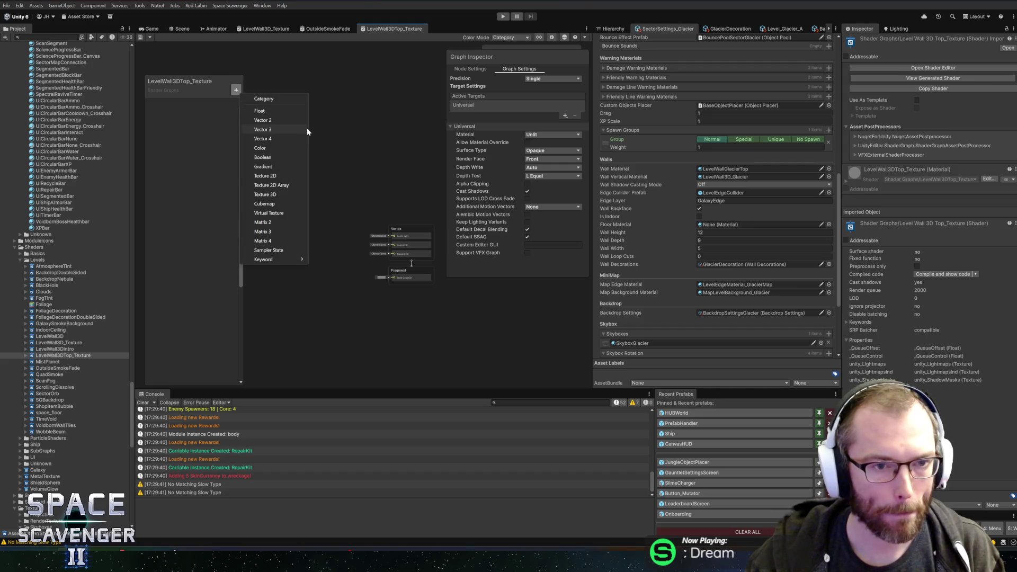
pyautogui.click(275, 177)
pyautogui.write('MainTex')
pyautogui.press('Return')
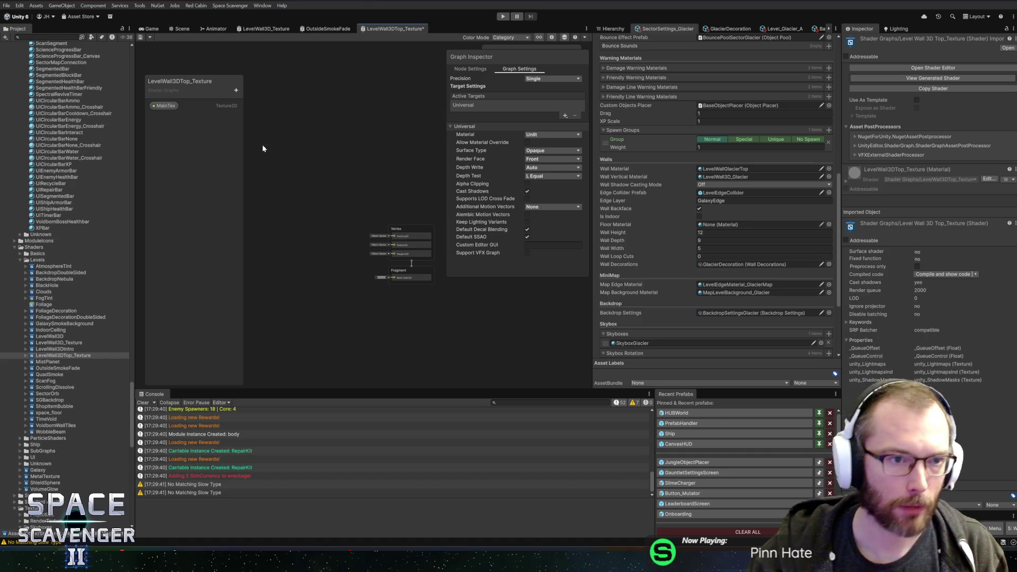
pyautogui.moveTo(169, 108)
pyautogui.mouseDown()
pyautogui.moveTo(343, 128)
pyautogui.moveTo(275, 129)
pyautogui.mouseUp()
# - Add a Sample Texture 2D node fed by MainTex and wire it into Base Color
pyautogui.rightClick(328, 143)
pyautogui.click(344, 147)
pyautogui.write('sample')
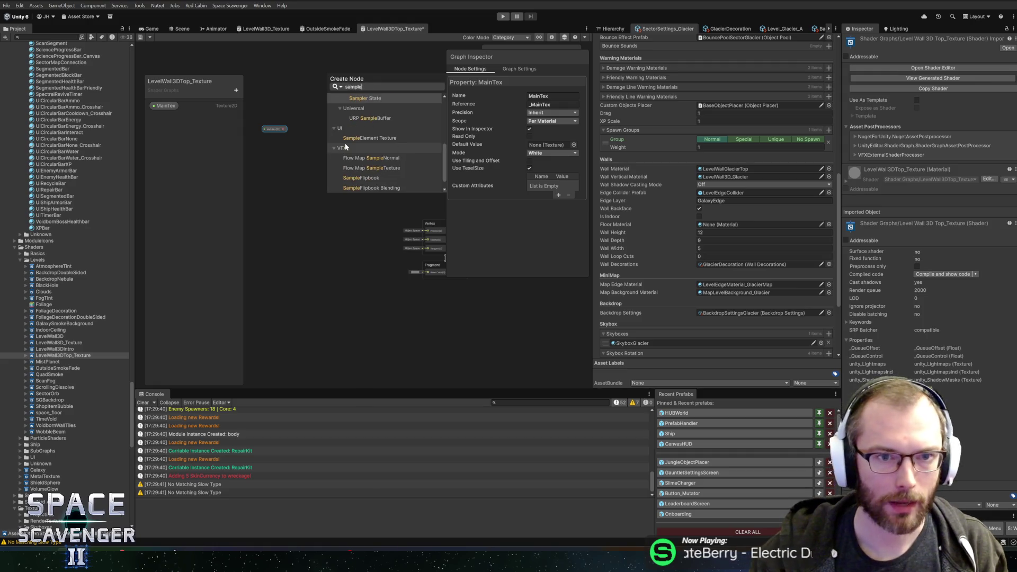
pyautogui.scroll(10, 370, 141)
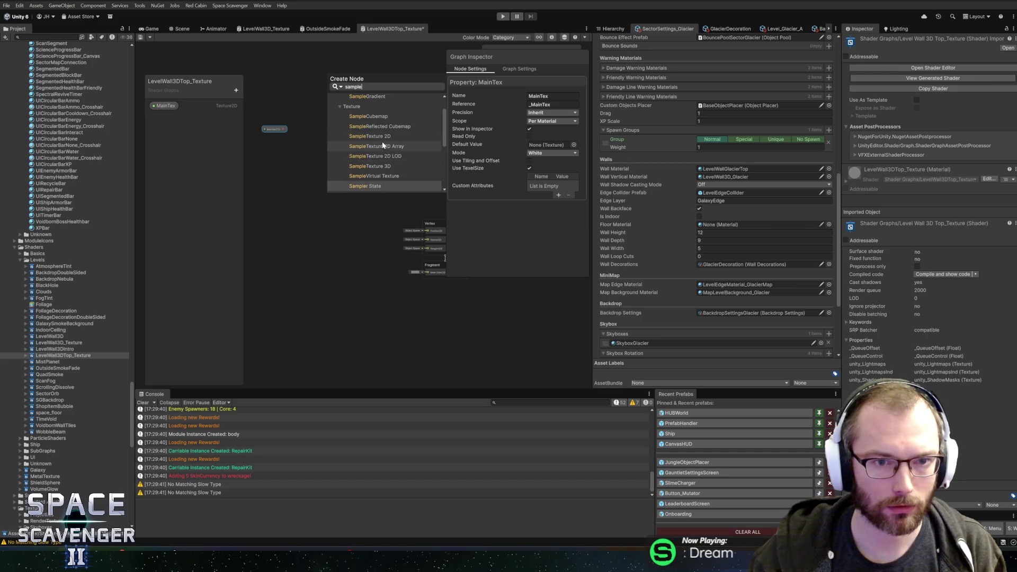
pyautogui.click(376, 137)
pyautogui.click(335, 154)
pyautogui.moveTo(284, 129)
pyautogui.mouseDown()
pyautogui.moveTo(331, 164)
pyautogui.moveTo(311, 159)
pyautogui.moveTo(359, 166)
pyautogui.moveTo(436, 295)
pyautogui.moveTo(308, 140)
pyautogui.mouseUp()
pyautogui.scroll(2, 383, 172)
pyautogui.click(309, 138)
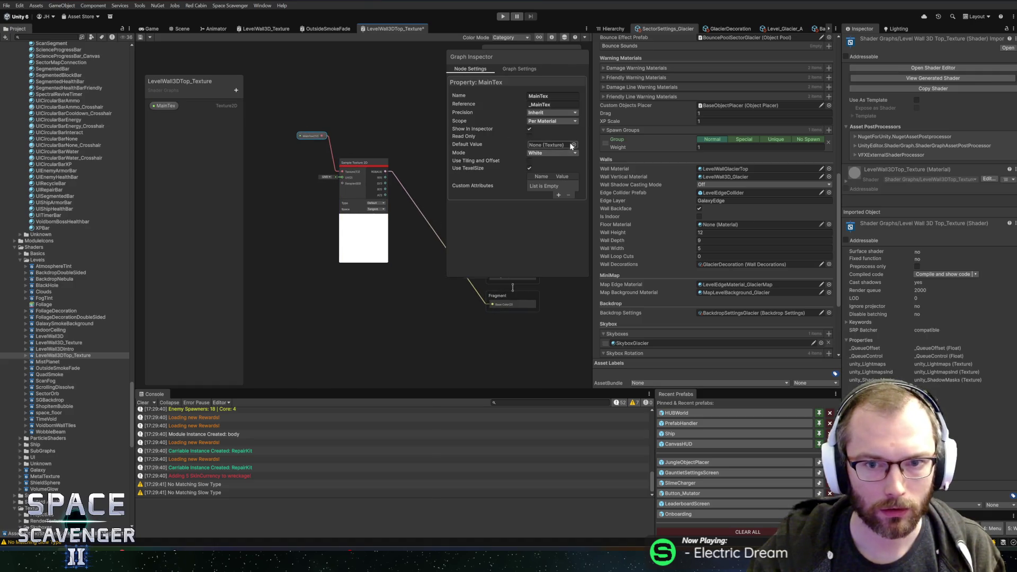
# - Set IceTexture as MainTex's default texture and tidy the node layout
pyautogui.click(573, 145)
pyautogui.write('ice')
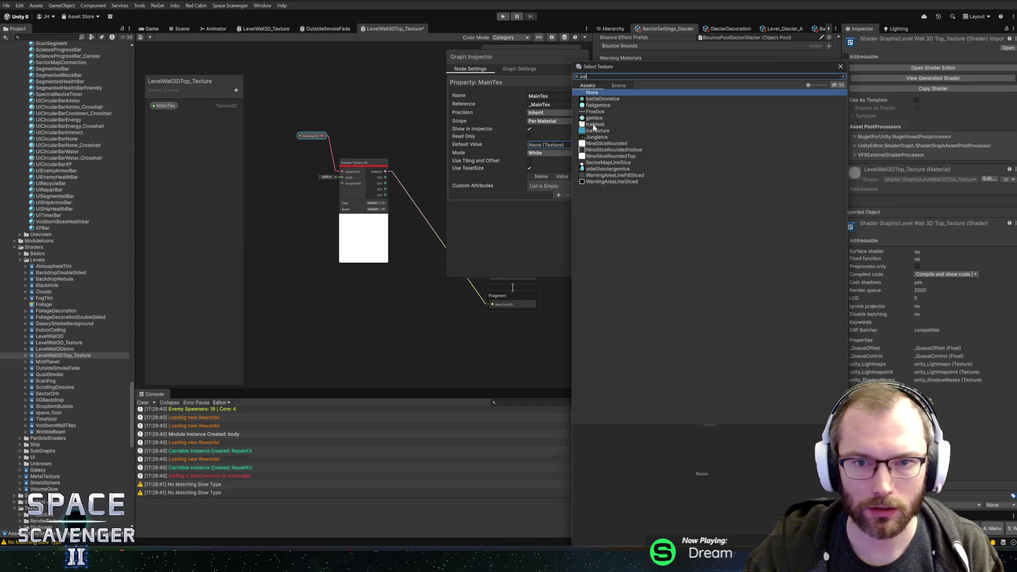
pyautogui.doubleClick(599, 130)
pyautogui.moveTo(311, 269); pyautogui.dragTo(273, 258)
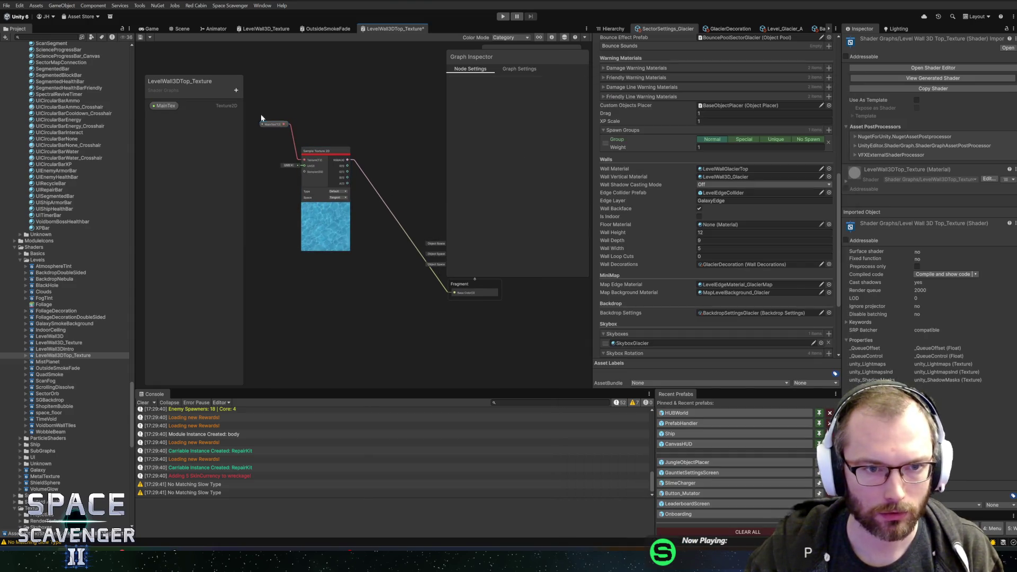
pyautogui.moveTo(324, 152); pyautogui.dragTo(286, 151)
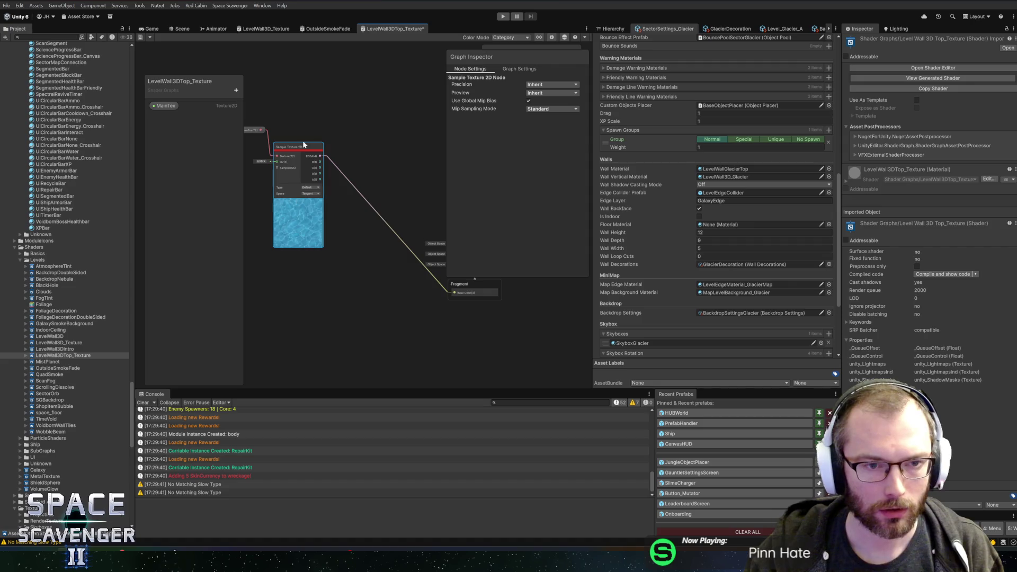
pyautogui.rightClick(257, 170)
# - Add a Position node and drag its output toward the texture sampler's UVs
pyautogui.click(284, 173)
pyautogui.write('worl')
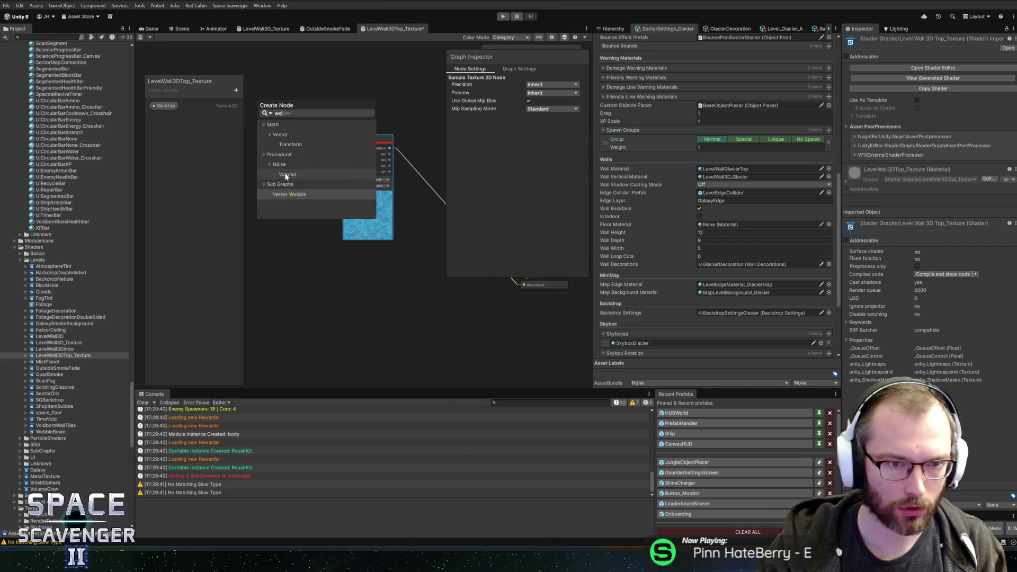
pyautogui.press('BackSpace')
pyautogui.press('BackSpace')
pyautogui.press('BackSpace')
pyautogui.write('positio')
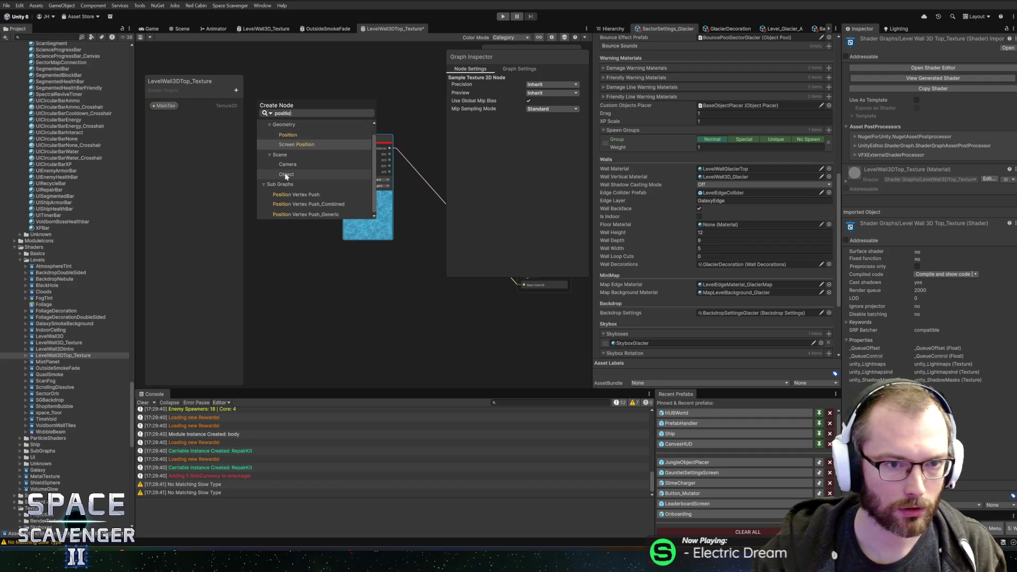
pyautogui.press('Return')
pyautogui.scroll(2, 268, 195)
pyautogui.moveTo(341, 196)
pyautogui.mouseDown()
pyautogui.moveTo(421, 122)
pyautogui.moveTo(356, 111)
pyautogui.moveTo(382, 94)
pyautogui.mouseUp()
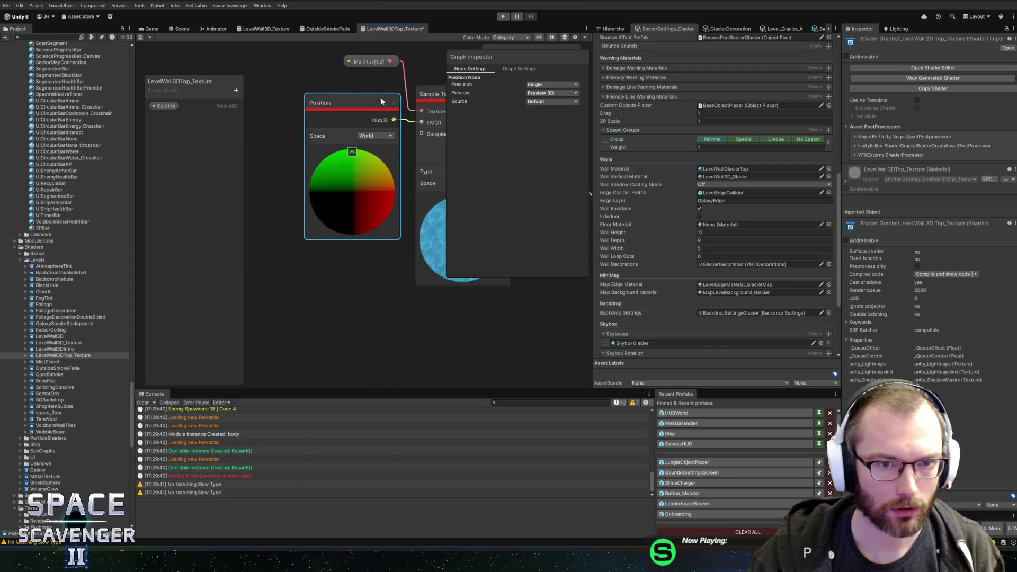
pyautogui.scroll(-3, 365, 114)
# - Delete the Position node, then restore it with undo
pyautogui.click(141, 37)
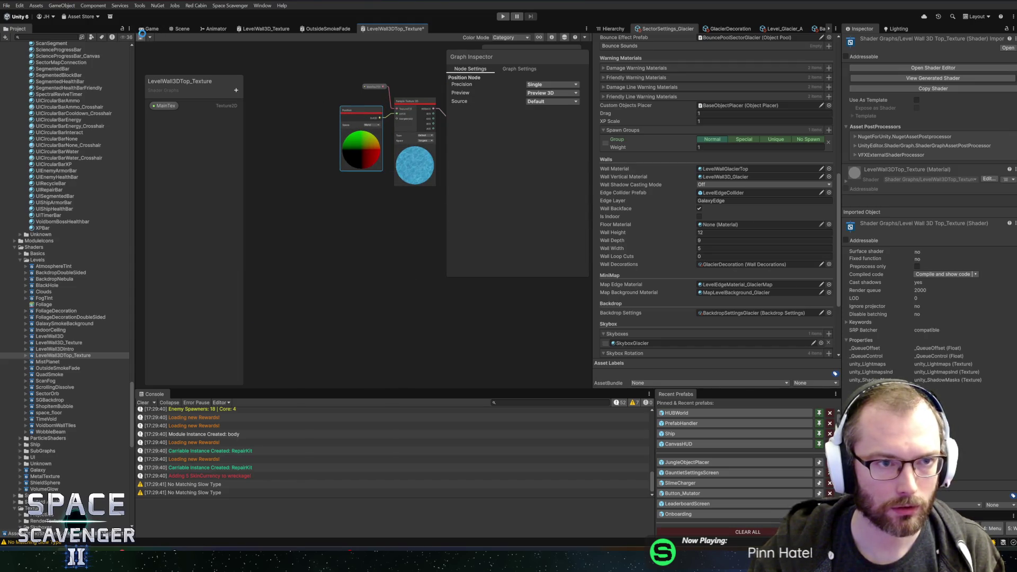
pyautogui.moveTo(340, 73)
pyautogui.mouseDown()
pyautogui.moveTo(384, 119)
pyautogui.moveTo(286, 100)
pyautogui.mouseUp()
pyautogui.press('Delete')
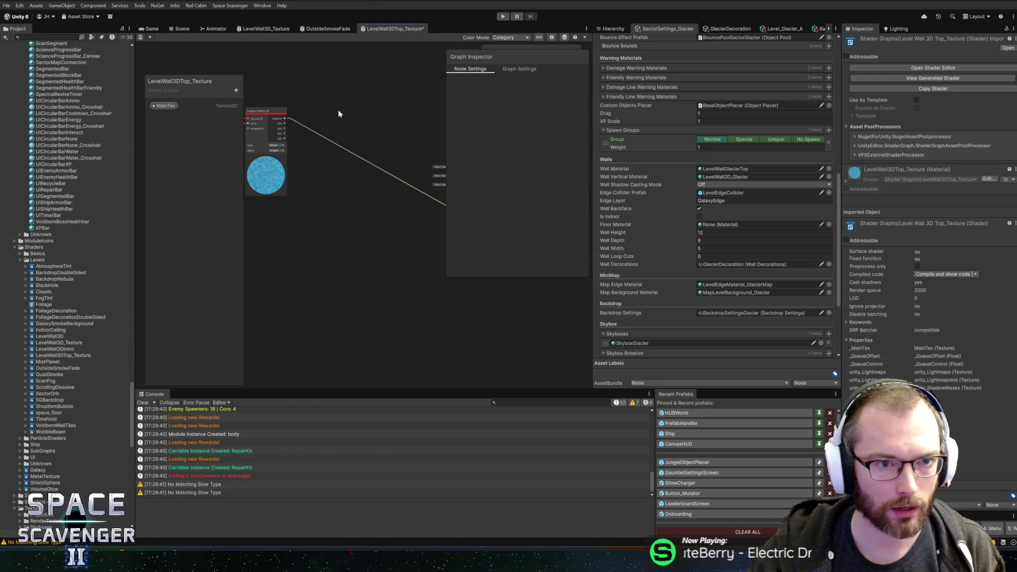
pyautogui.hotkey('ctrl', 'z')
# - Add a Float blackboard property named TextureScale
pyautogui.click(234, 92)
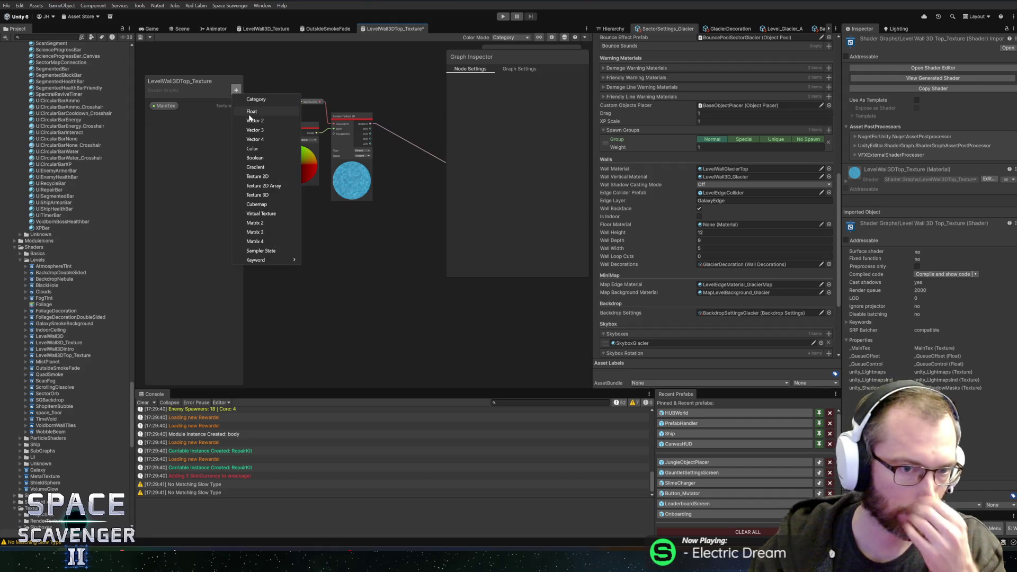
pyautogui.click(248, 121)
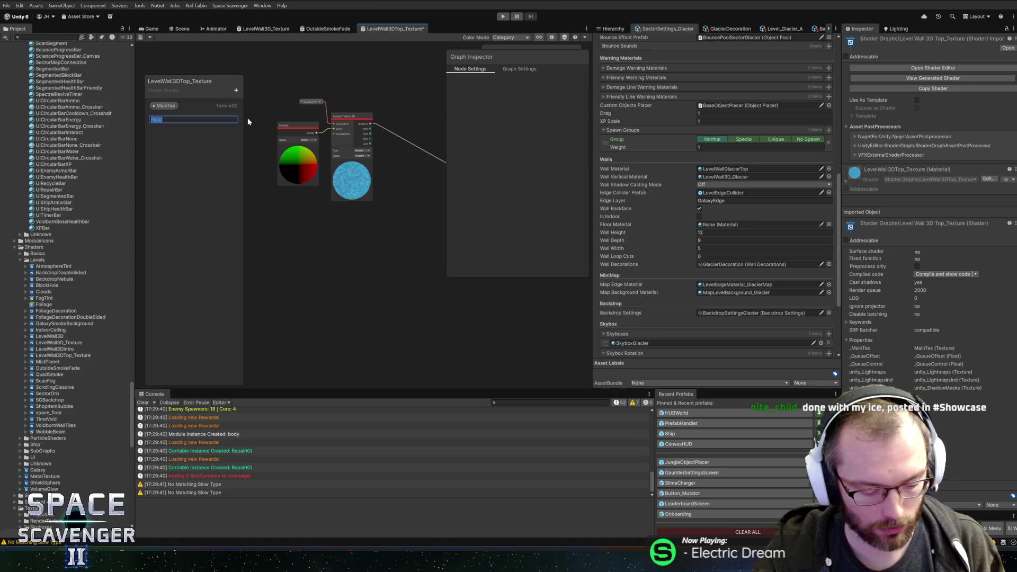
pyautogui.write('TextureScale')
pyautogui.press('Return')
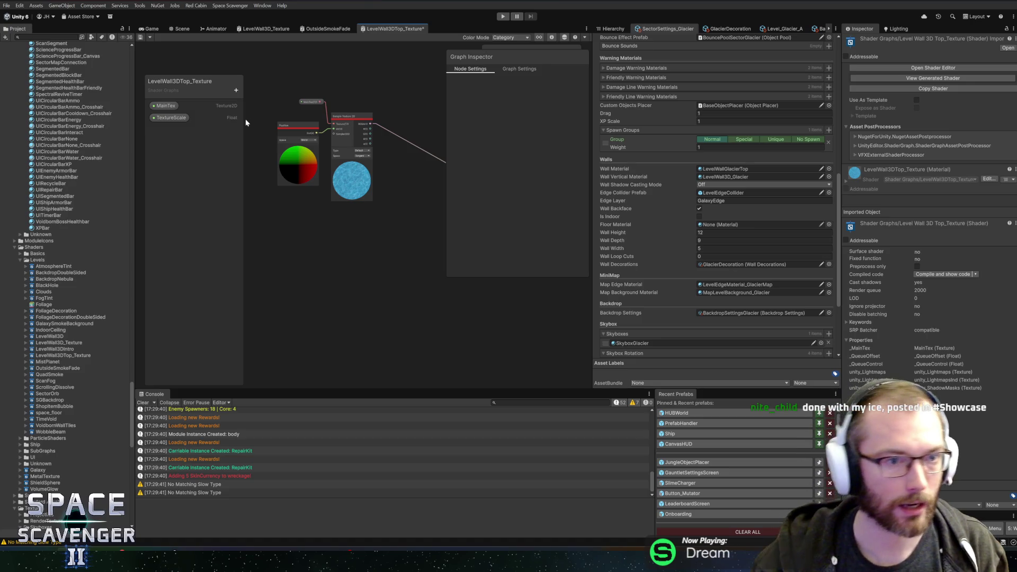
# - Create a Tiling And Offset node and place it beneath the Position node
pyautogui.rightClick(287, 231)
pyautogui.click(332, 237)
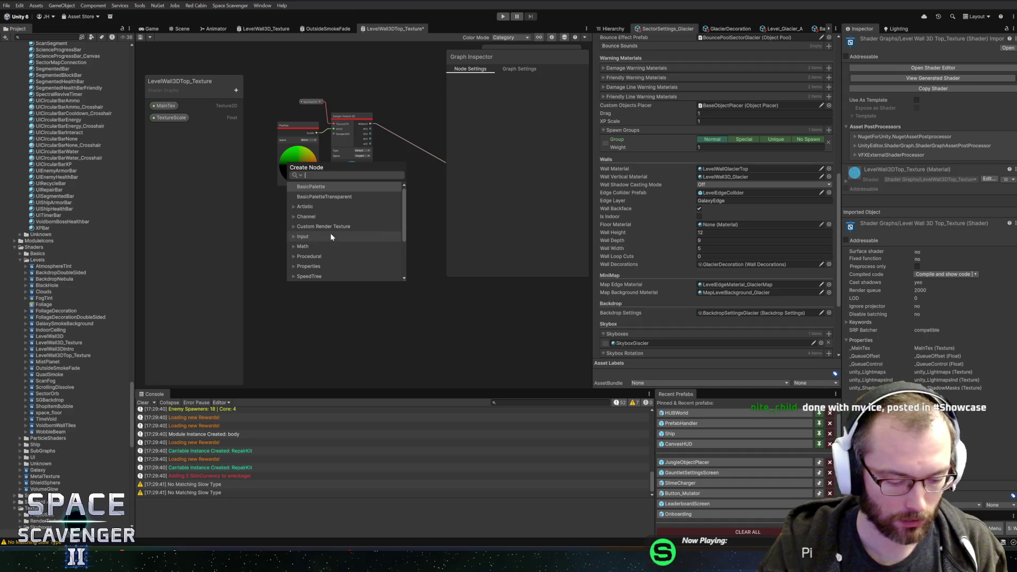
pyautogui.write('tiling')
pyautogui.press('Return')
pyautogui.scroll(3, 287, 233)
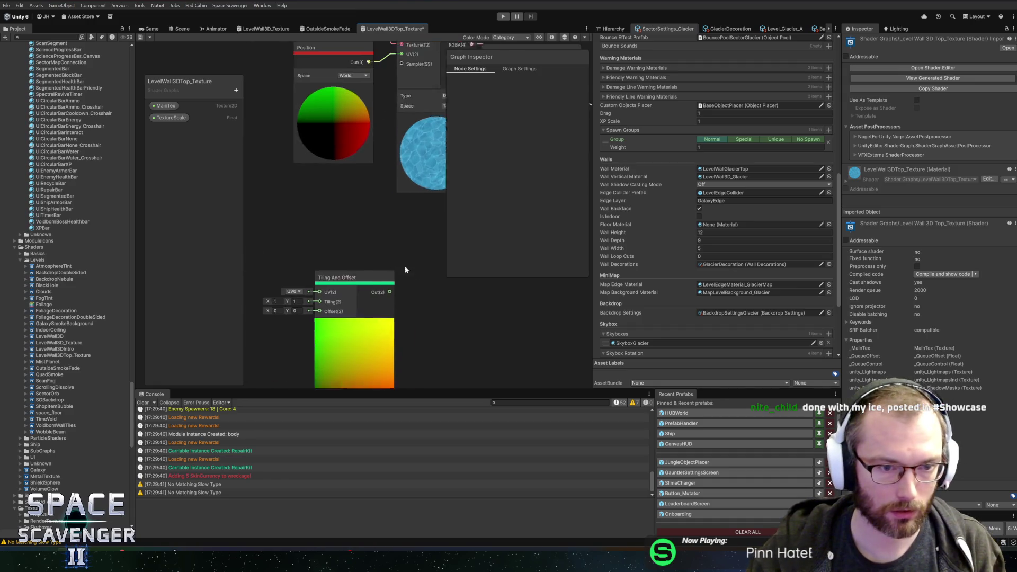
pyautogui.scroll(-2, 379, 249)
pyautogui.moveTo(413, 158); pyautogui.dragTo(307, 146)
pyautogui.click(389, 309)
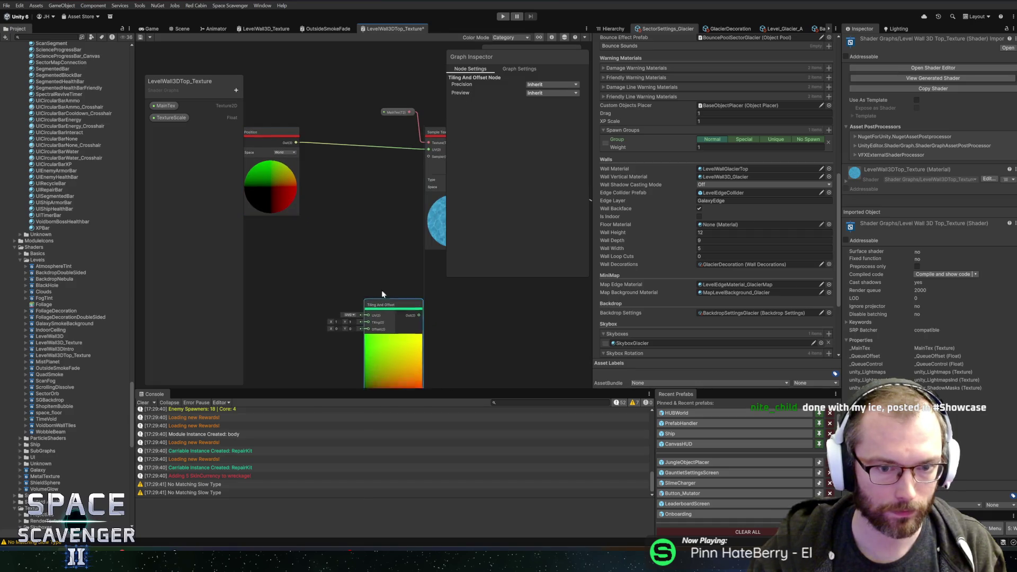
pyautogui.moveTo(365, 268); pyautogui.dragTo(351, 245)
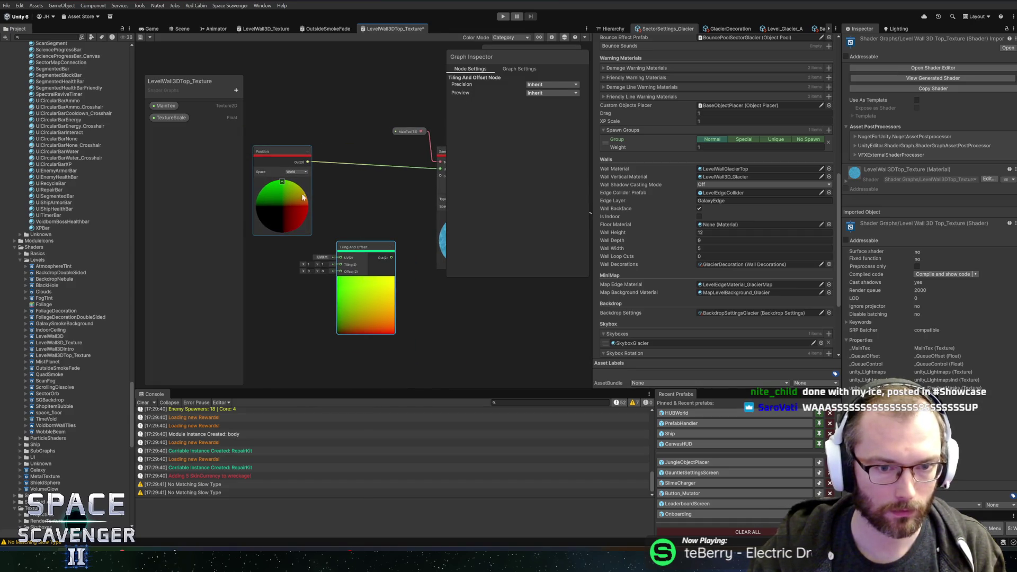
# - Rename the TextureScale property to TextureTiling
pyautogui.doubleClick(165, 119)
pyautogui.press('End')
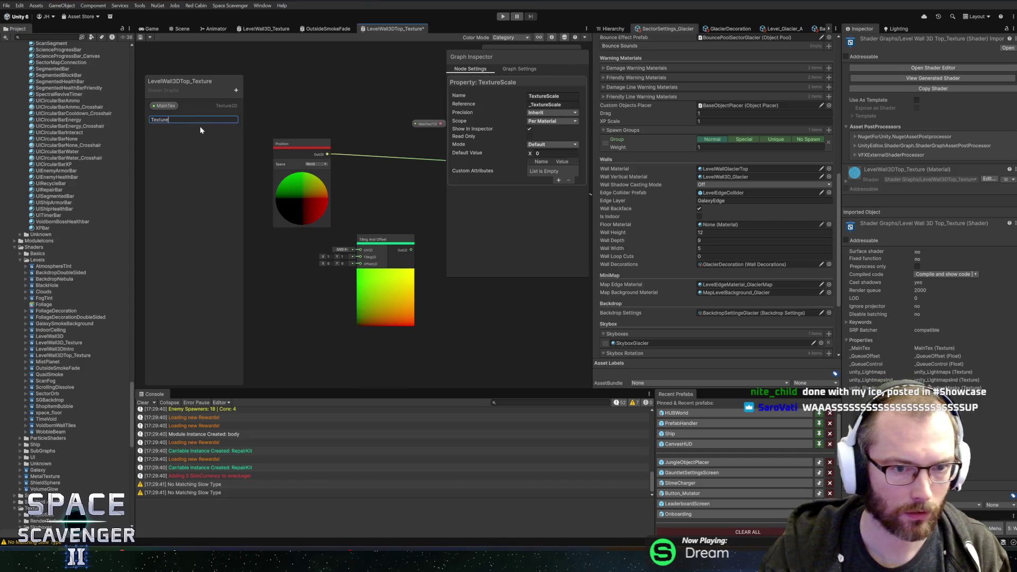
pyautogui.write('Tiling')
pyautogui.press('Return')
# - Place TextureTiling on the graph, wire Position through Tiling And Offset into Sample Texture UV, and save
pyautogui.moveTo(168, 118)
pyautogui.mouseDown()
pyautogui.moveTo(180, 120)
pyautogui.moveTo(266, 265)
pyautogui.moveTo(360, 257)
pyautogui.mouseUp()
pyautogui.click(295, 266)
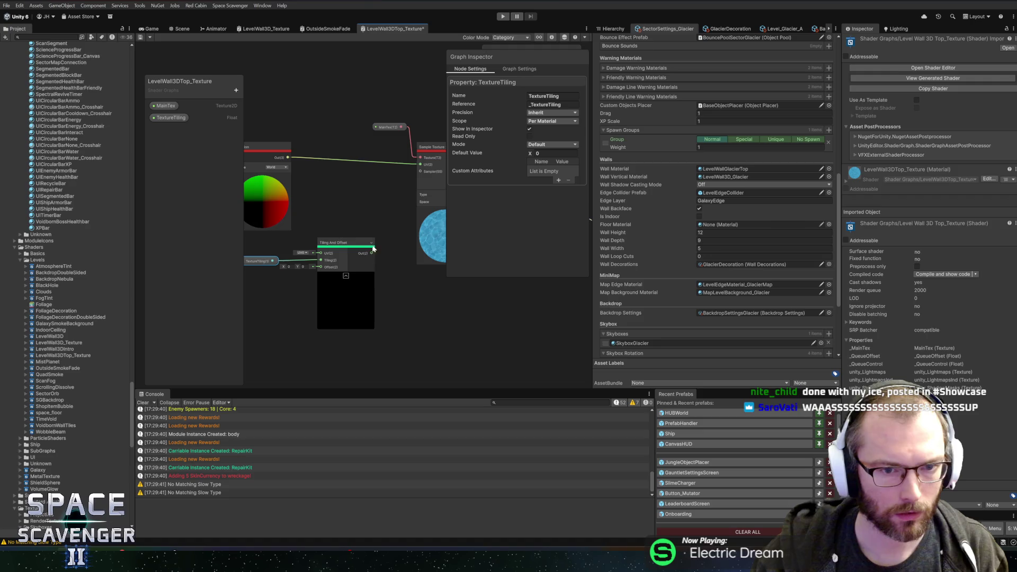
pyautogui.moveTo(373, 254); pyautogui.dragTo(424, 168)
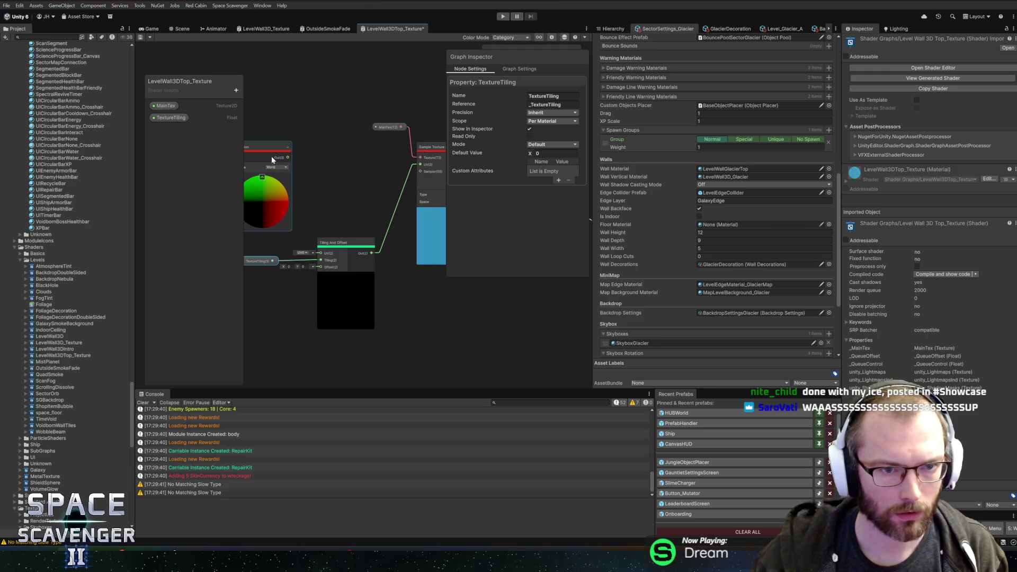
pyautogui.moveTo(288, 158); pyautogui.dragTo(323, 253)
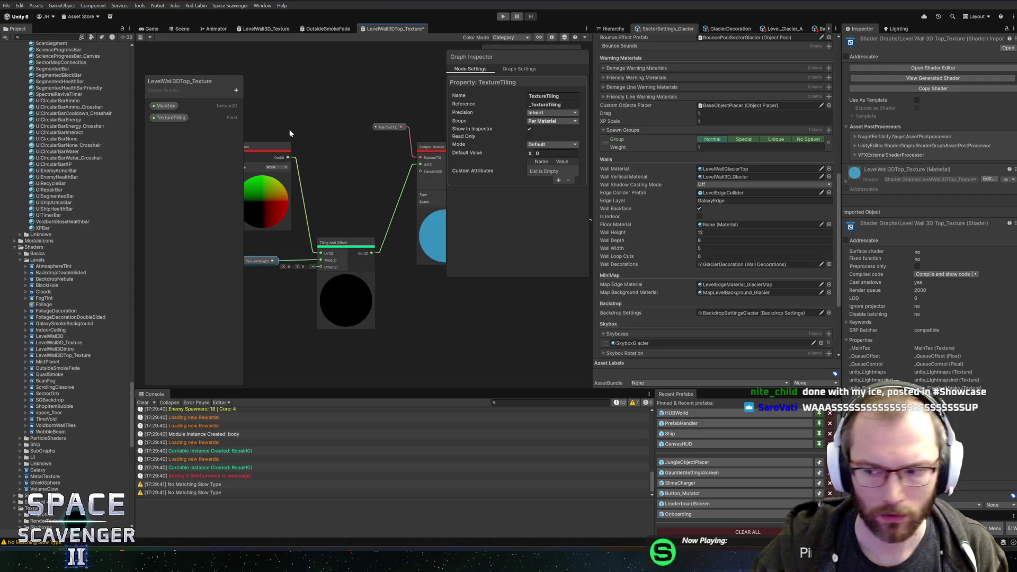
pyautogui.click(141, 38)
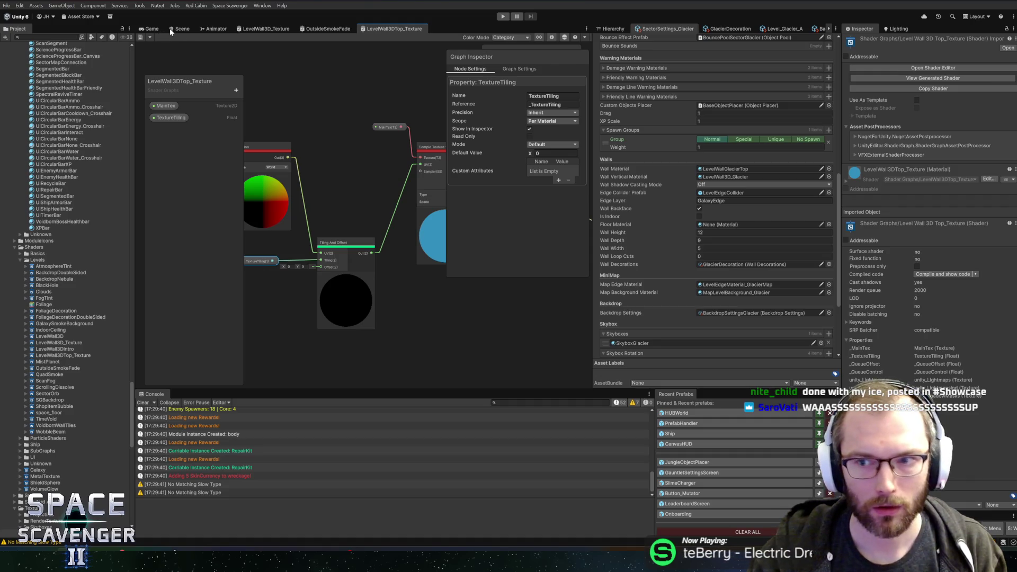
pyautogui.moveTo(398, 176); pyautogui.dragTo(306, 180)
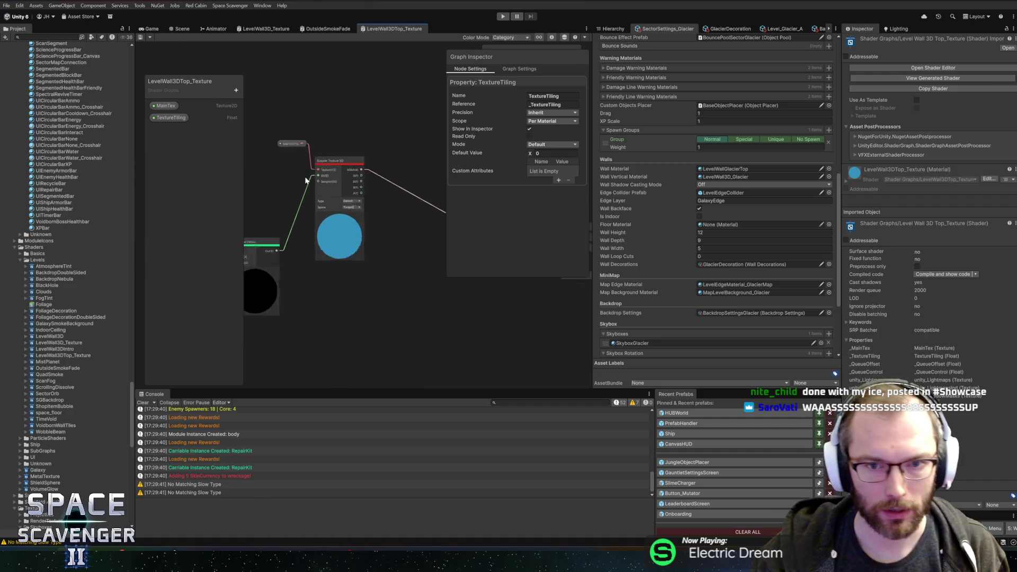
pyautogui.click(178, 28)
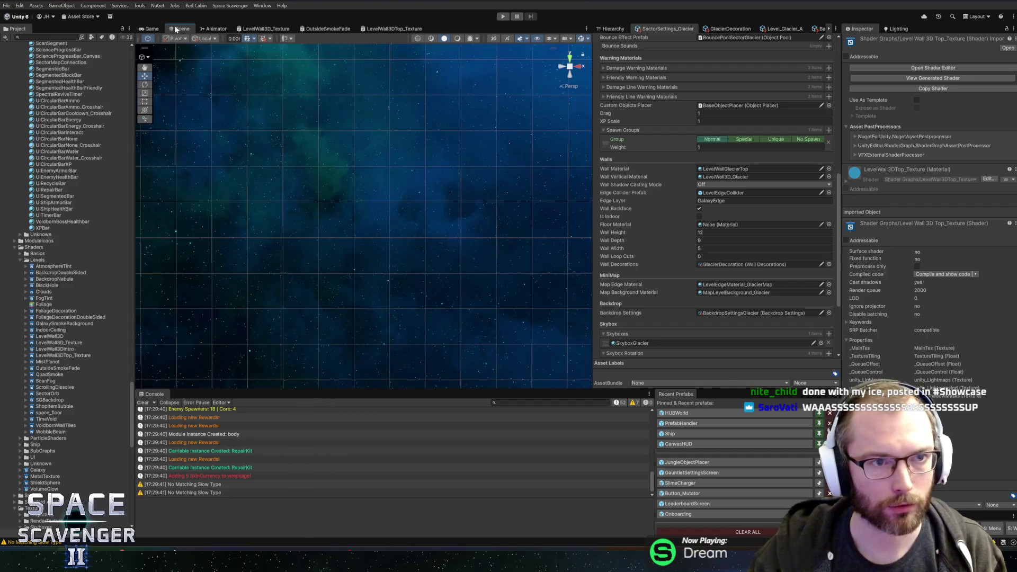
# - Assign the LevelWall3DTop_Texture shader to the LevelWallGlacierTop material
pyautogui.click(160, 29)
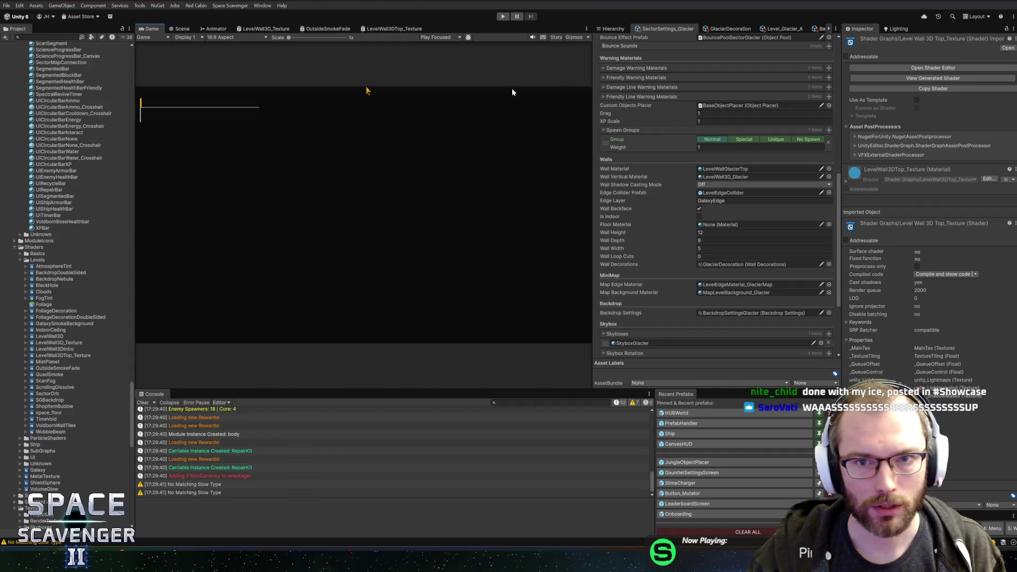
pyautogui.scroll(10, 87, 276)
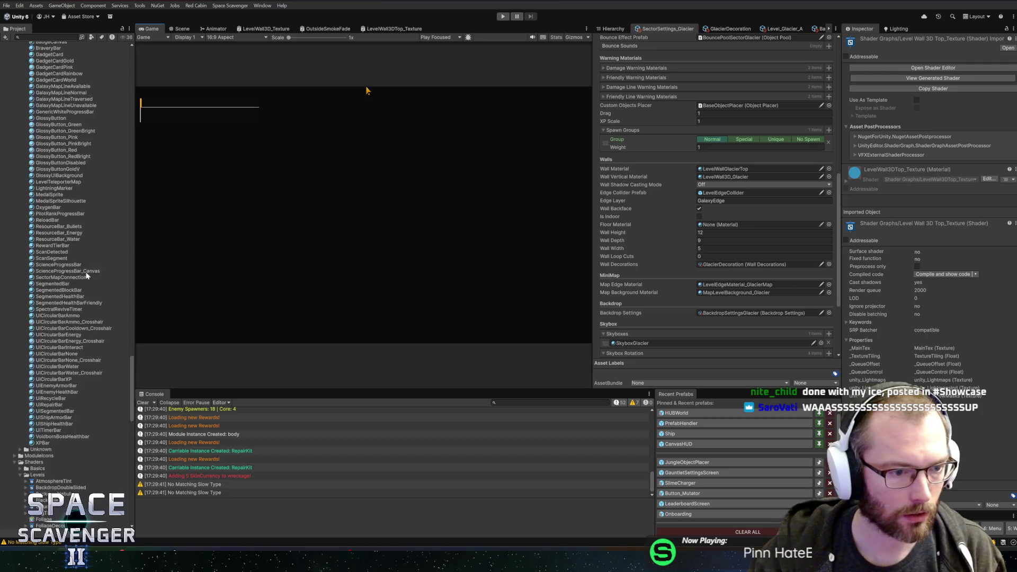
pyautogui.scroll(-7, 72, 348)
pyautogui.scroll(15, 44, 375)
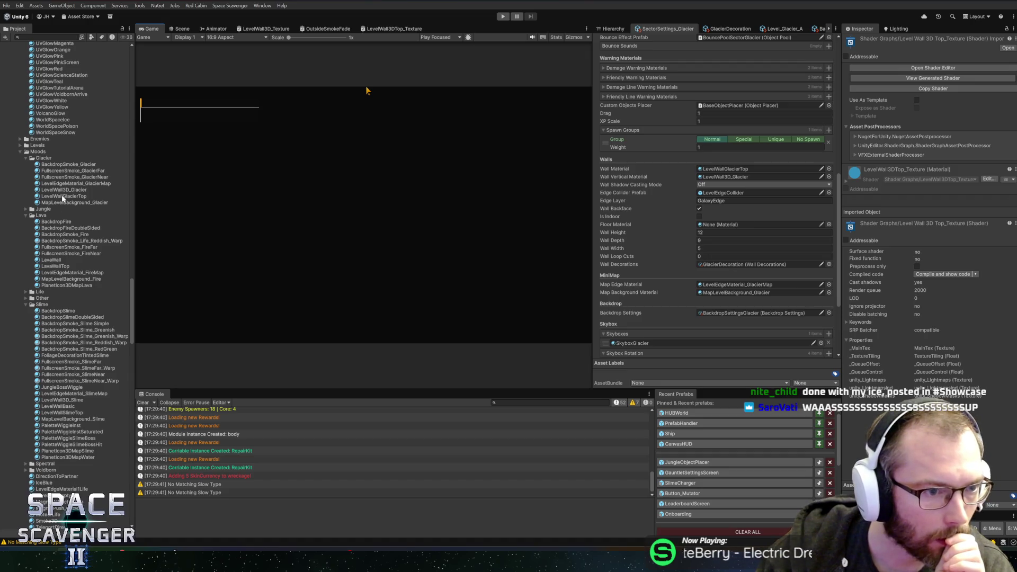
pyautogui.click(48, 197)
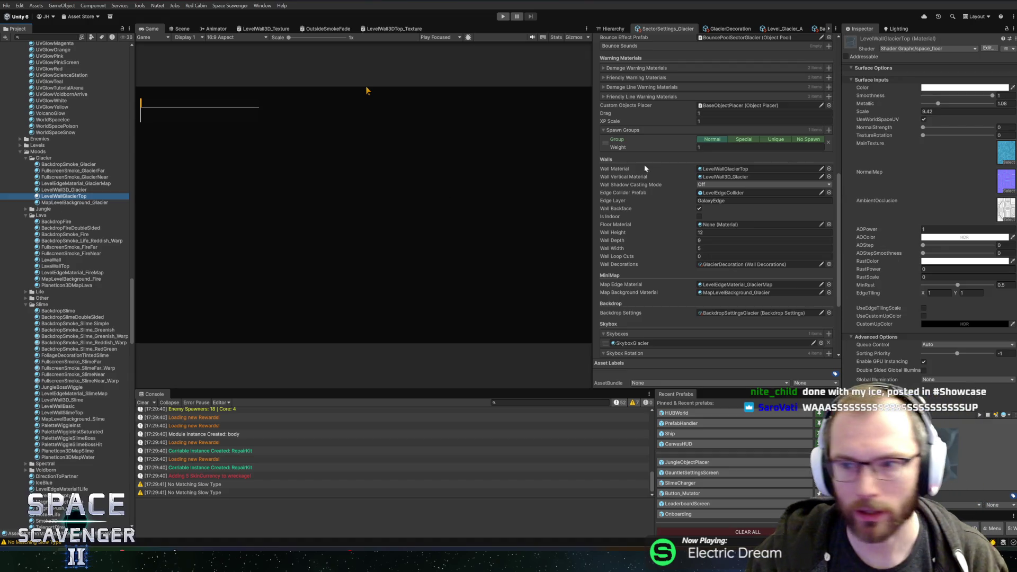
pyautogui.click(922, 49)
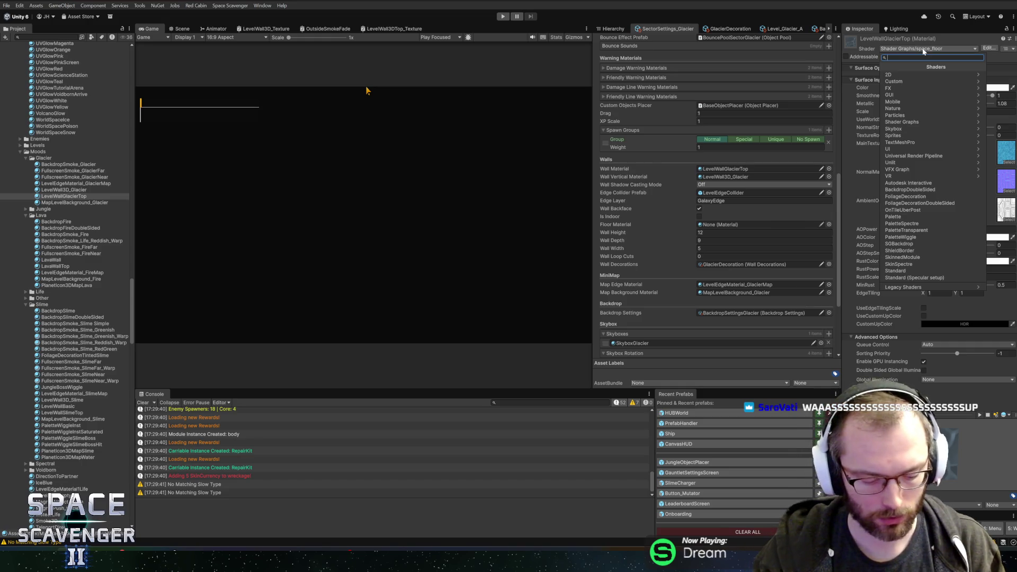
pyautogui.write('3d')
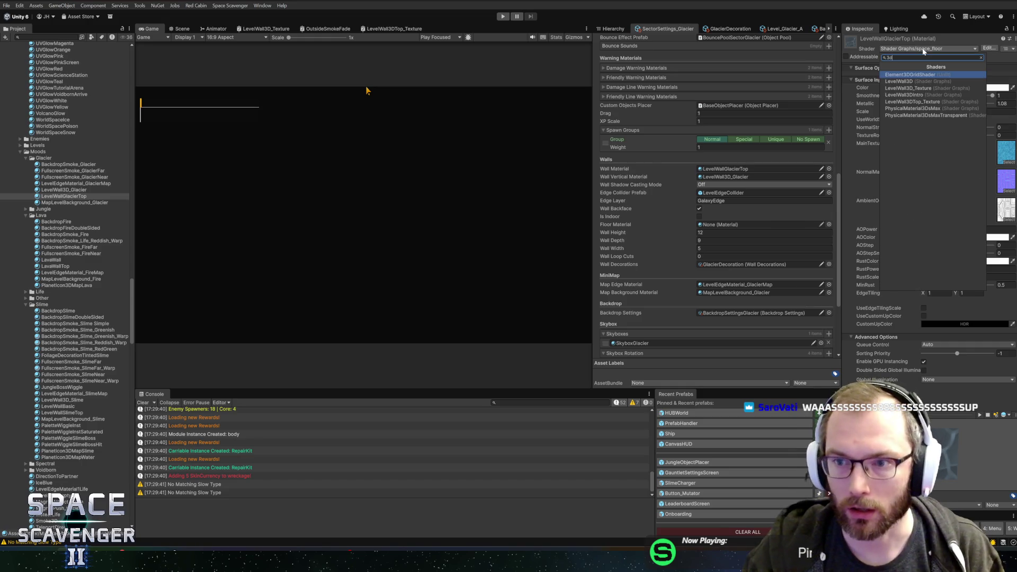
pyautogui.click(903, 102)
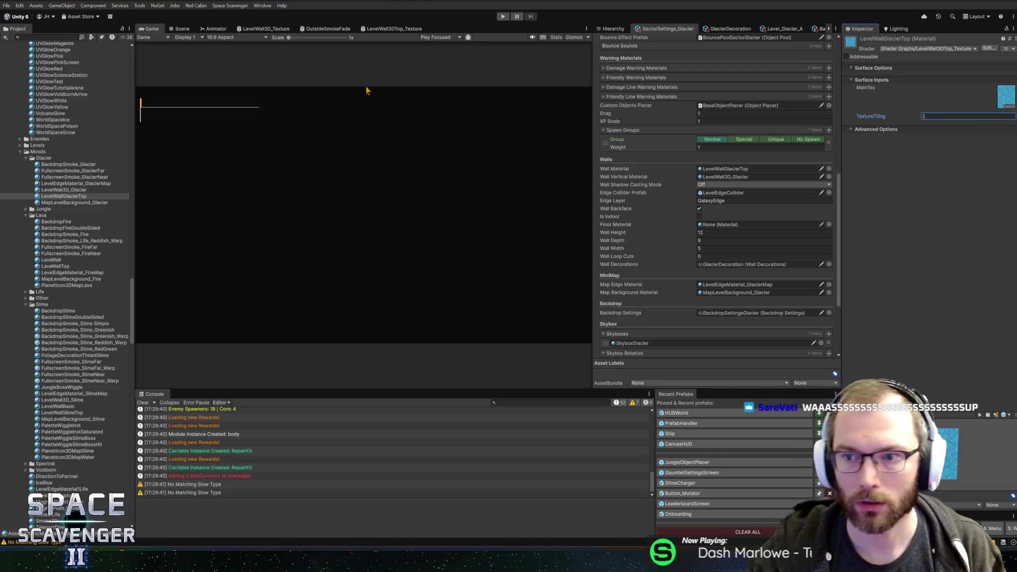
# - Set the TextureTiling default value to 2, then play the Discord showcase video full screen
pyautogui.click(395, 29)
pyautogui.click(183, 121)
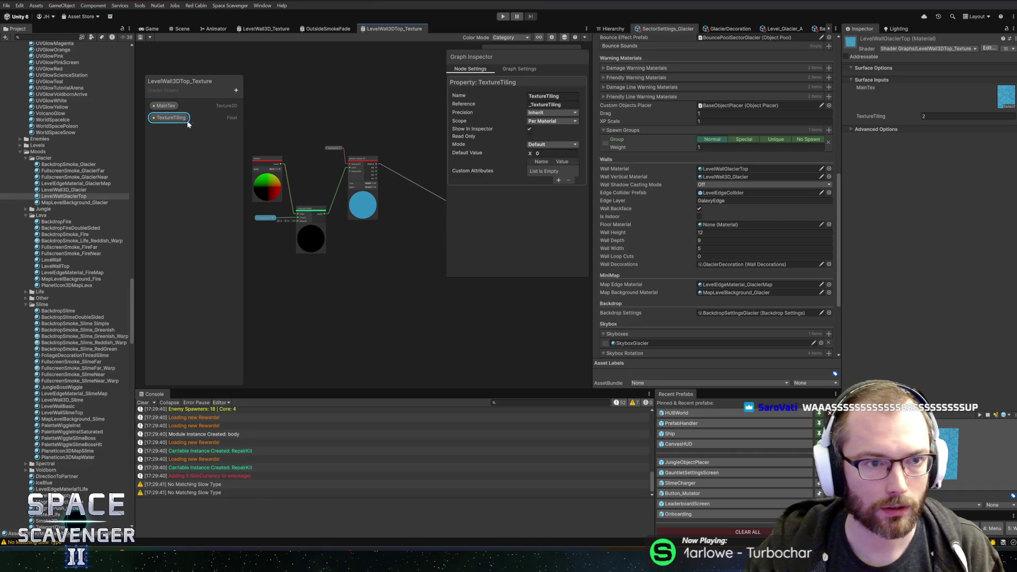
pyautogui.click(553, 153)
pyautogui.write('2')
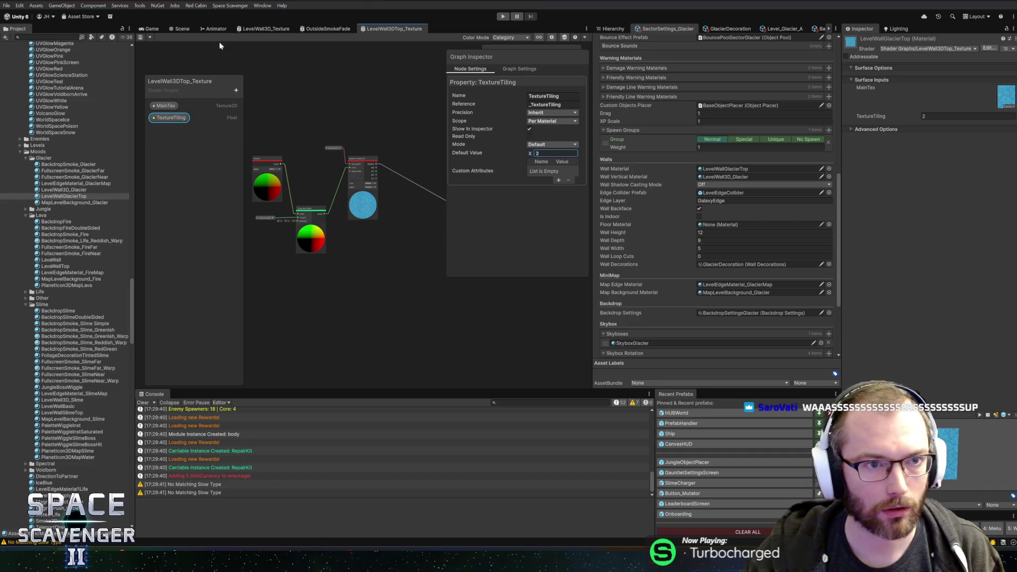
pyautogui.click(141, 38)
pyautogui.click(151, 28)
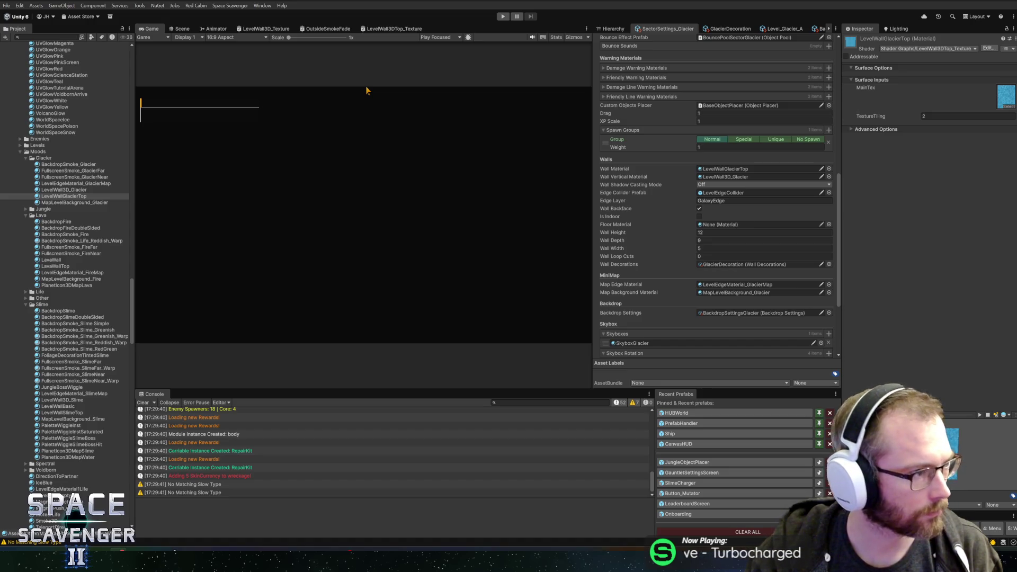
pyautogui.hotkey('alt', 'Tab')
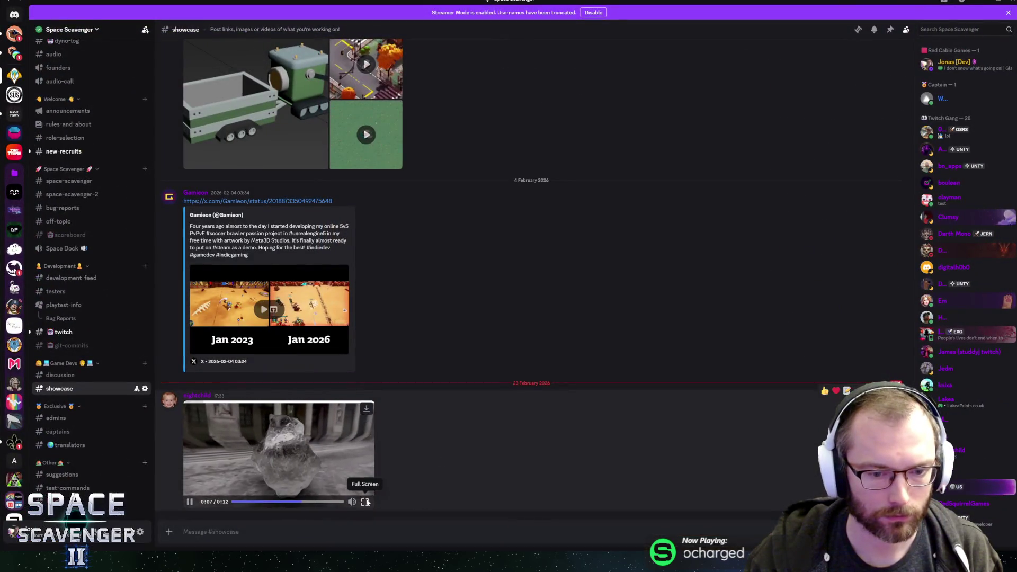
pyautogui.click(365, 501)
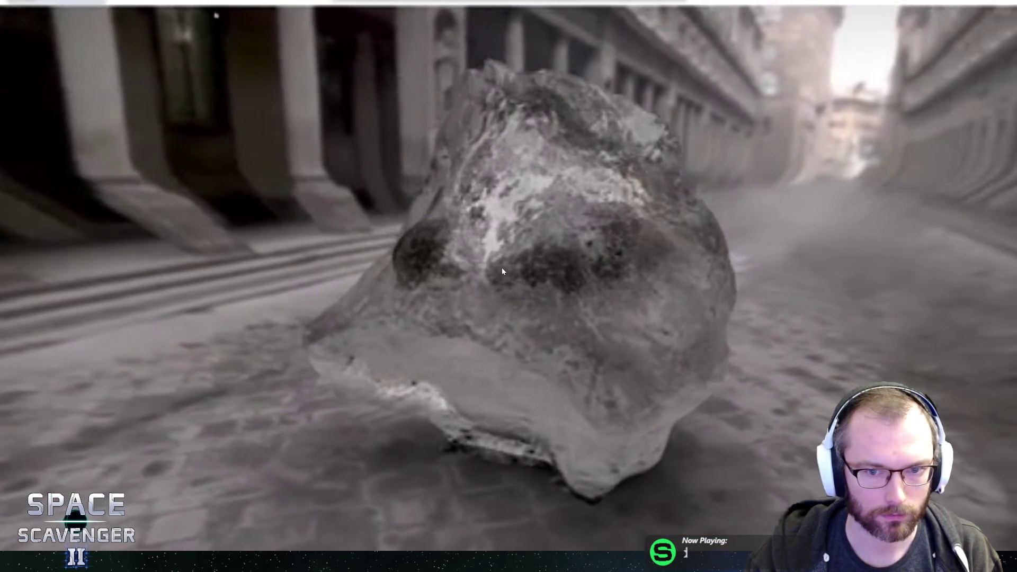